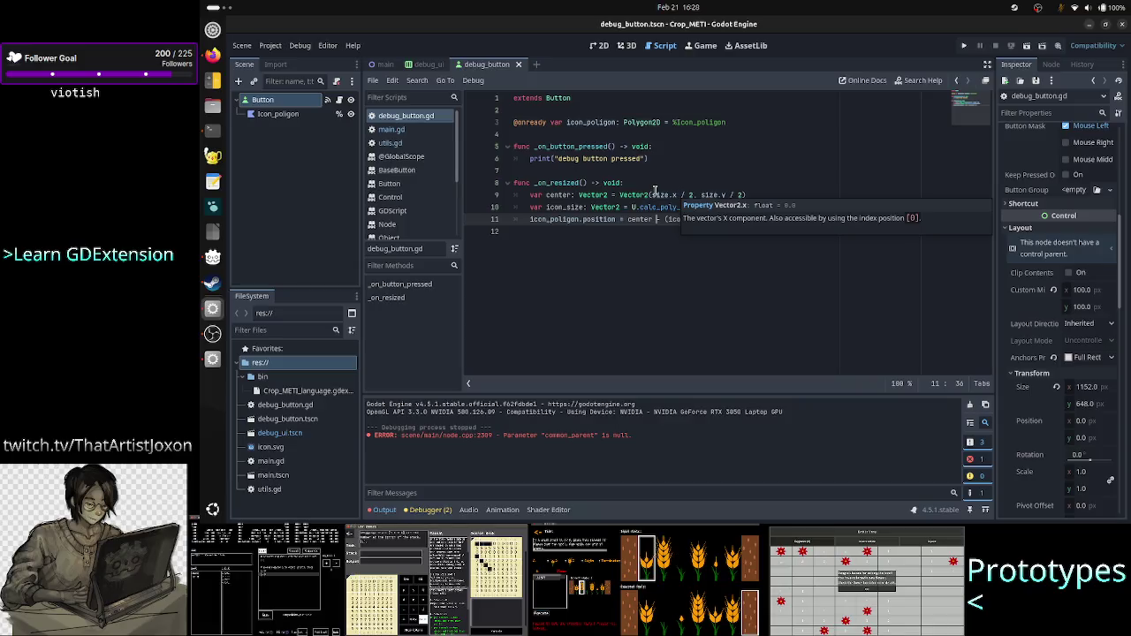
# Step: Inspect the position and icon_size uses in _on_resized, adding then undoing a blank line
pyautogui.click(645, 183)
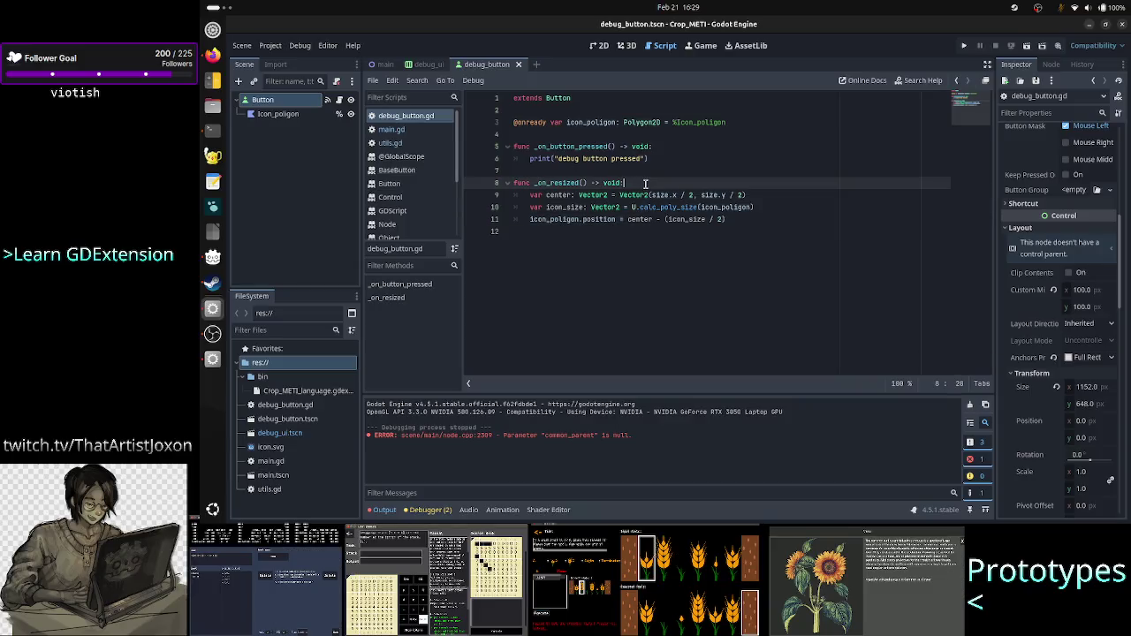
pyautogui.doubleClick(614, 218)
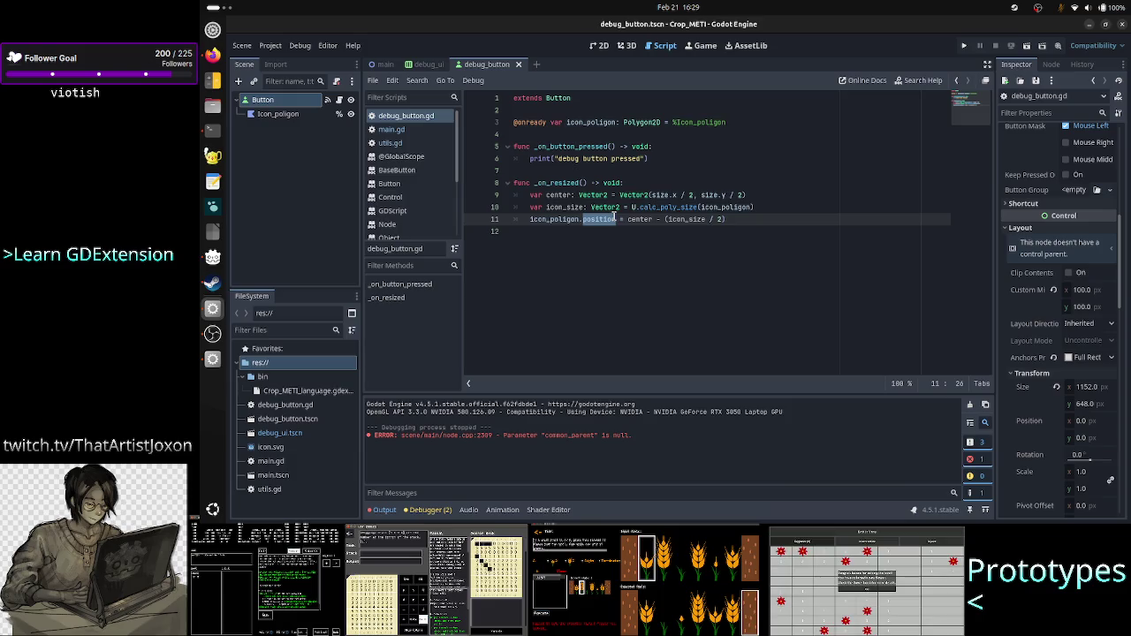
pyautogui.click(560, 205)
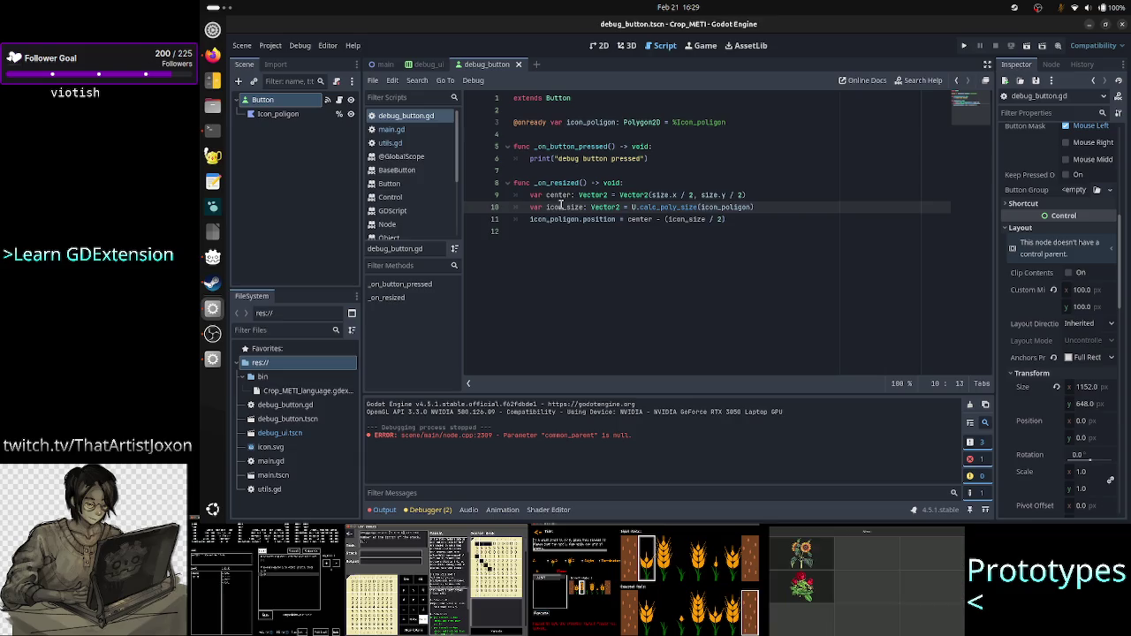
pyautogui.doubleClick(560, 205)
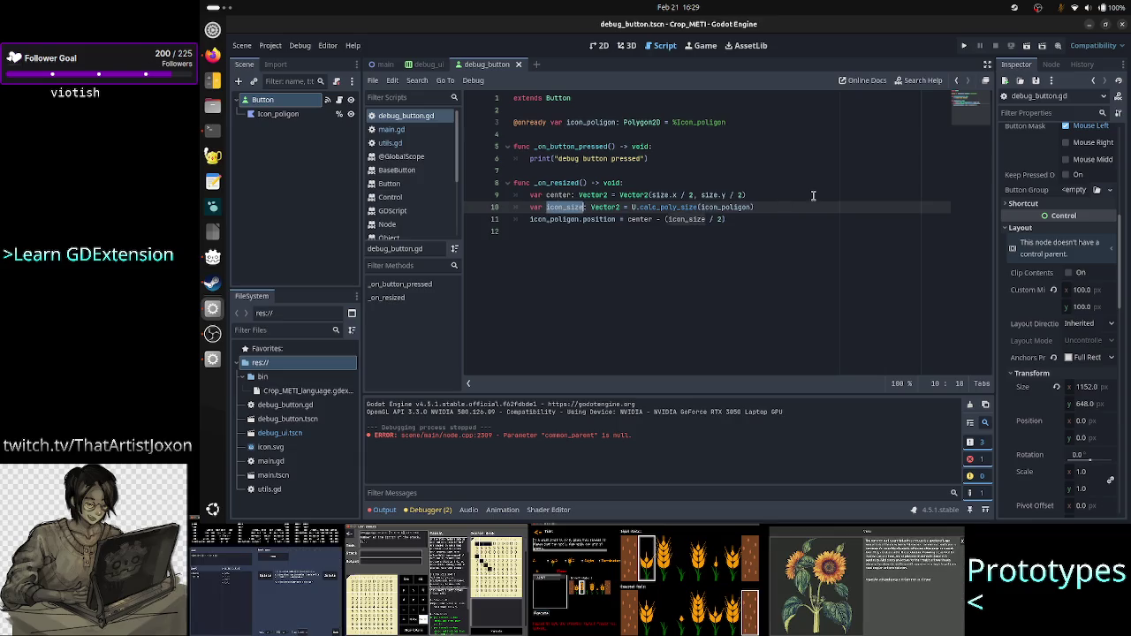
pyautogui.click(784, 207)
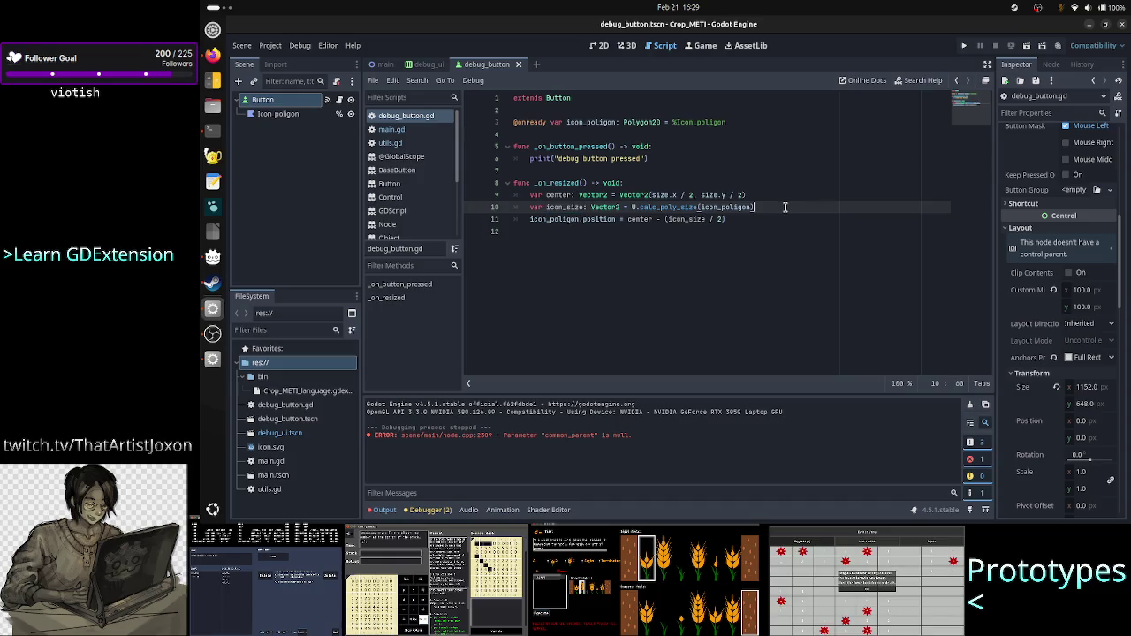
pyautogui.press('Return')
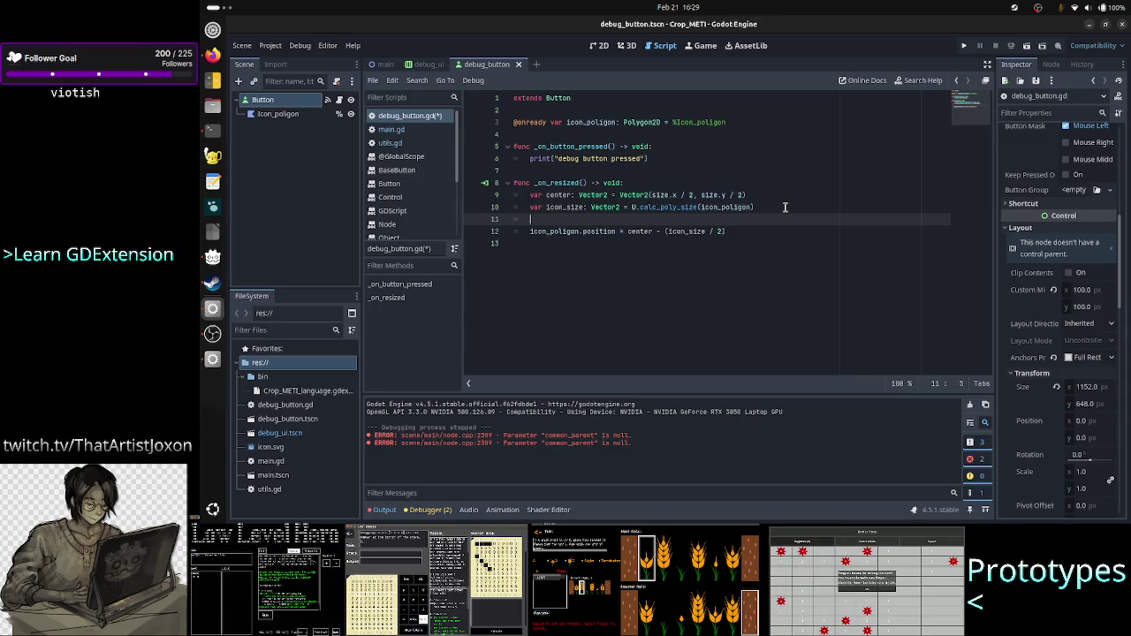
pyautogui.hotkey('ctrl', 'z')
# Step: Change line 11's offset from '/ 2' to '* 0.5 * scale', then switch to the forum post
pyautogui.press('Down')
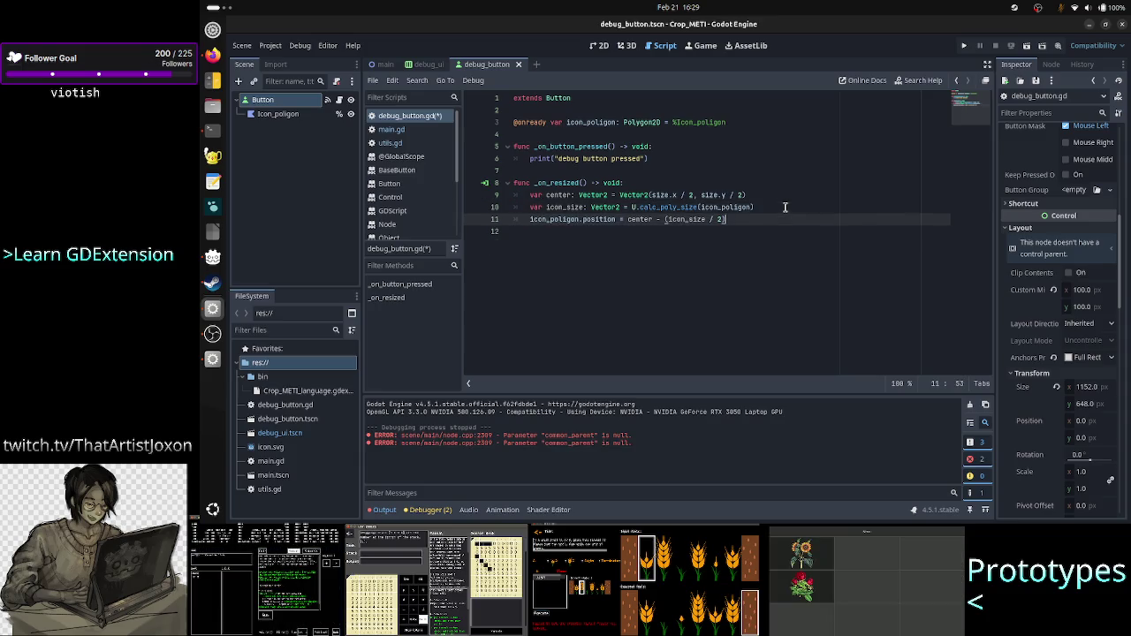
pyautogui.press('Left')
pyautogui.press('Left')
pyautogui.press('Left')
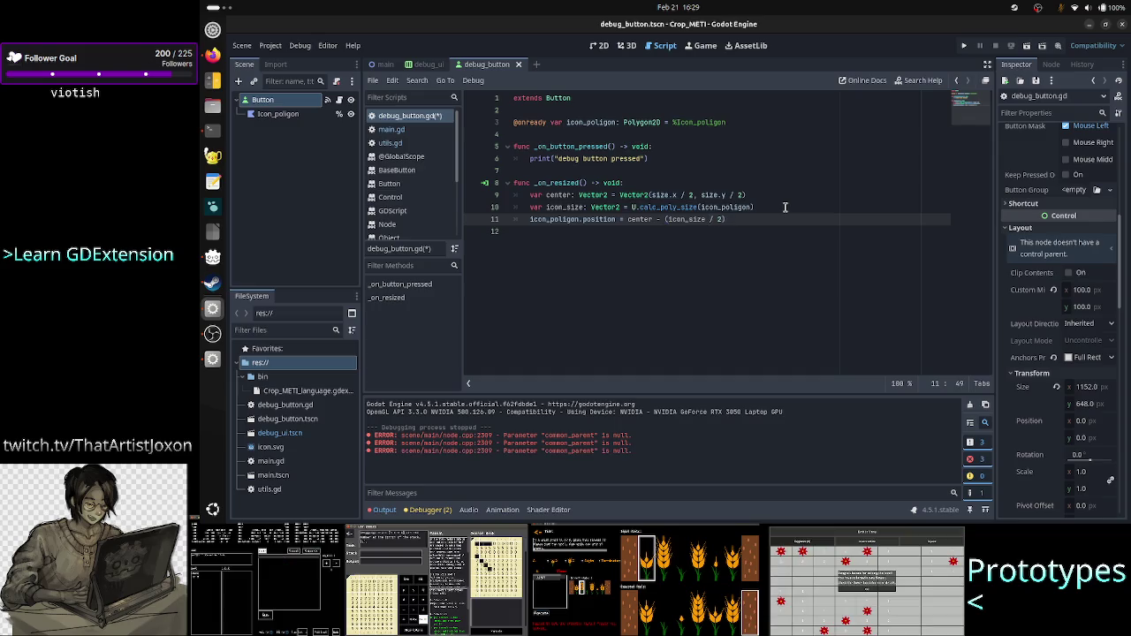
pyautogui.press('BackSpace')
pyautogui.press('BackSpace')
pyautogui.press('BackSpace')
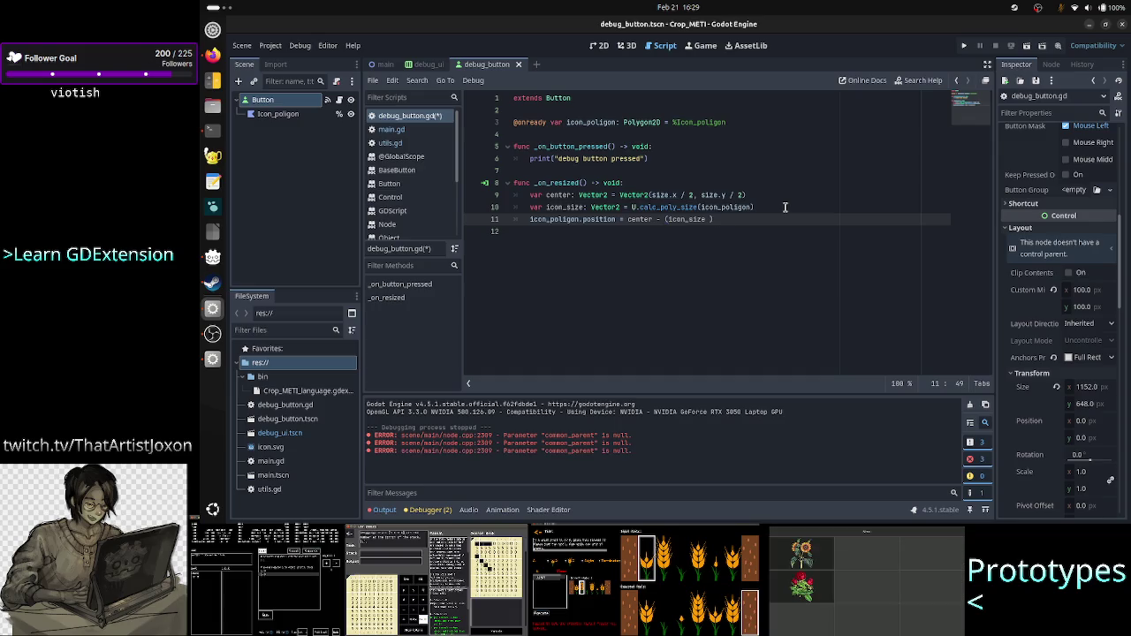
pyautogui.write('* ')
pyautogui.write('0.5 ')
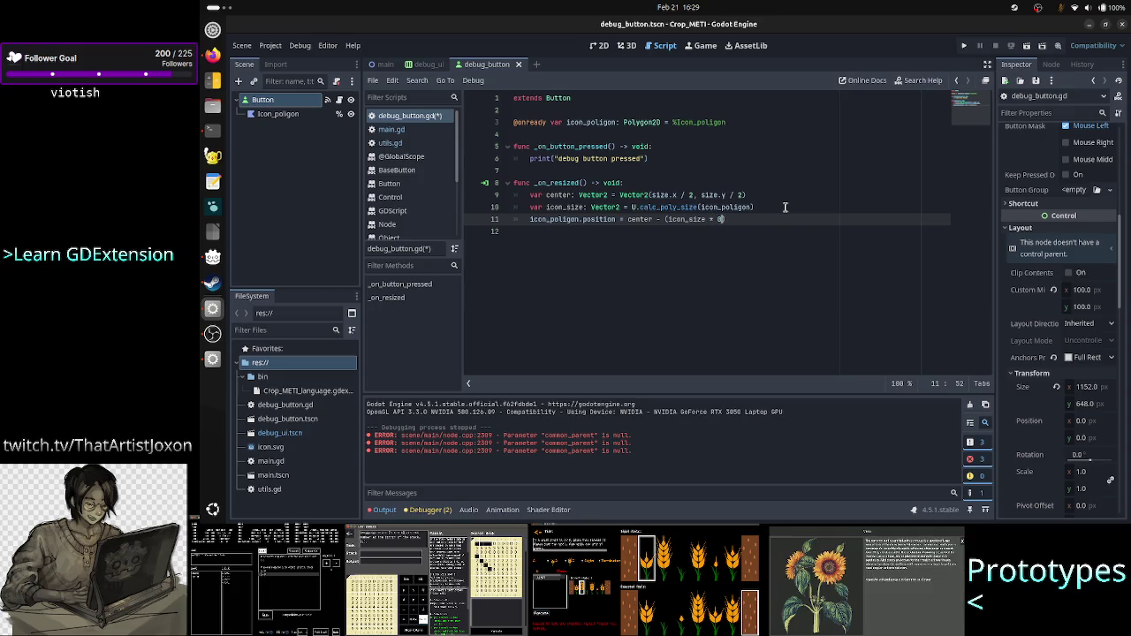
pyautogui.write('*')
pyautogui.click(785, 207)
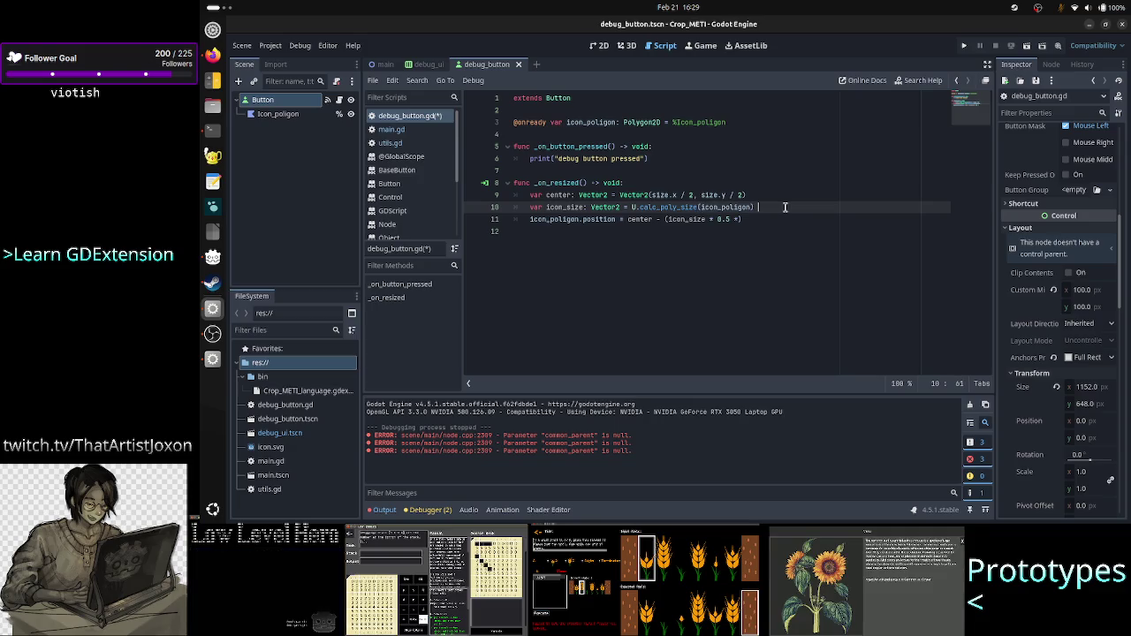
pyautogui.press('Down')
pyautogui.press('Left')
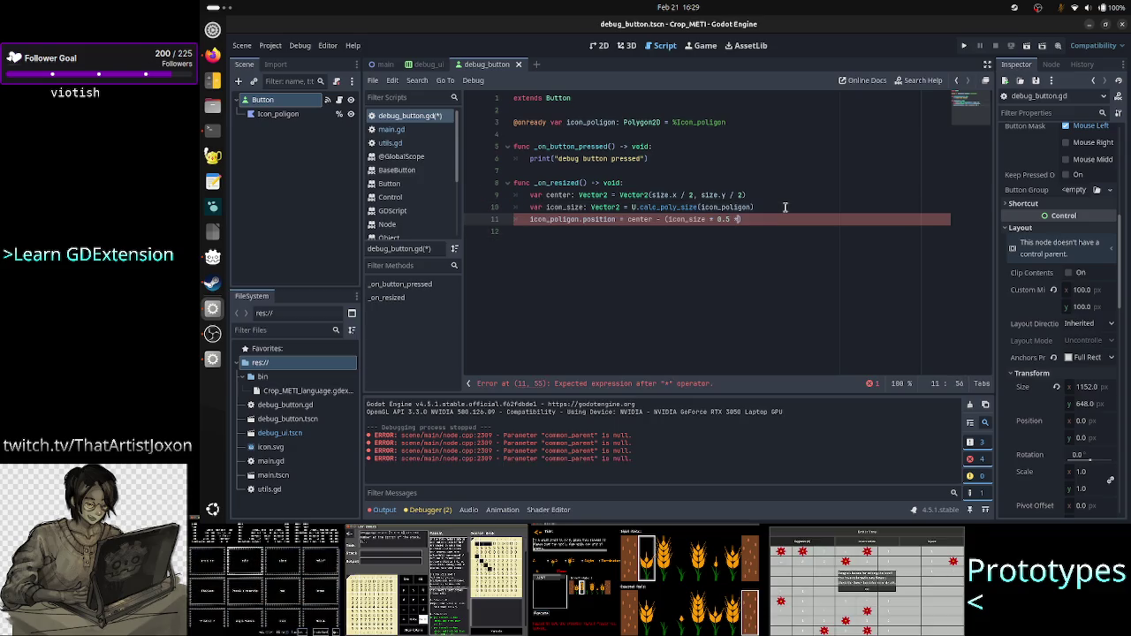
pyautogui.write('scale')
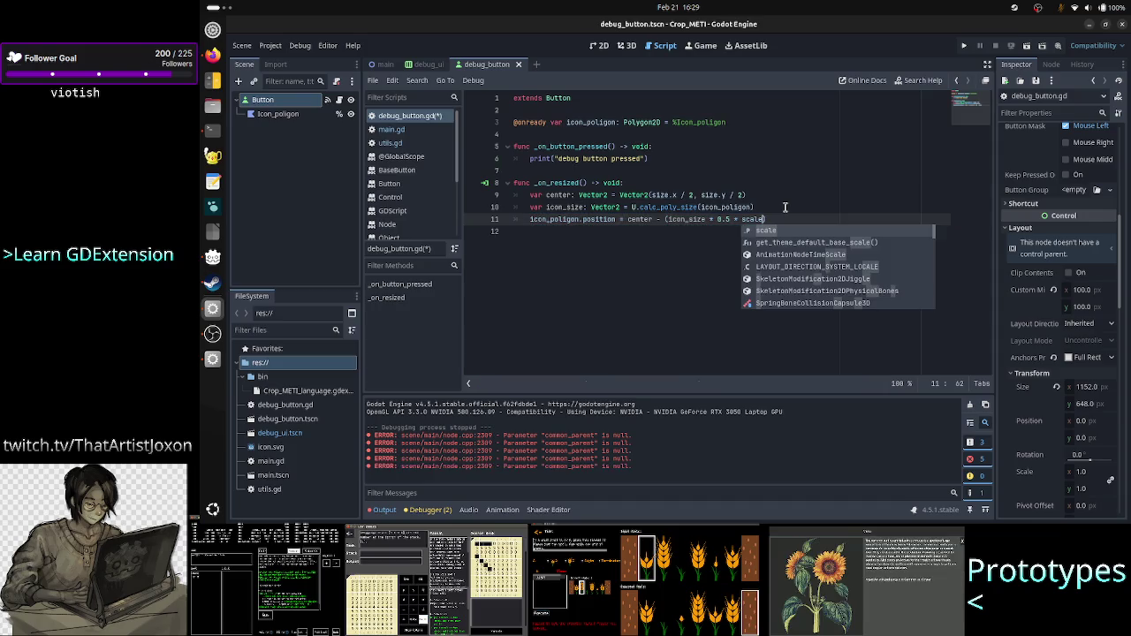
pyautogui.press('Escape')
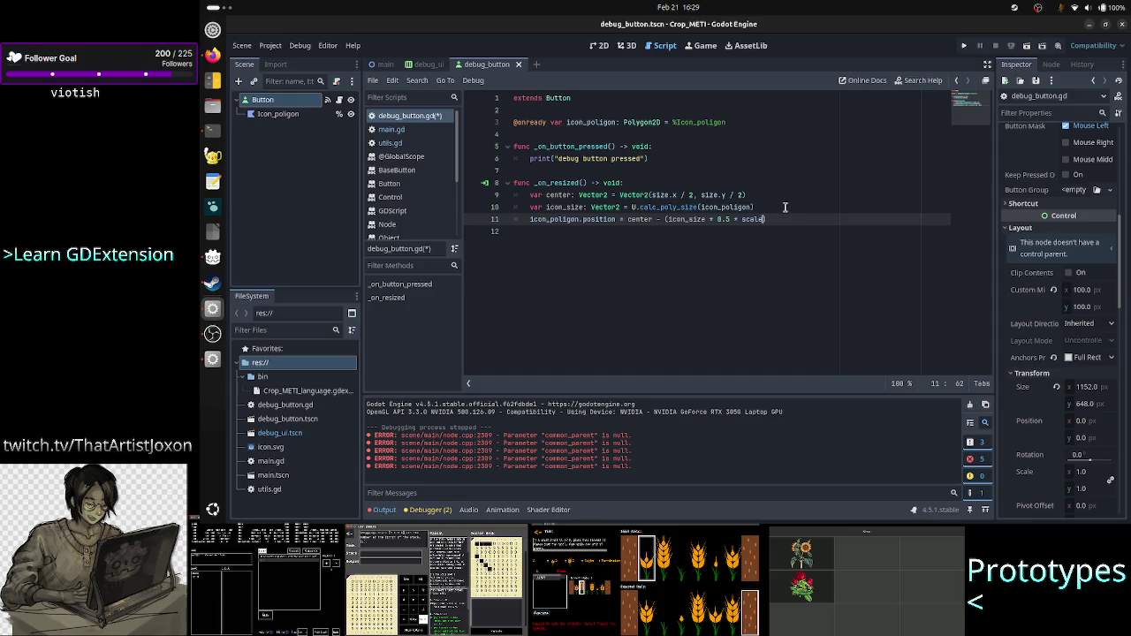
pyautogui.hotkey('alt', 'Tab')
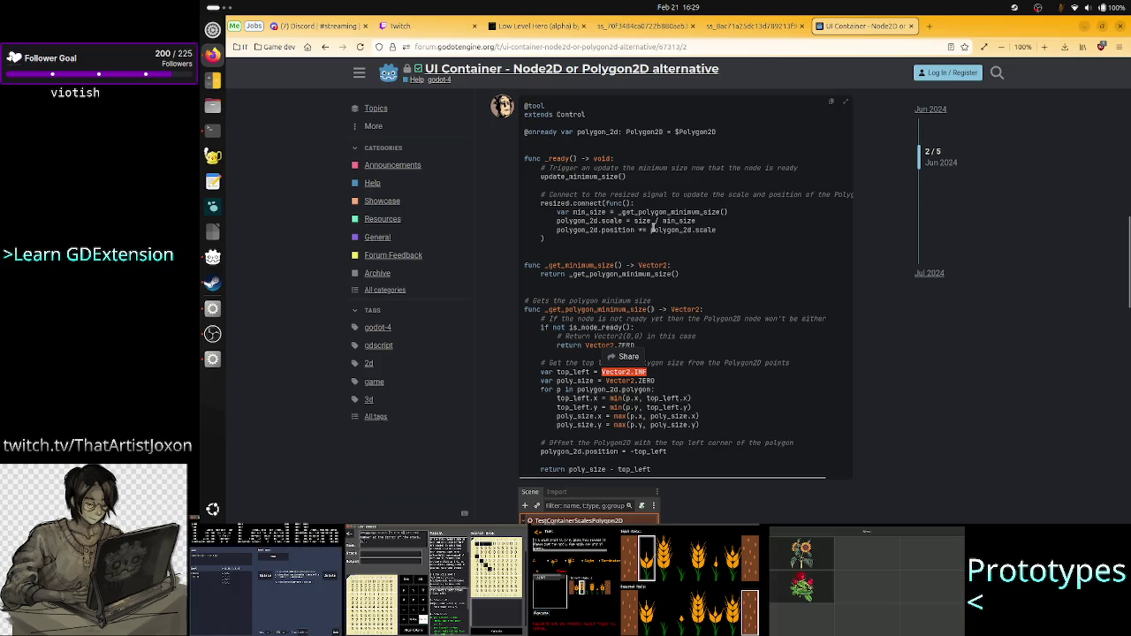
# Step: Highlight the forum line 'polygon_2d.scale = size / min_size', then return to Godot
pyautogui.moveTo(592, 221); pyautogui.dragTo(702, 224)
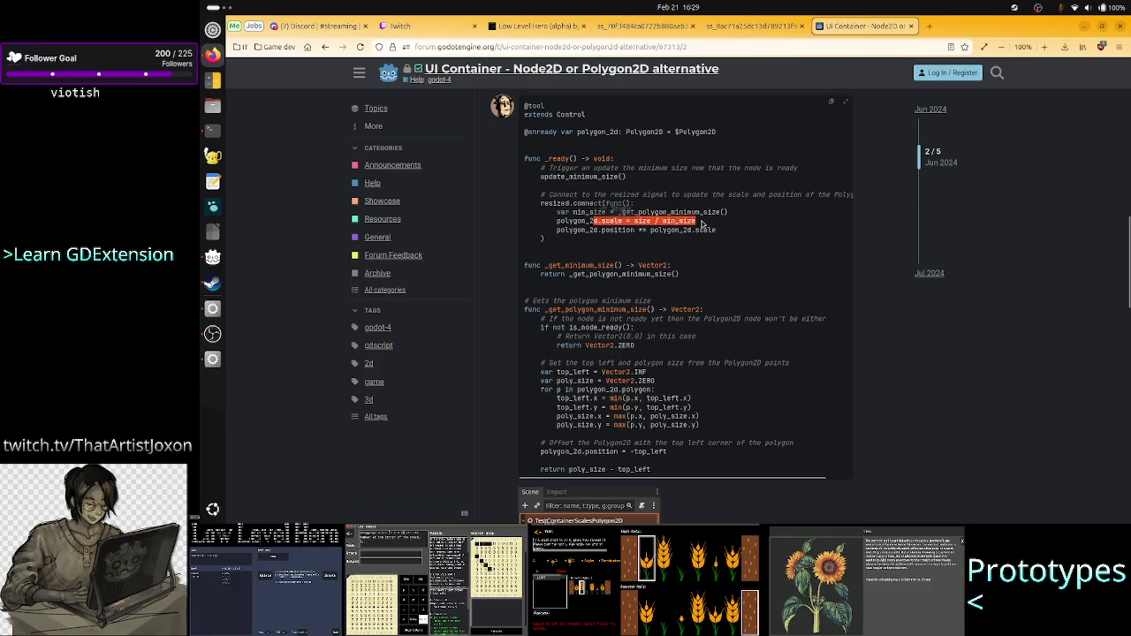
pyautogui.hotkey('alt', 'Tab')
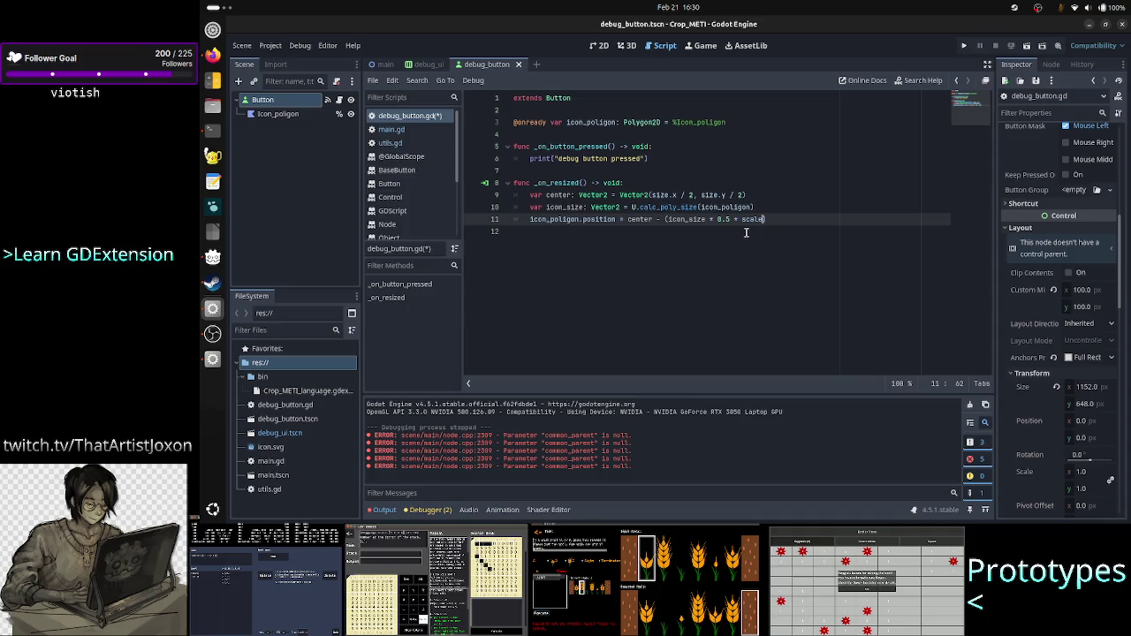
# Step: Revert line 11's offset back to icon_size / 2
pyautogui.press('BackSpace')
pyautogui.press('BackSpace')
pyautogui.press('BackSpace')
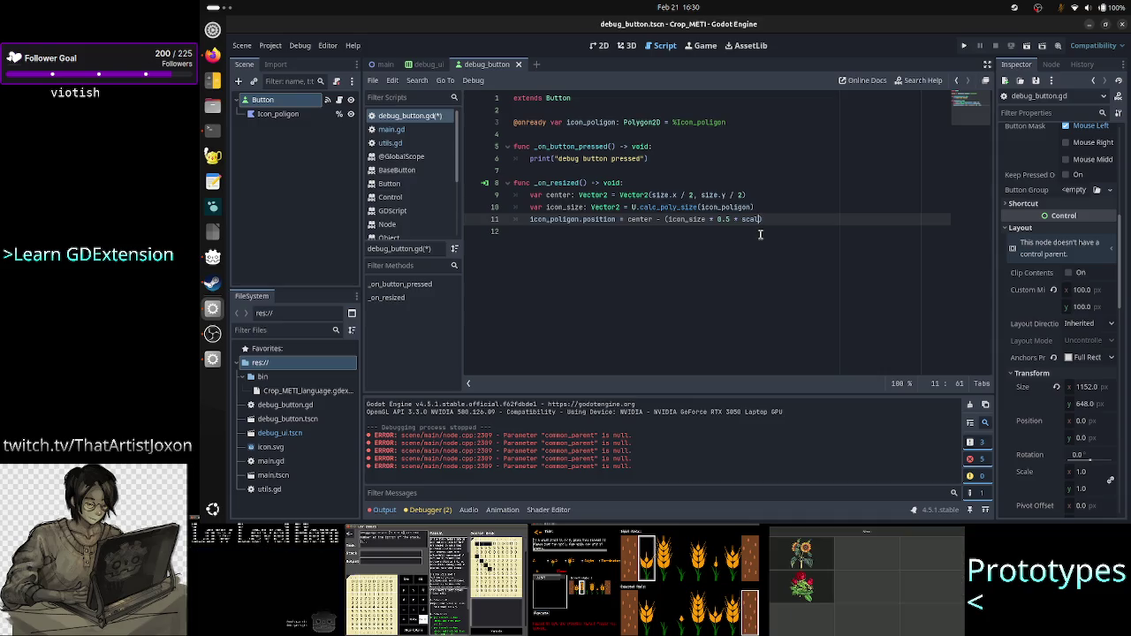
pyautogui.press('BackSpace')
pyautogui.press('BackSpace')
pyautogui.press('BackSpace')
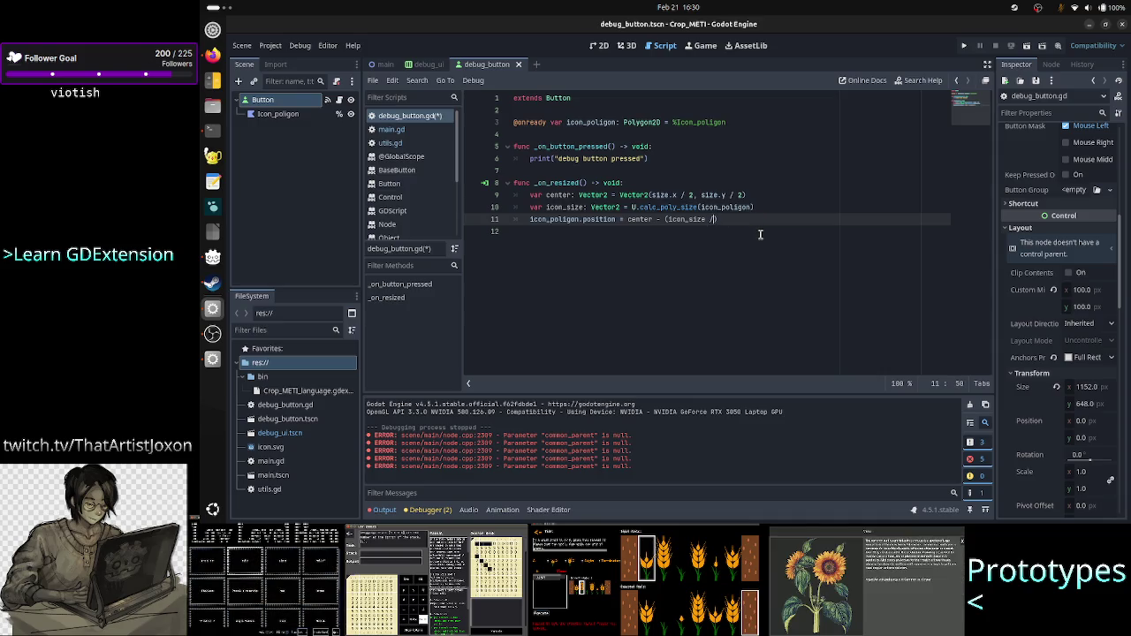
pyautogui.write('/ 2')
# Step: Start a new line 'icon_poligon.scale =' after the center line, then switch to the forum
pyautogui.press('Up')
pyautogui.press('Up')
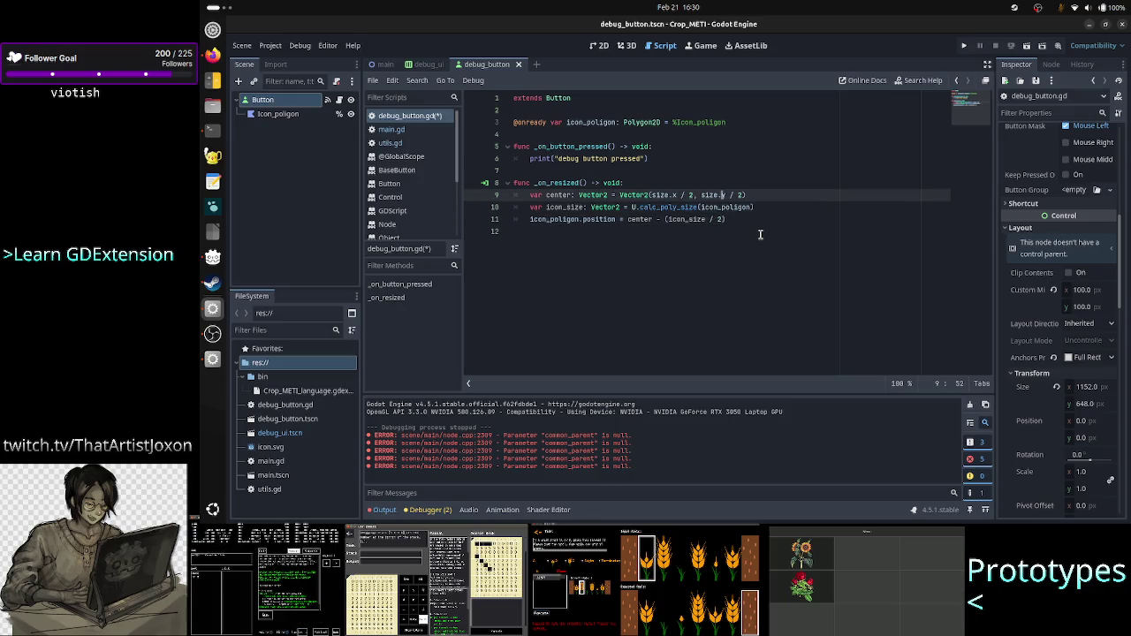
pyautogui.press('Right')
pyautogui.press('Right')
pyautogui.press('Right')
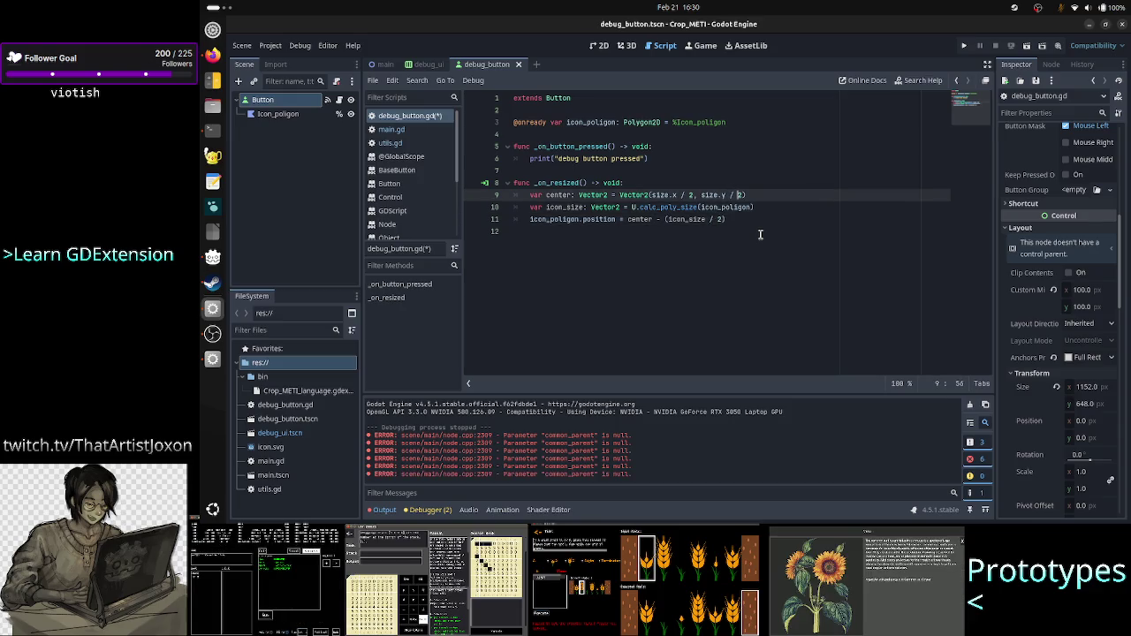
pyautogui.press('Return')
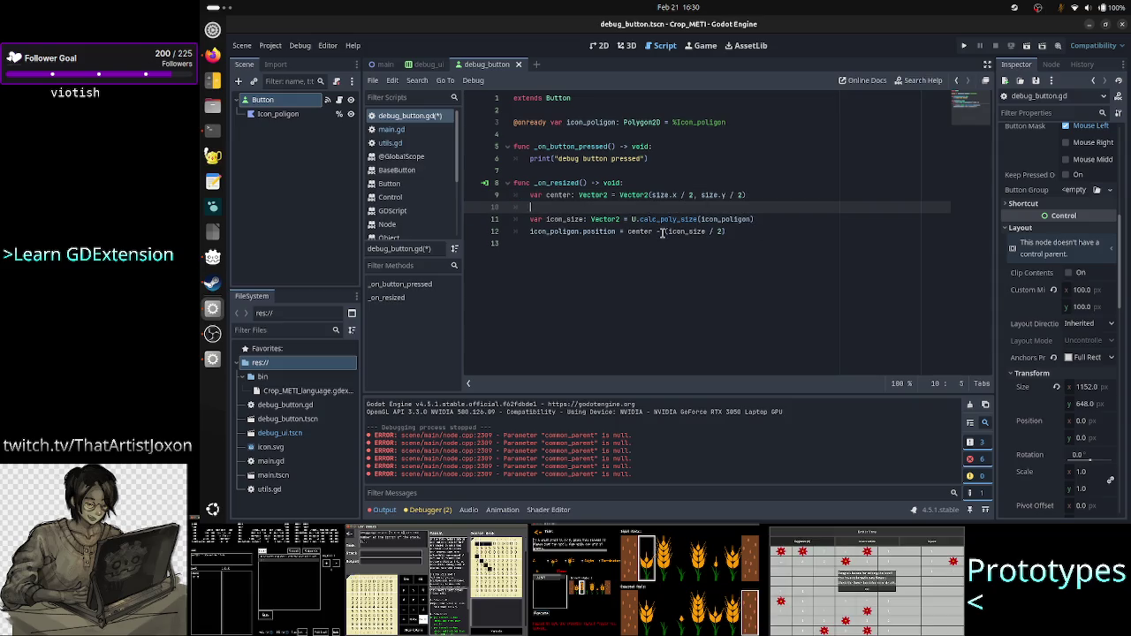
pyautogui.doubleClick(676, 219)
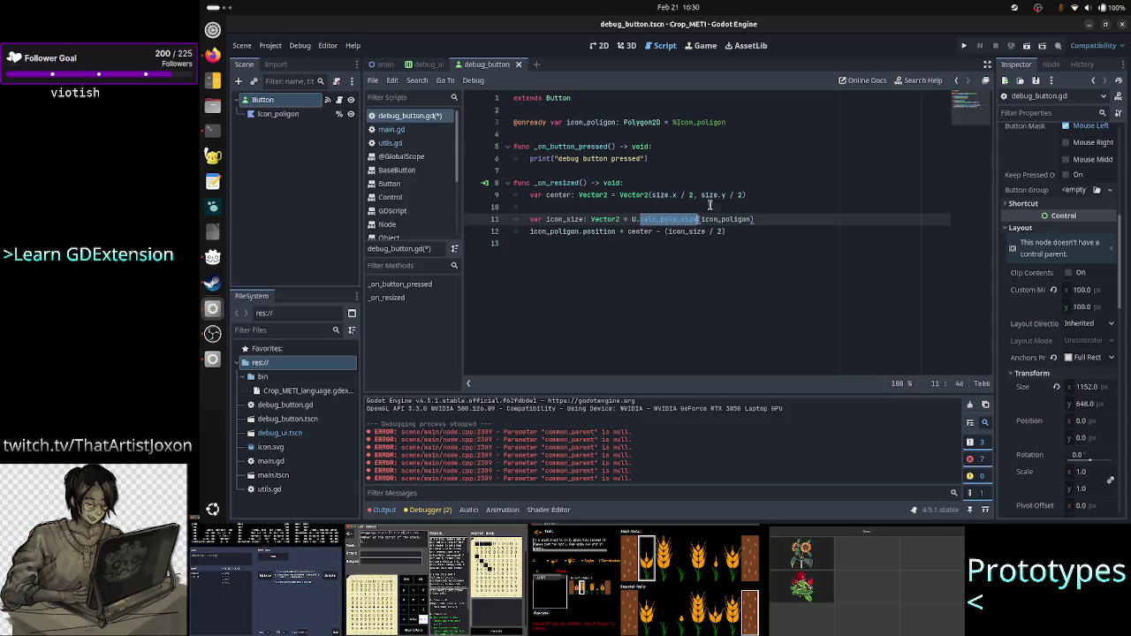
pyautogui.click(646, 211)
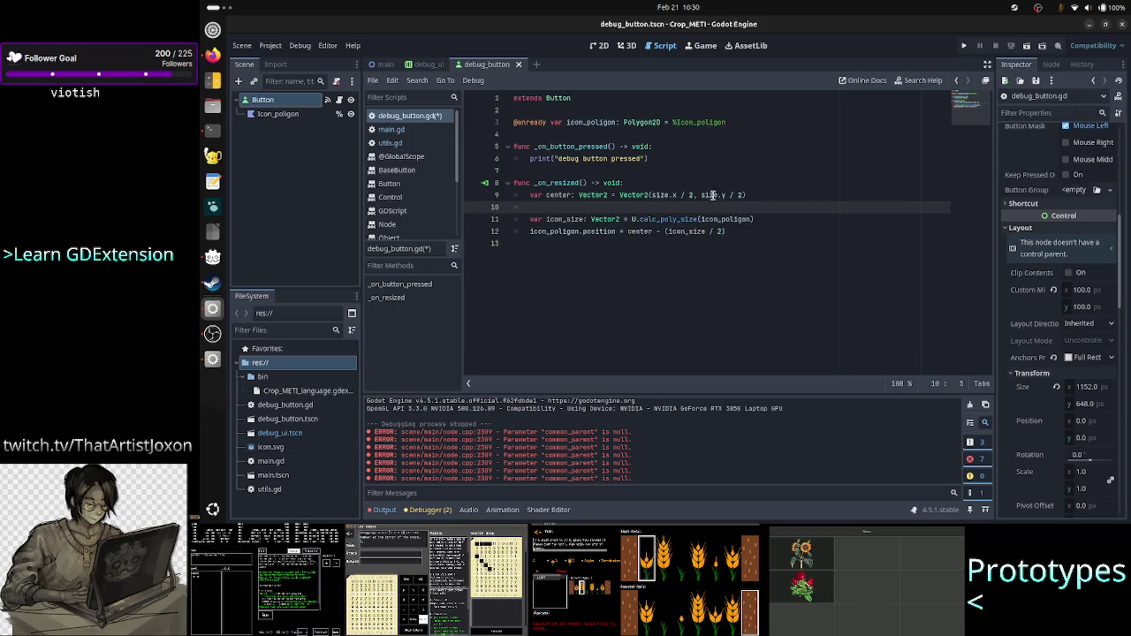
pyautogui.write('icon')
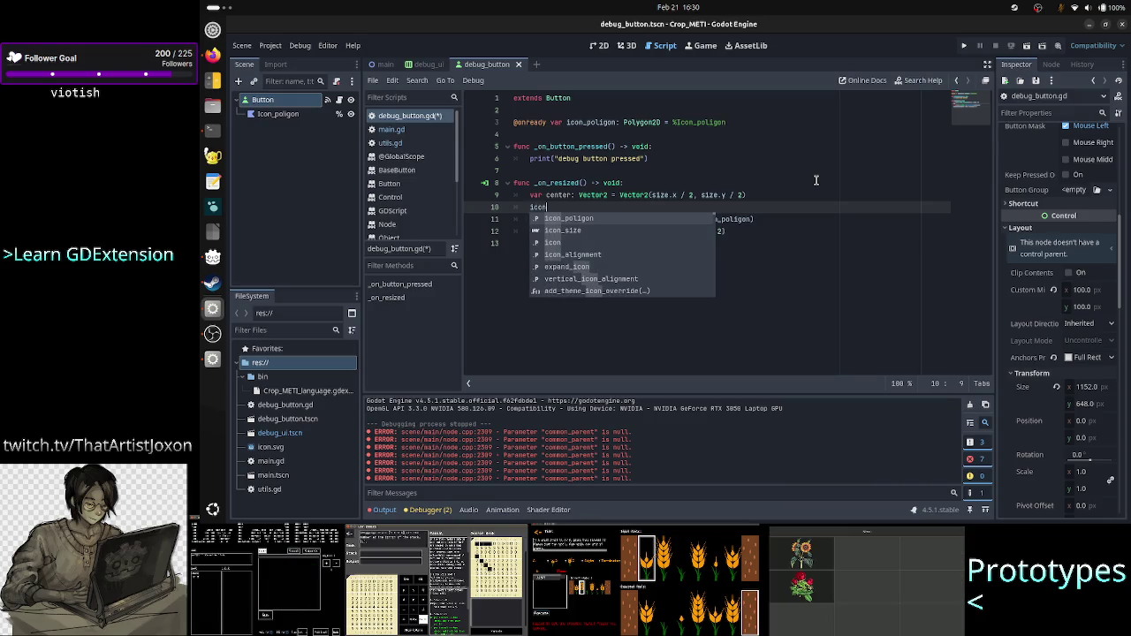
pyautogui.press('Return')
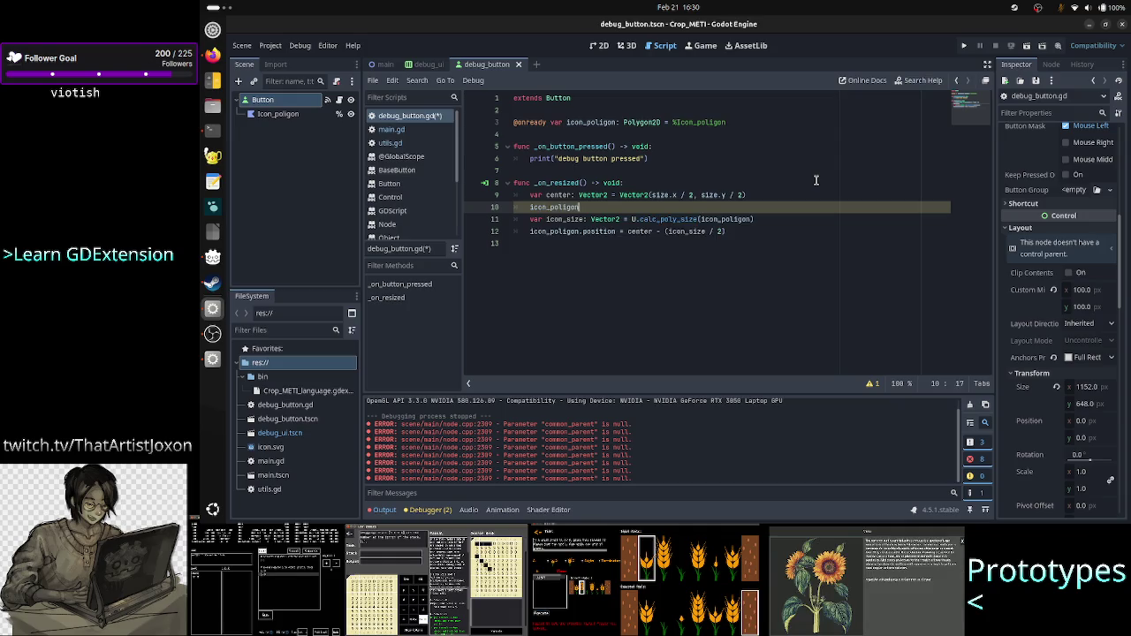
pyautogui.write('.scale ')
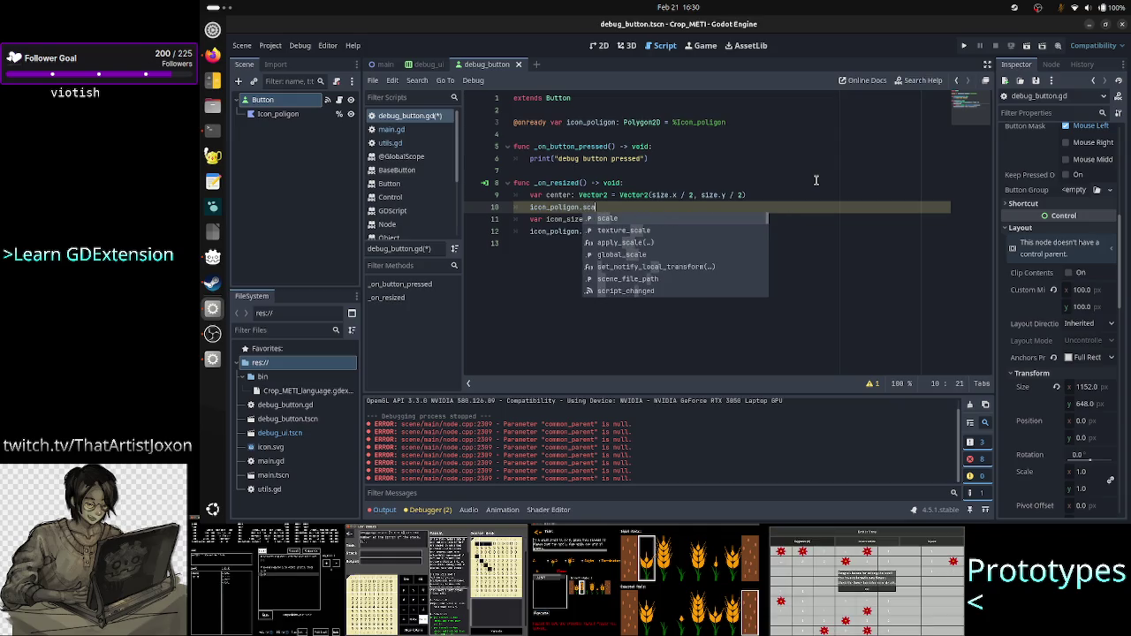
pyautogui.write('=')
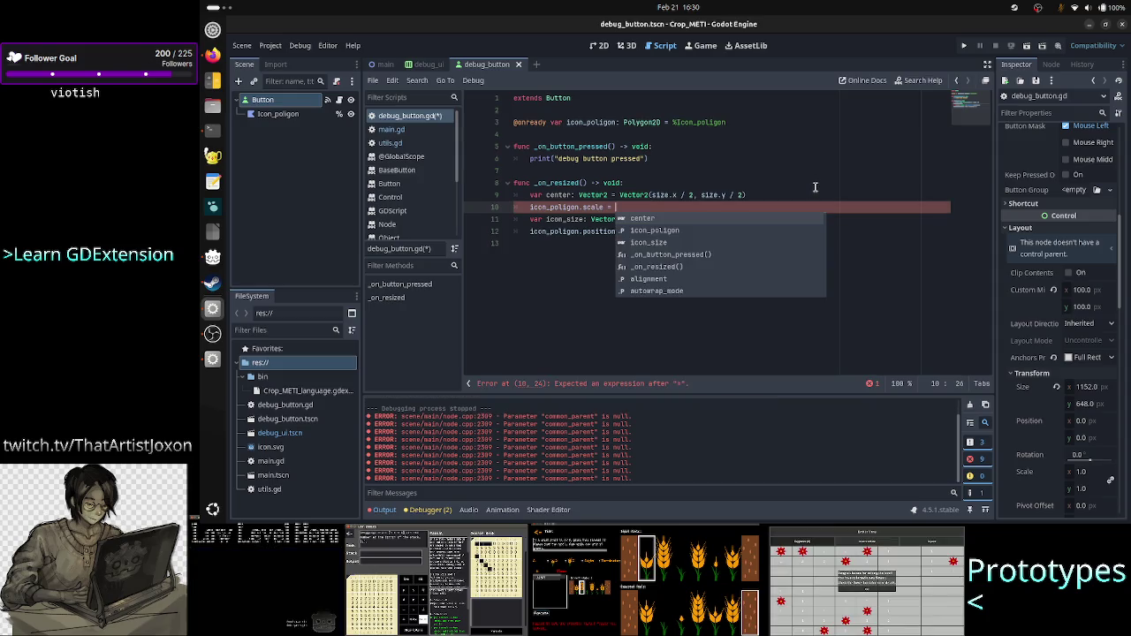
pyautogui.hotkey('alt', 'Tab')
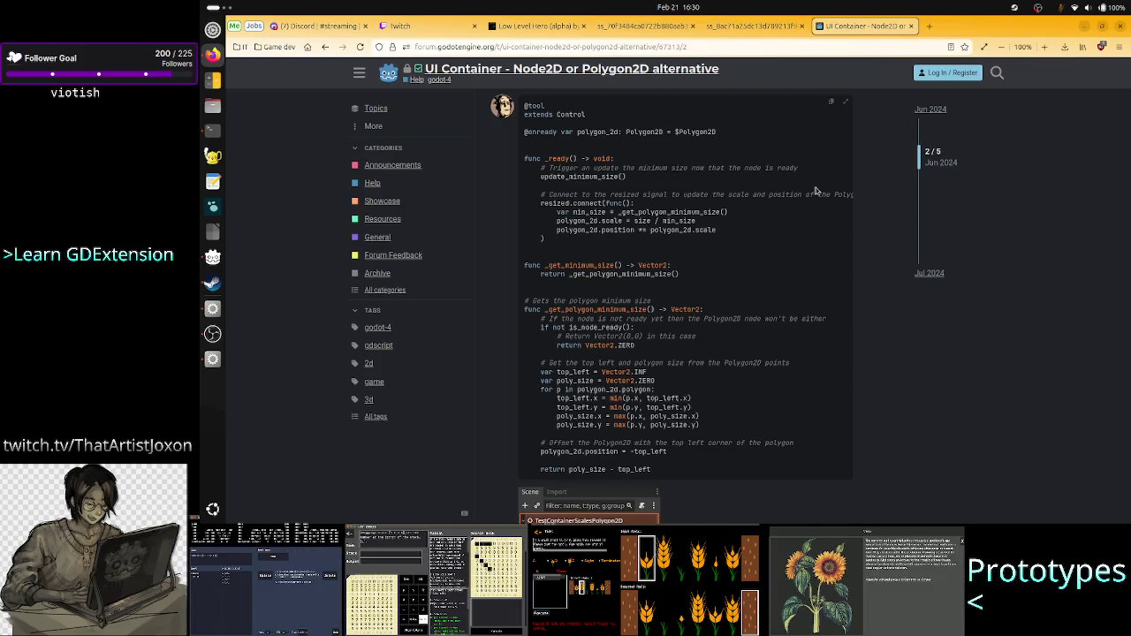
# Step: Switch from the forum back to debug_button.gd in Godot's script editor
pyautogui.hotkey('alt', 'Tab')
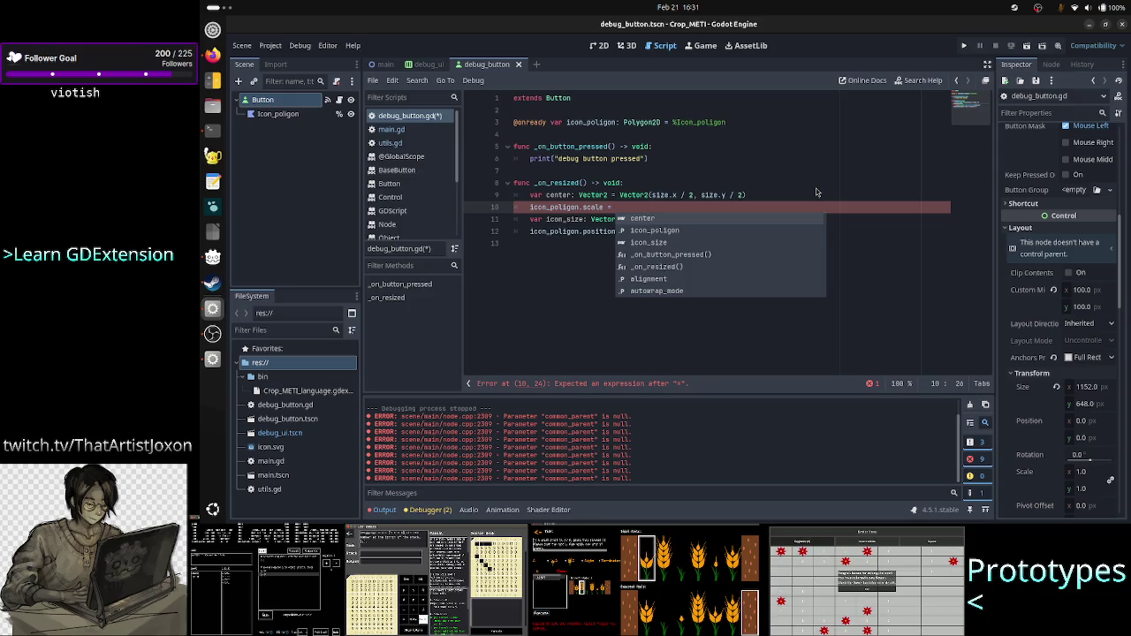
pyautogui.hotkey('alt', 'Tab')
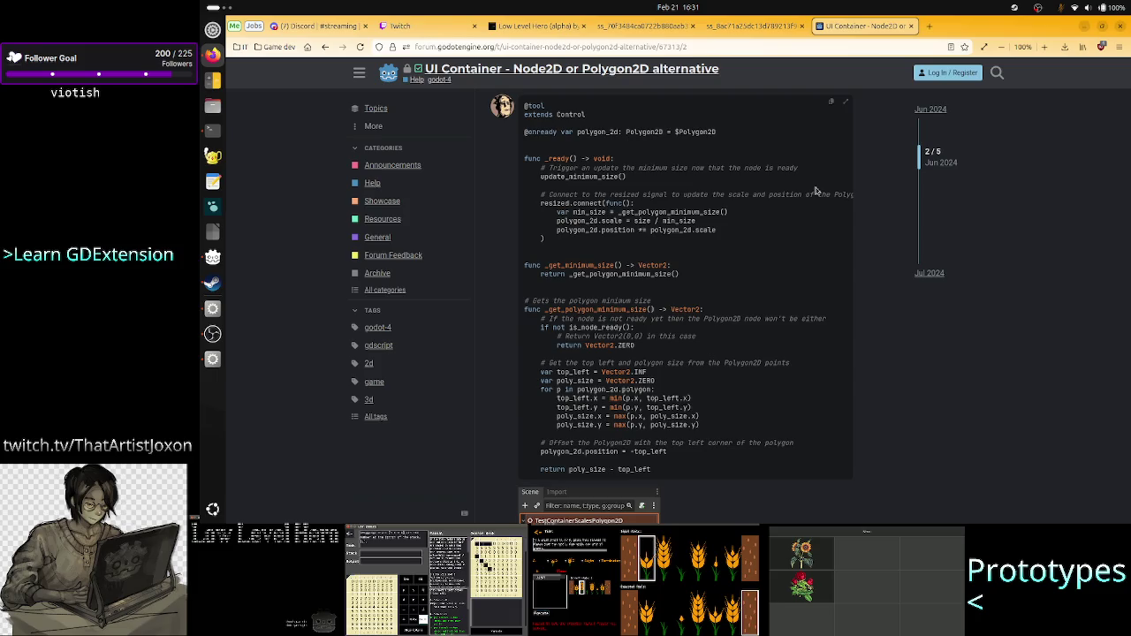
pyautogui.hotkey('alt', 'Tab')
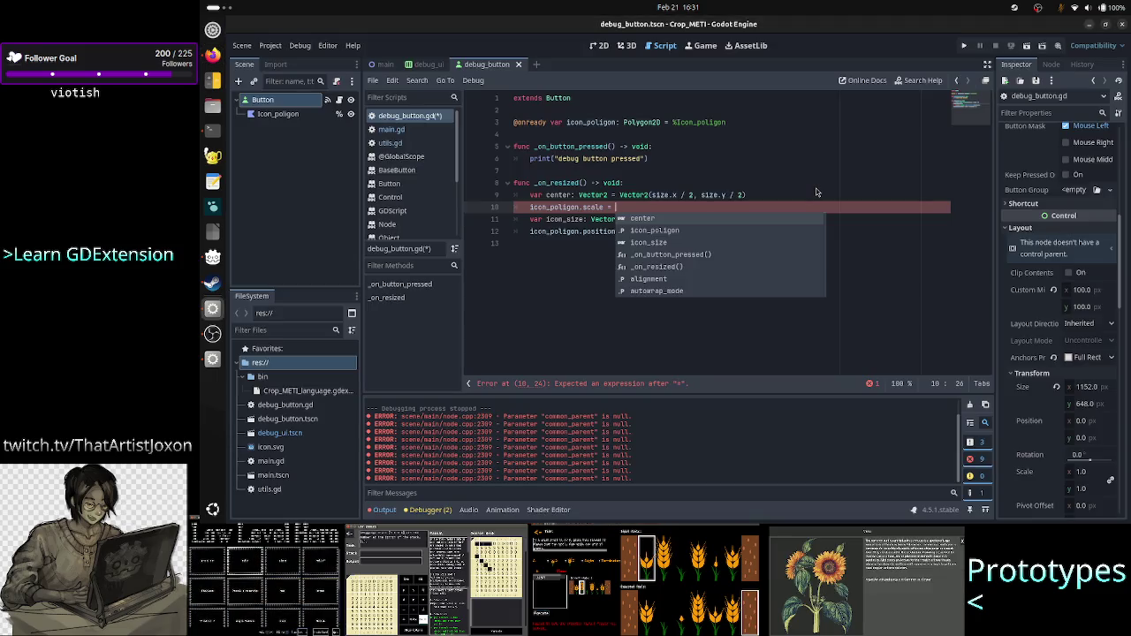
pyautogui.hotkey('alt', 'Tab')
pyautogui.hotkey('alt', 'Tab')
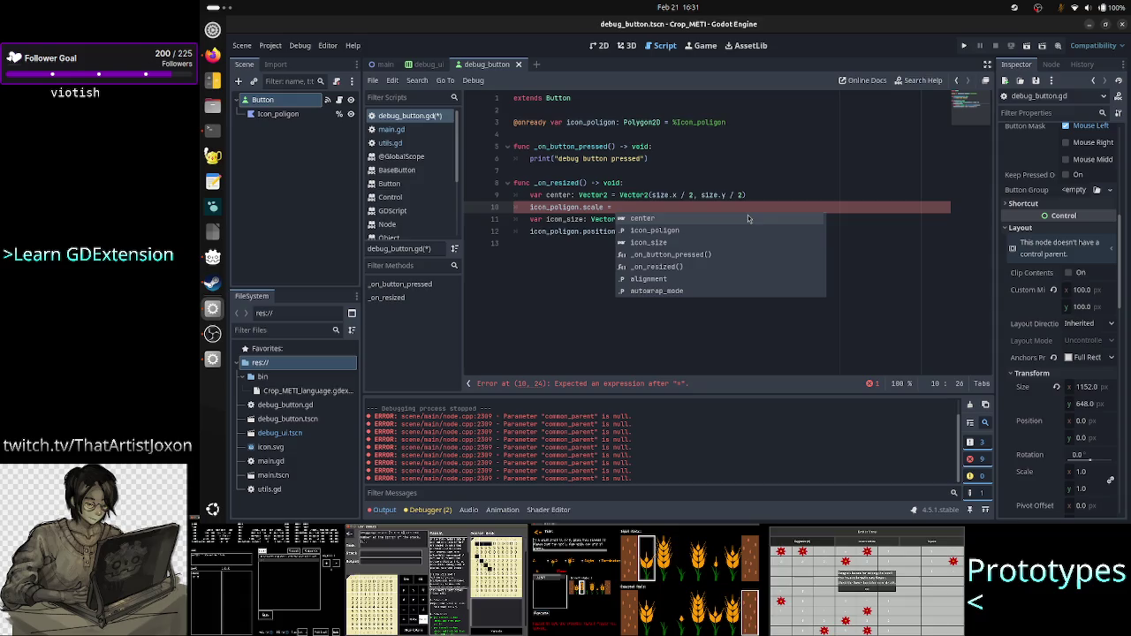
pyautogui.click(297, 99)
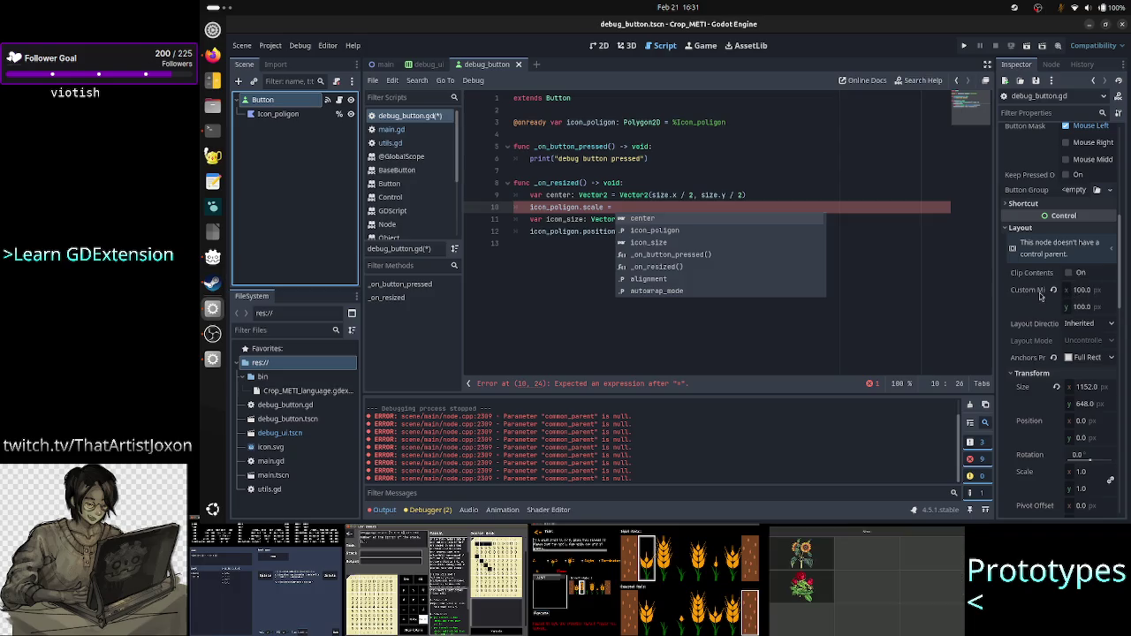
pyautogui.moveTo(1039, 297)
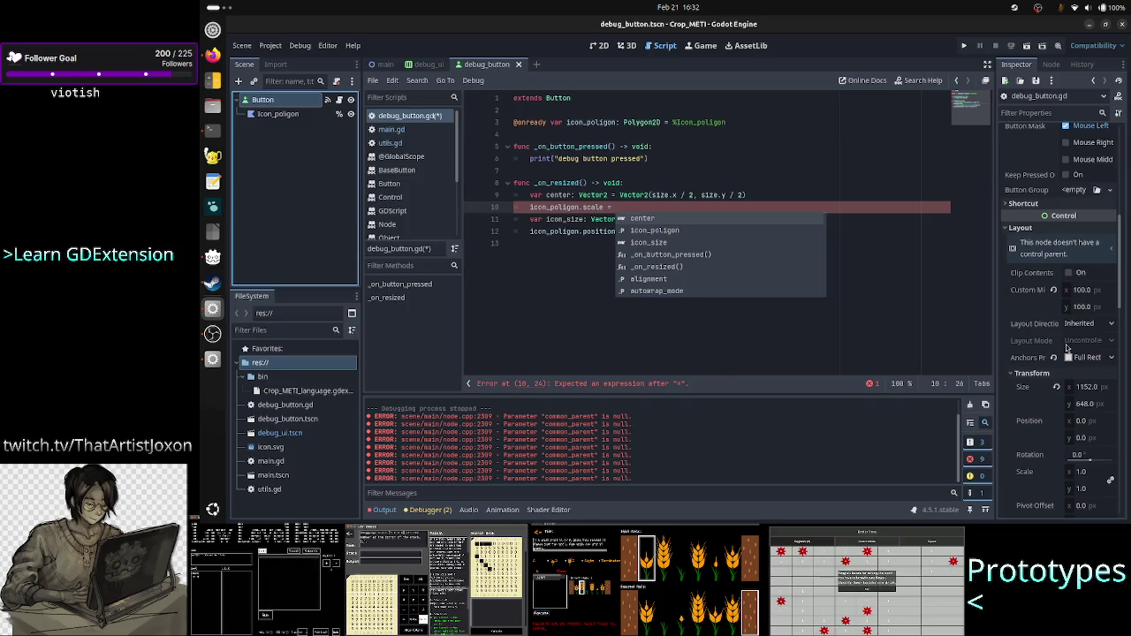
# Step: Scroll the Inspector down and close the code completion popup in the script editor
pyautogui.scroll(-3, 1039, 407)
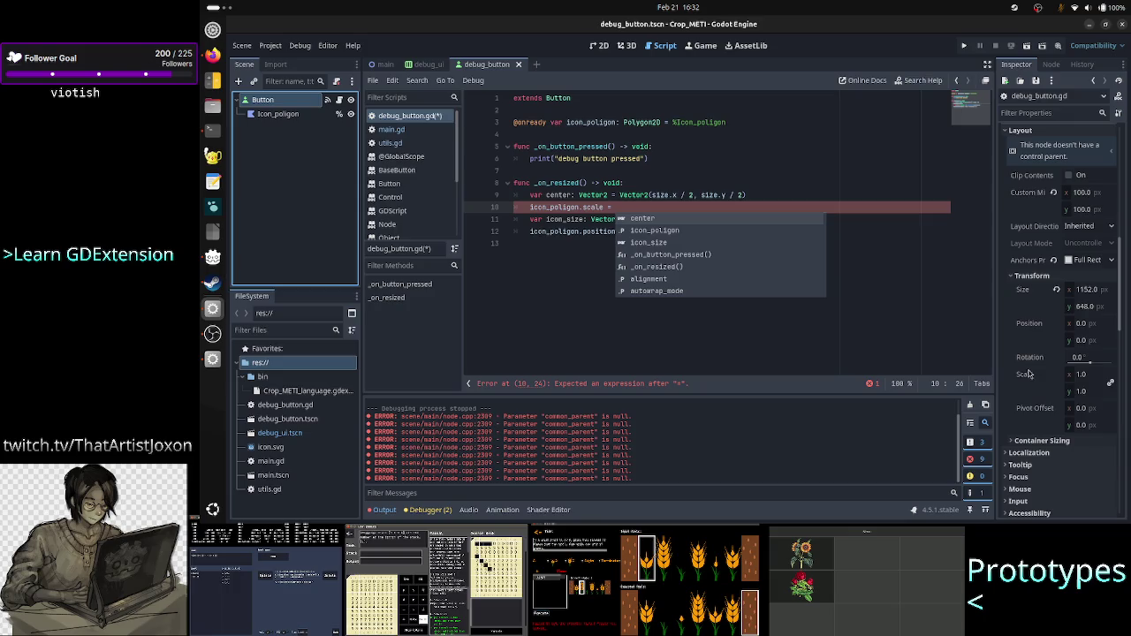
pyautogui.click(674, 161)
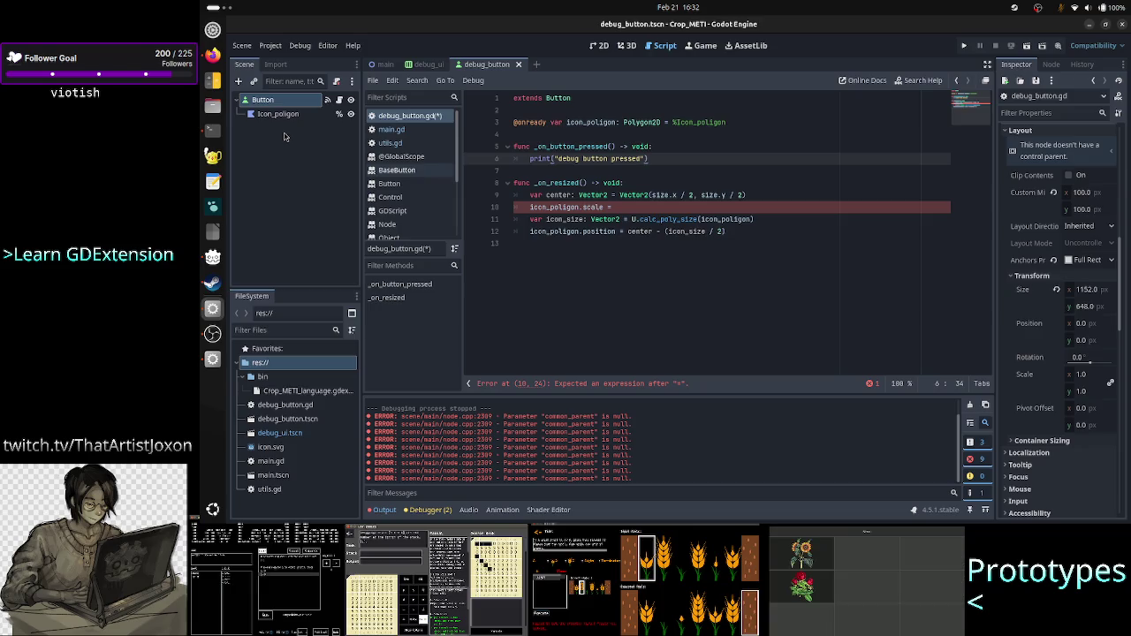
# Step: Add print(scale) at the top of _on_resized and go to the icon_poligon.scale line's start
pyautogui.click(662, 184)
pyautogui.press('Return')
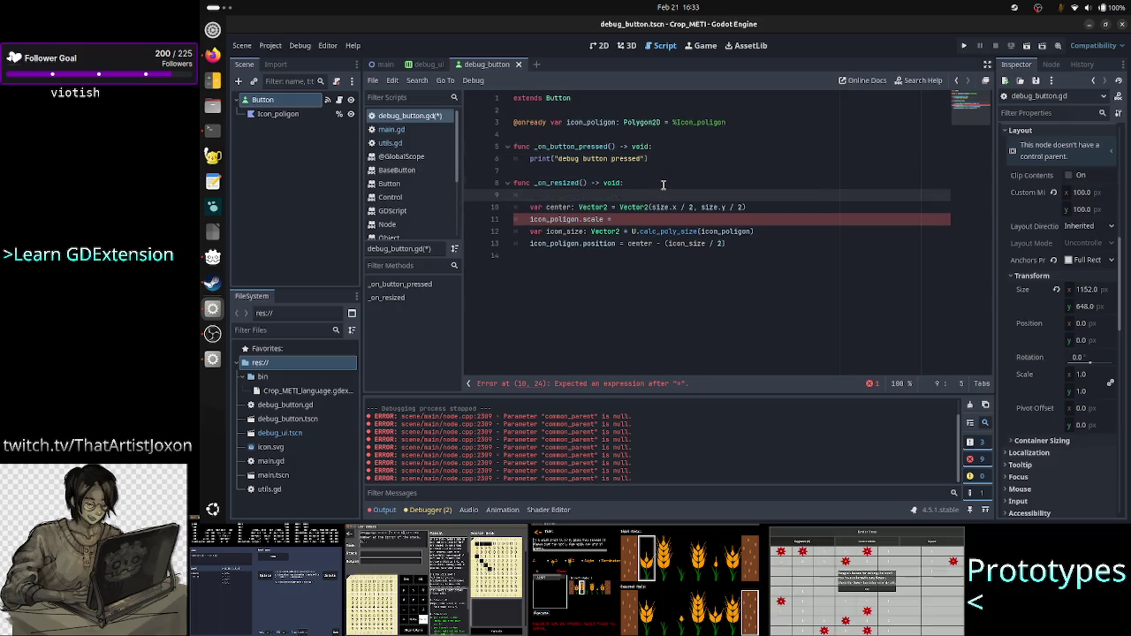
pyautogui.write('print(')
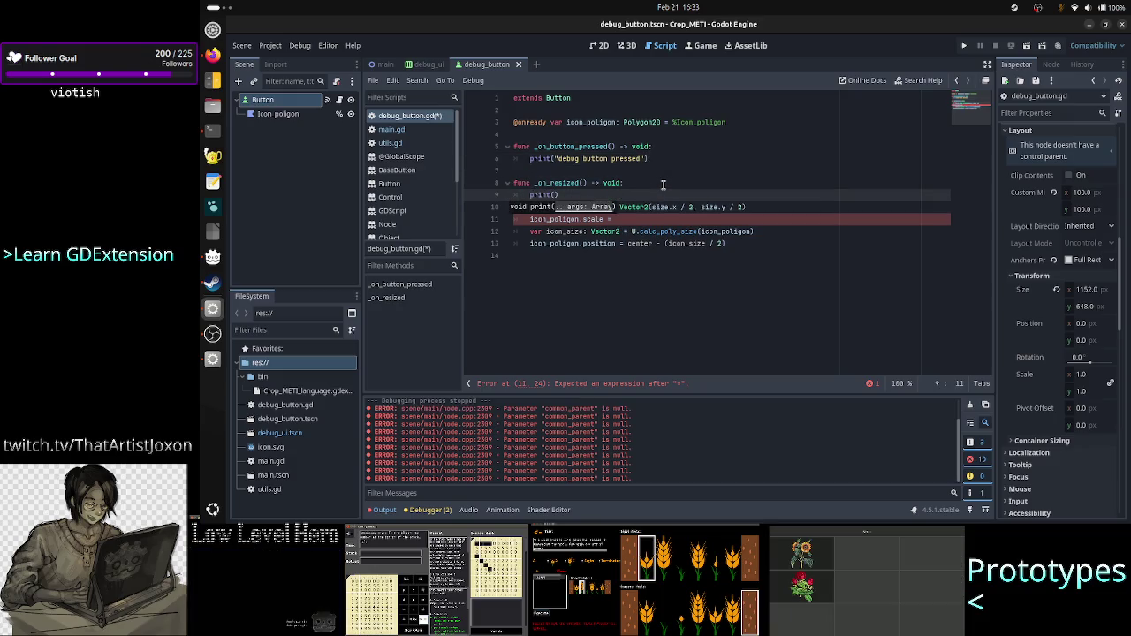
pyautogui.write('scale')
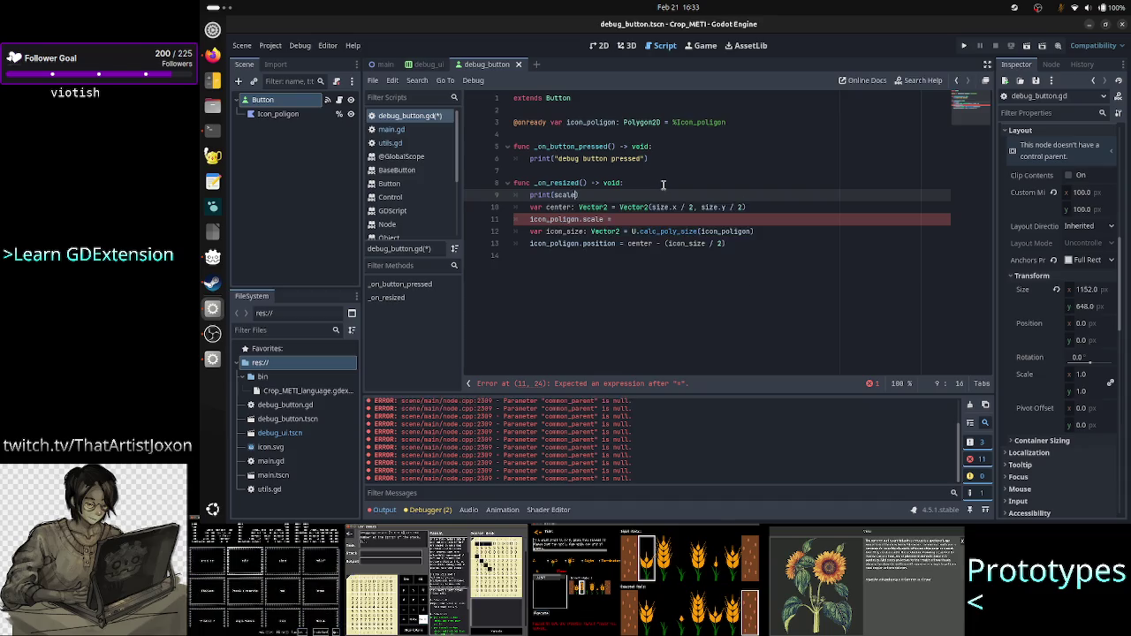
pyautogui.click(753, 221)
pyautogui.press('Home')
# Step: Comment out the scale line, then run and resize the game, seeing scale print (1.0, 1.0)
pyautogui.write('#')
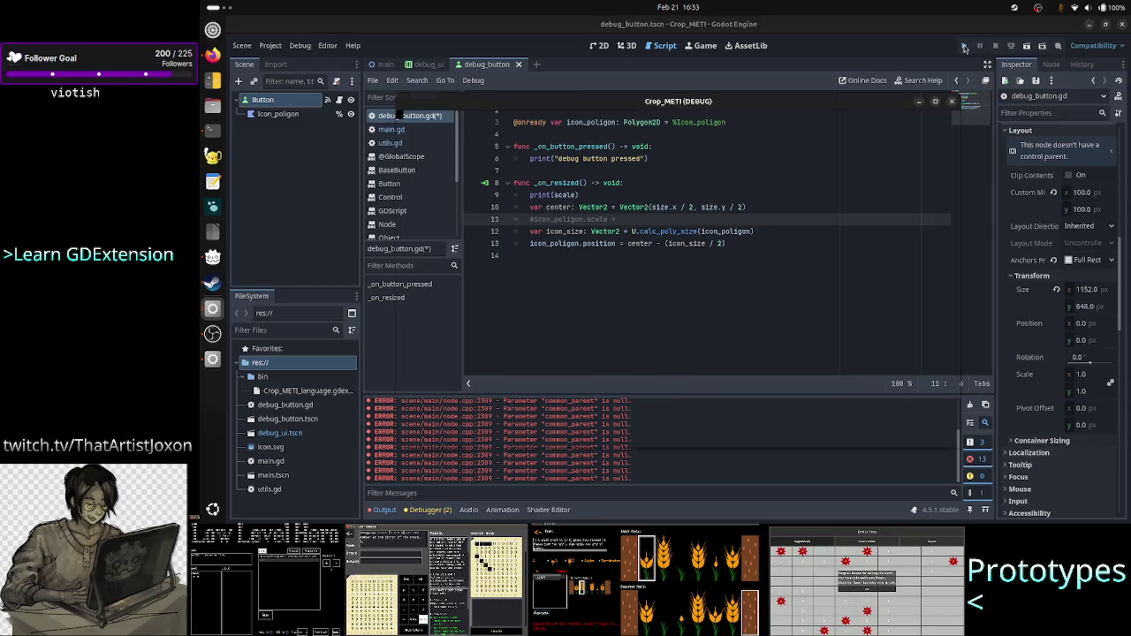
pyautogui.click(965, 46)
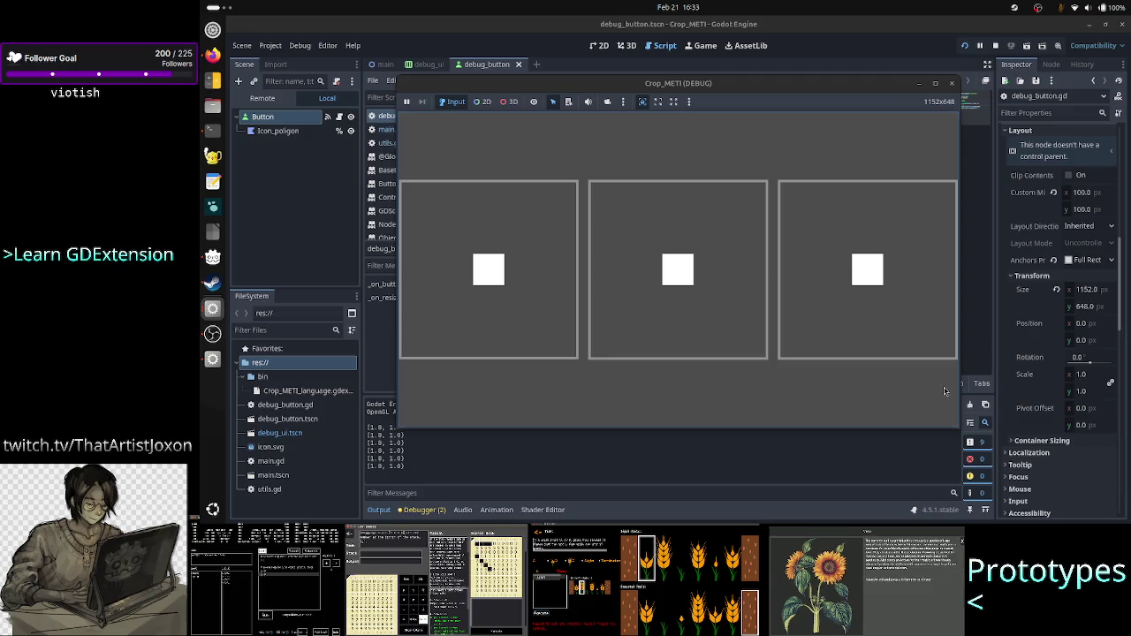
pyautogui.moveTo(958, 384); pyautogui.dragTo(741, 353)
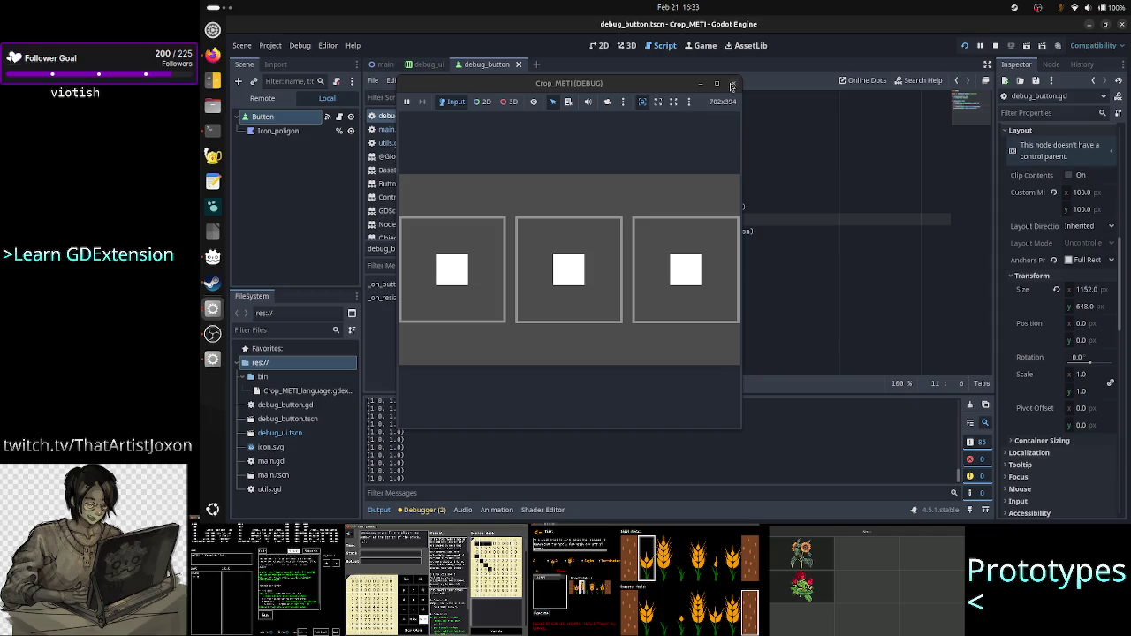
pyautogui.click(737, 83)
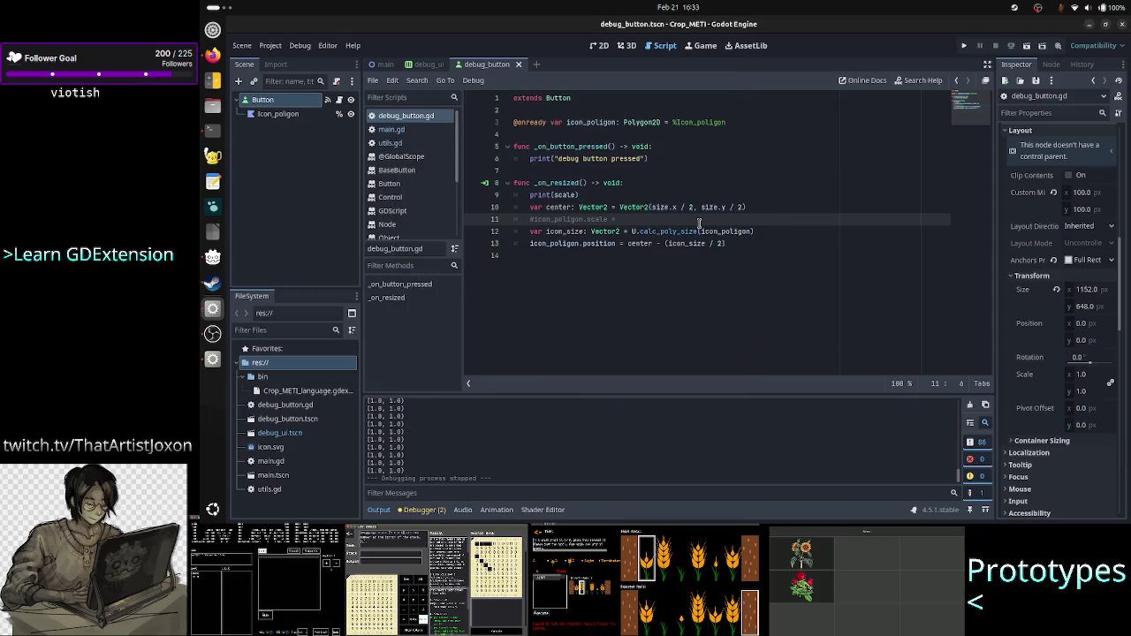
# Step: Delete the commented-out icon_poligon.scale line, select the Button node, and switch to the forum
pyautogui.press('Home')
pyautogui.hotkey('shift', 'End')
pyautogui.press('BackSpace')
pyautogui.press('BackSpace')
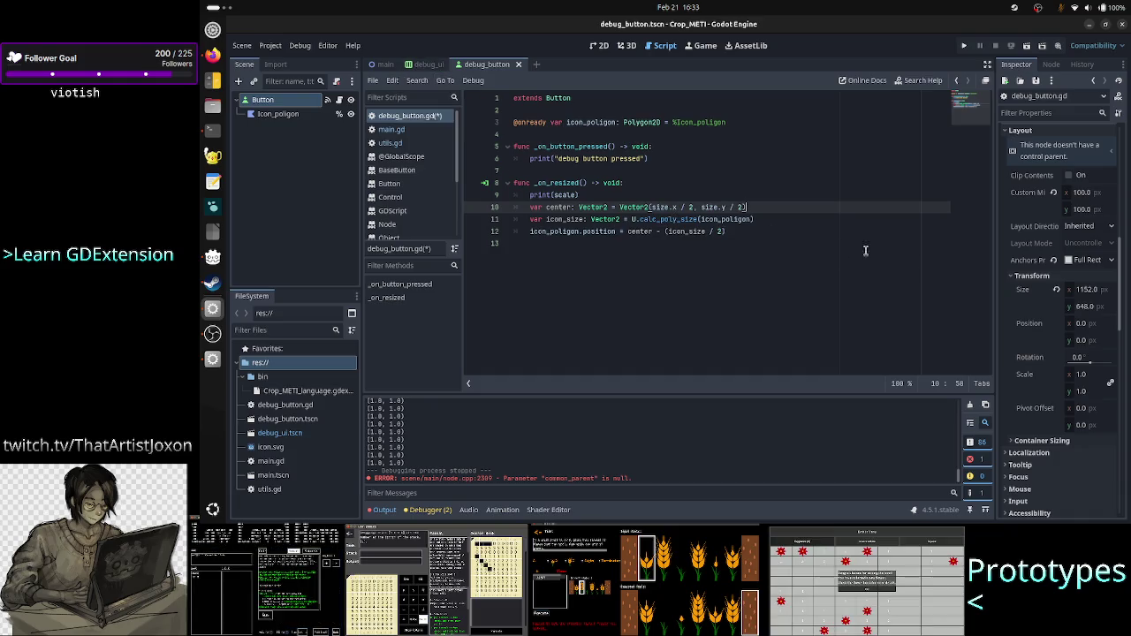
pyautogui.click(296, 102)
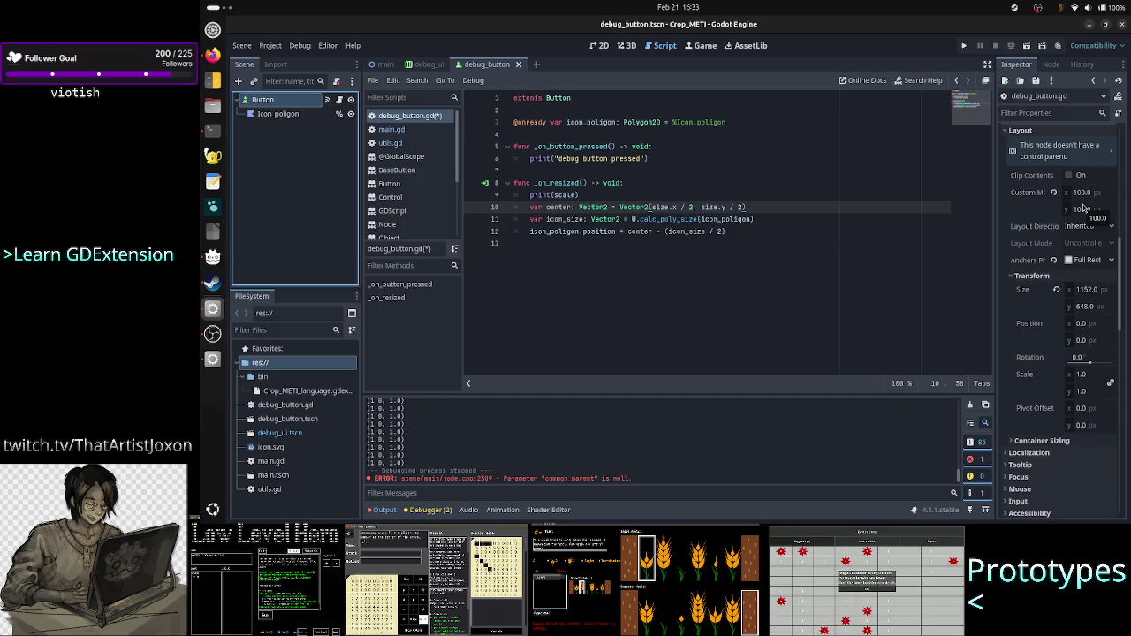
pyautogui.click(766, 281)
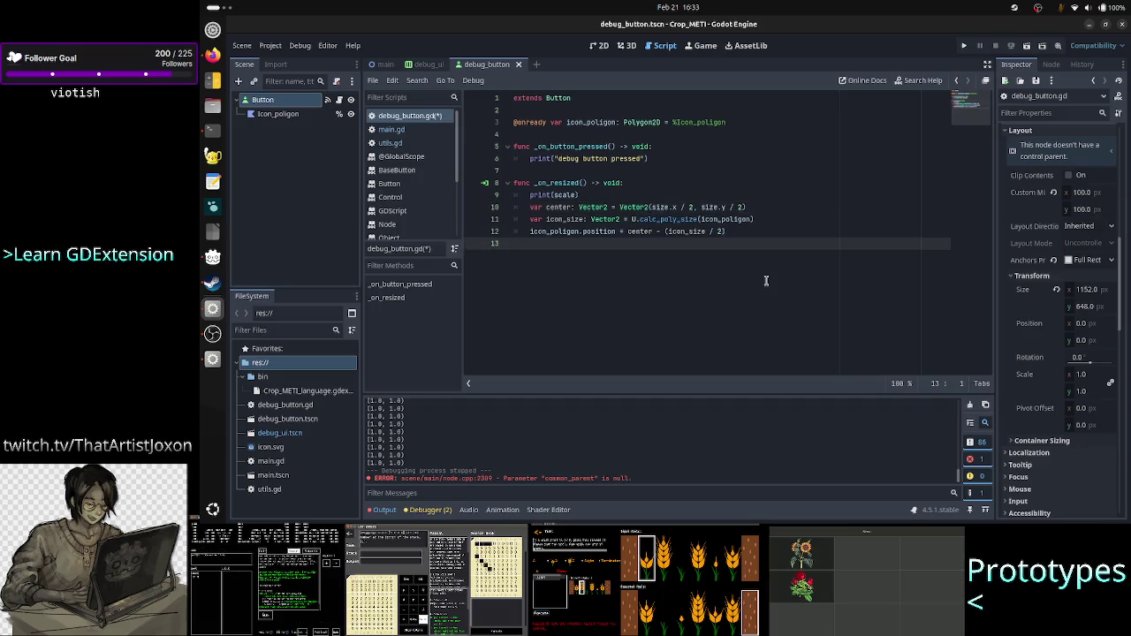
pyautogui.hotkey('alt', 'Tab')
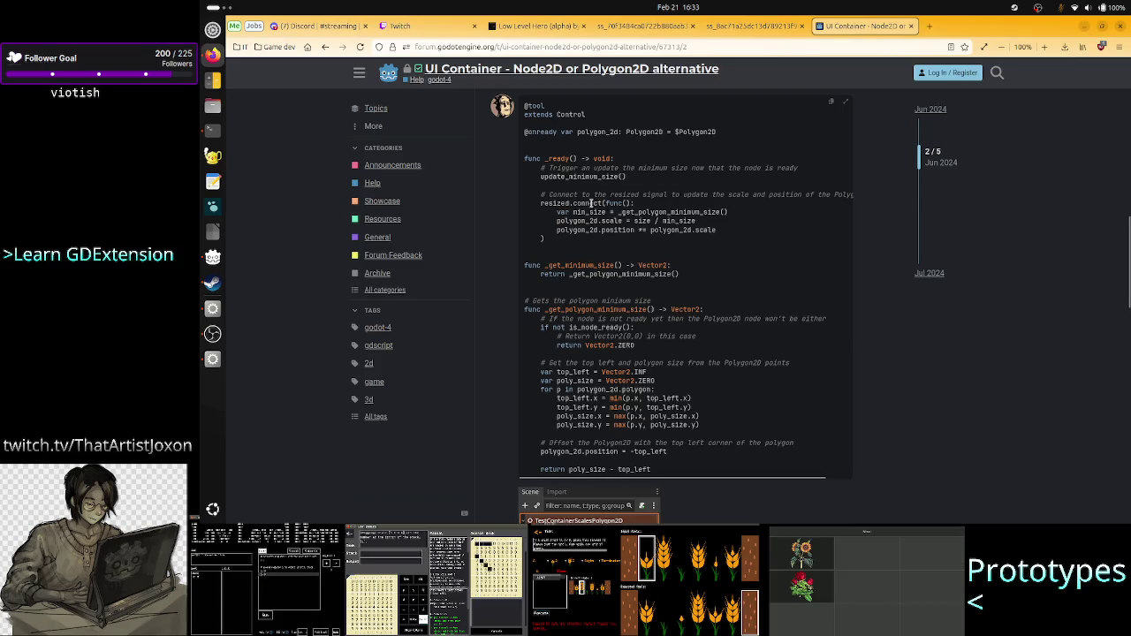
# Step: Highlight the forum's size / min_size scale line and its _get_polygon_minimum_size() call
pyautogui.moveTo(632, 221); pyautogui.dragTo(704, 225)
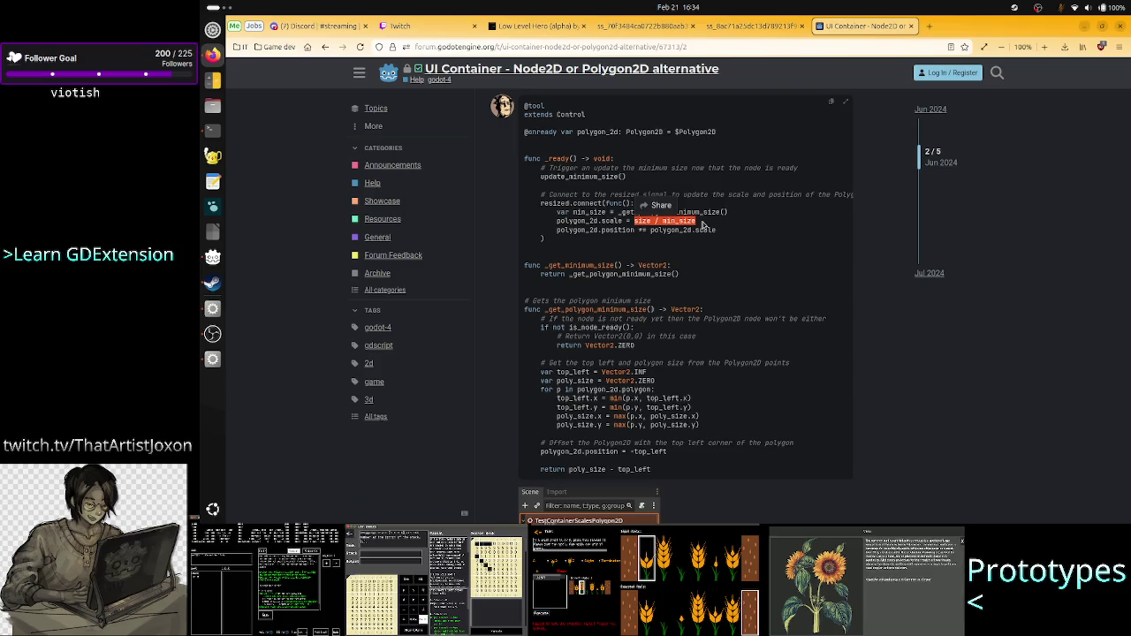
pyautogui.click(632, 213)
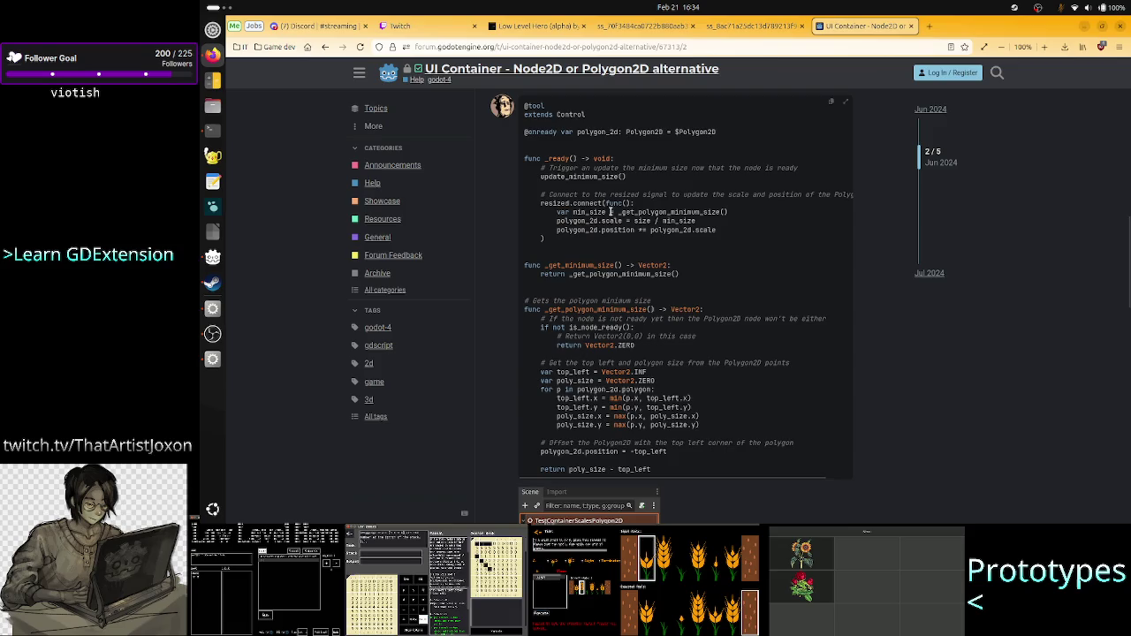
pyautogui.moveTo(610, 212); pyautogui.dragTo(732, 216)
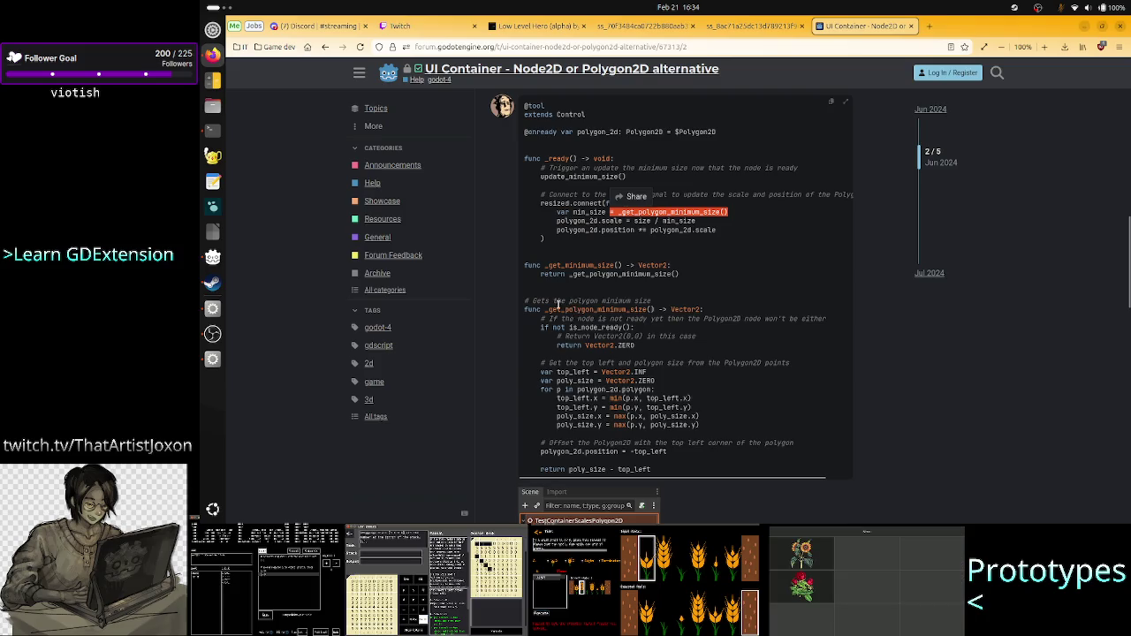
pyautogui.moveTo(565, 302); pyautogui.dragTo(655, 305)
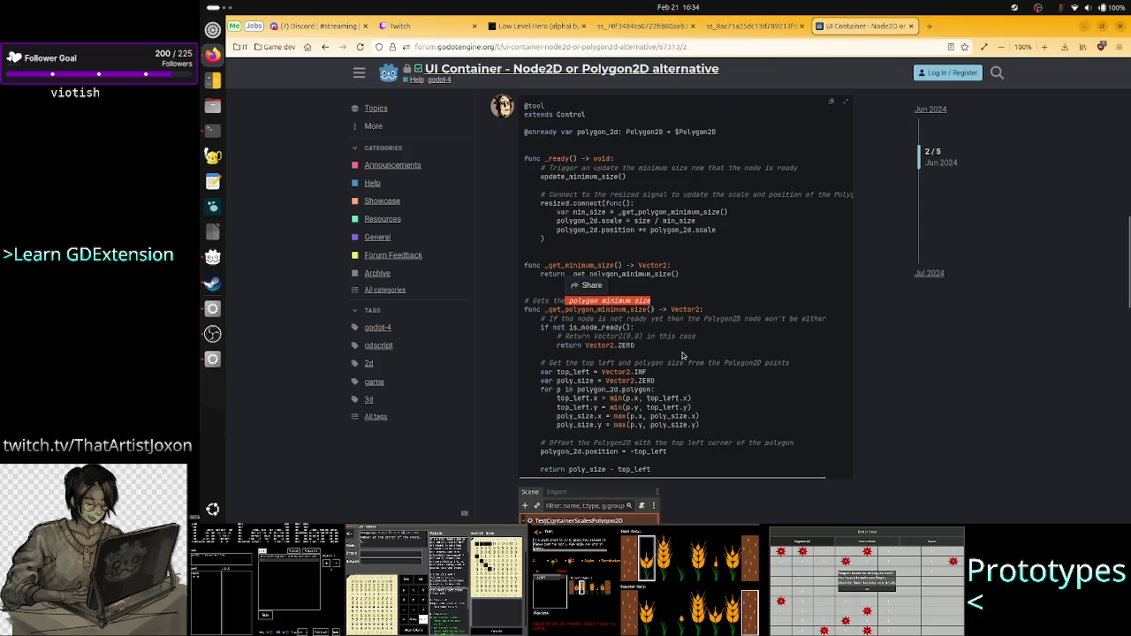
pyautogui.moveTo(618, 221)
pyautogui.mouseDown()
pyautogui.moveTo(568, 221)
pyautogui.moveTo(712, 213)
pyautogui.moveTo(678, 214)
pyautogui.mouseUp()
pyautogui.click(686, 212)
pyautogui.click(710, 214)
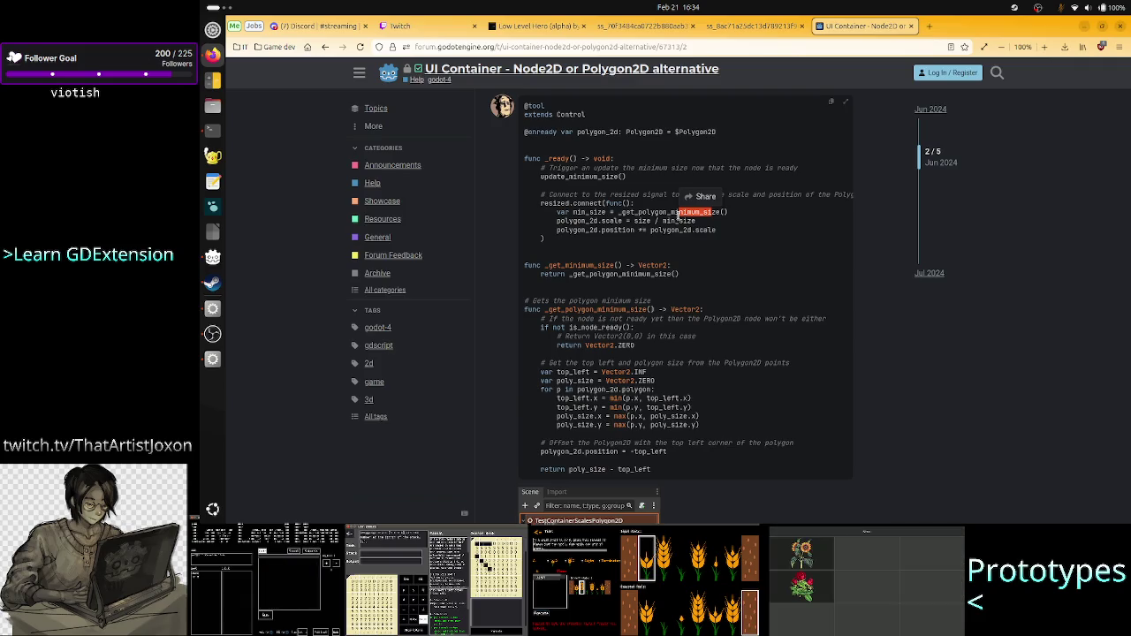
pyautogui.moveTo(609, 223)
pyautogui.mouseDown()
pyautogui.moveTo(620, 232)
pyautogui.moveTo(704, 212)
pyautogui.mouseUp()
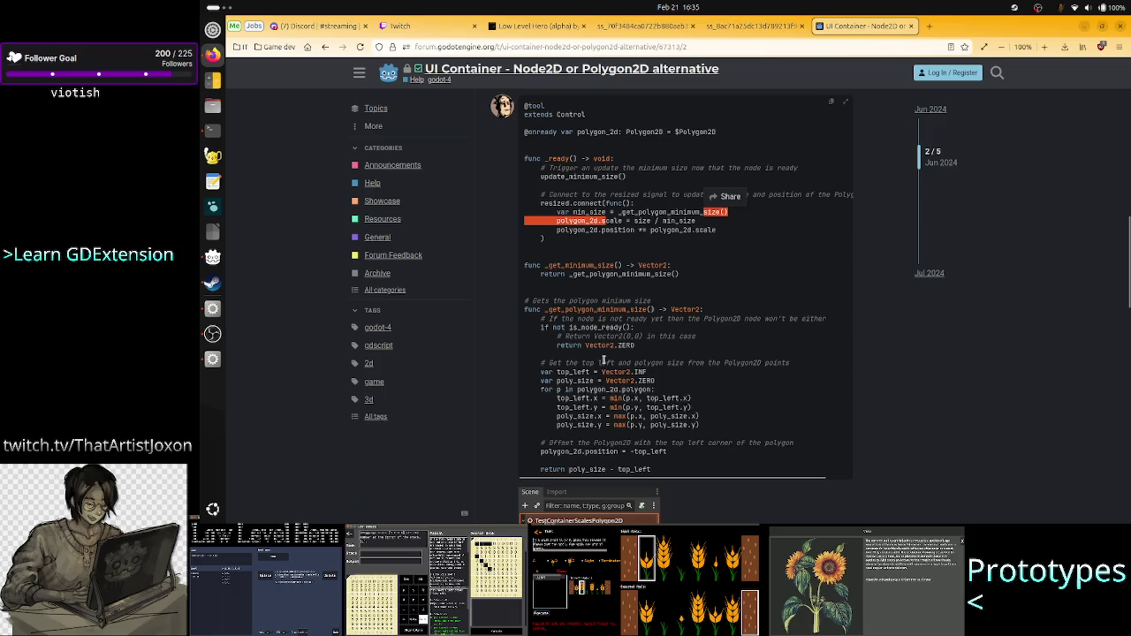
# Step: Study the loop computing top_left and poly_size and the returned poly_size - top_left
pyautogui.moveTo(597, 372)
pyautogui.mouseDown()
pyautogui.moveTo(636, 353)
pyautogui.moveTo(715, 425)
pyautogui.mouseUp()
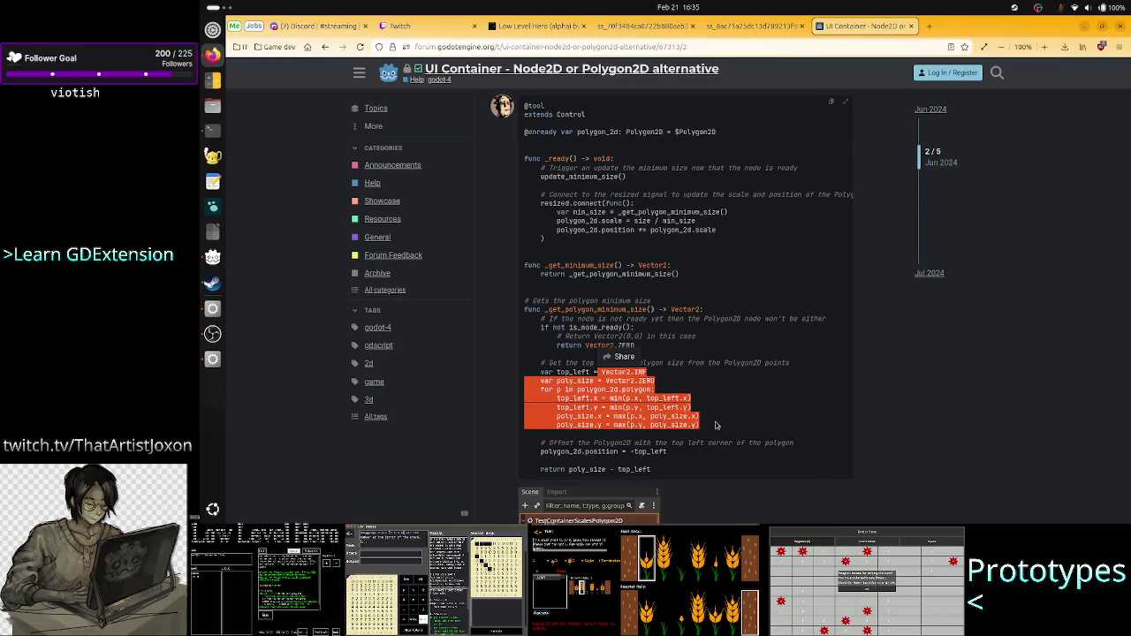
pyautogui.moveTo(585, 444); pyautogui.dragTo(783, 440)
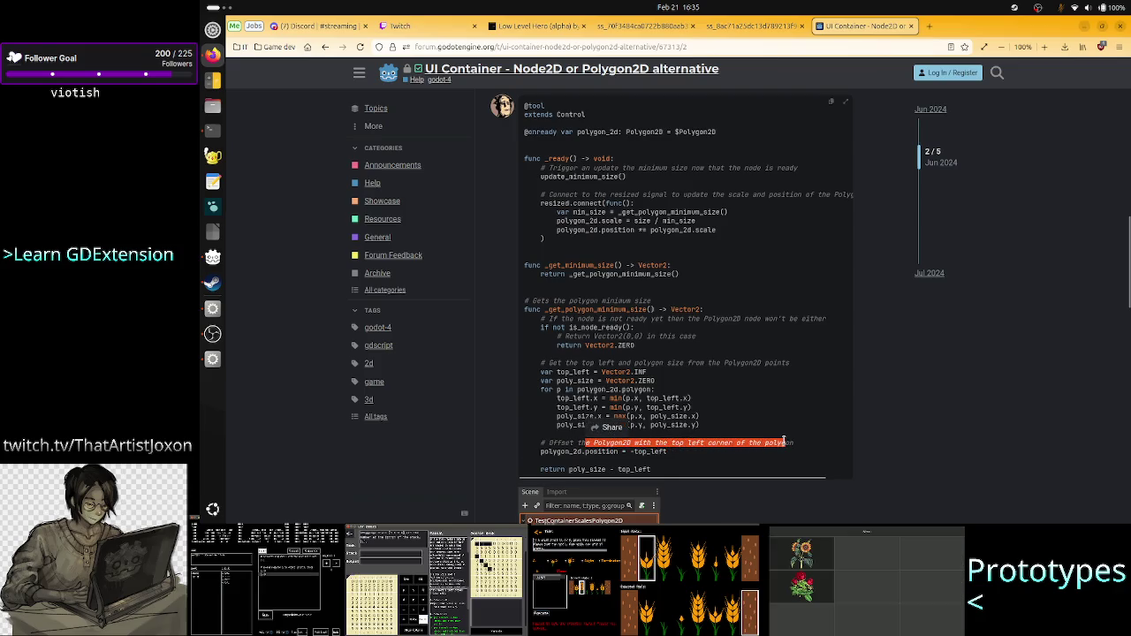
pyautogui.click(609, 450)
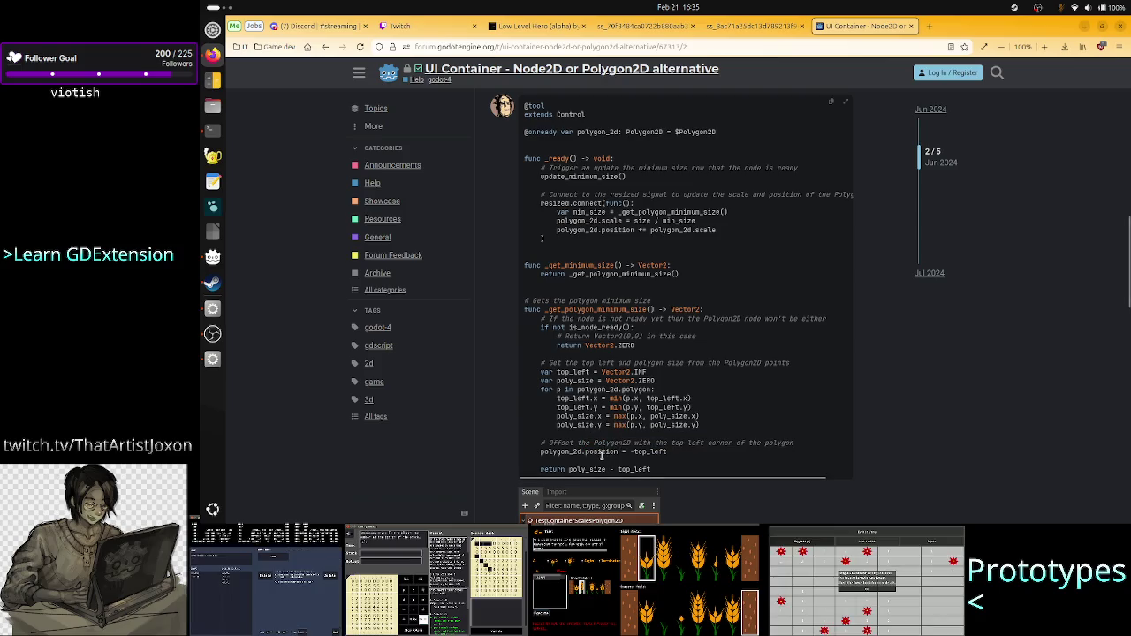
pyautogui.doubleClick(602, 451)
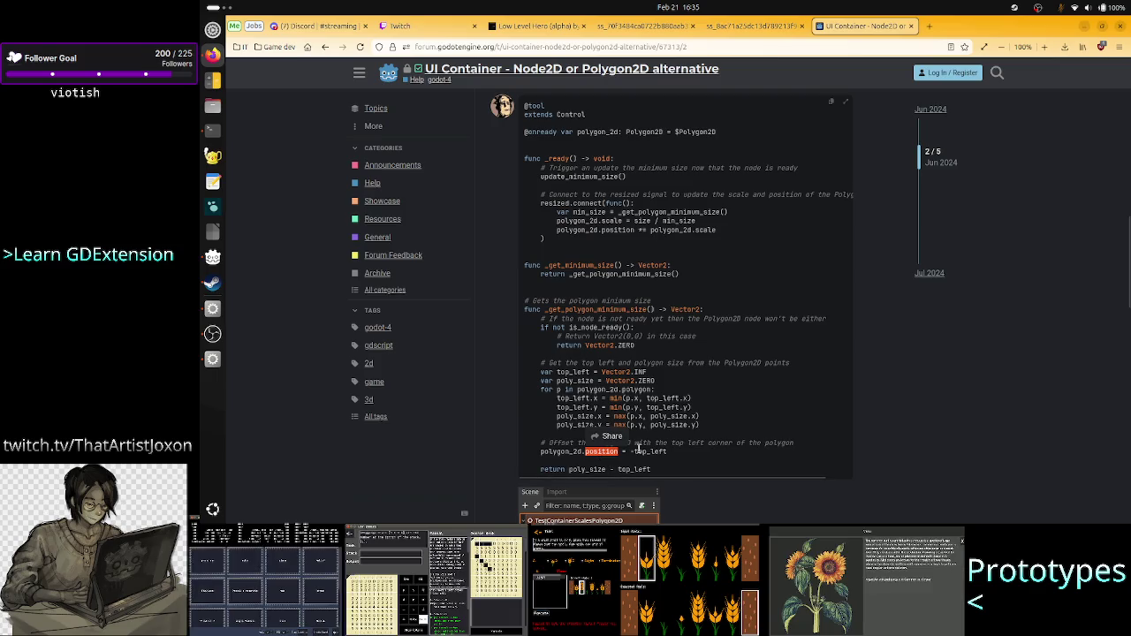
pyautogui.click(662, 446)
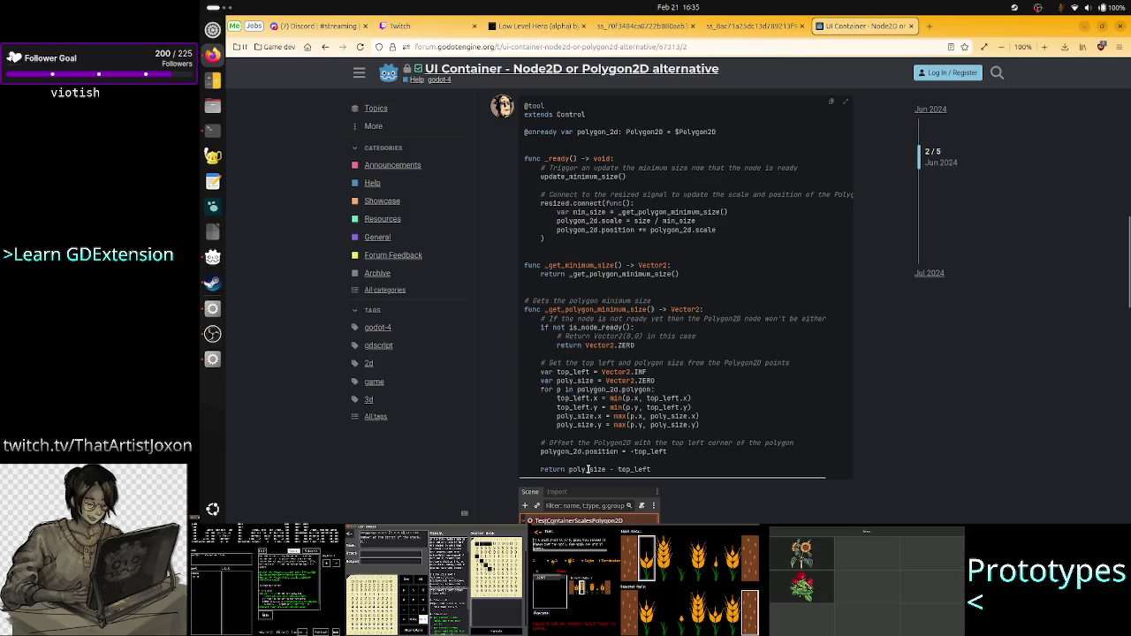
pyautogui.doubleClick(590, 470)
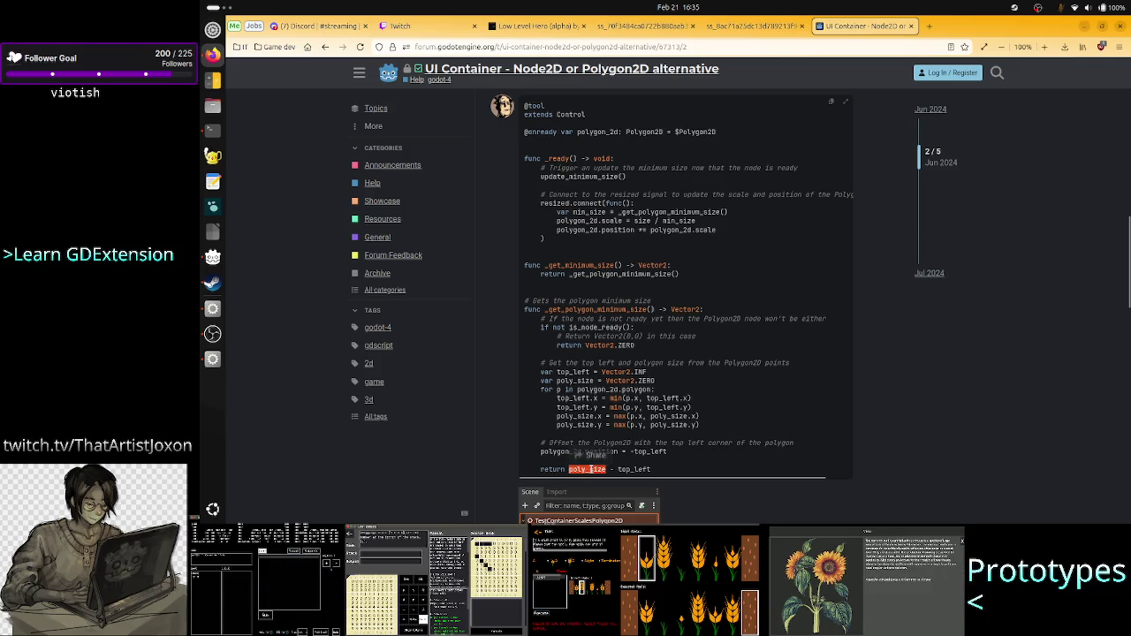
pyautogui.doubleClick(589, 382)
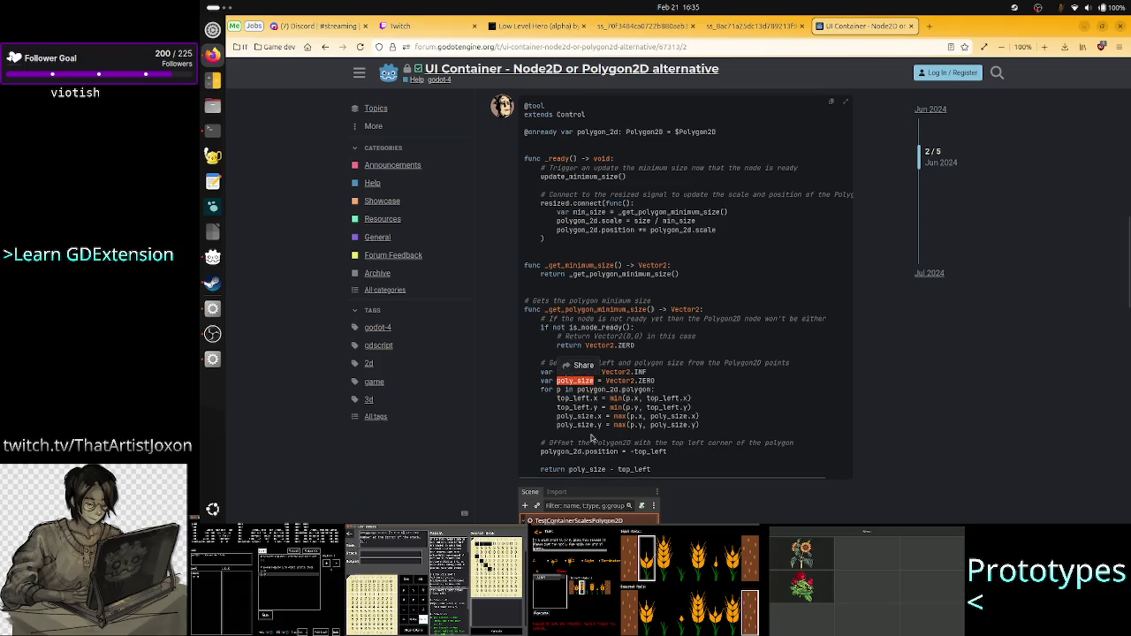
pyautogui.click(625, 469)
pyautogui.doubleClick(625, 469)
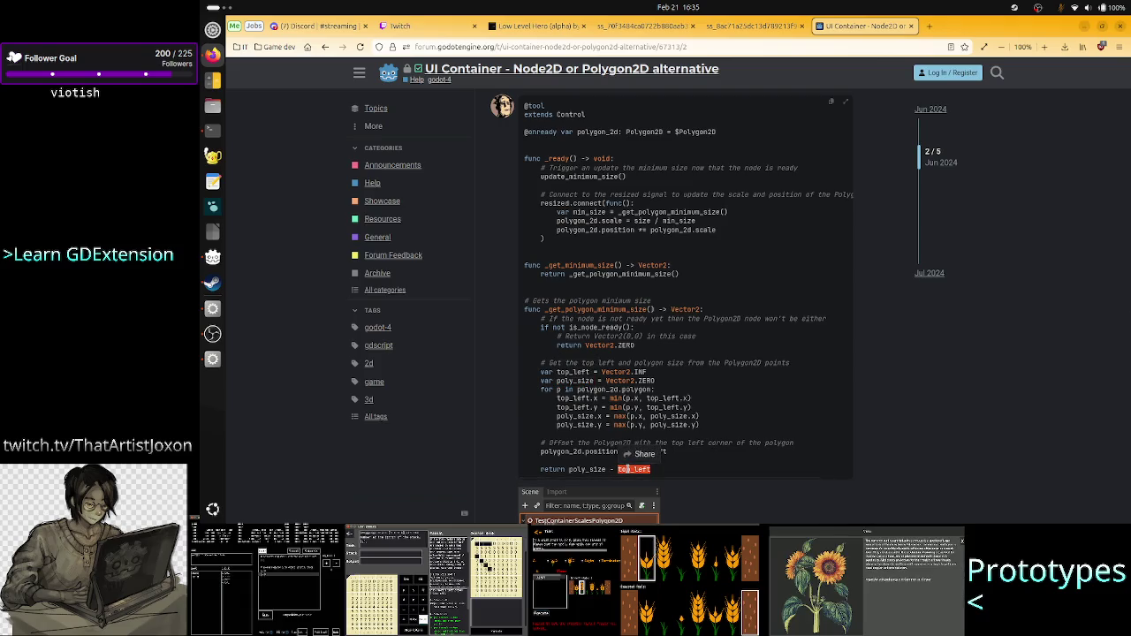
pyautogui.click(582, 471)
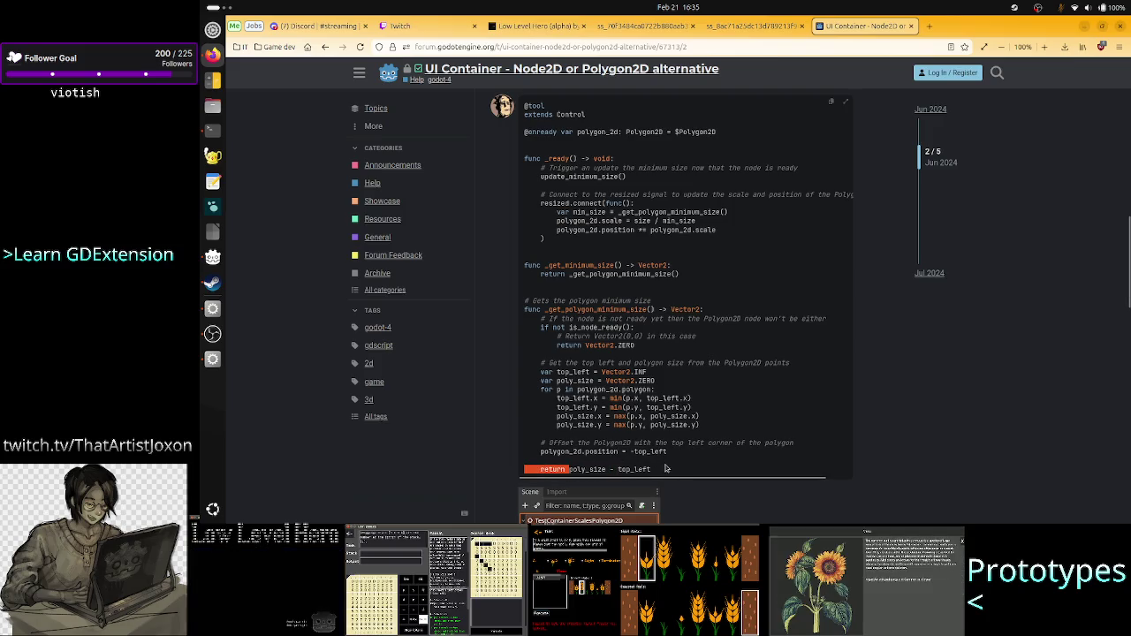
pyautogui.moveTo(570, 470); pyautogui.dragTo(664, 474)
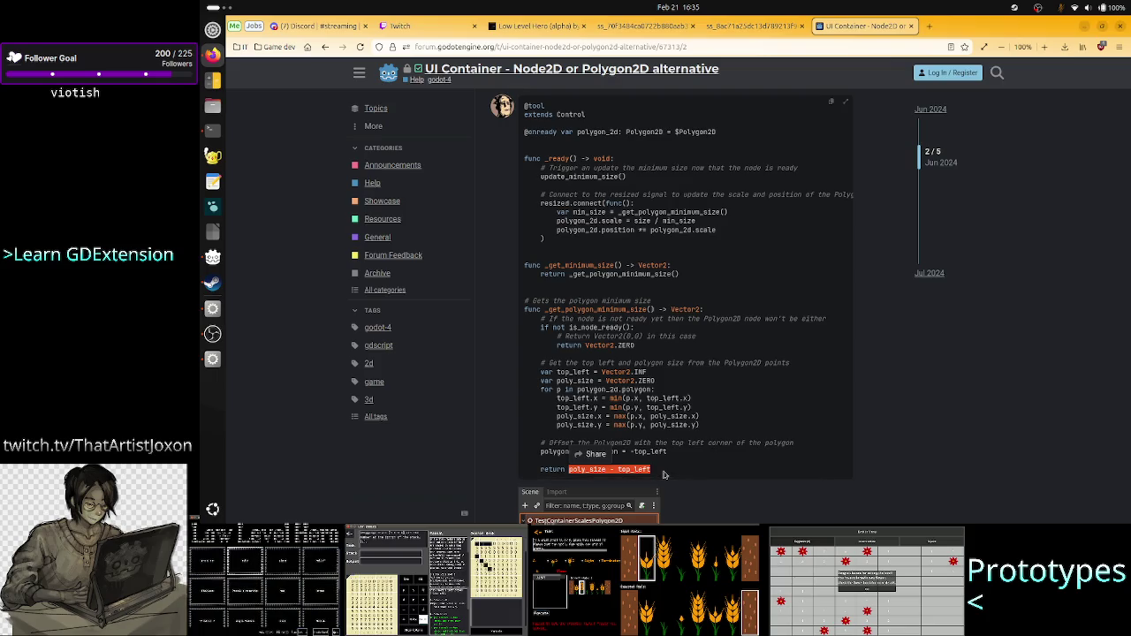
pyautogui.click(664, 475)
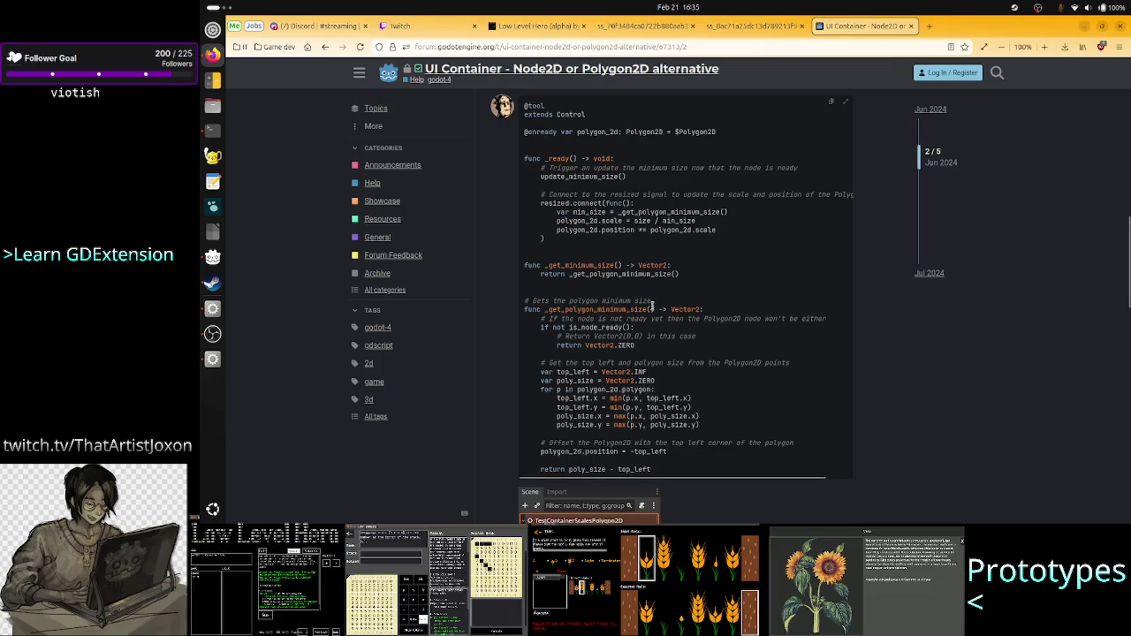
# Step: Mark the _get_polygon_minimum_size name in the resize handler, then switch back to Godot
pyautogui.doubleClick(680, 211)
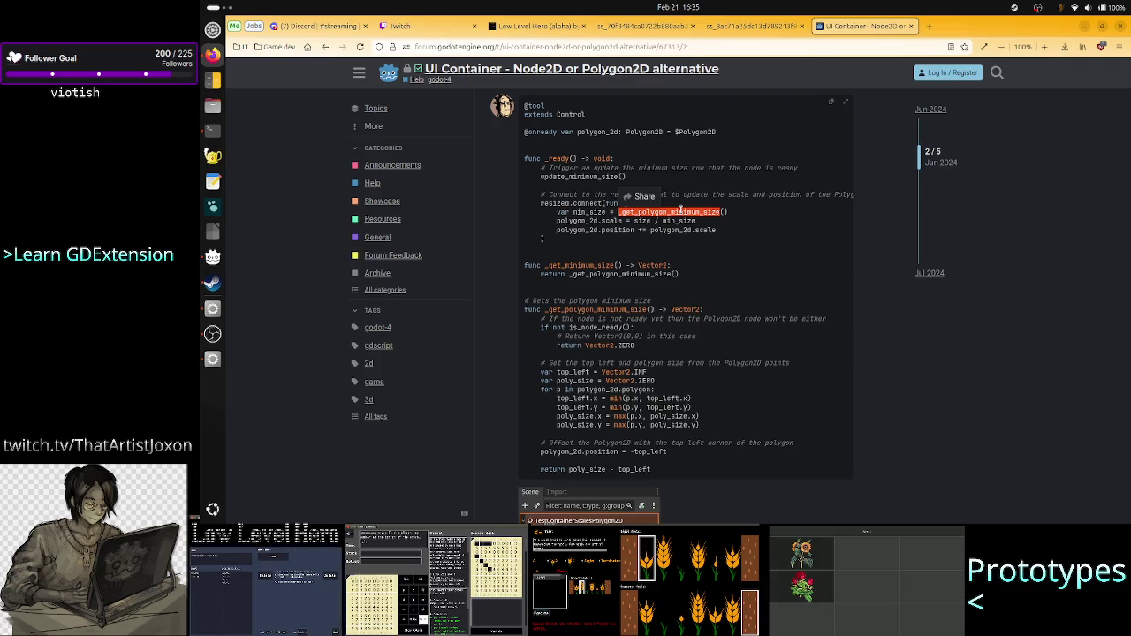
pyautogui.click(680, 284)
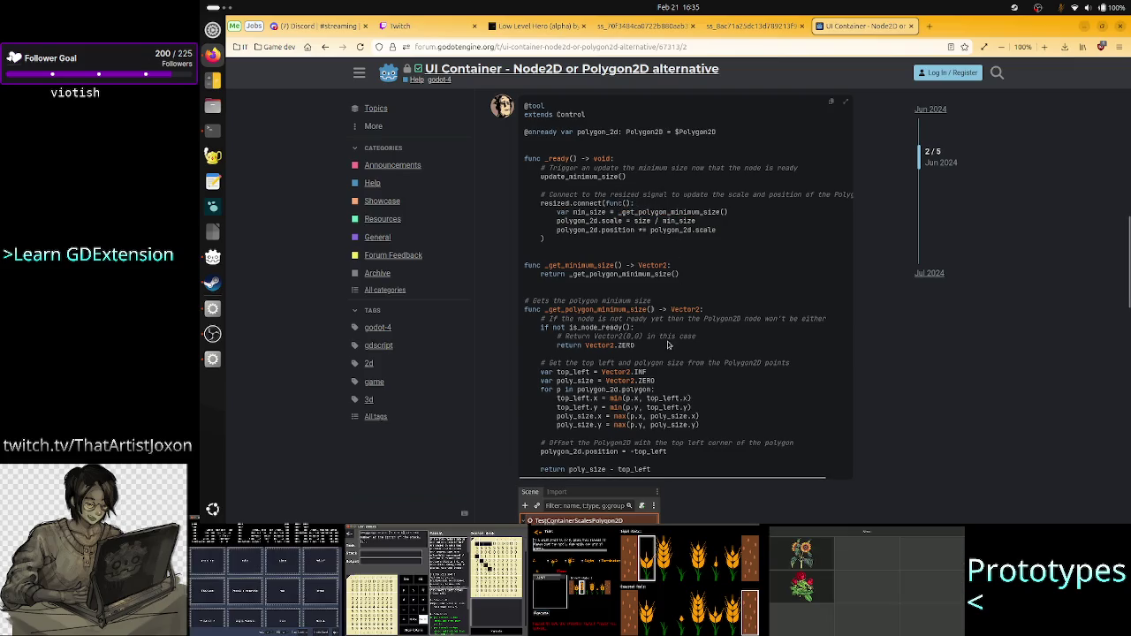
pyautogui.doubleClick(683, 212)
pyautogui.click(683, 212)
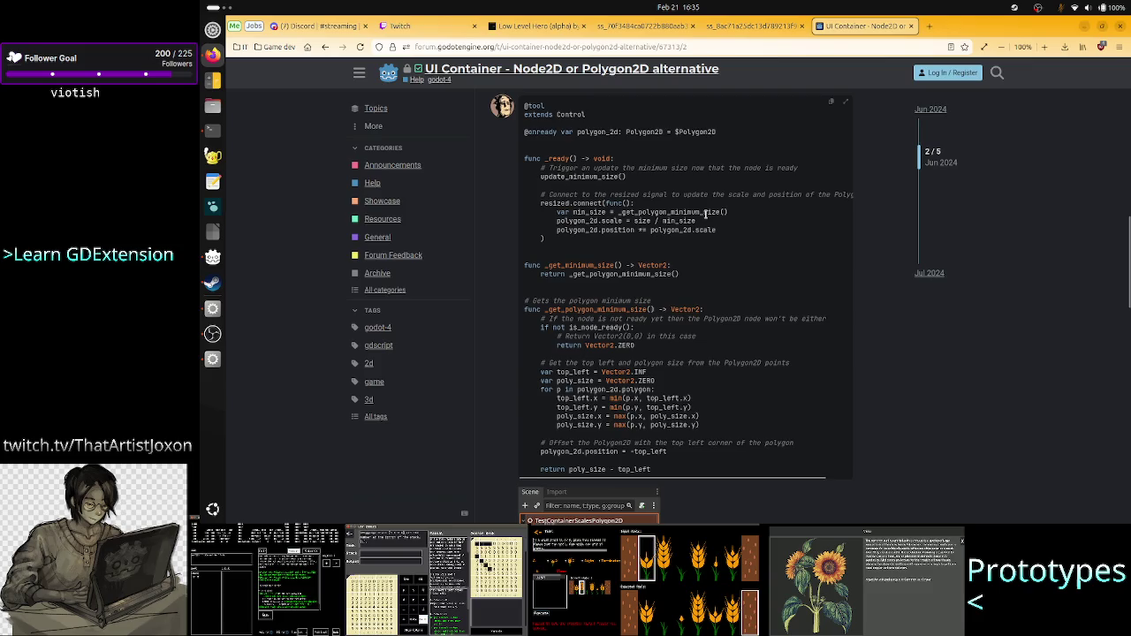
pyautogui.hotkey('alt', 'Tab')
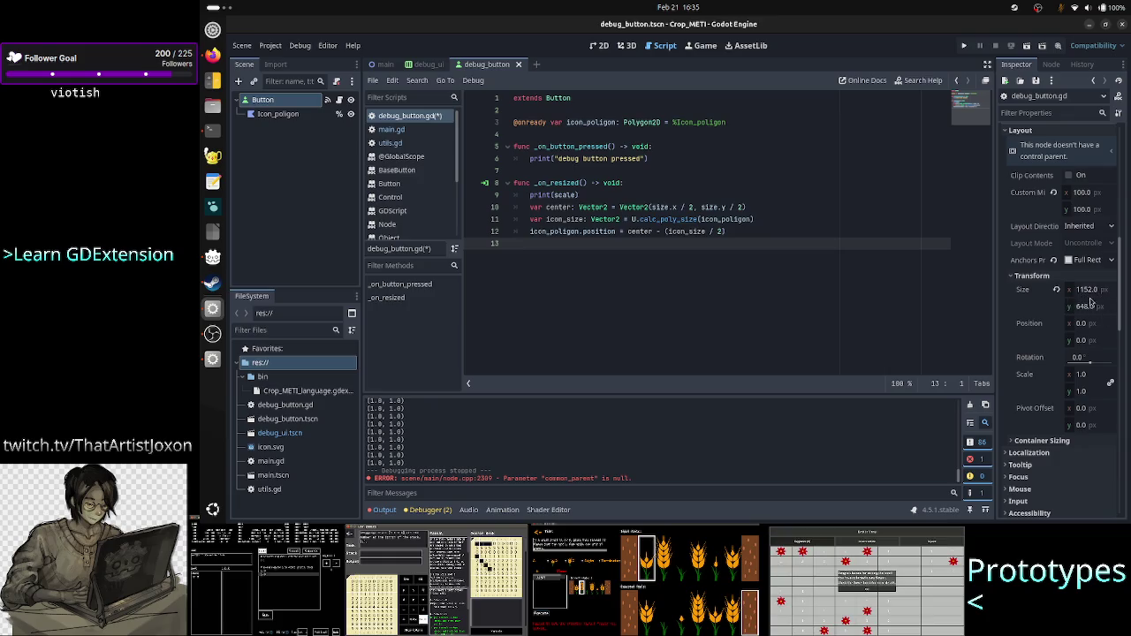
pyautogui.scroll(5, 1087, 301)
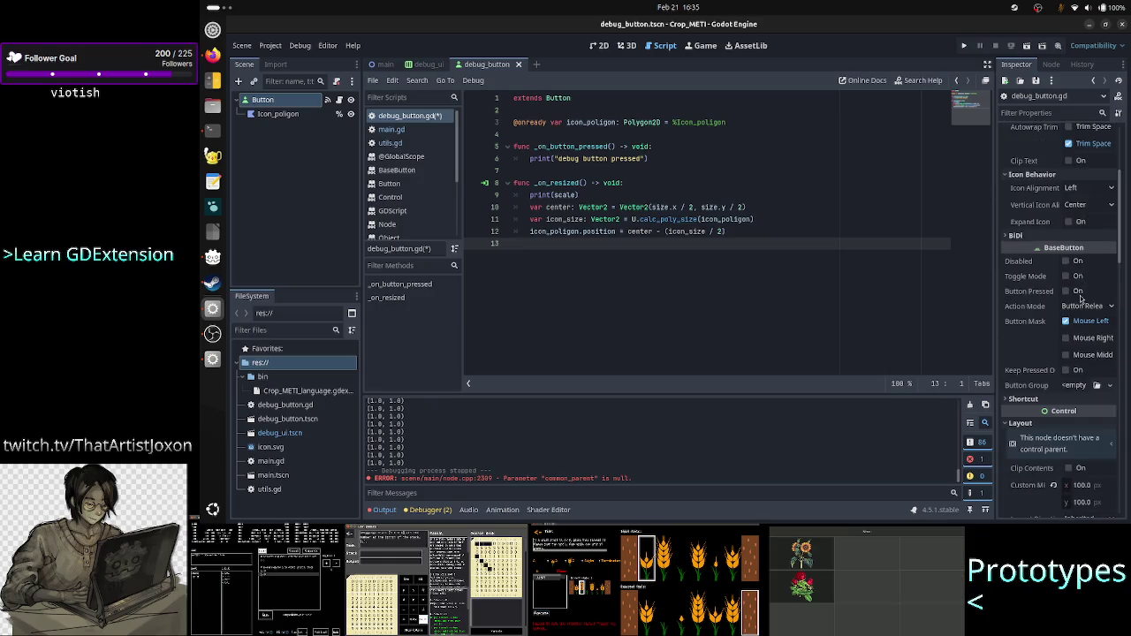
pyautogui.scroll(-2, 1079, 298)
pyautogui.scroll(-2, 1086, 344)
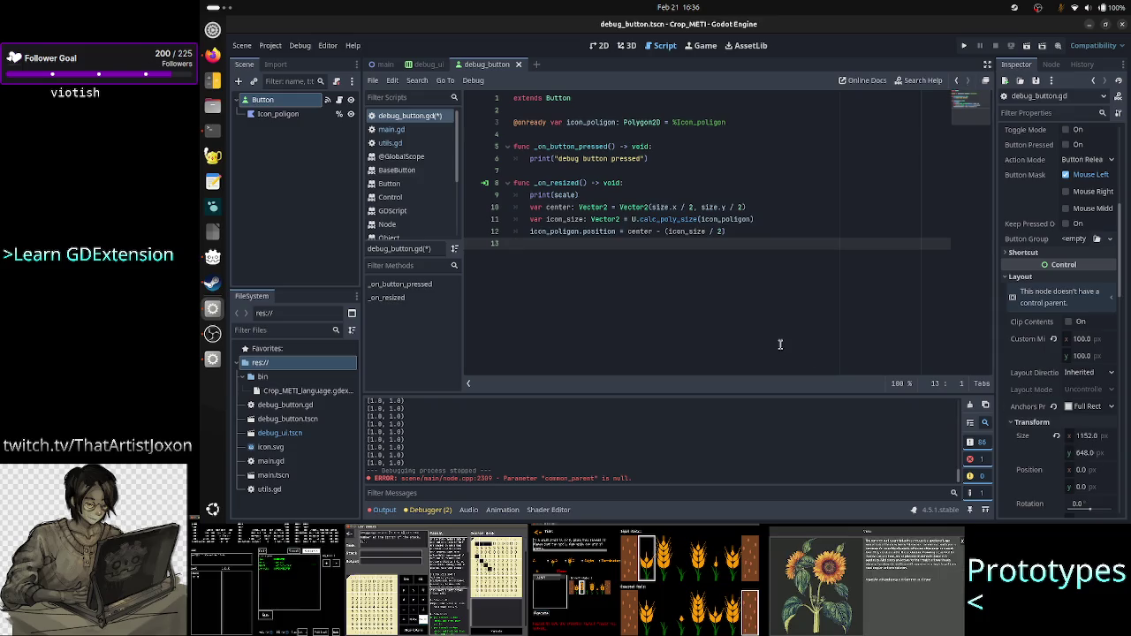
pyautogui.click(279, 115)
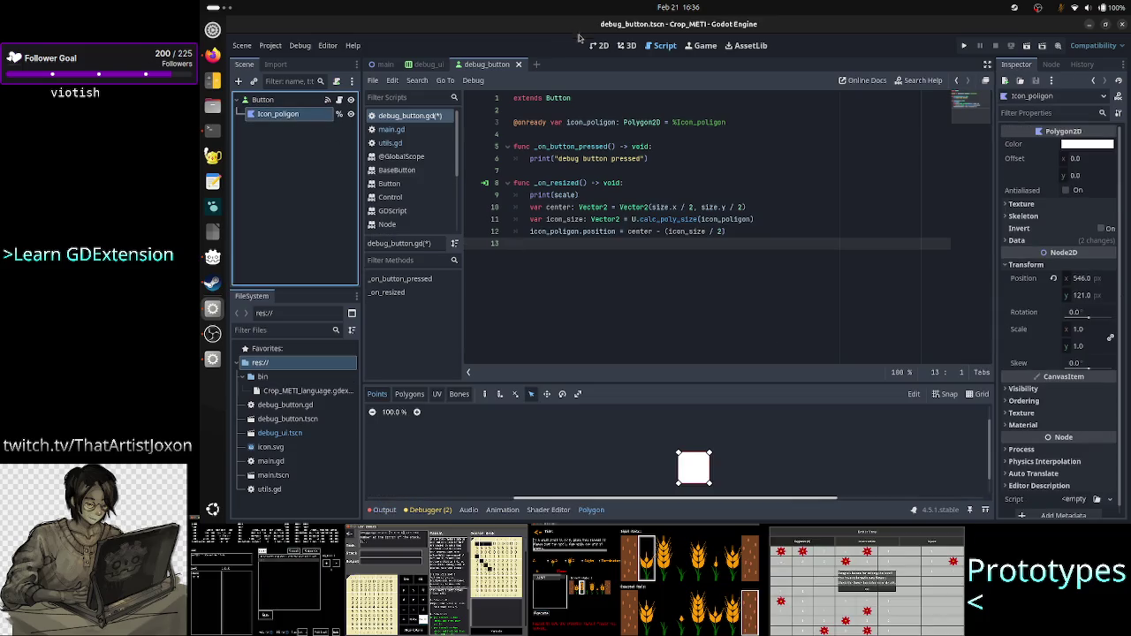
# Step: View the Icon_poligon polygon in the 2D workspace, then return to line 11 of the script
pyautogui.click(599, 45)
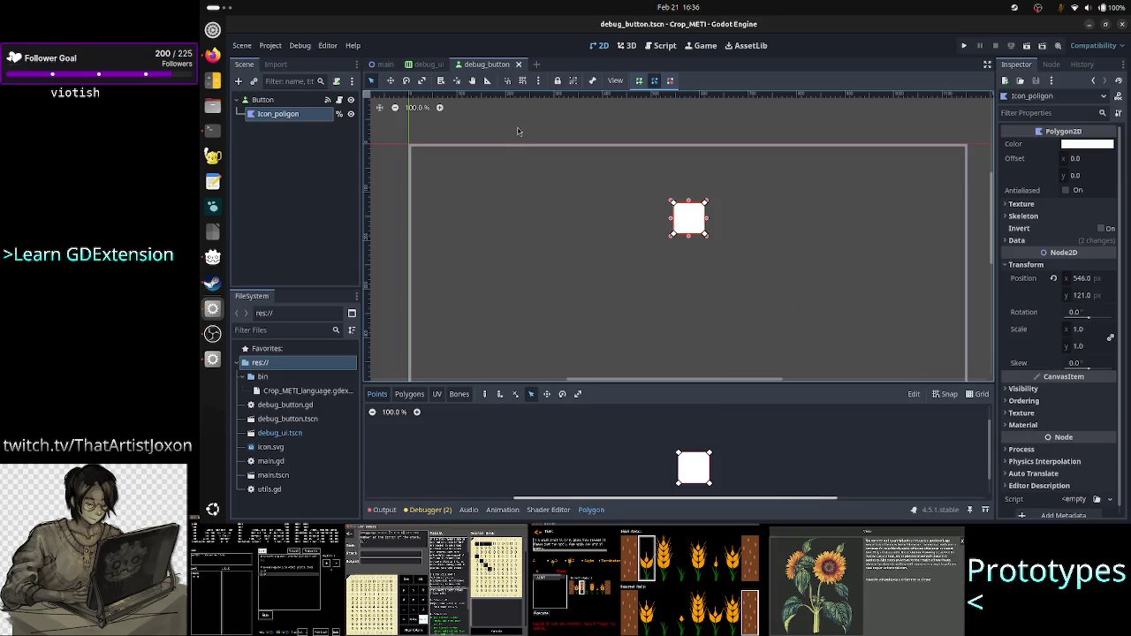
pyautogui.click(666, 46)
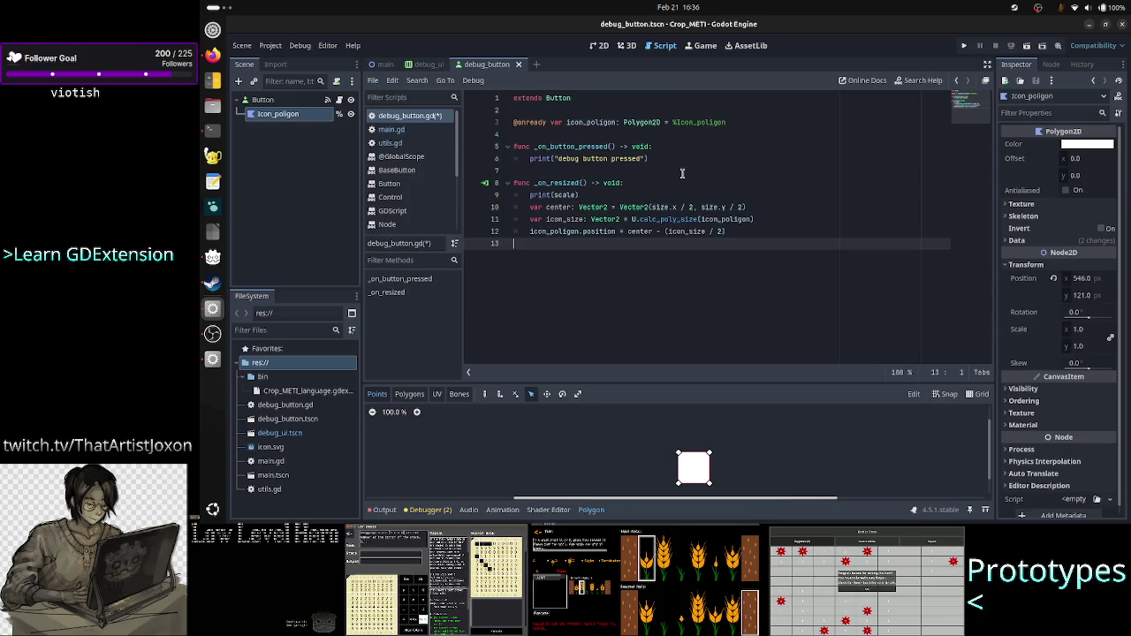
pyautogui.click(777, 219)
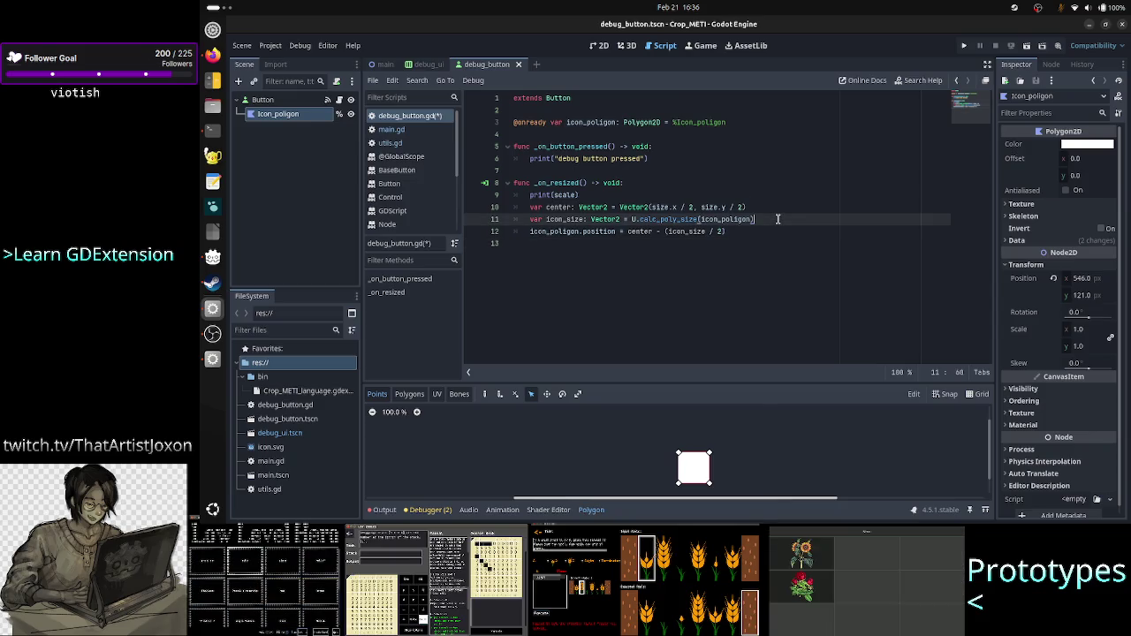
# Step: Delete the print(scale) line from _on_resized
pyautogui.press('Up')
pyautogui.press('Up')
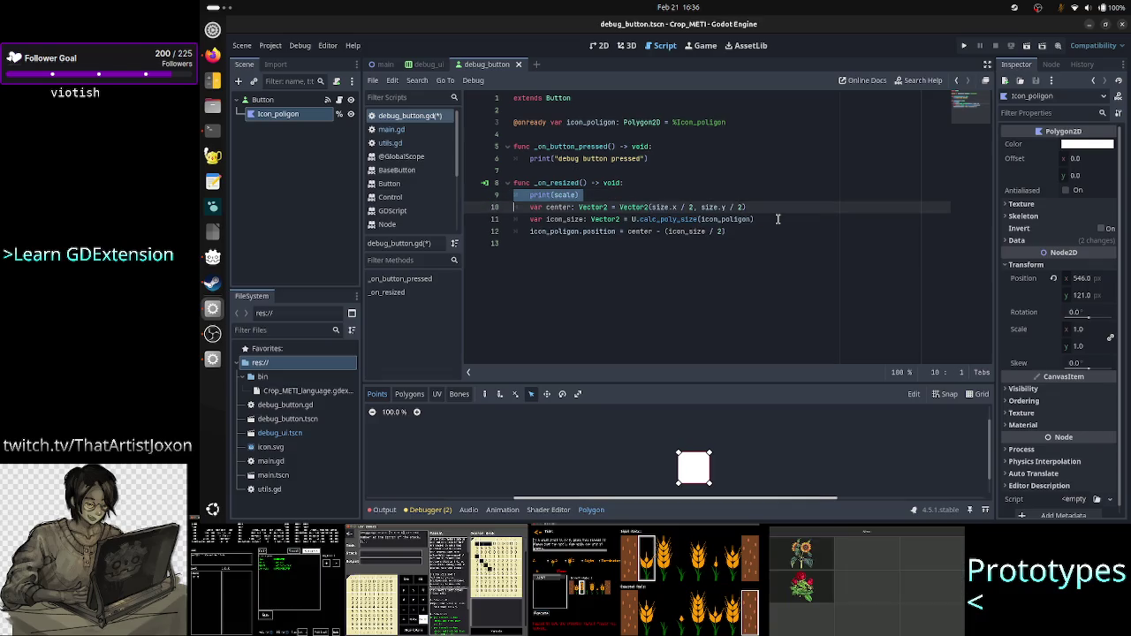
pyautogui.hotkey('shift', 'Home')
pyautogui.press('BackSpace')
pyautogui.press('BackSpace')
pyautogui.press('BackSpace')
# Step: Below the icon_size line, add var scale: float = size / minimum_size
pyautogui.press('Right')
pyautogui.press('Down')
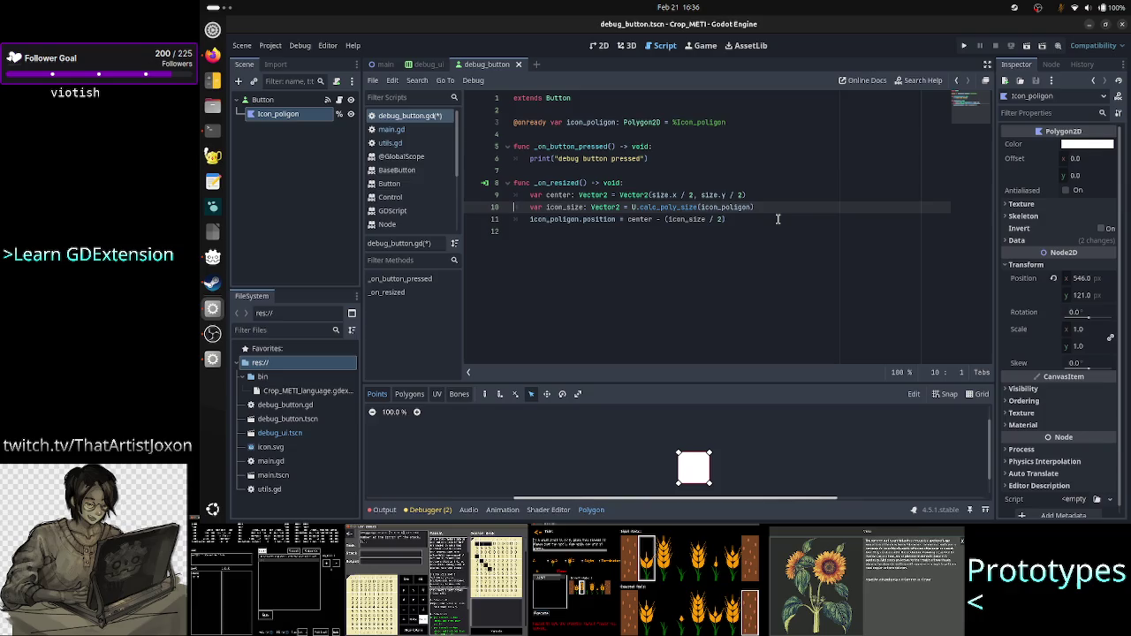
pyautogui.press('Up')
pyautogui.press('Down')
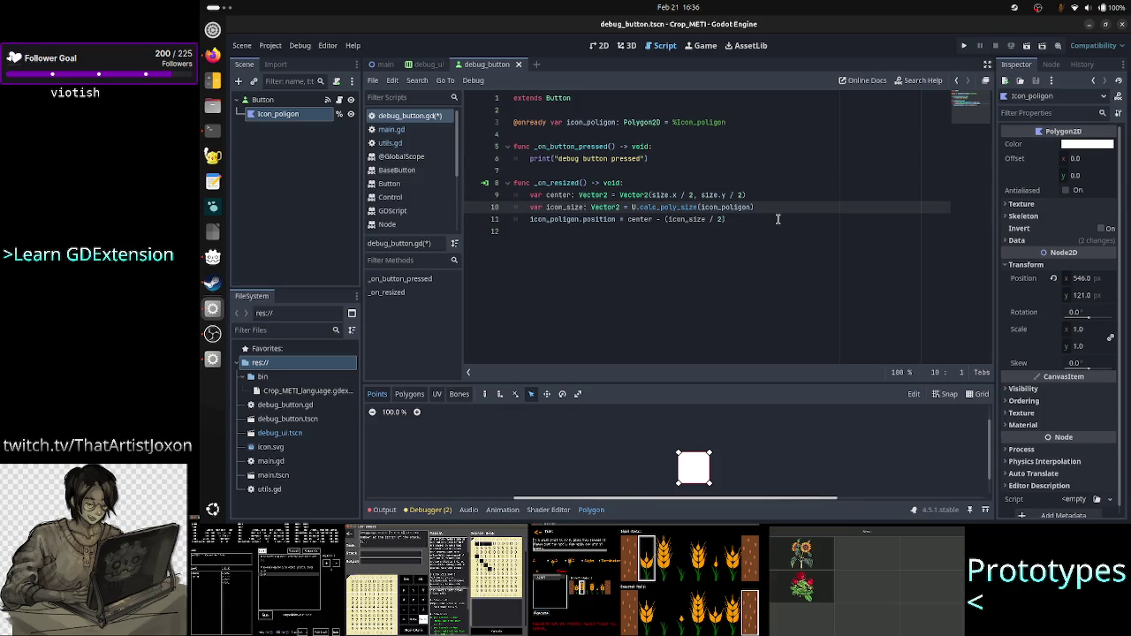
pyautogui.press('End')
pyautogui.press('Return')
pyautogui.write('v')
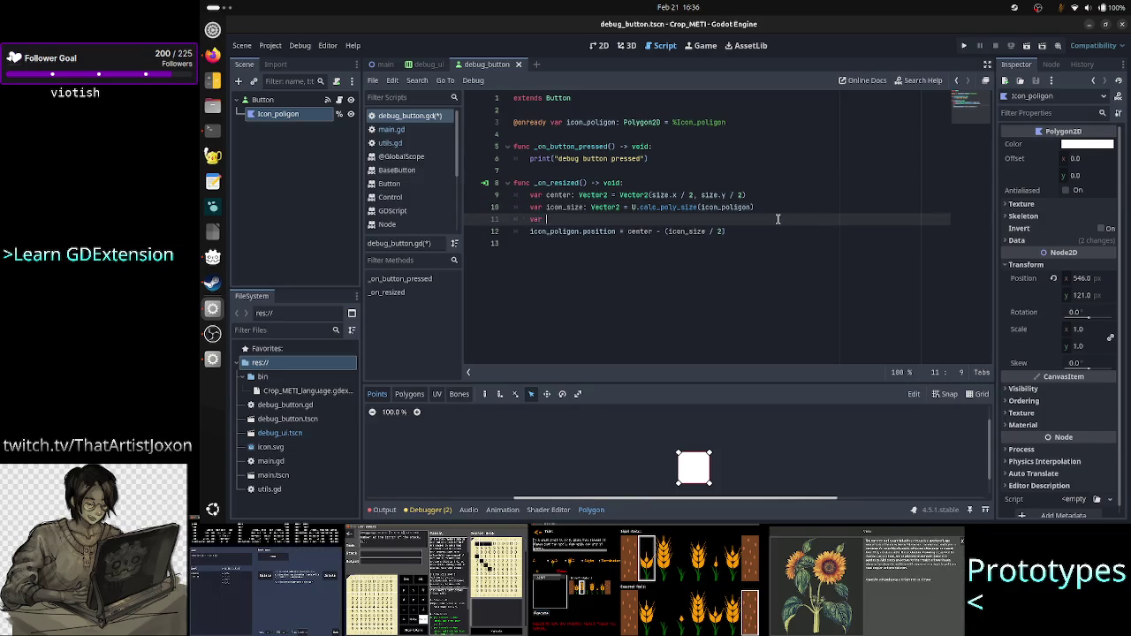
pyautogui.write('e')
pyautogui.write(': floa')
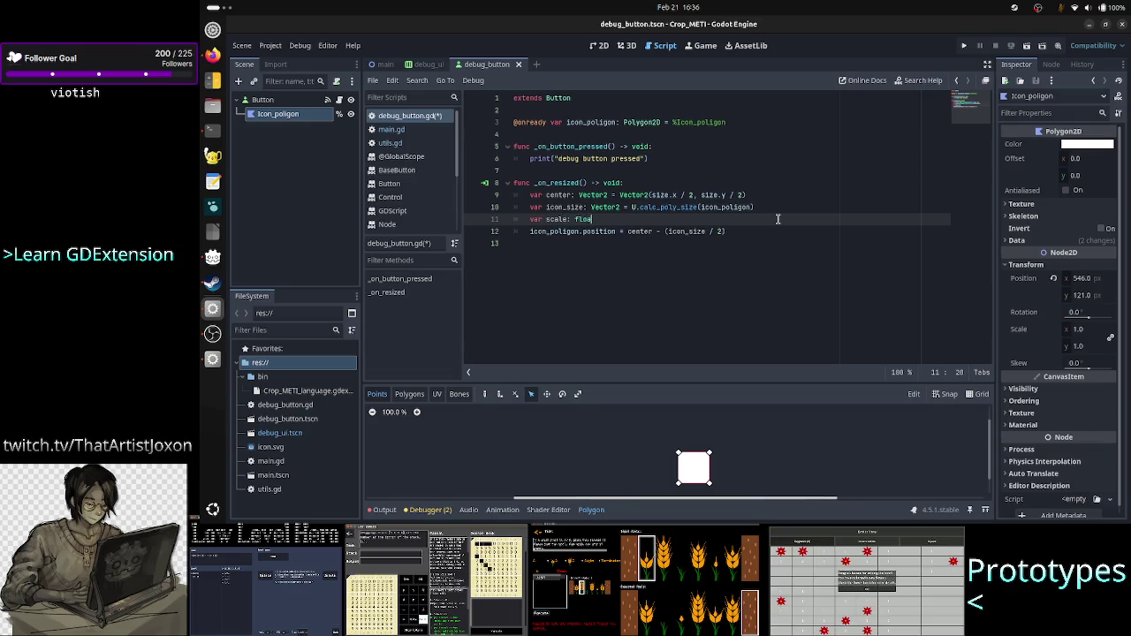
pyautogui.write('t = s')
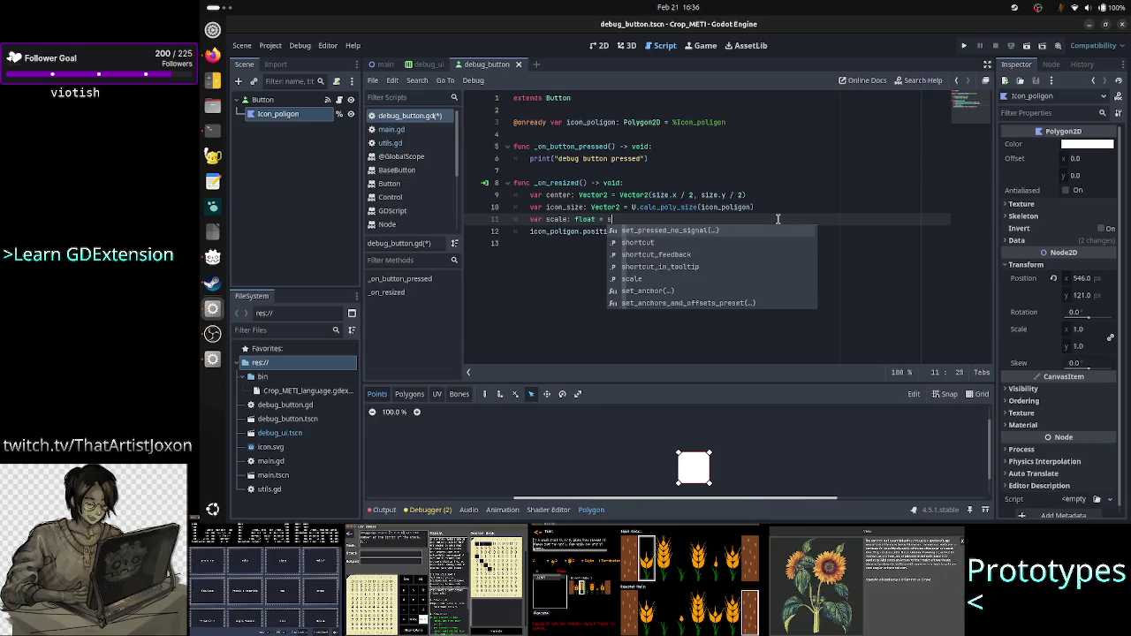
pyautogui.write('ize// mini')
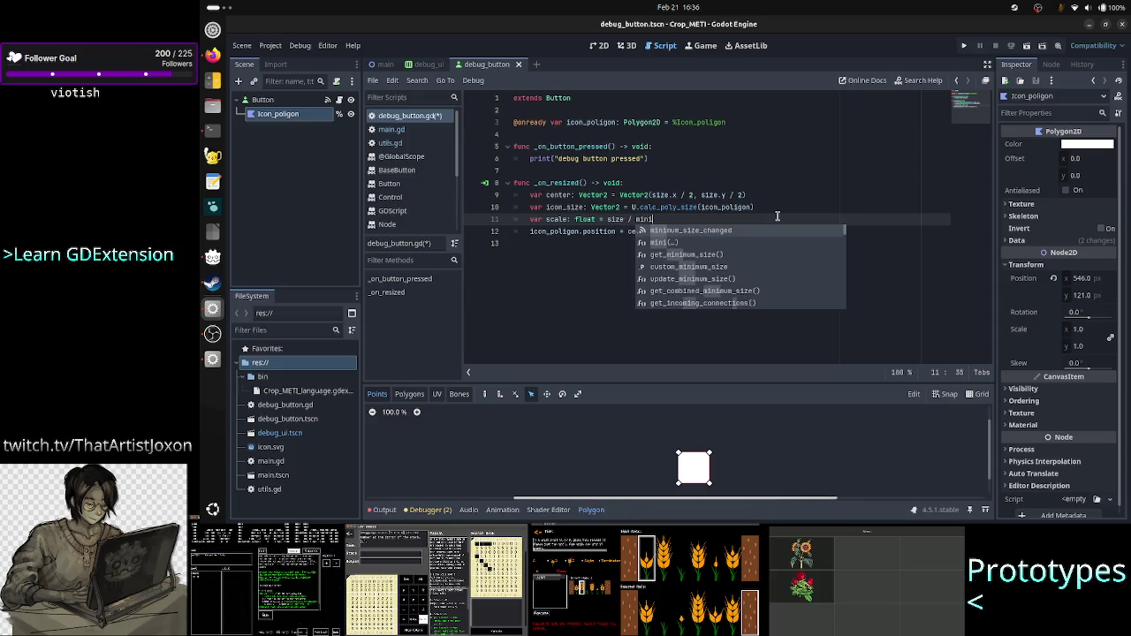
pyautogui.press('Return')
pyautogui.press('BackSpace')
pyautogui.press('BackSpace')
pyautogui.press('BackSpace')
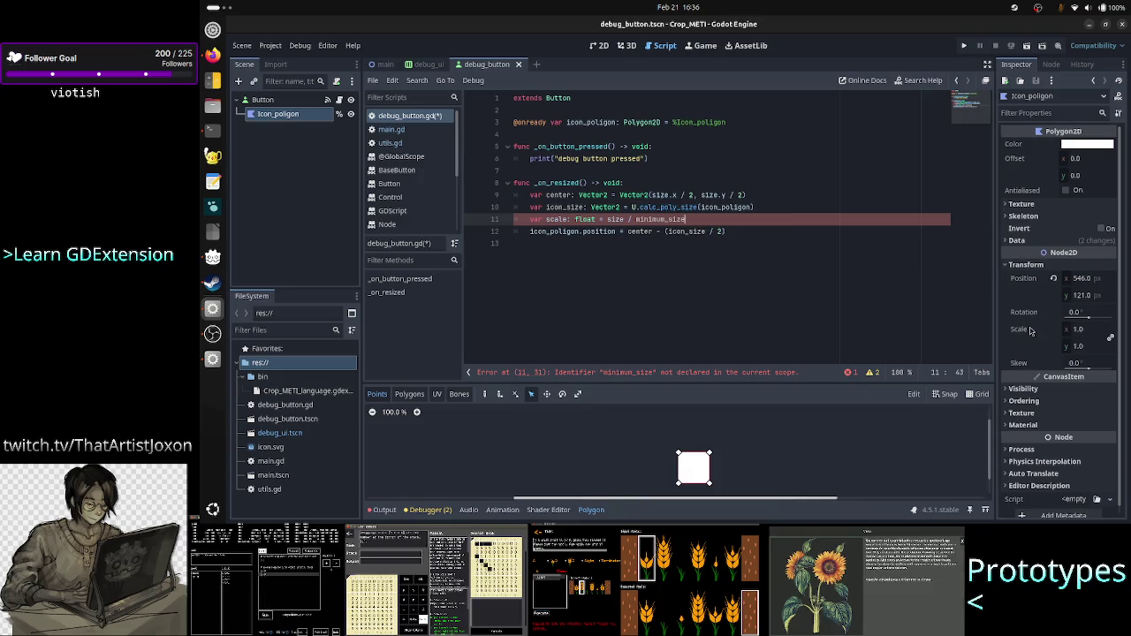
pyautogui.click(265, 100)
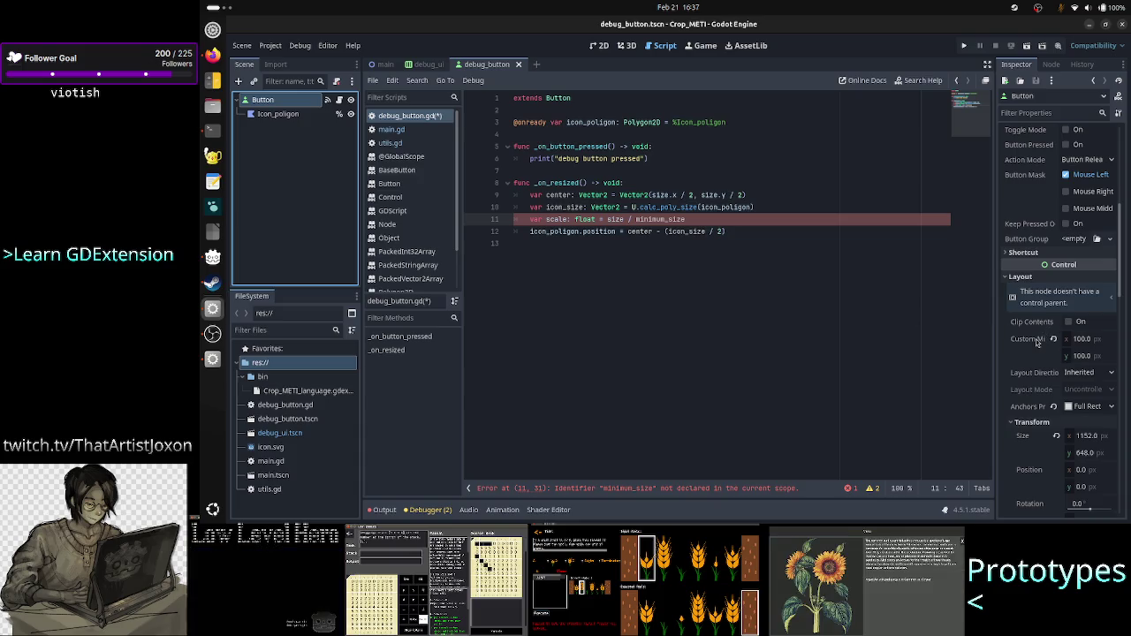
# Step: Change line 11 to var scale: float = size.x / custom_minimum_size.x, clearing the error
pyautogui.moveTo(1038, 343)
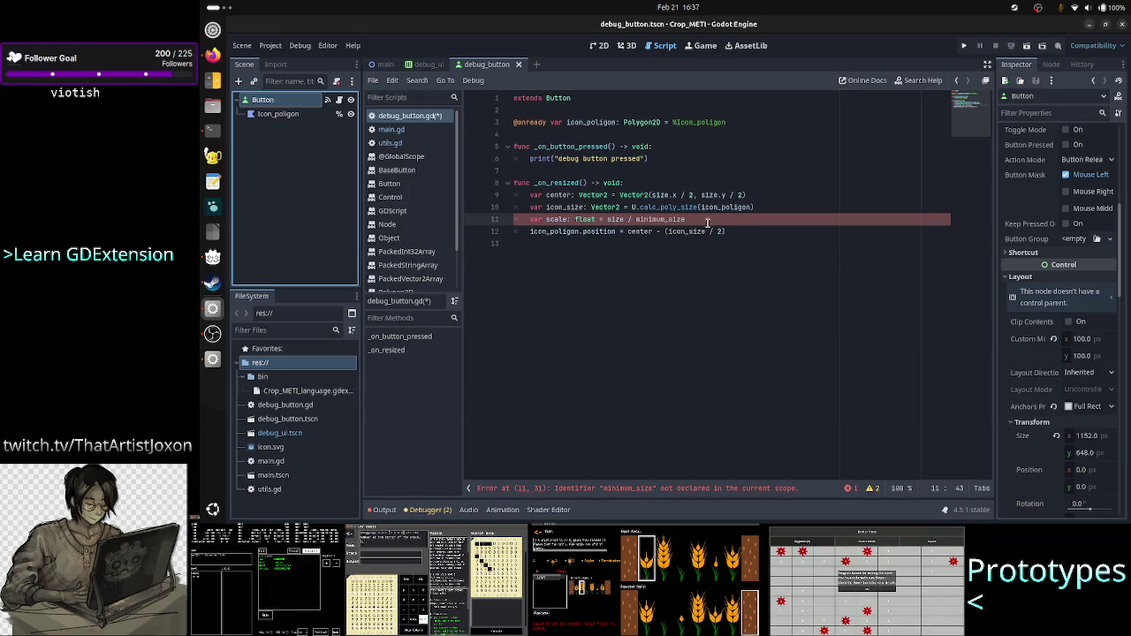
pyautogui.press('BackSpace')
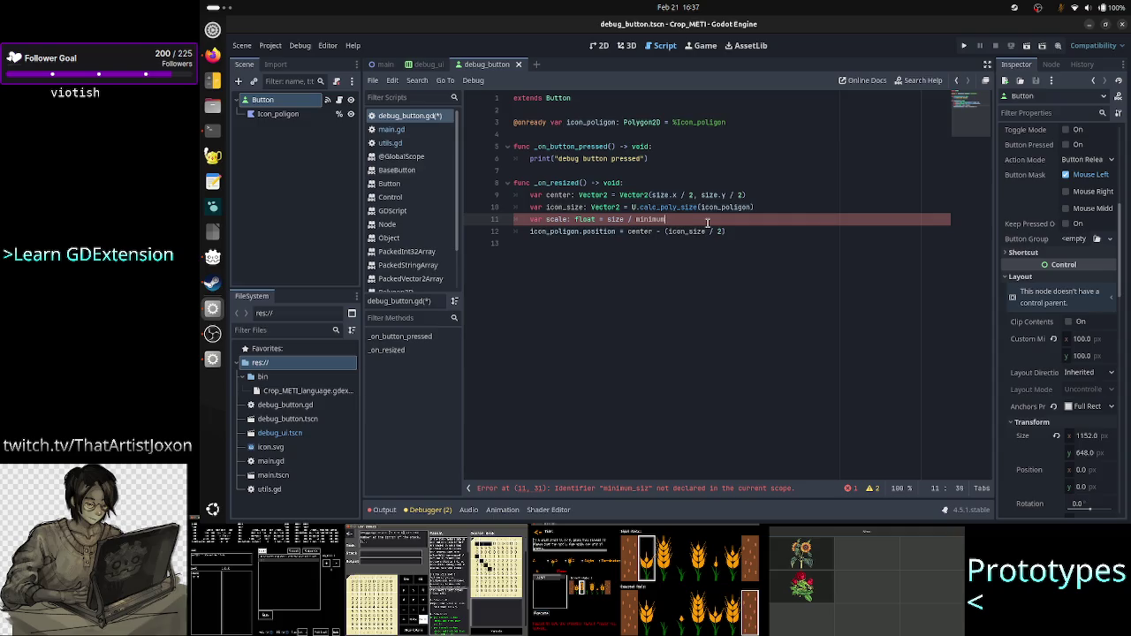
pyautogui.press('BackSpace')
pyautogui.press('BackSpace')
pyautogui.press('BackSpace')
pyautogui.press('BackSpace')
pyautogui.write('cust')
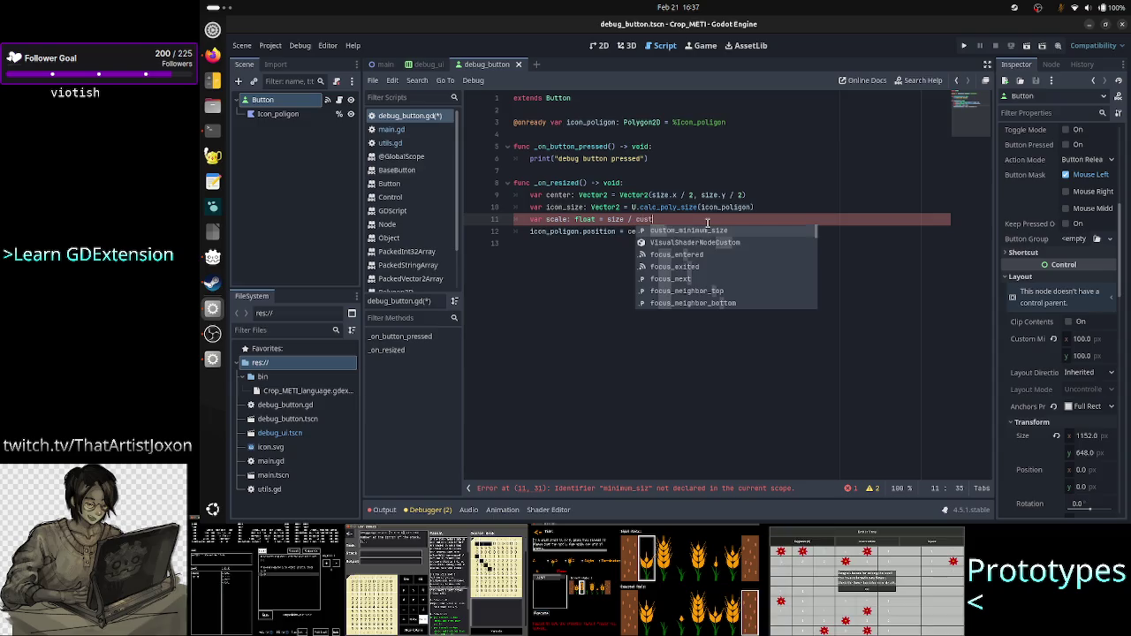
pyautogui.press('Return')
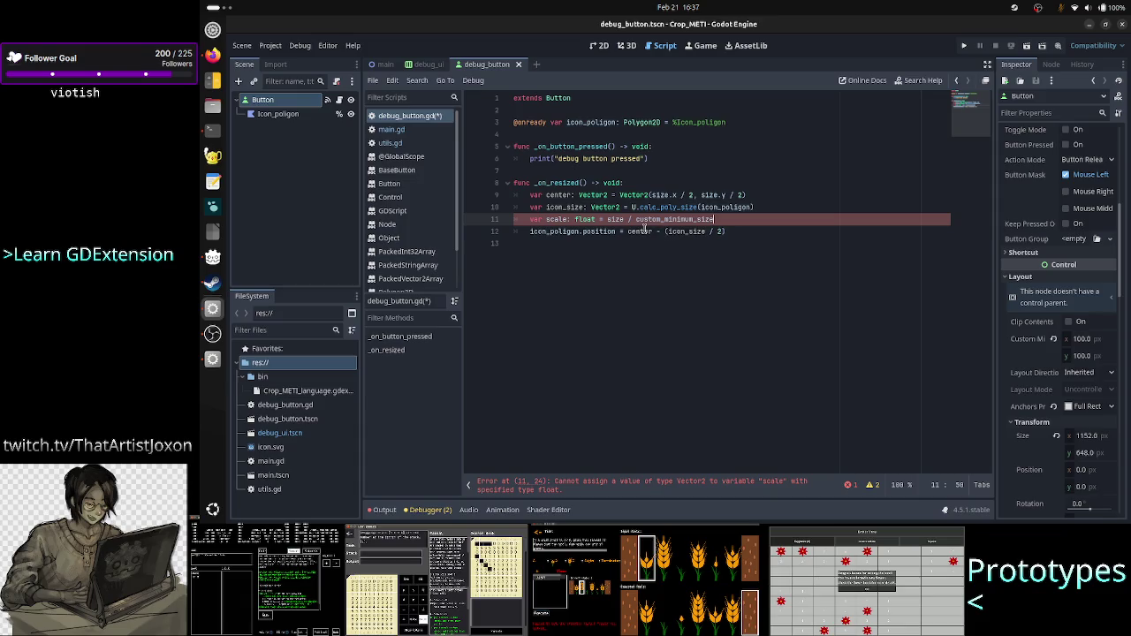
pyautogui.click(624, 220)
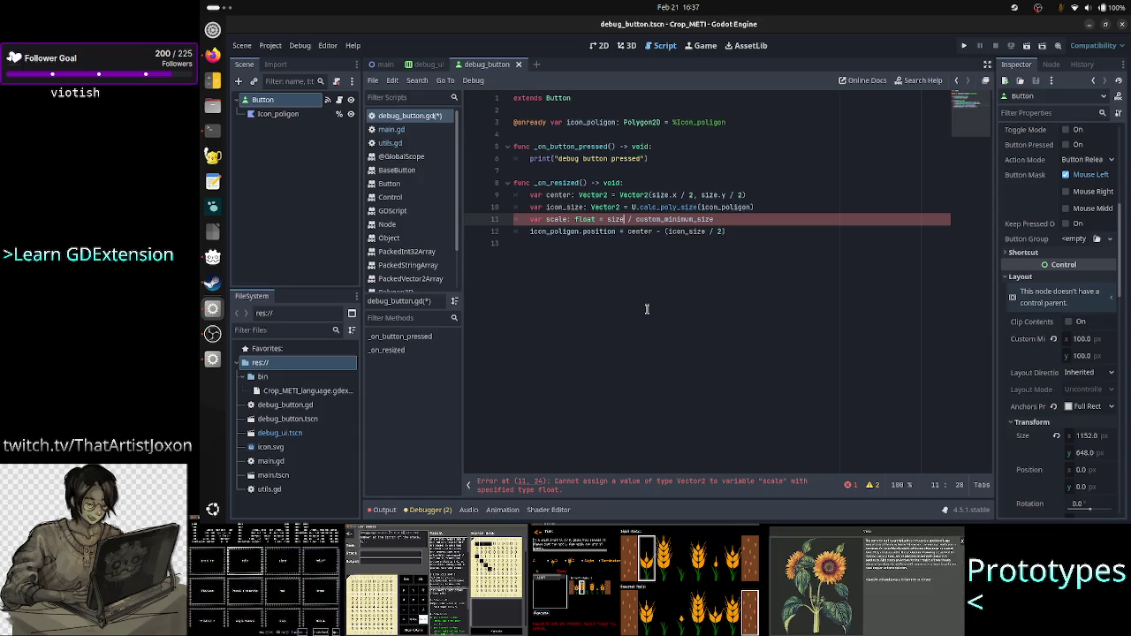
pyautogui.write('.x')
pyautogui.press('End')
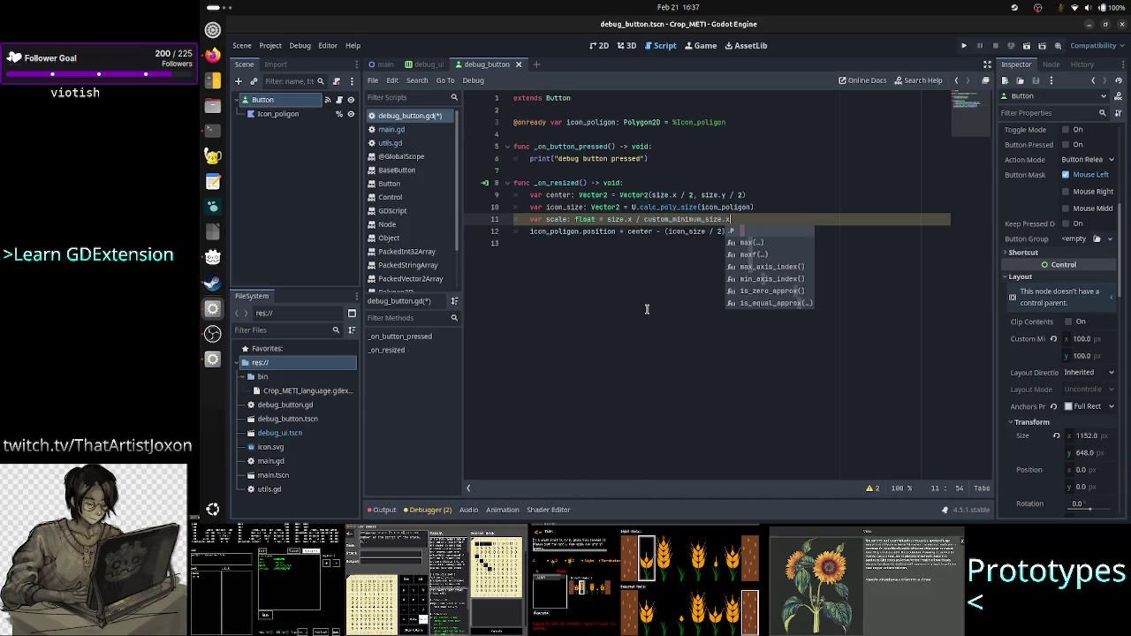
pyautogui.press('Escape')
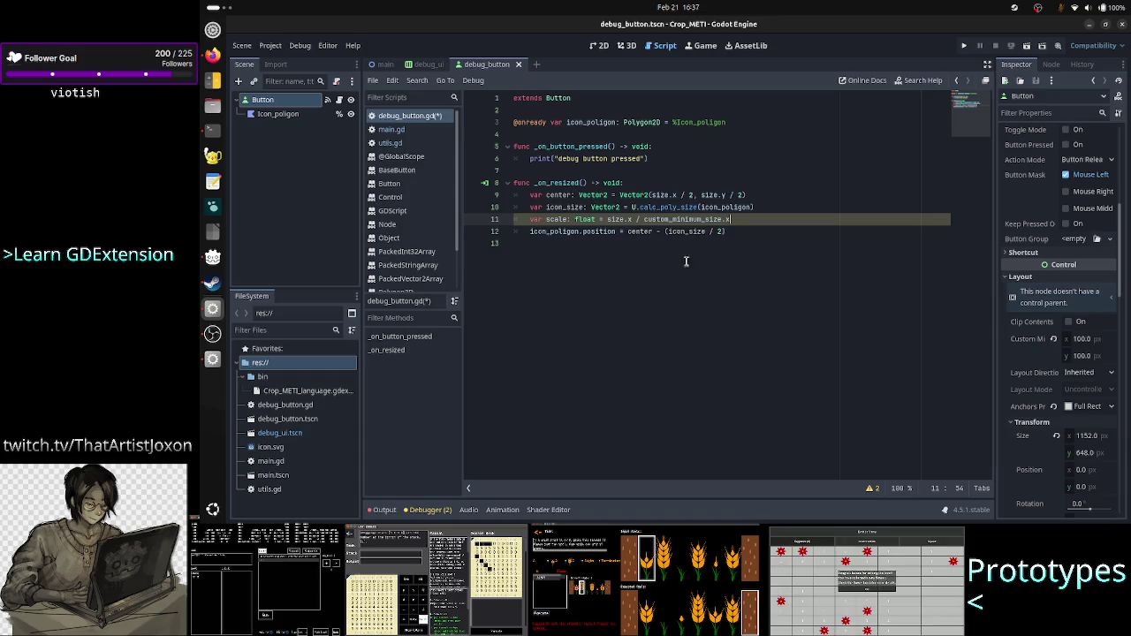
pyautogui.click(746, 231)
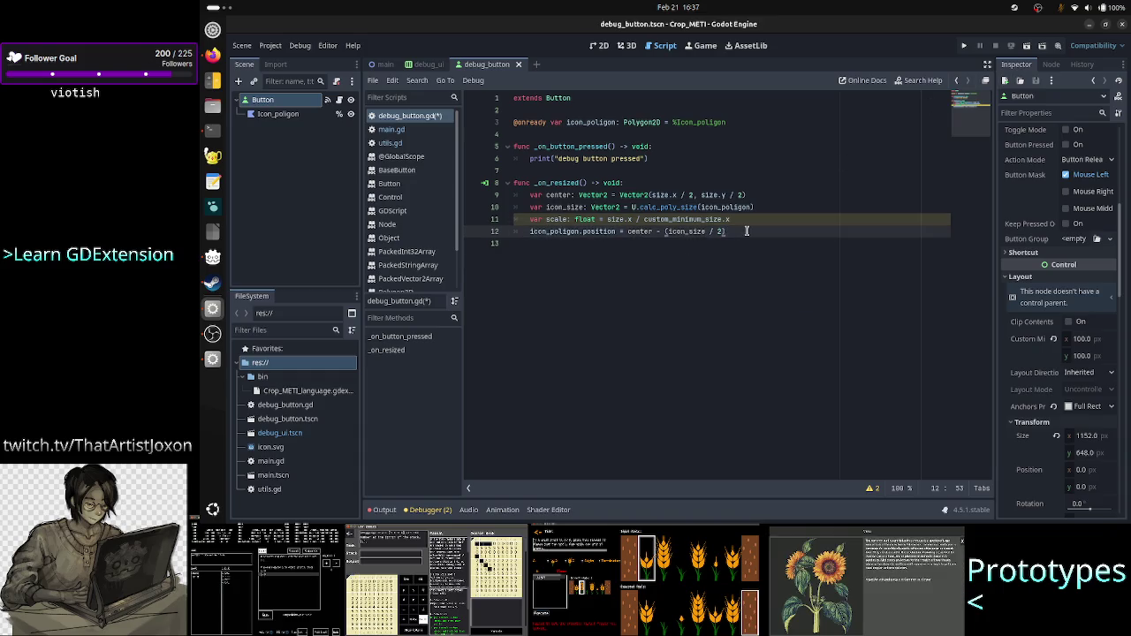
# Step: Below the position centering line, add icon_polygon.scale = scale
pyautogui.press('BackSpace')
pyautogui.write('*')
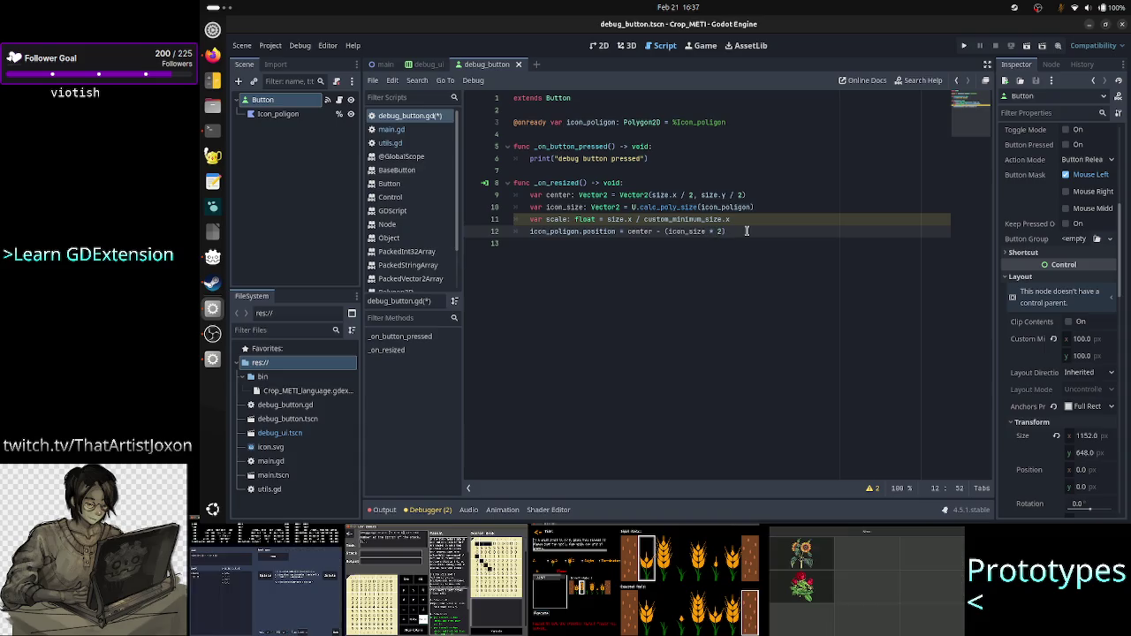
pyautogui.press('Left')
pyautogui.press('Left')
pyautogui.press('Left')
pyautogui.press('BackSpace')
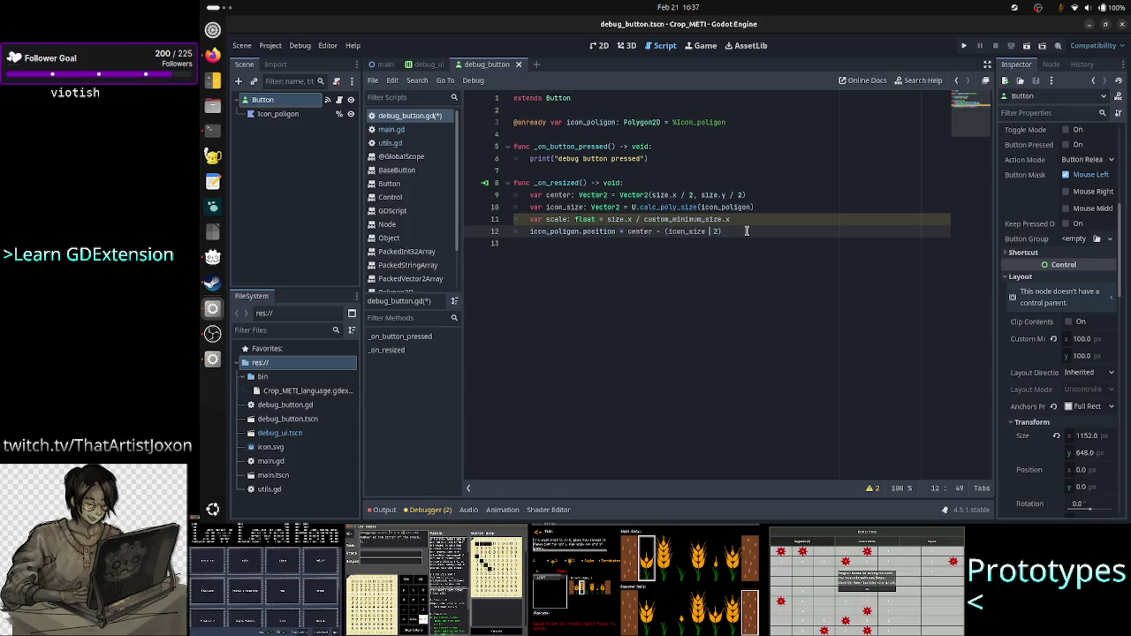
pyautogui.press('Right')
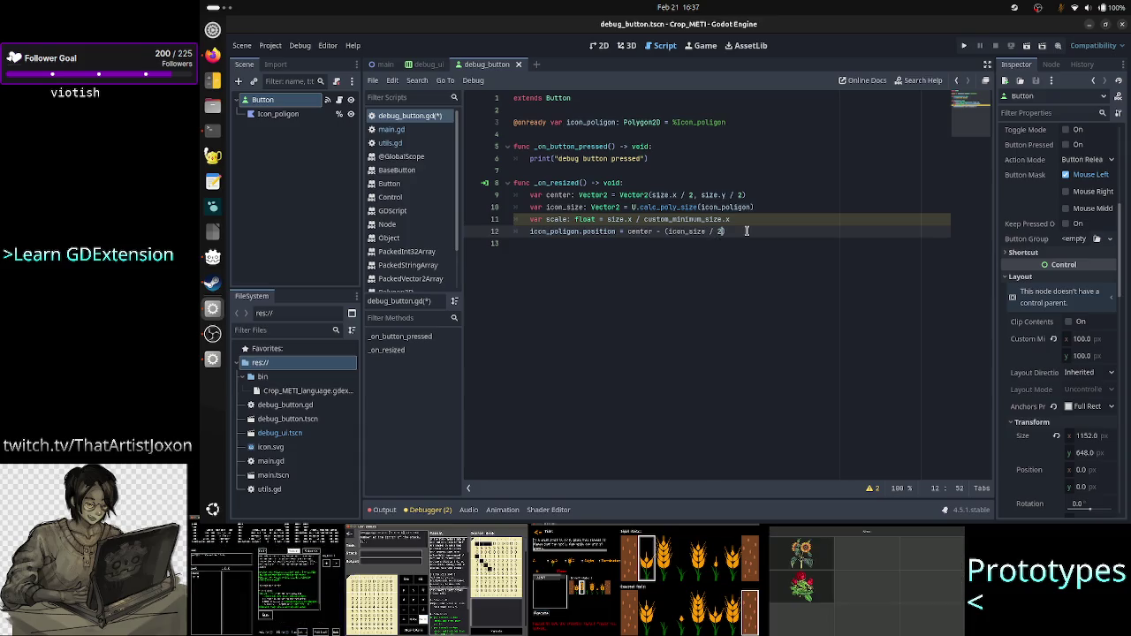
pyautogui.press('Return')
pyautogui.write('ico')
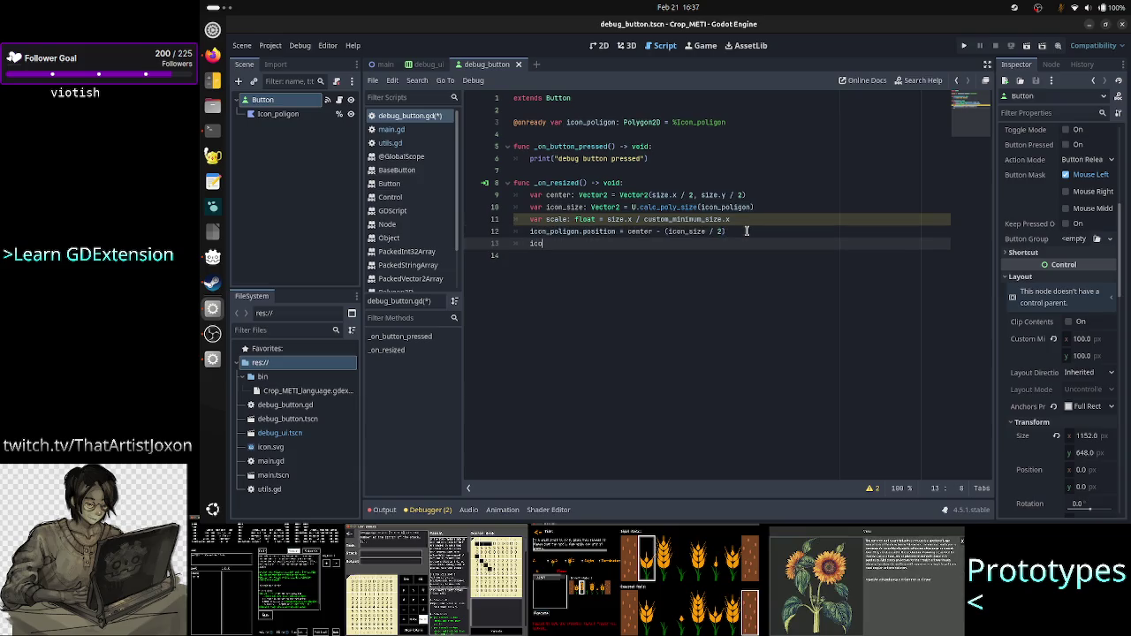
pyautogui.write('n_polygon.scal')
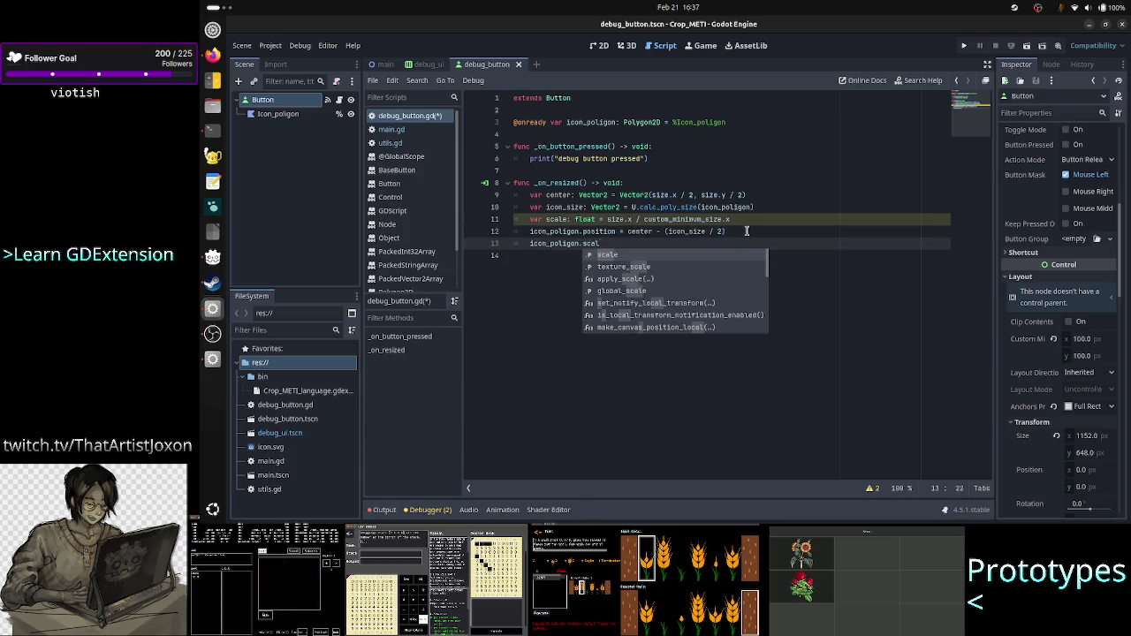
pyautogui.write('e = scale')
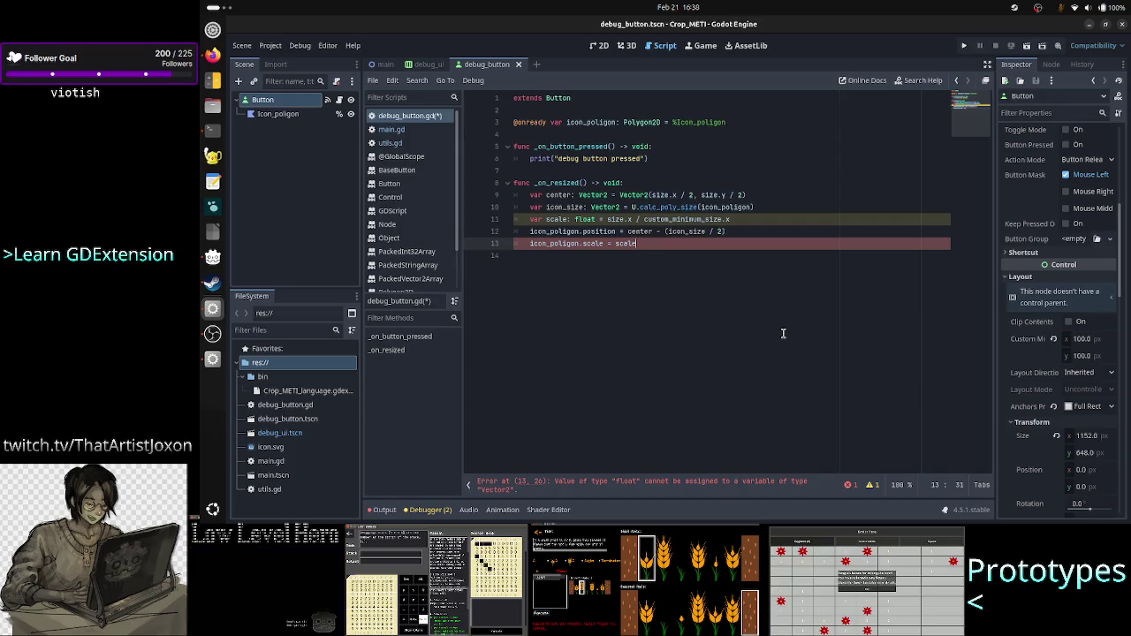
# Step: Retype scale as Vector2 = size / custom_minimum_size without .x suffixes, and save debug_button.gd
pyautogui.press('Up')
pyautogui.press('Up')
pyautogui.press('Left')
pyautogui.press('Left')
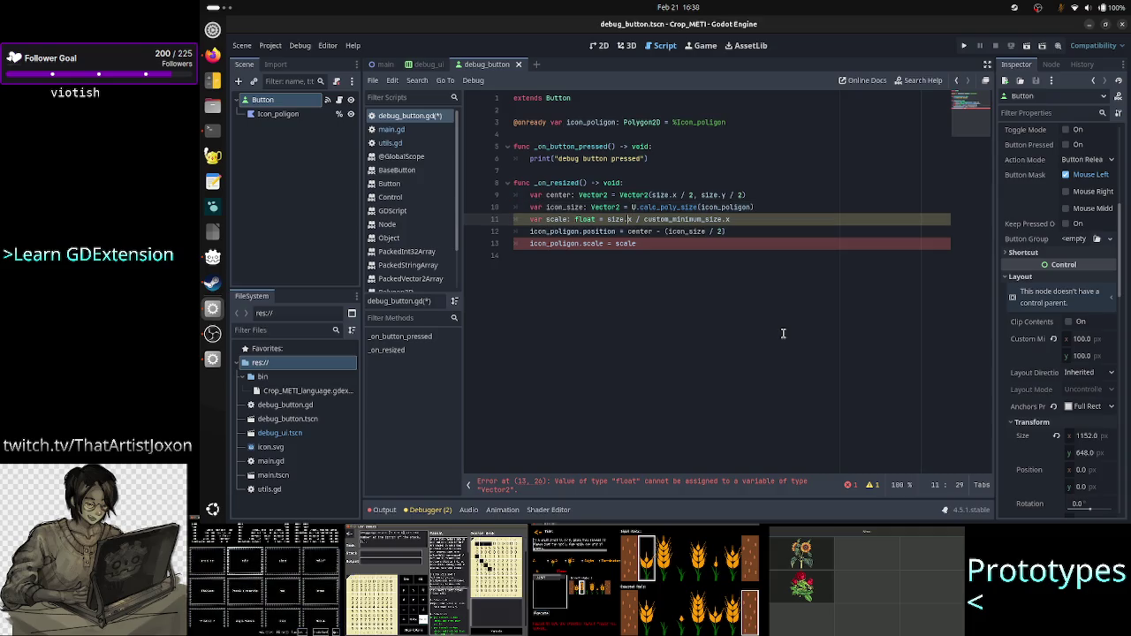
pyautogui.press('Left')
pyautogui.press('Left')
pyautogui.press('Left')
pyautogui.write('Vec')
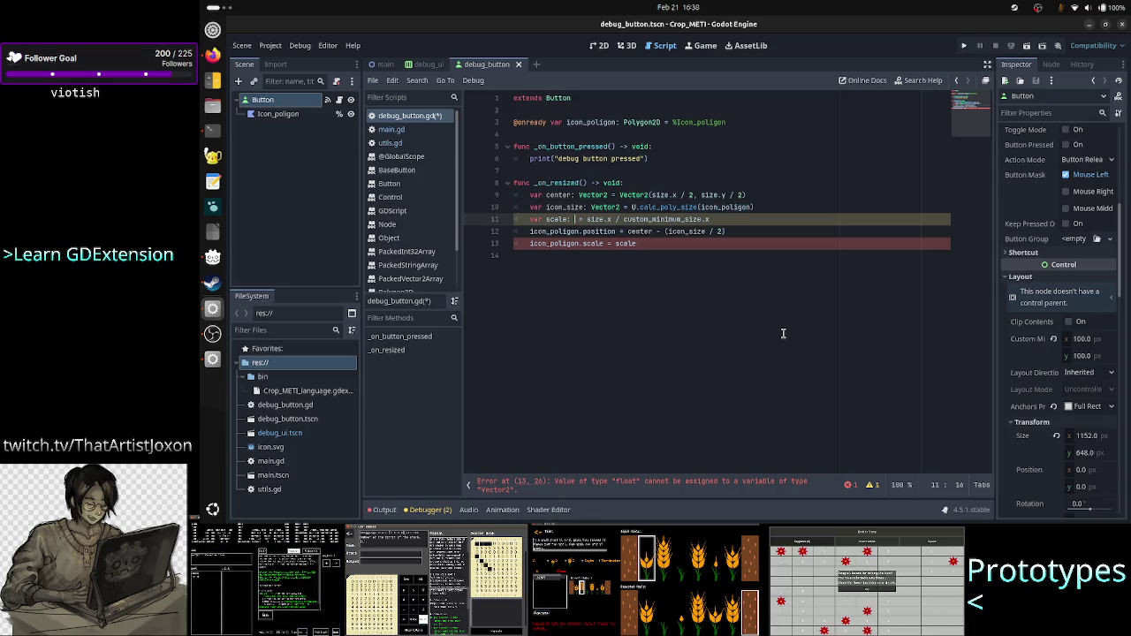
pyautogui.write('tor')
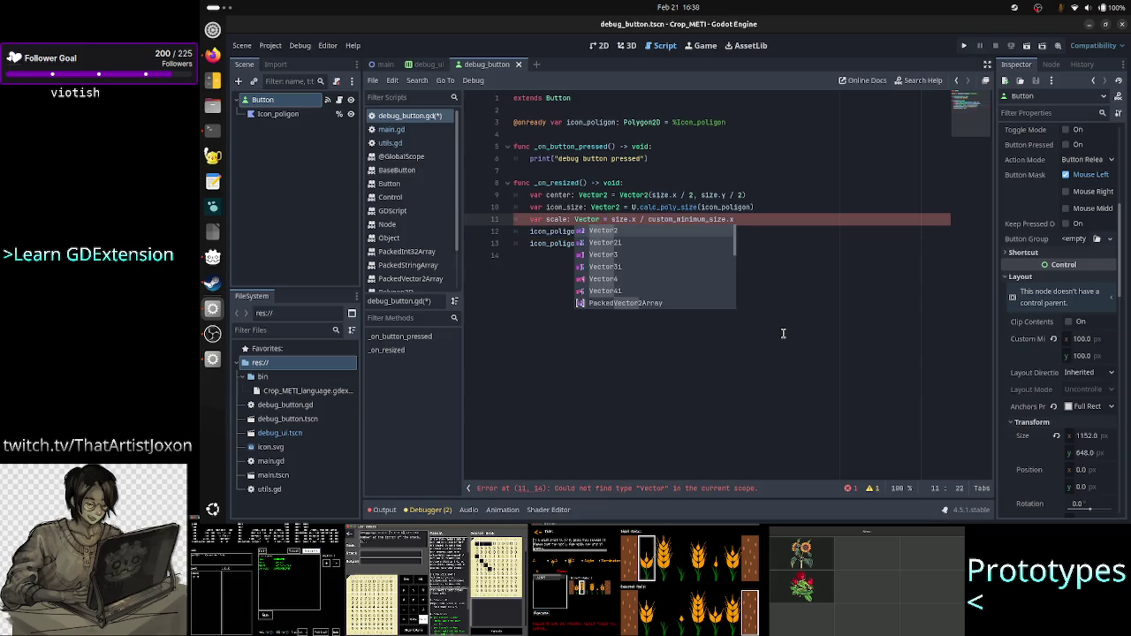
pyautogui.press('Return')
pyautogui.press('Right')
pyautogui.press('Right')
pyautogui.press('Right')
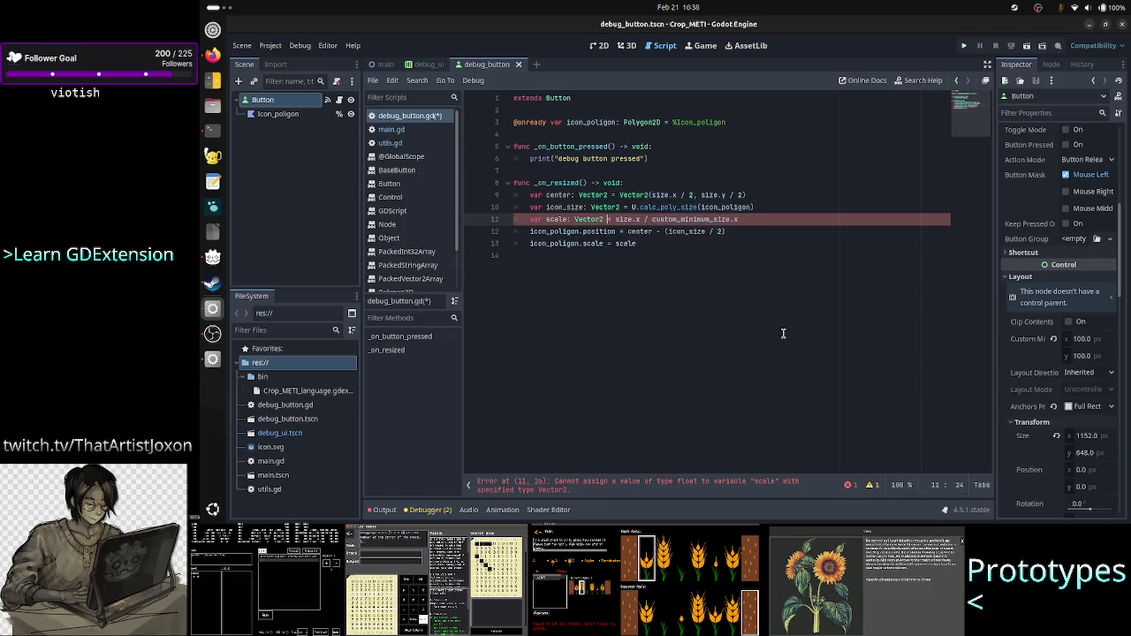
pyautogui.press('Right')
pyautogui.press('Right')
pyautogui.press('Right')
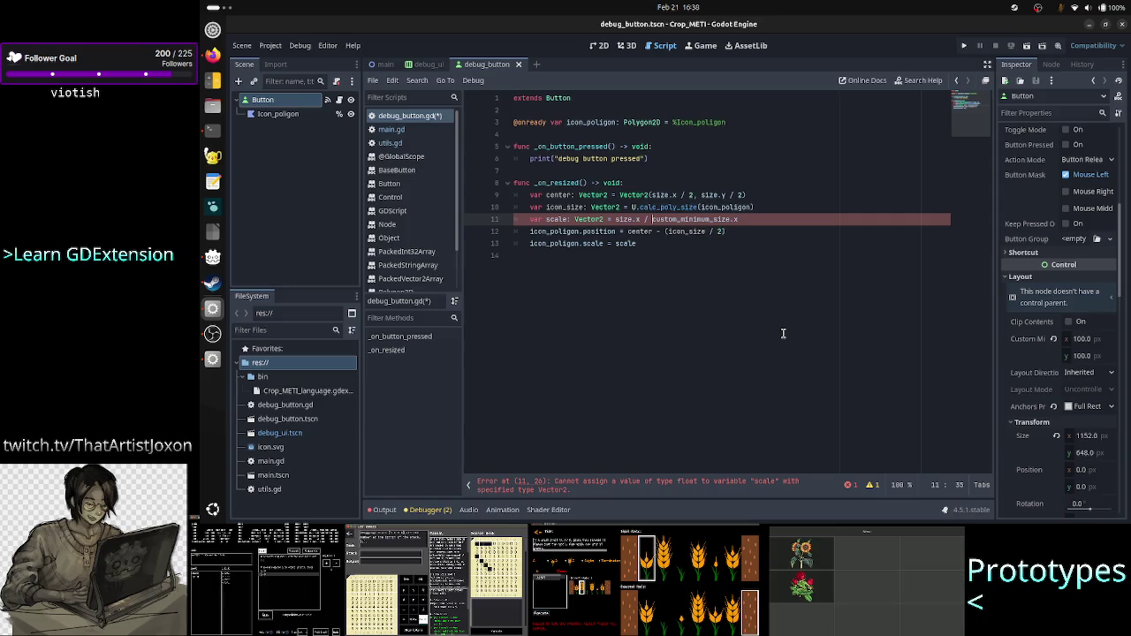
pyautogui.press('BackSpace')
pyautogui.press('BackSpace')
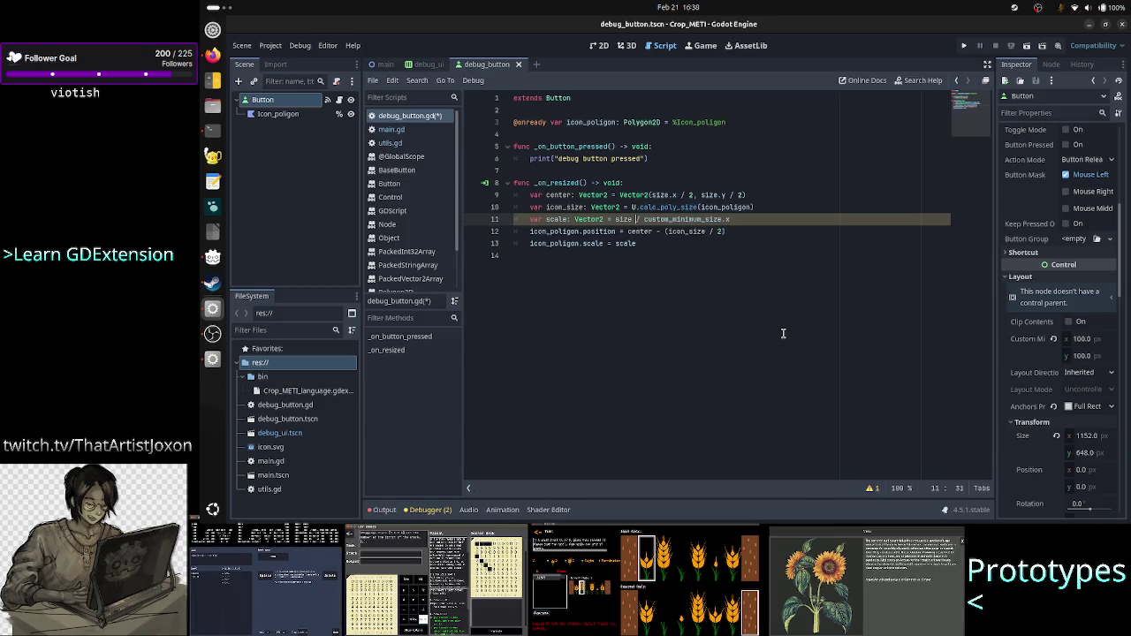
pyautogui.press('Right')
pyautogui.press('Right')
pyautogui.press('Right')
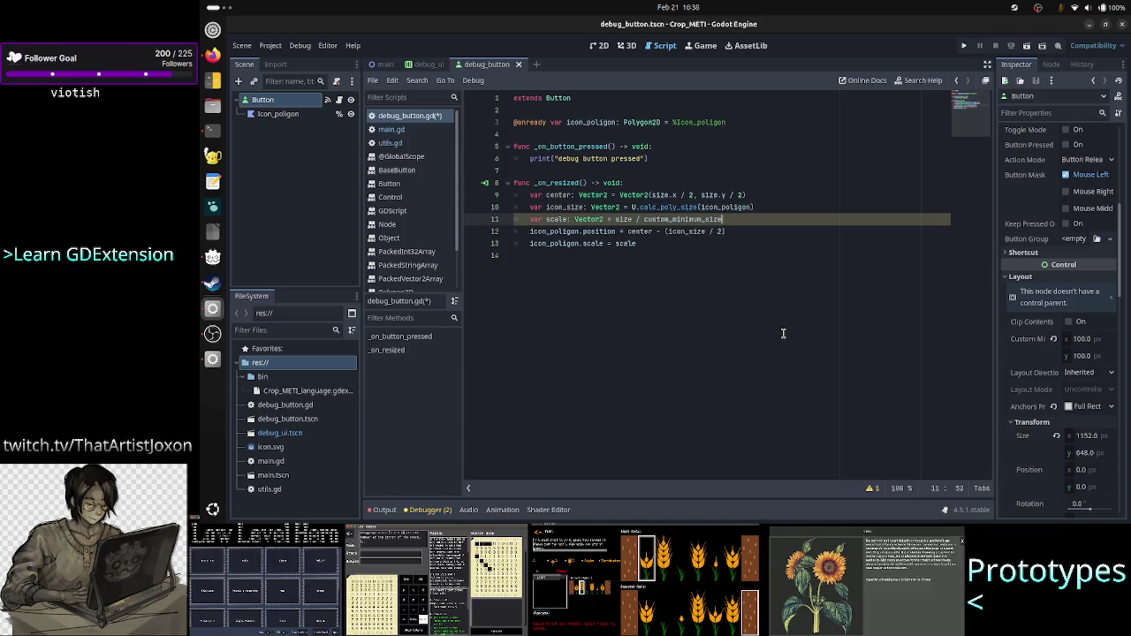
pyautogui.press('Down')
pyautogui.press('Down')
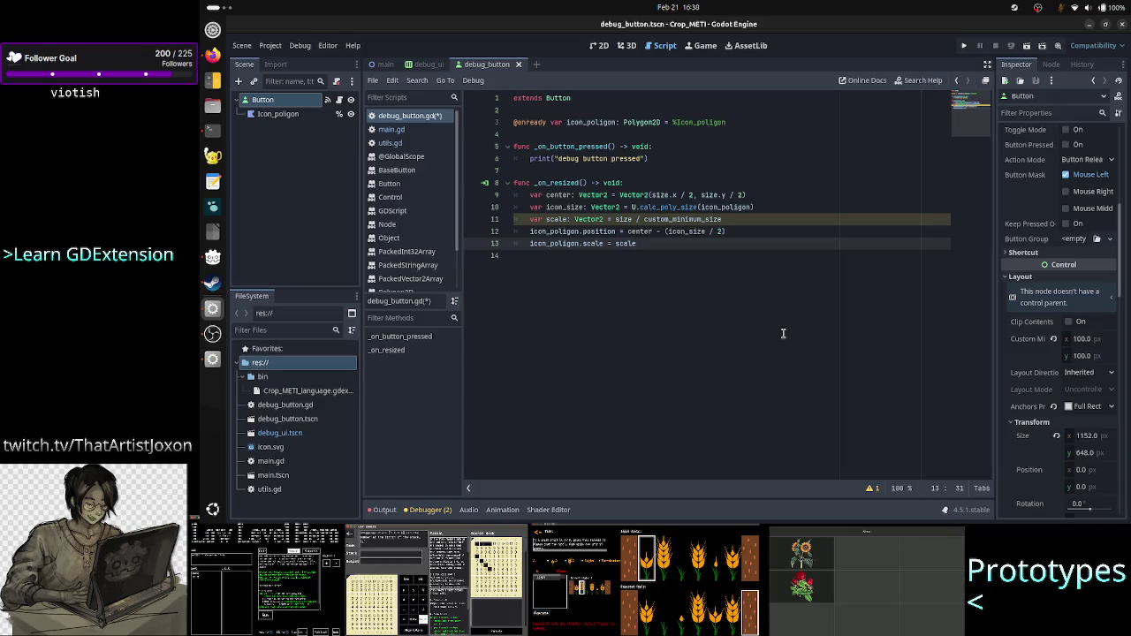
pyautogui.press('Down')
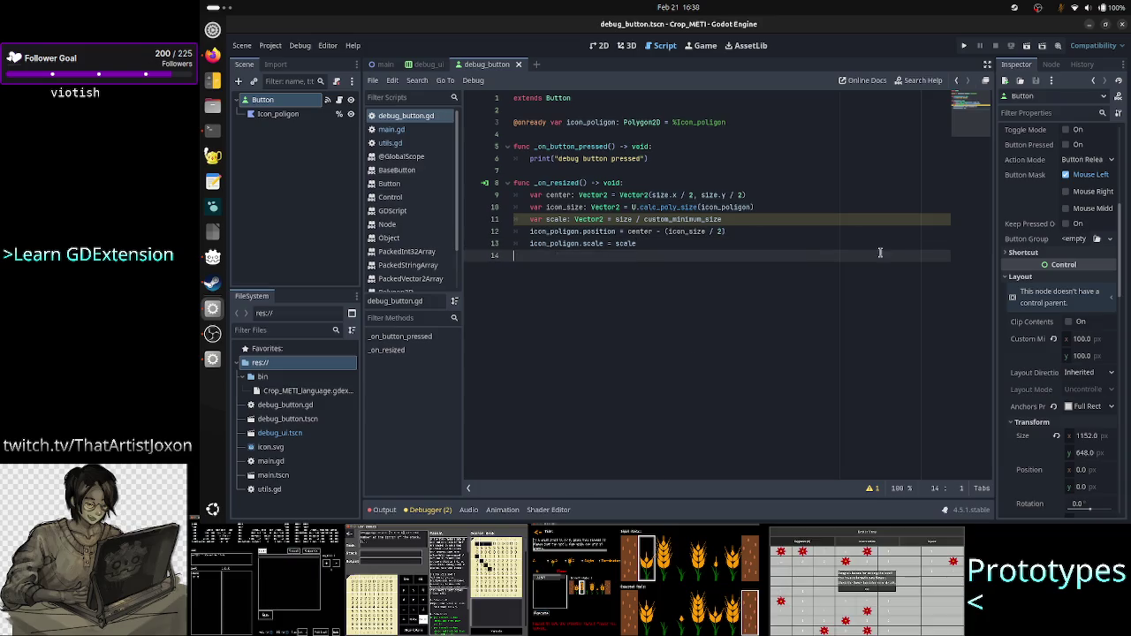
pyautogui.hotkey('ctrl', 's')
# Step: Test-run the project, close the game, and add a blank line after the icon_polygon declaration
pyautogui.click(965, 48)
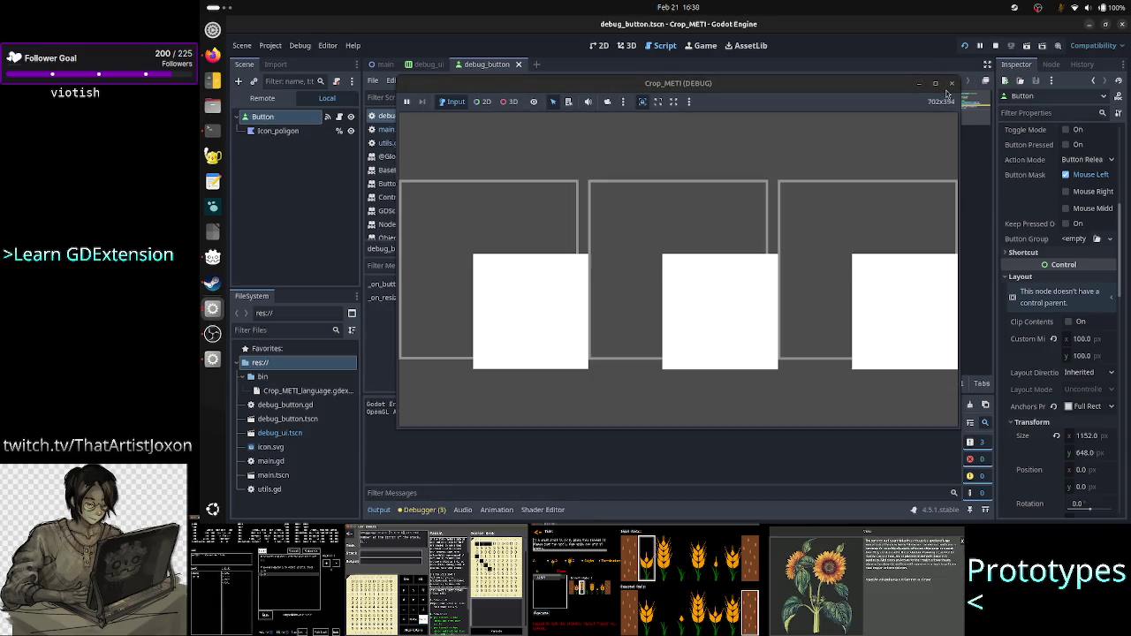
pyautogui.click(951, 86)
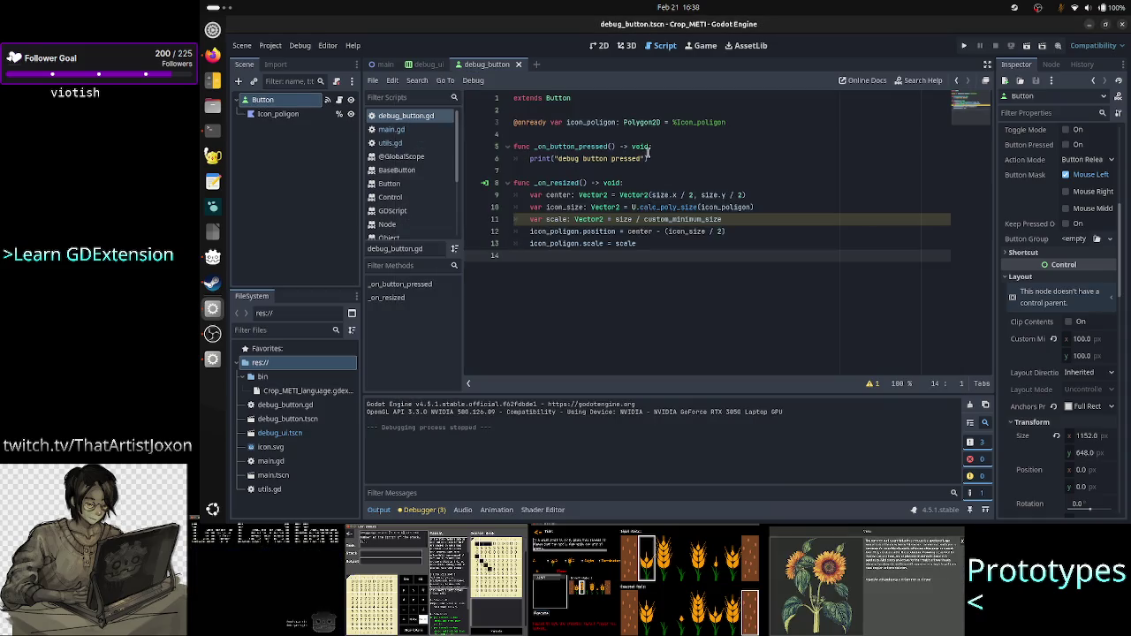
pyautogui.click(749, 124)
pyautogui.press('Return')
pyautogui.press('Return')
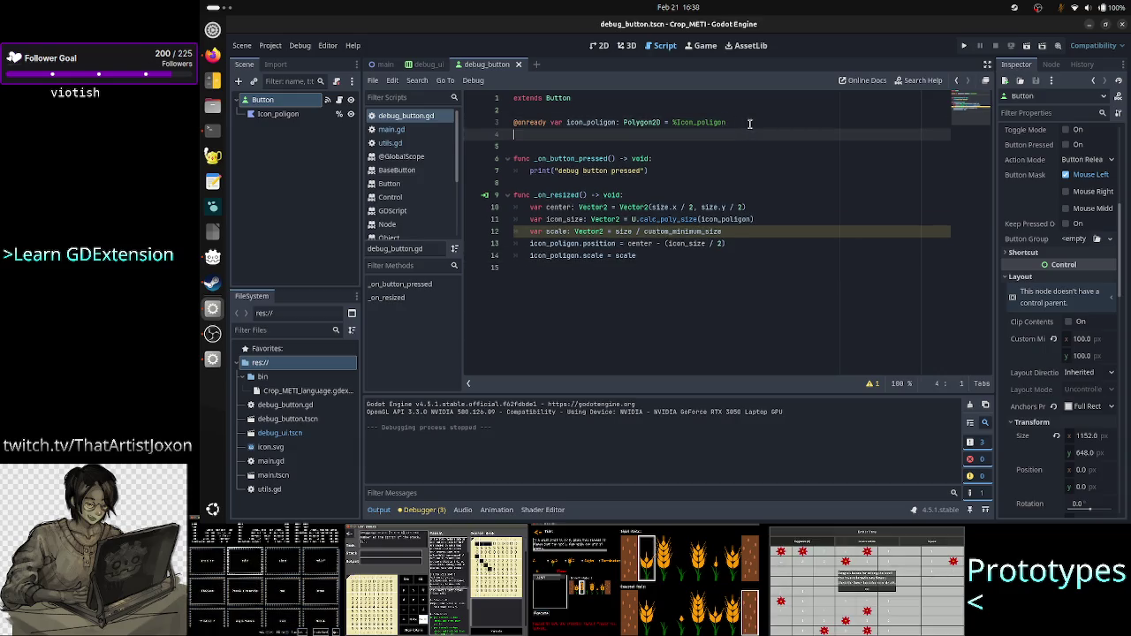
# Step: Declare var previous_size: Vector2 below icon_polygon, dropping the Vector2.ZERO default
pyautogui.write('varprevious_')
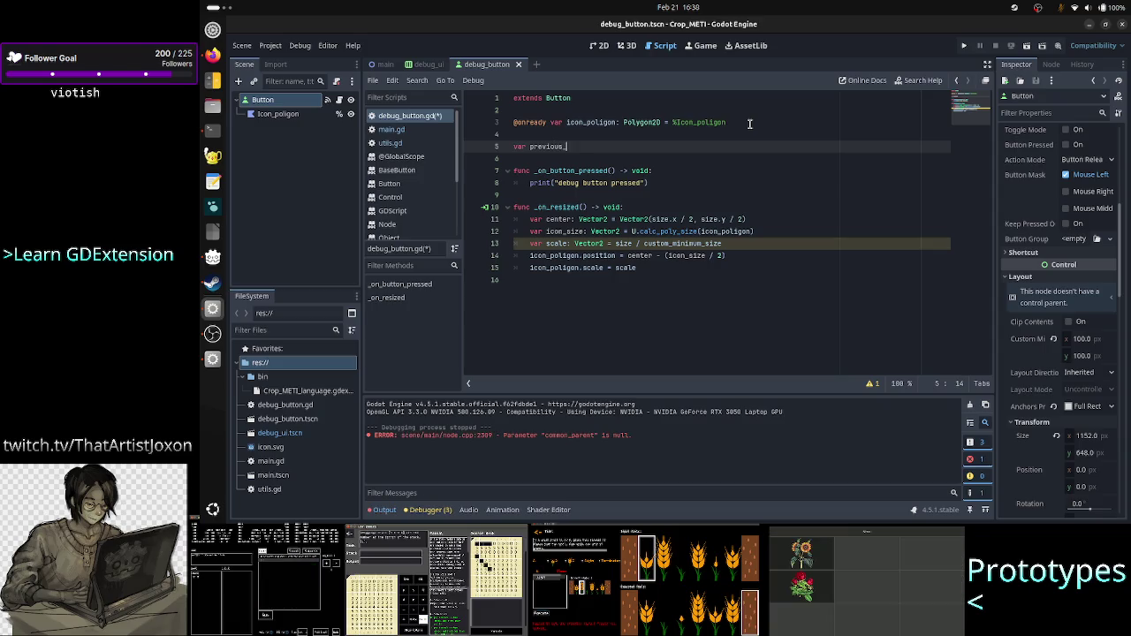
pyautogui.write('size')
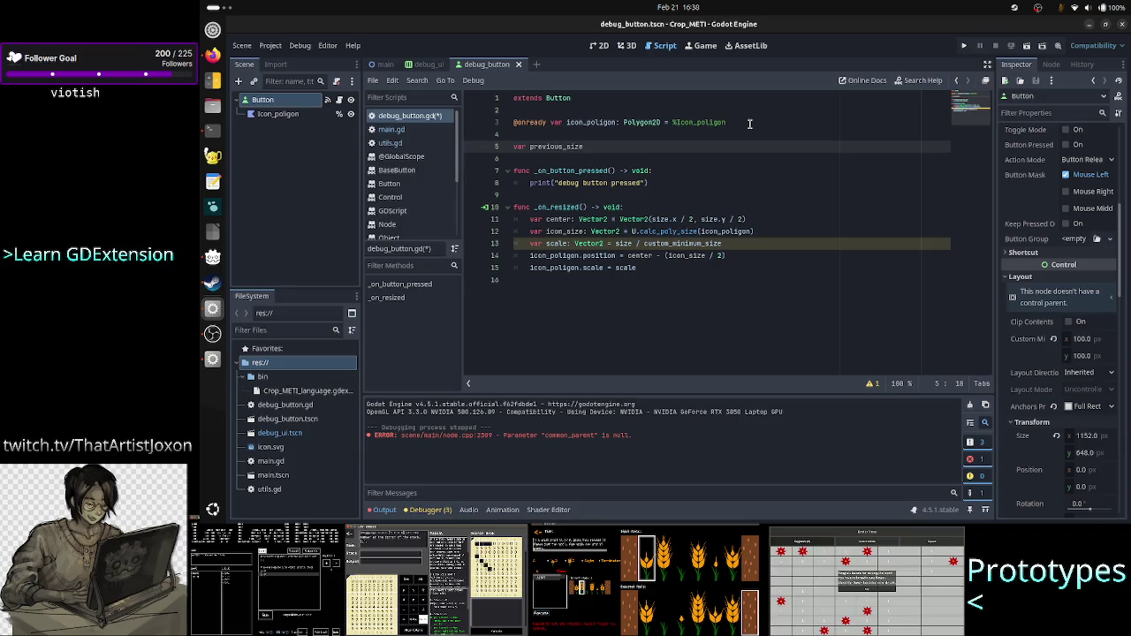
pyautogui.write(': Vector2')
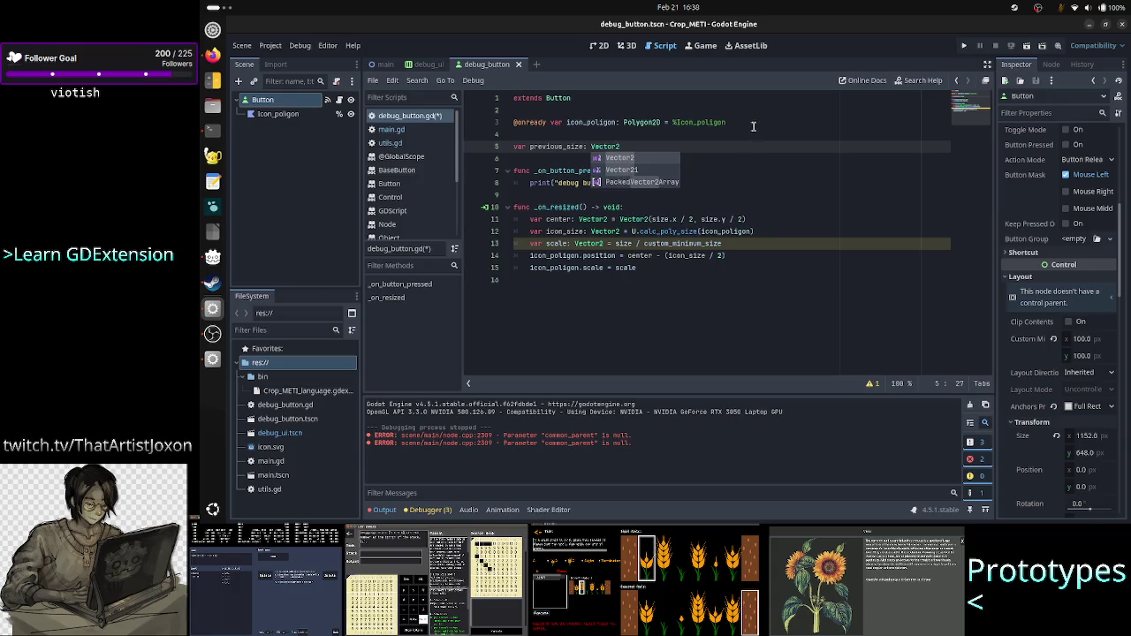
pyautogui.write(' = ')
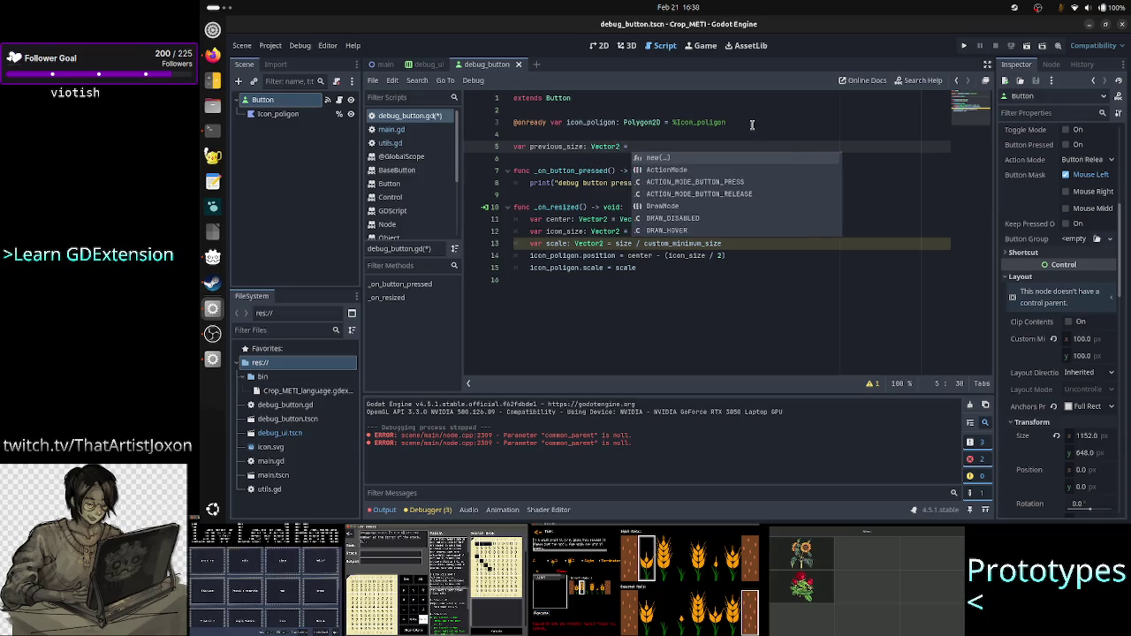
pyautogui.write('Vec')
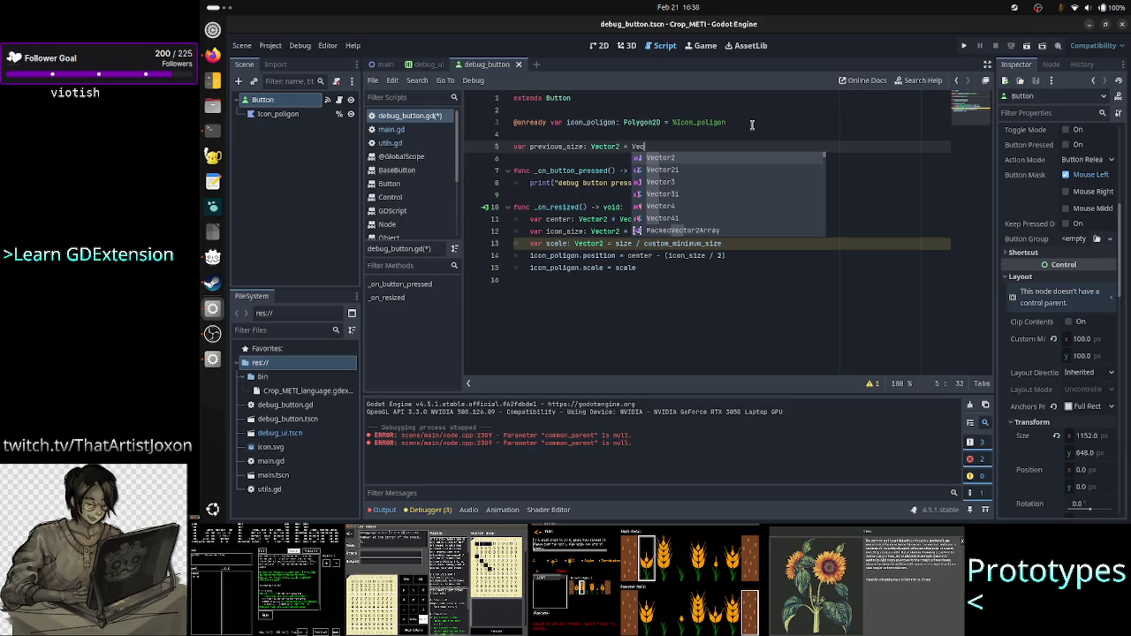
pyautogui.write('tor2')
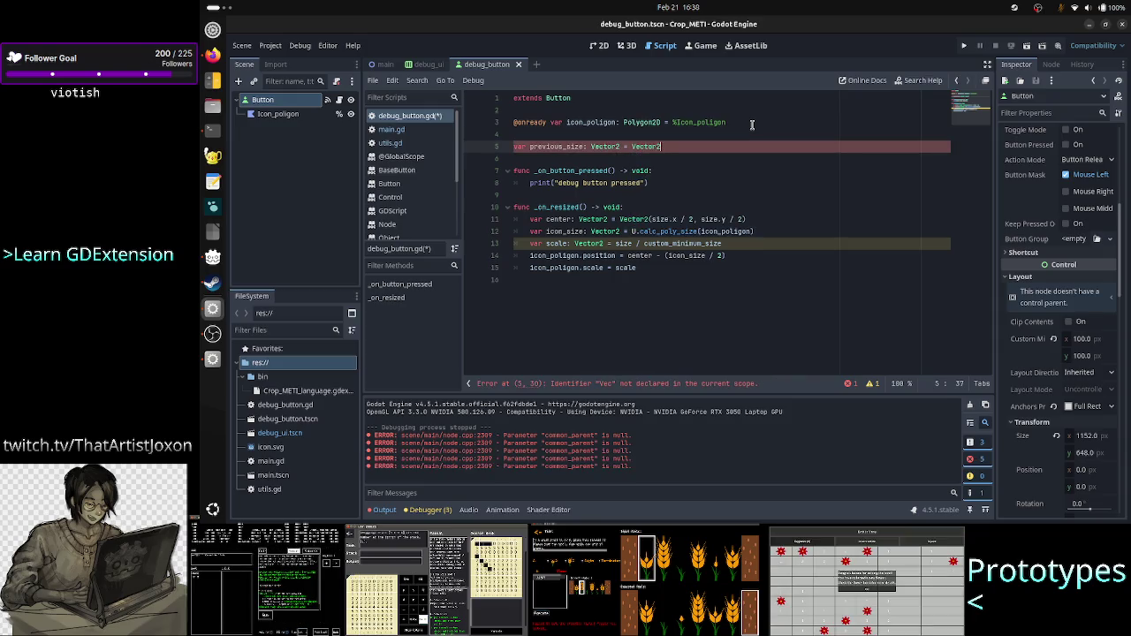
pyautogui.write('.ZERO')
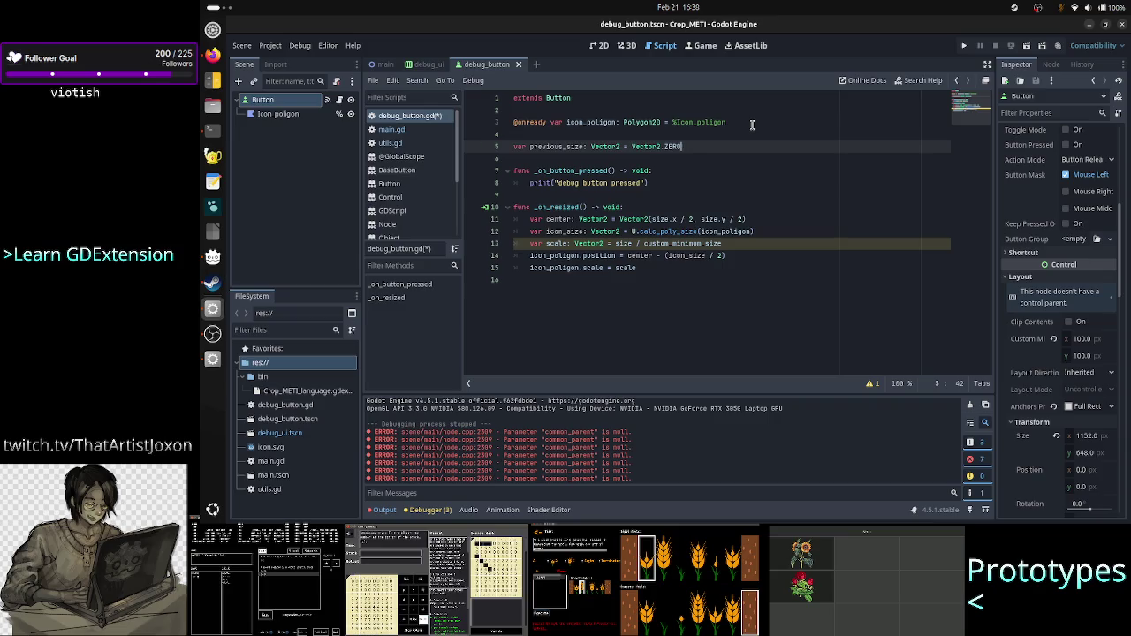
pyautogui.doubleClick(669, 244)
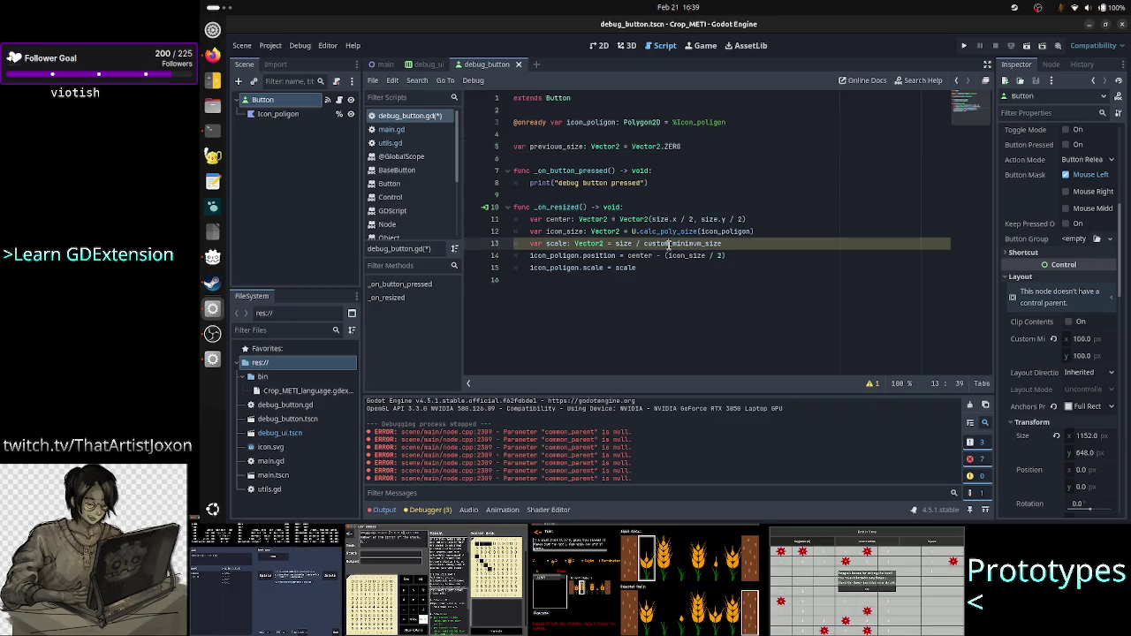
pyautogui.click(694, 147)
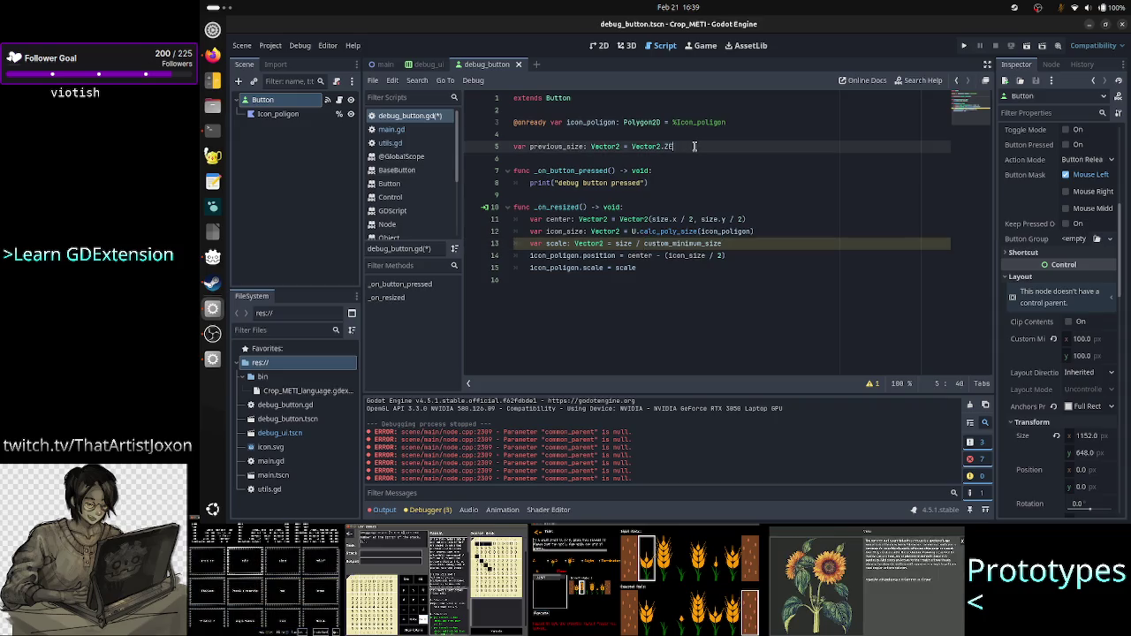
pyautogui.press('BackSpace')
pyautogui.press('BackSpace')
pyautogui.press('BackSpace')
pyautogui.press('Return')
pyautogui.press('Return')
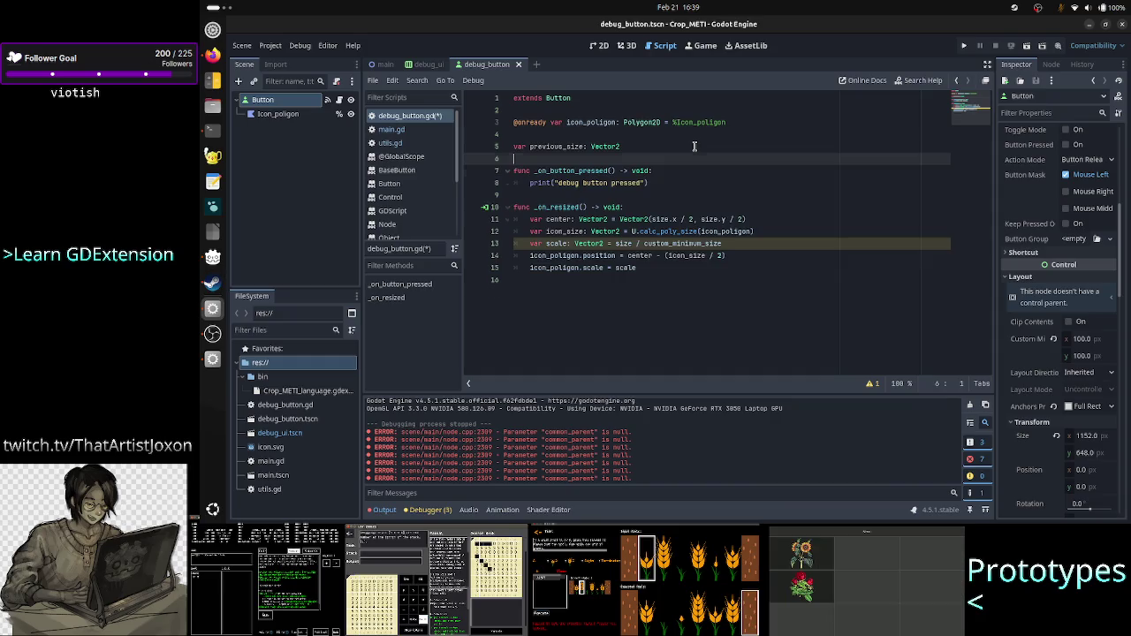
# Step: Add a _ready function that sets previous_size = size
pyautogui.write('func _')
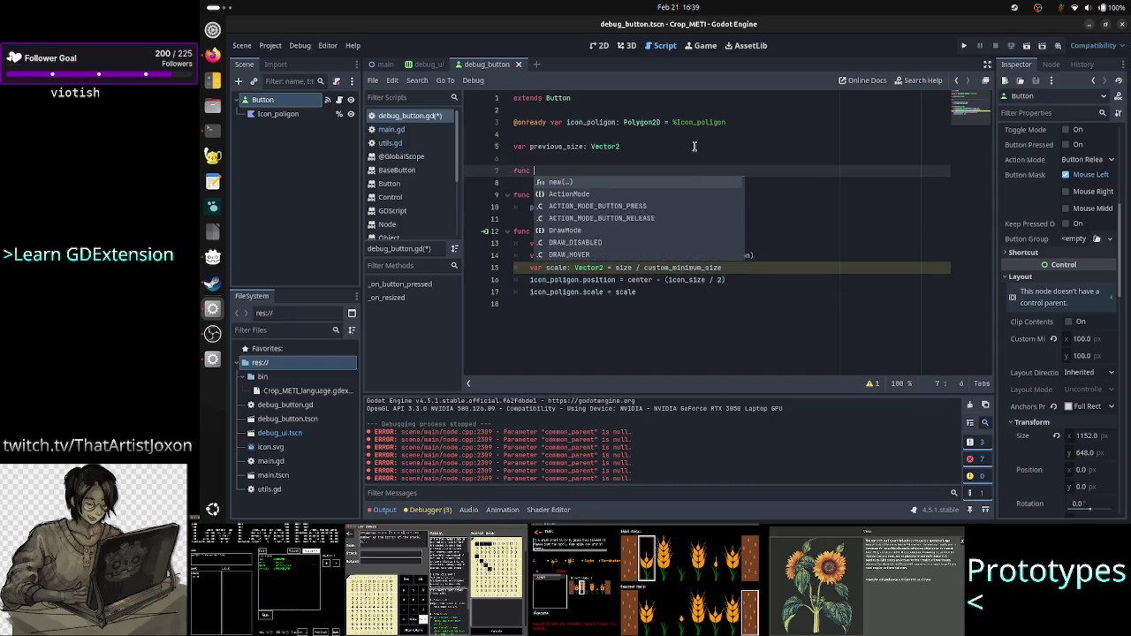
pyautogui.write('rea')
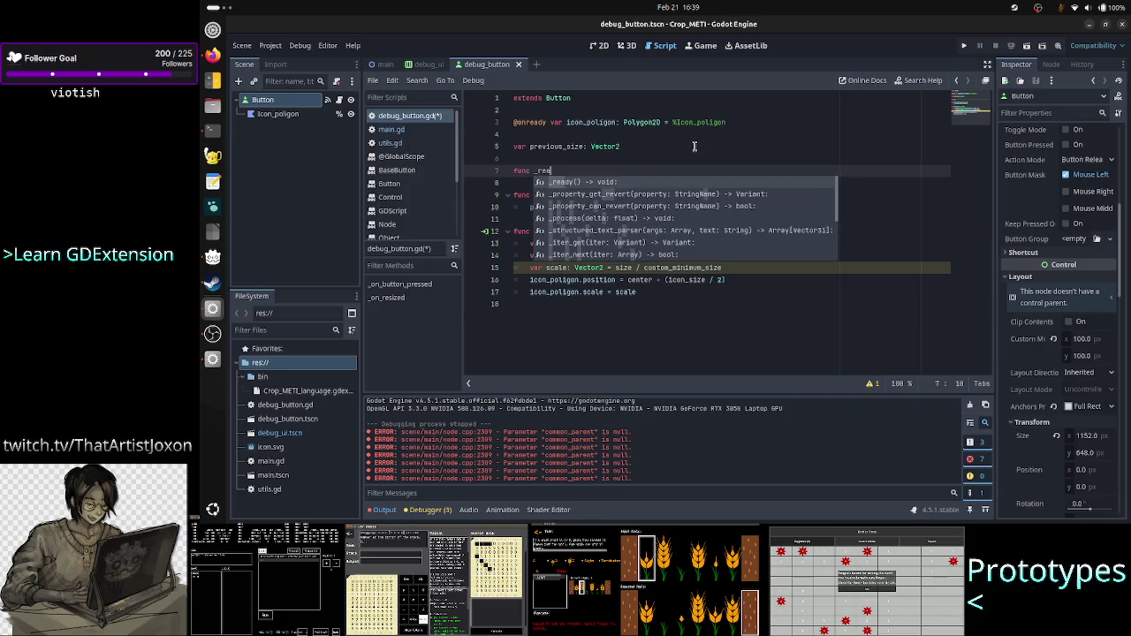
pyautogui.press('Return')
pyautogui.press('Return')
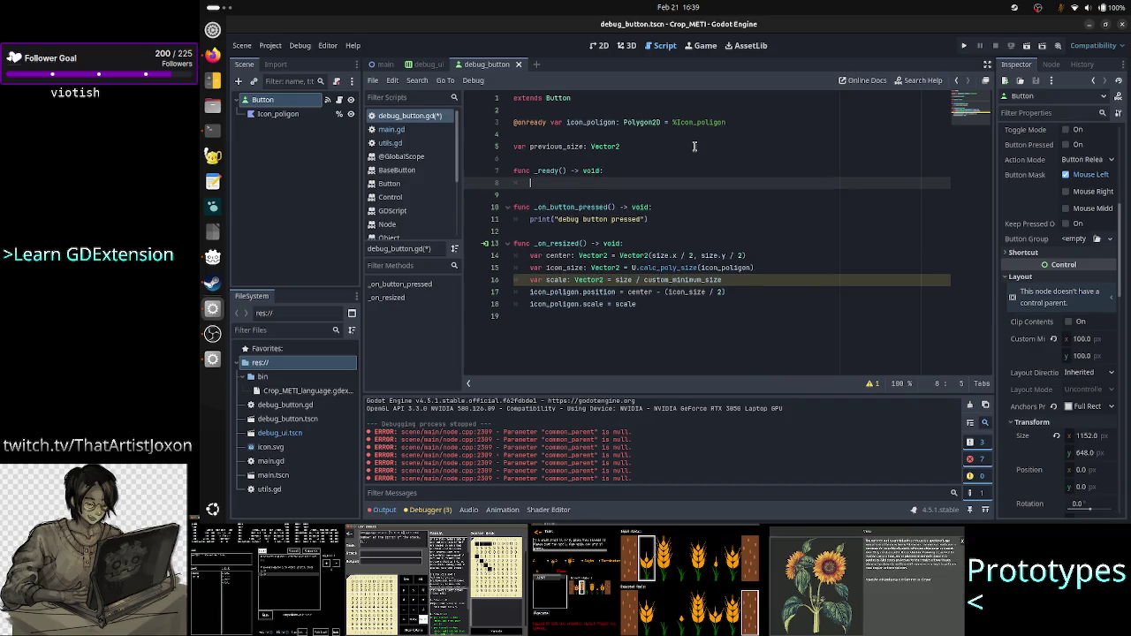
pyautogui.write('prev')
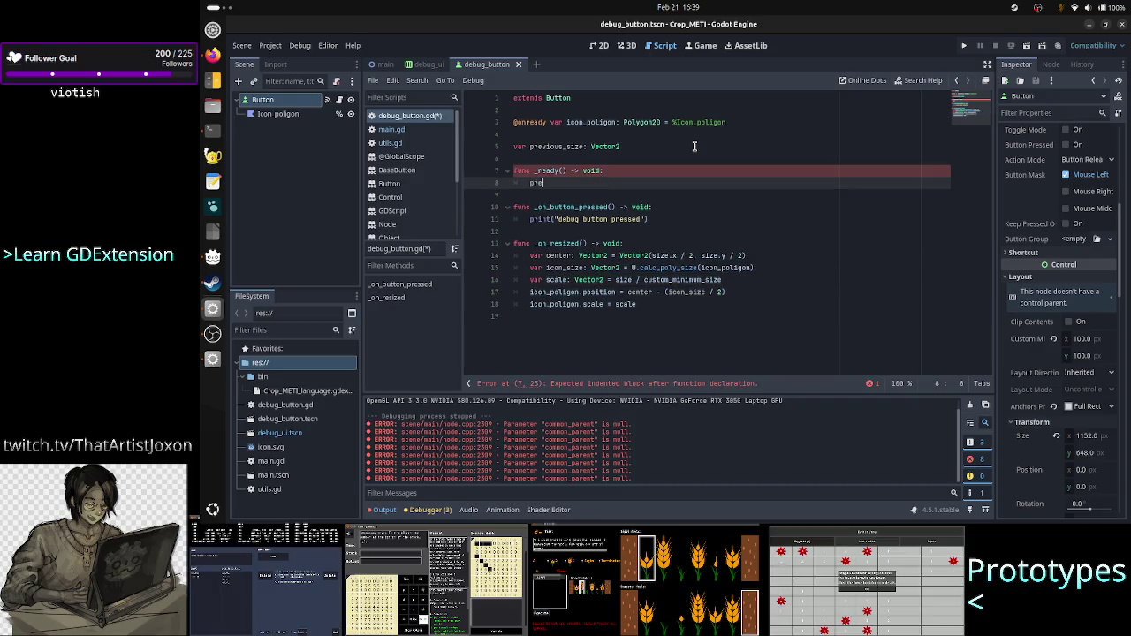
pyautogui.press('Return')
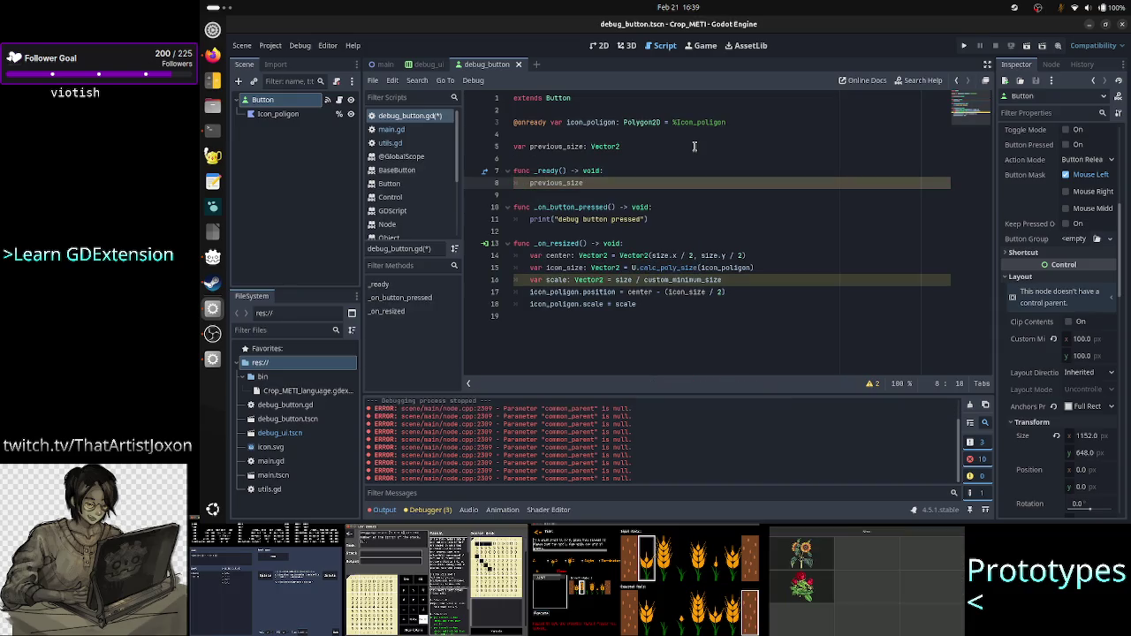
pyautogui.write('= size')
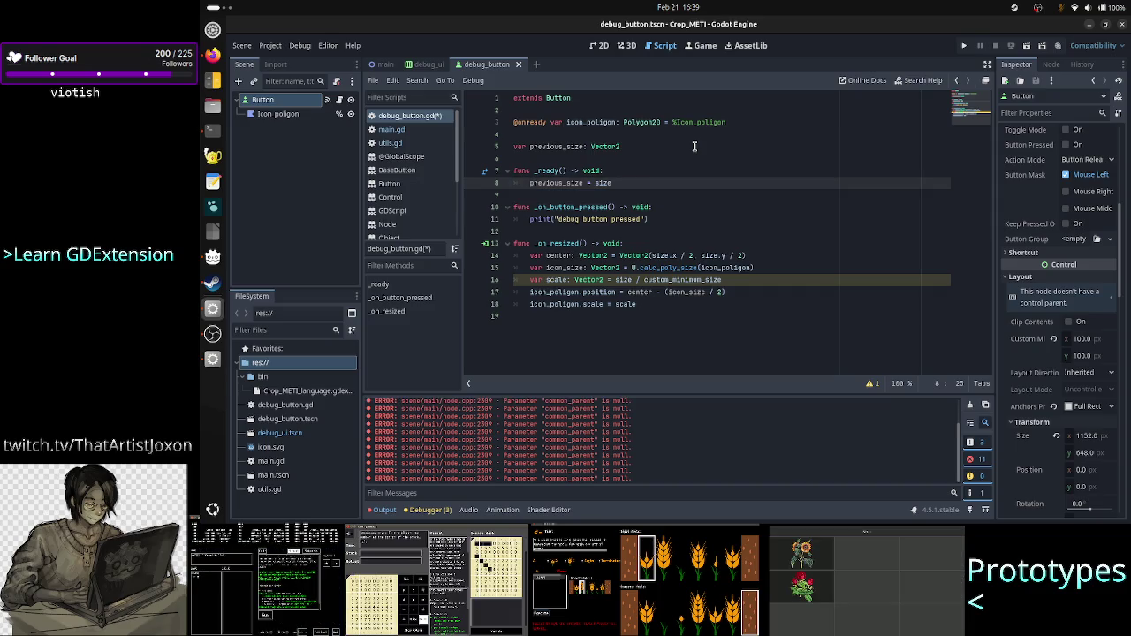
# Step: Change the scale calculation in _on_resized to size / previous_size
pyautogui.press('Down')
pyautogui.press('Down')
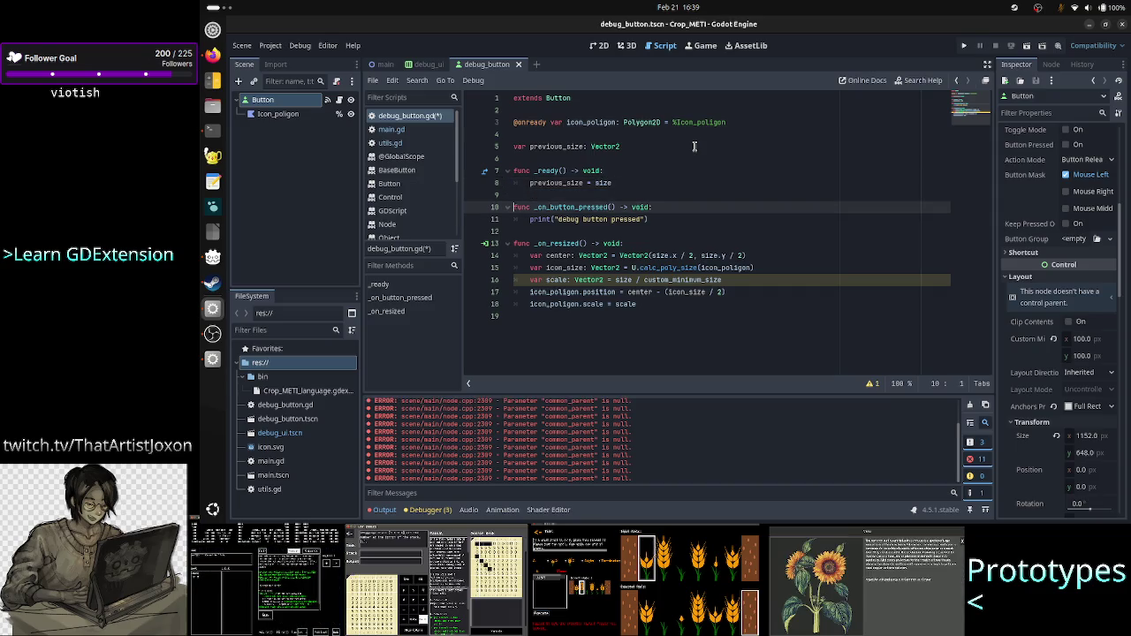
pyautogui.press('Up')
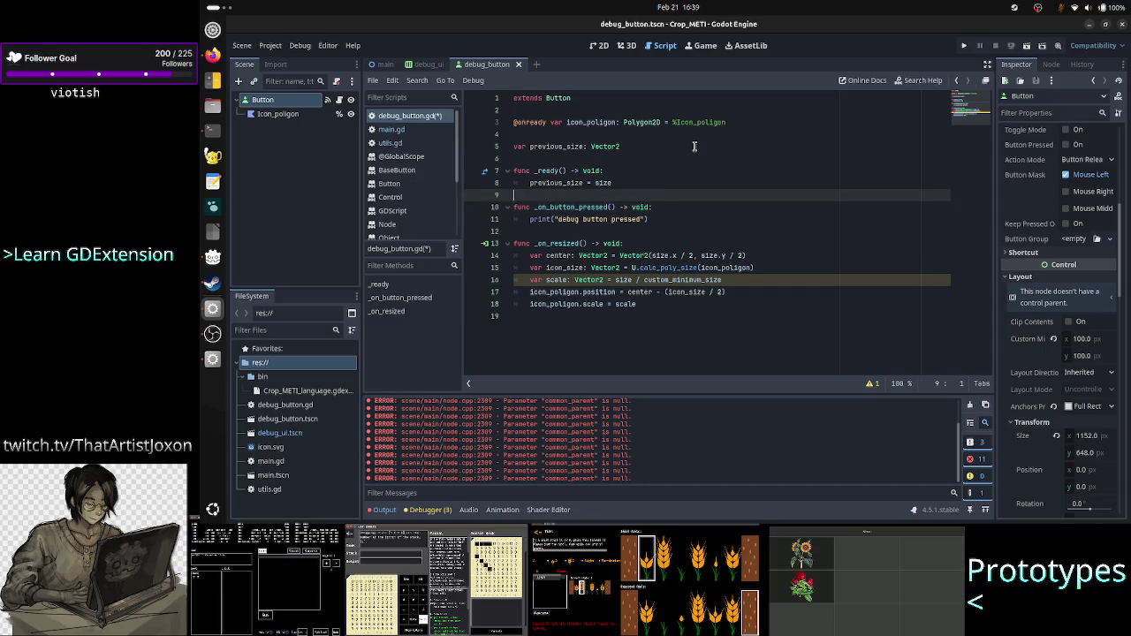
pyautogui.press('Up')
pyautogui.press('Up')
pyautogui.press('Down')
pyautogui.press('Down')
pyautogui.press('Down')
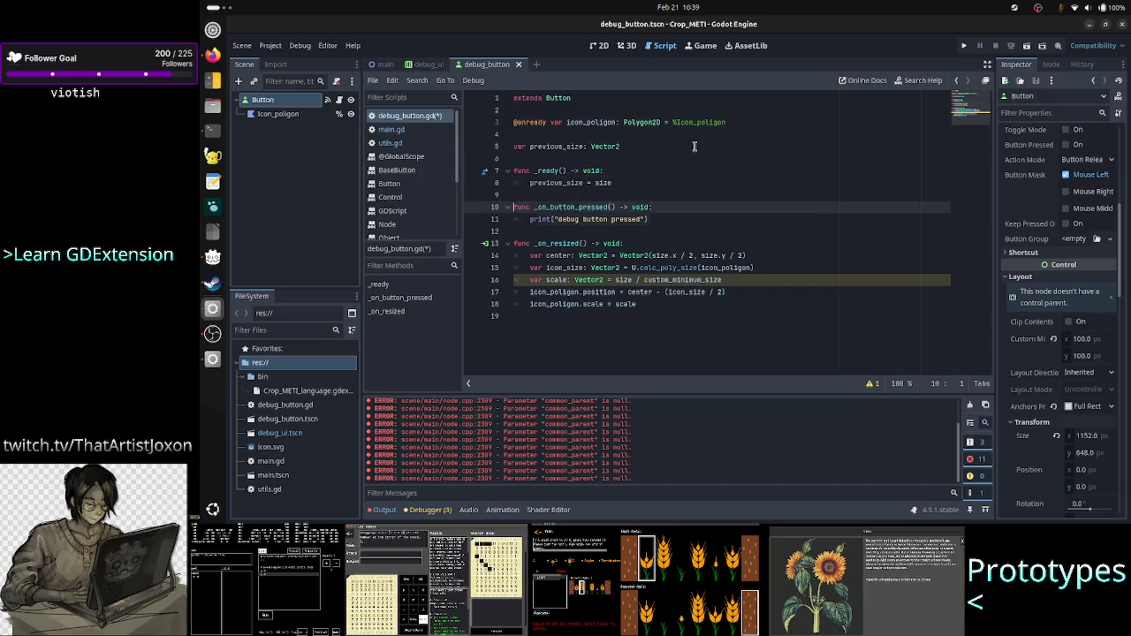
pyautogui.press('Down')
pyautogui.press('Down')
pyautogui.press('Down')
pyautogui.press('End')
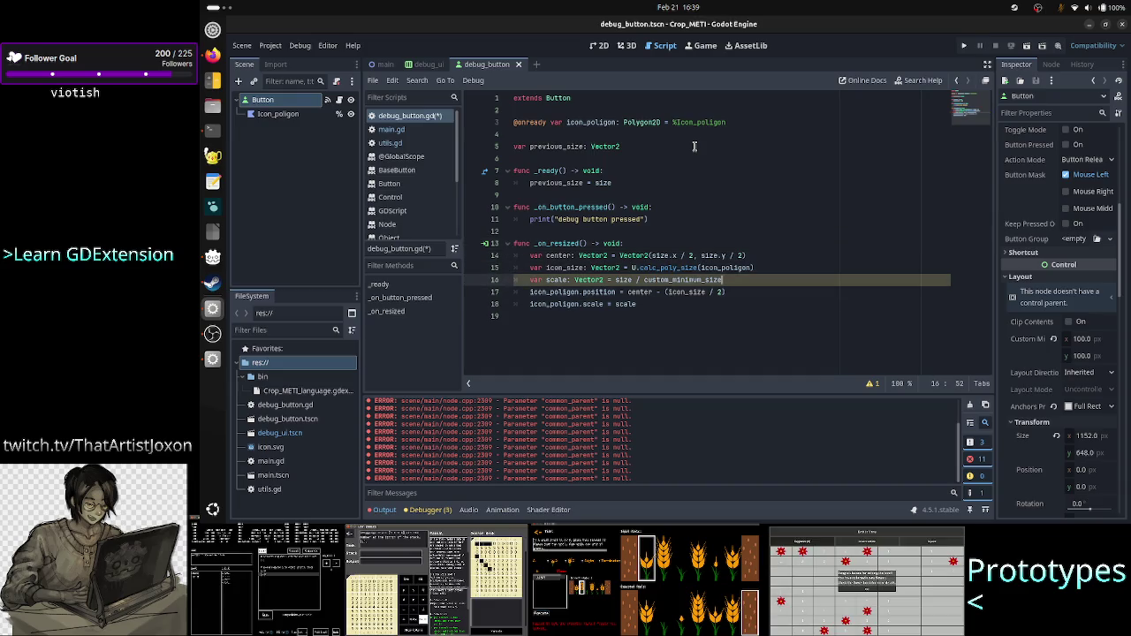
pyautogui.press('BackSpace')
pyautogui.press('BackSpace')
pyautogui.press('BackSpace')
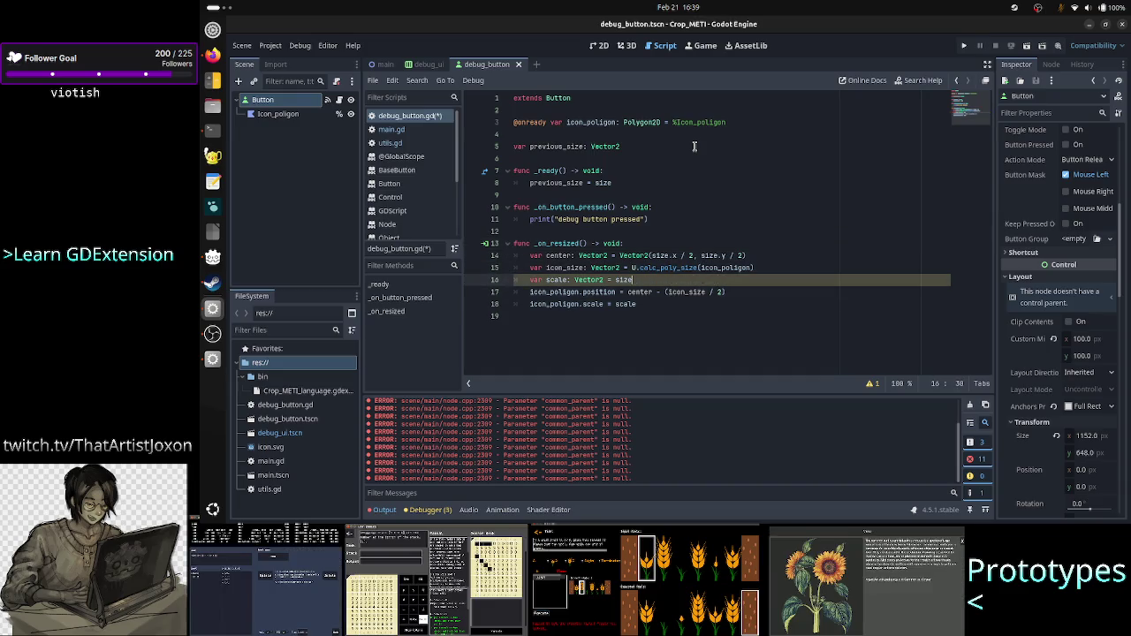
pyautogui.press('BackSpace')
pyautogui.press('BackSpace')
pyautogui.press('BackSpace')
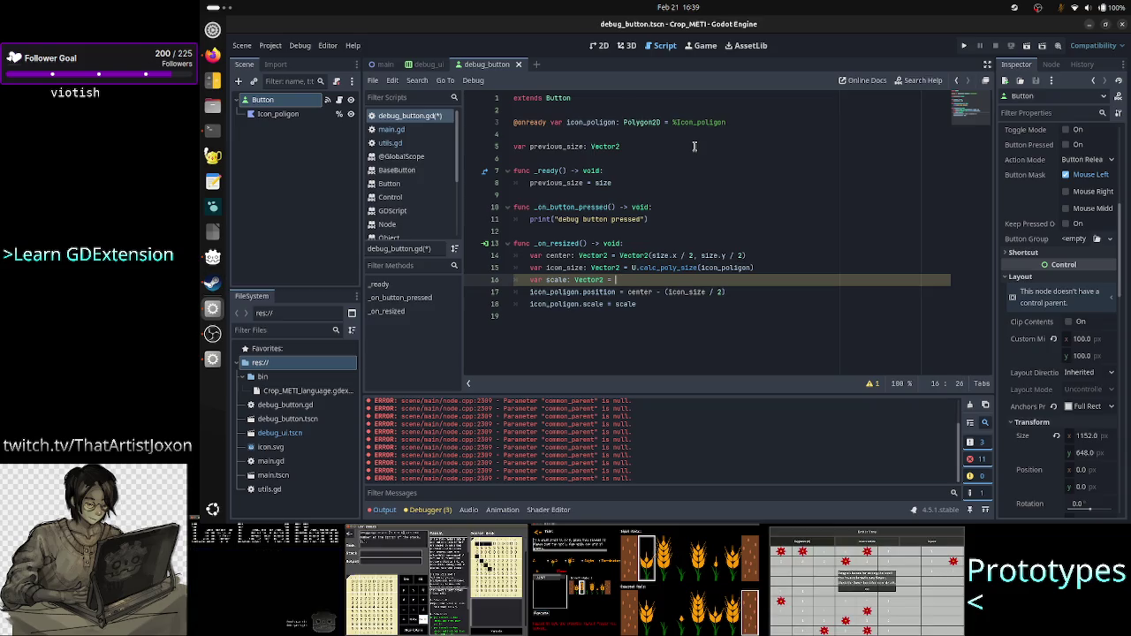
pyautogui.write('size ')
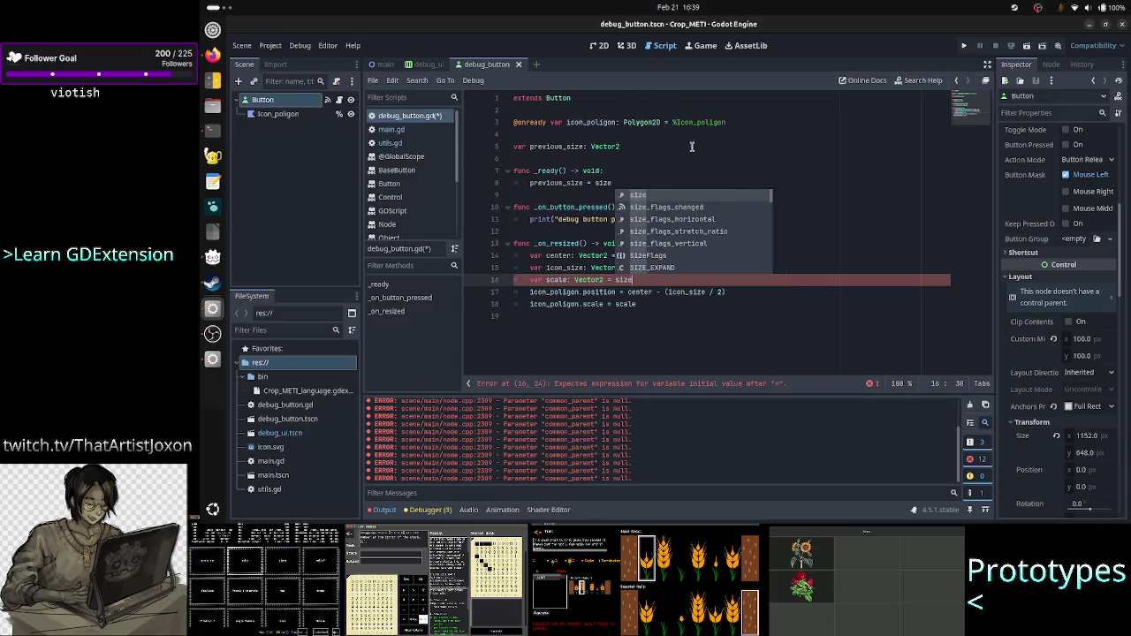
pyautogui.write('/ prev')
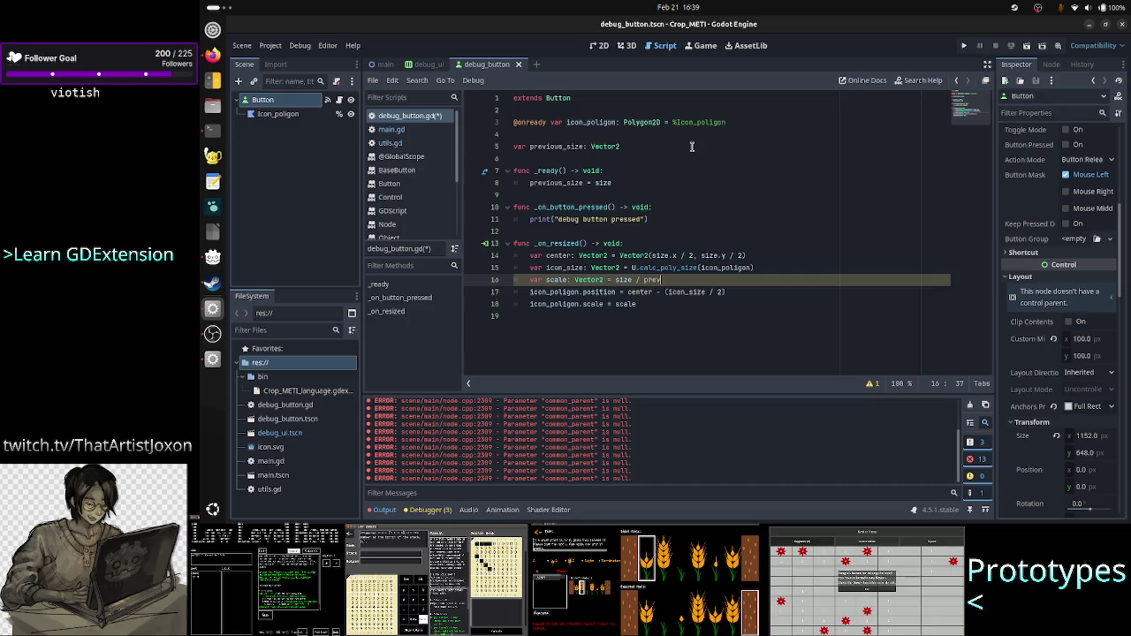
pyautogui.press('Return')
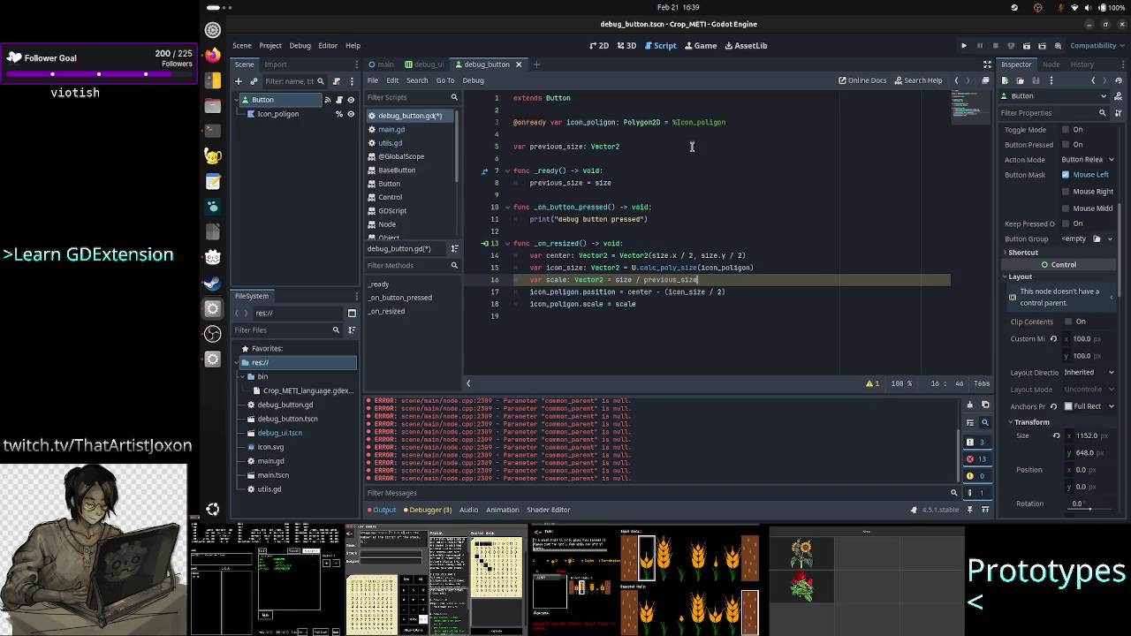
# Step: Remove the scale variable and set icon_polygon.scale = size / previous_size directly
pyautogui.press('Down')
pyautogui.press('Down')
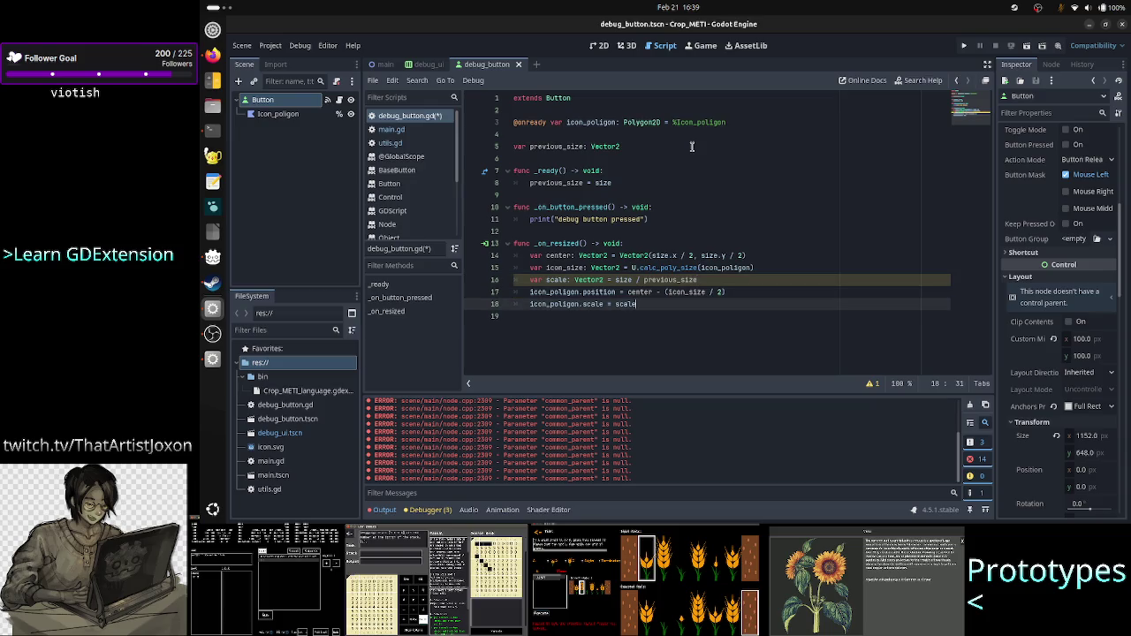
pyautogui.press('Up')
pyautogui.press('Up')
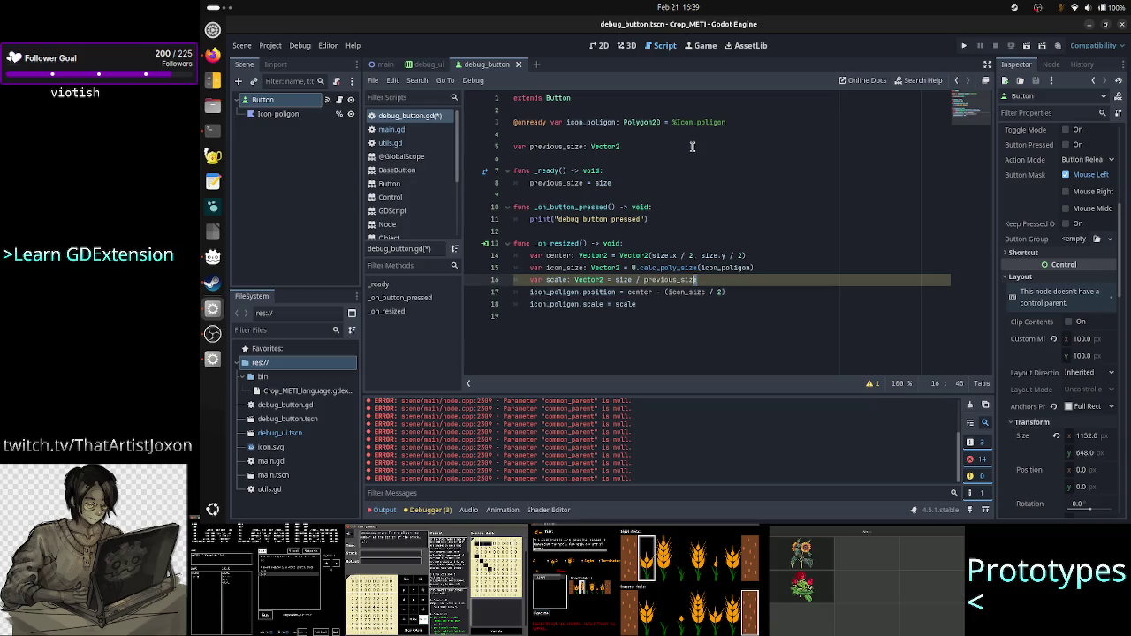
pyautogui.hotkey('shift', 'ctrl', 'Left')
pyautogui.hotkey('shift', 'ctrl', 'Left')
pyautogui.hotkey('shift', 'ctrl', 'Left')
pyautogui.hotkey('ctrl', 'x')
pyautogui.press('Up')
pyautogui.press('End')
pyautogui.hotkey('shift', 'Up')
pyautogui.hotkey('shift', 'End')
pyautogui.press('BackSpace')
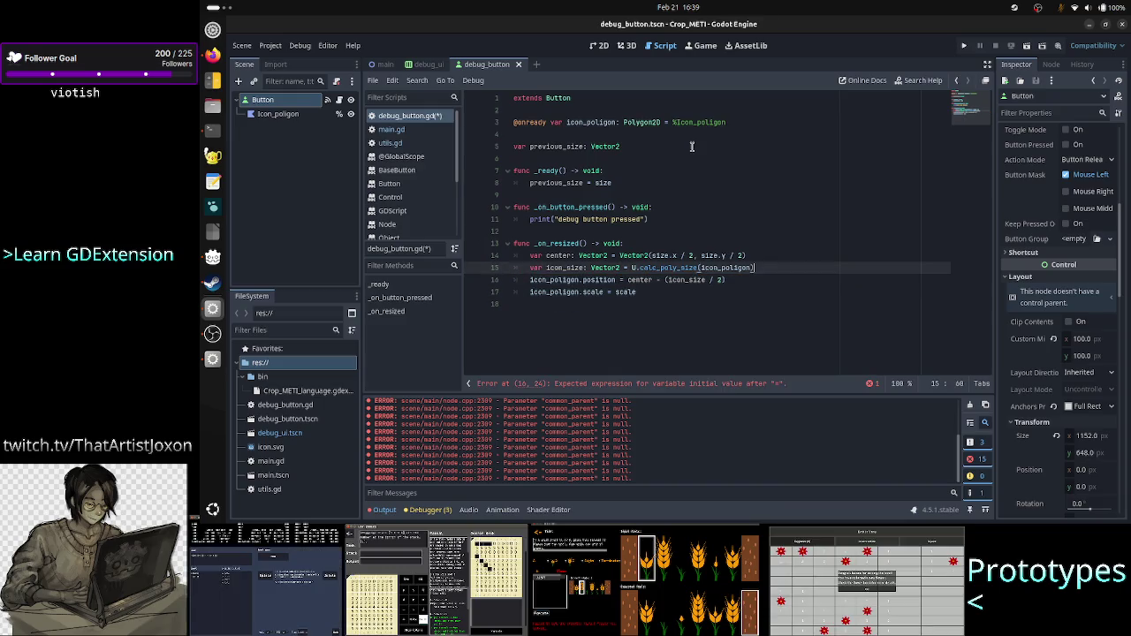
pyautogui.press('Down')
pyautogui.press('Down')
pyautogui.press('BackSpace')
pyautogui.press('BackSpace')
pyautogui.press('BackSpace')
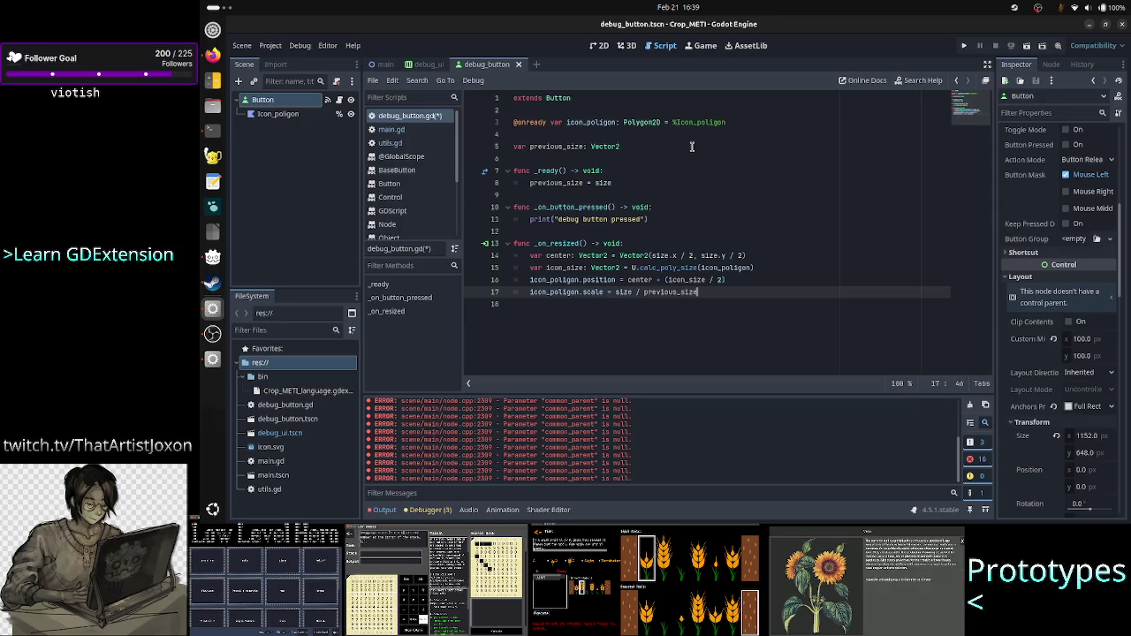
pyautogui.hotkey('ctrl', 'v')
# Step: Append previous_size = size at the end of _on_resized and save the script
pyautogui.press('Return')
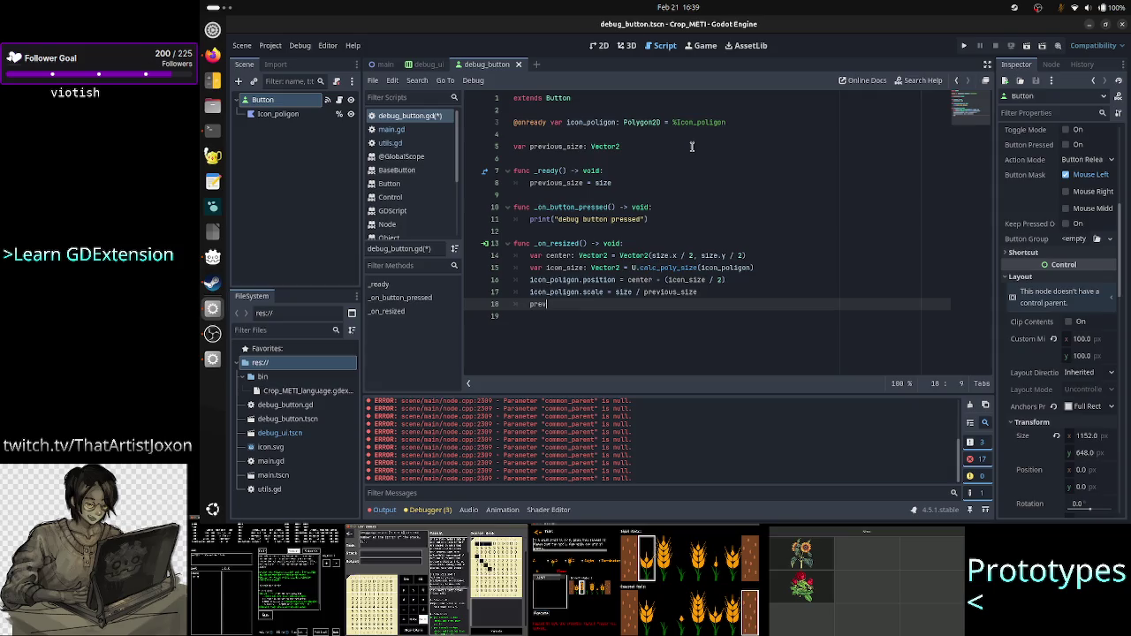
pyautogui.press('Return')
pyautogui.write('= size')
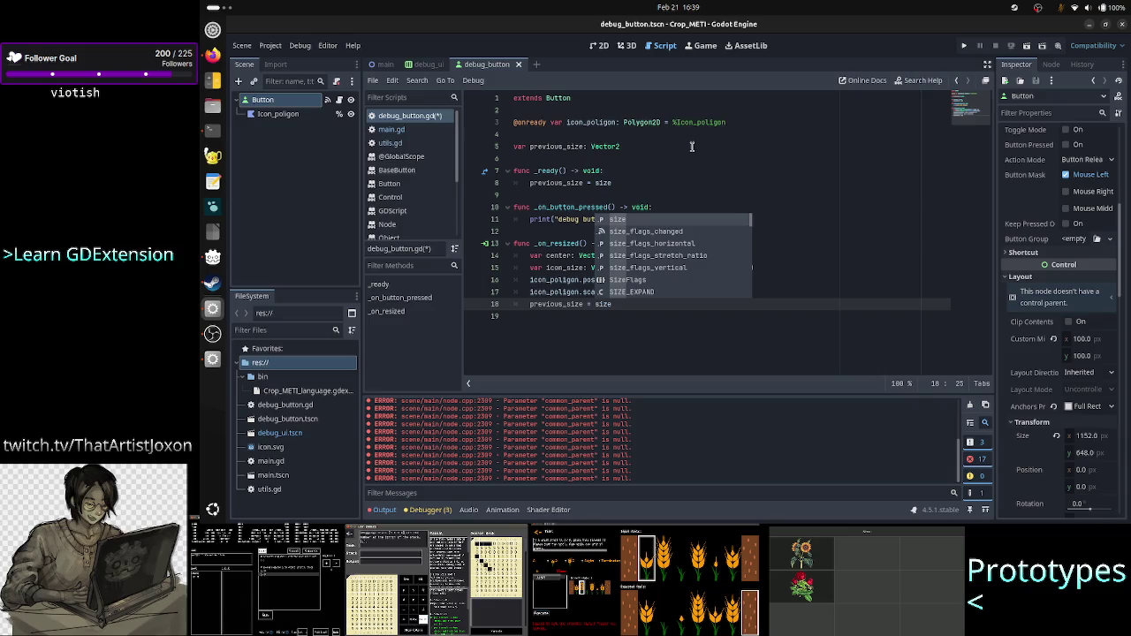
pyautogui.press('Escape')
pyautogui.press('Down')
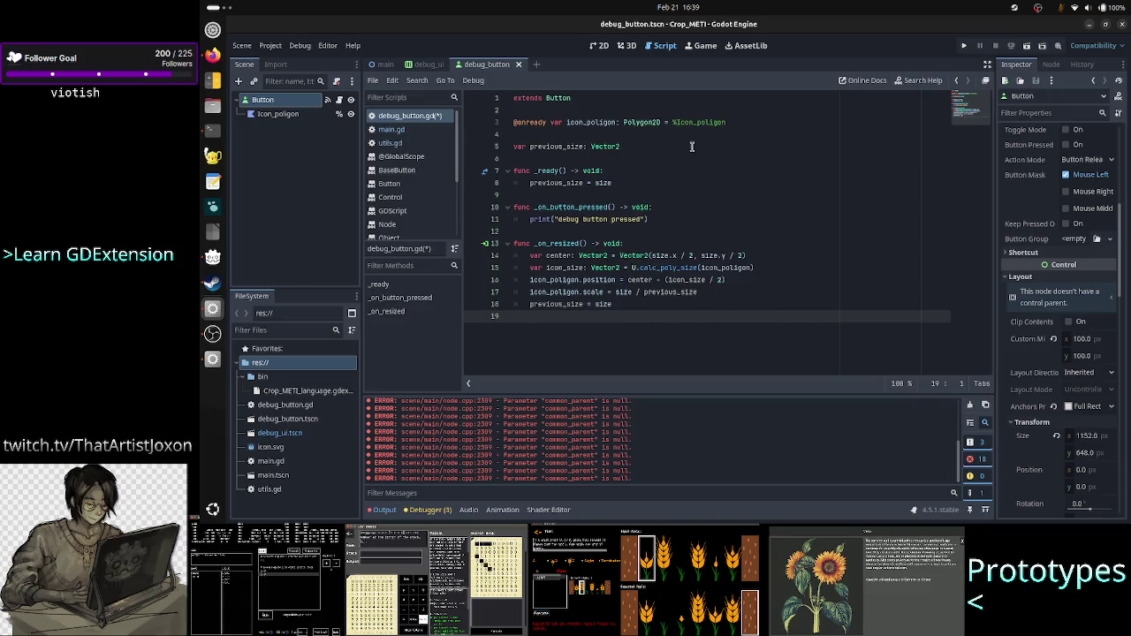
pyautogui.hotkey('ctrl', 's')
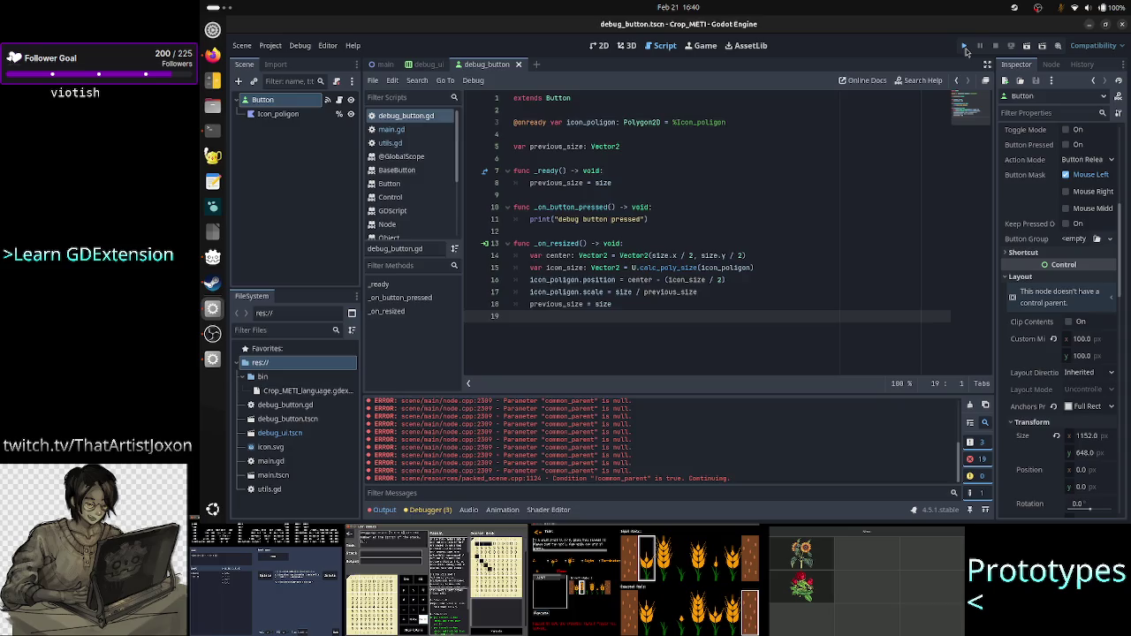
# Step: Run the project, resize the game window to test icon scaling, then stop it
pyautogui.click(965, 48)
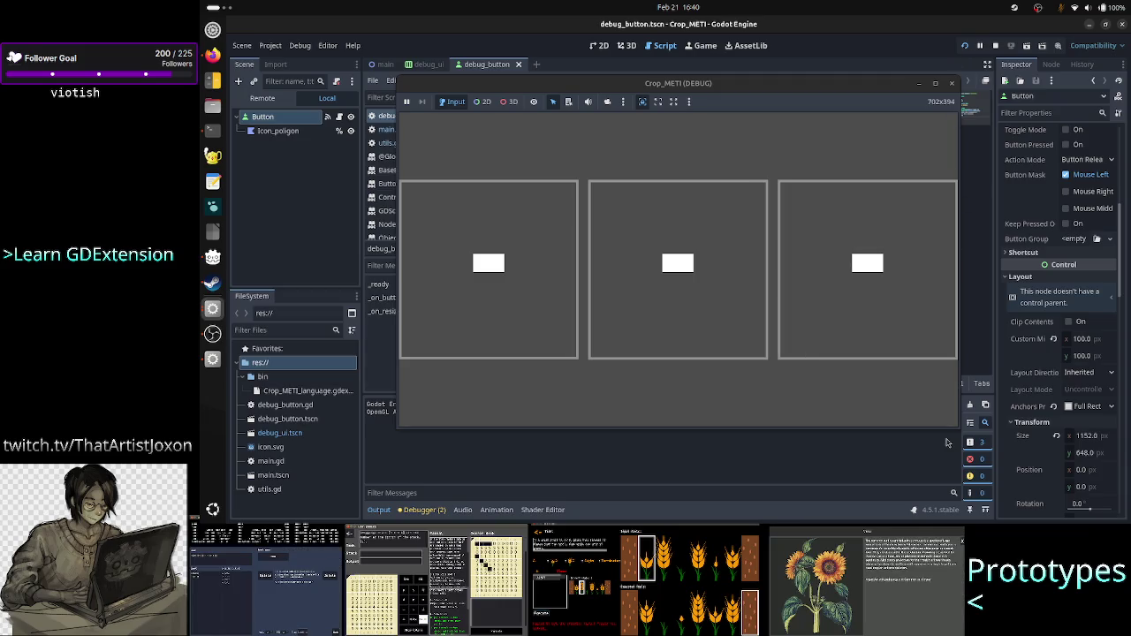
pyautogui.moveTo(948, 427)
pyautogui.mouseDown()
pyautogui.moveTo(973, 417)
pyautogui.moveTo(980, 512)
pyautogui.moveTo(997, 522)
pyautogui.moveTo(903, 399)
pyautogui.moveTo(674, 347)
pyautogui.moveTo(643, 317)
pyautogui.moveTo(890, 456)
pyautogui.moveTo(965, 474)
pyautogui.moveTo(1093, 479)
pyautogui.moveTo(1129, 515)
pyautogui.mouseUp()
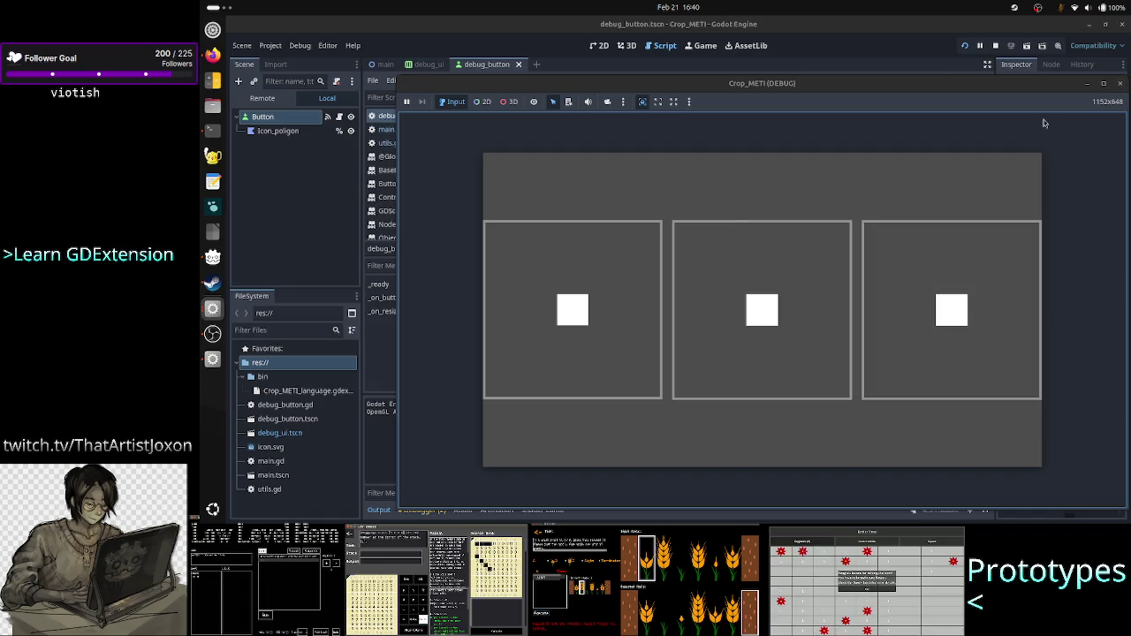
pyautogui.click(1121, 82)
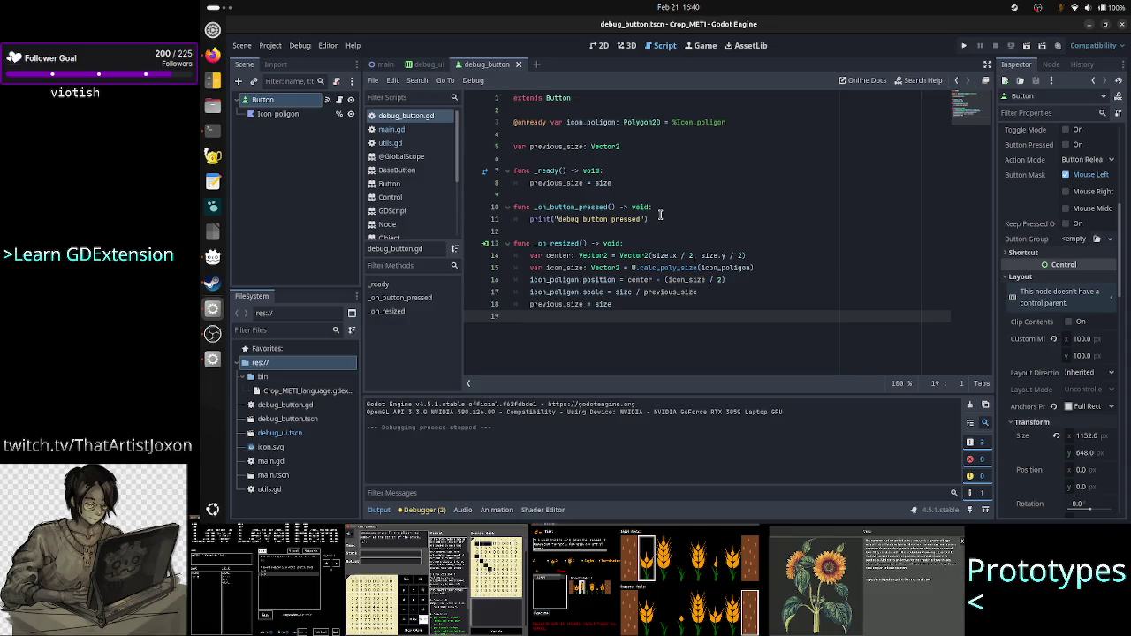
# Step: List the debugger's two script warnings and jump to the max warning in utils.gd
pyautogui.click(621, 174)
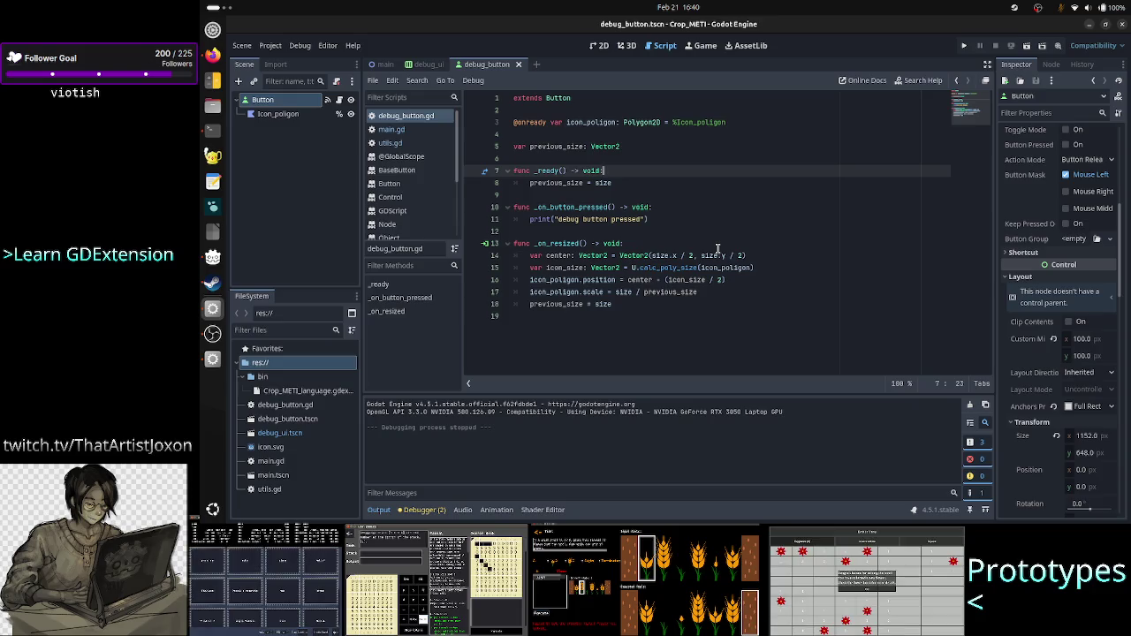
pyautogui.click(423, 509)
pyautogui.click(433, 388)
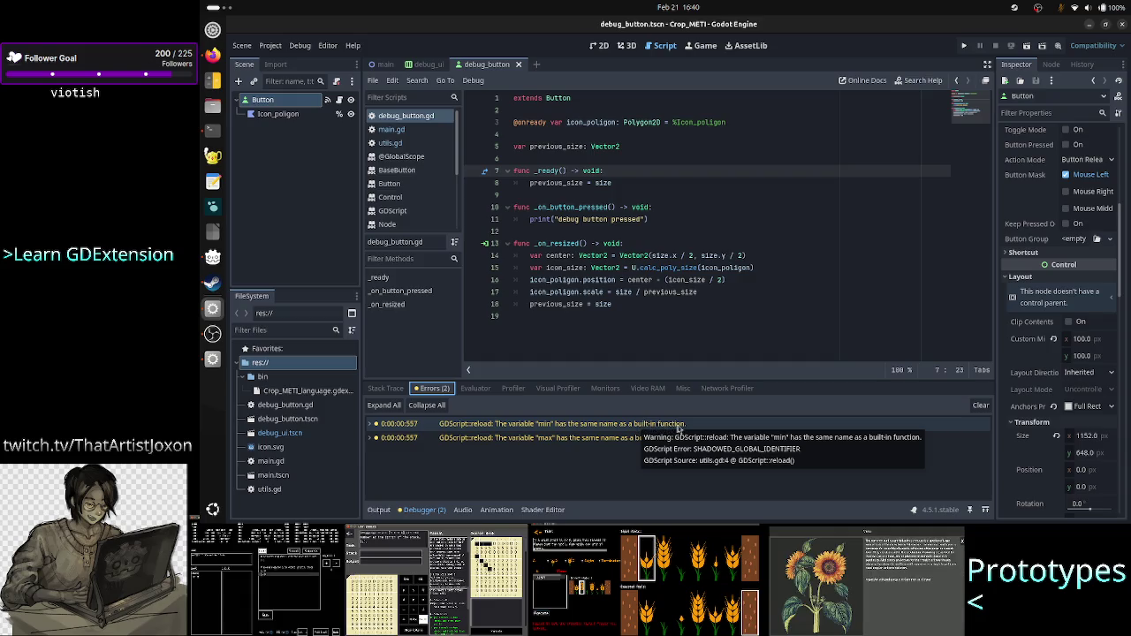
pyautogui.click(643, 439)
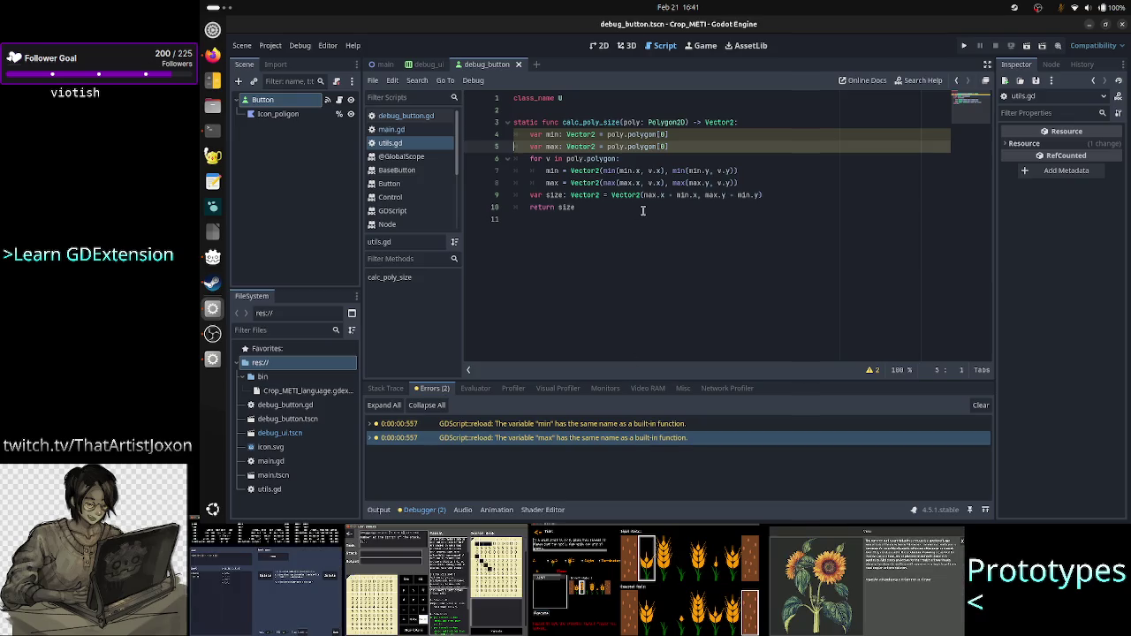
# Step: Rename the min and max declarations on lines 4 and 5 to min_v and max_v
pyautogui.click(562, 137)
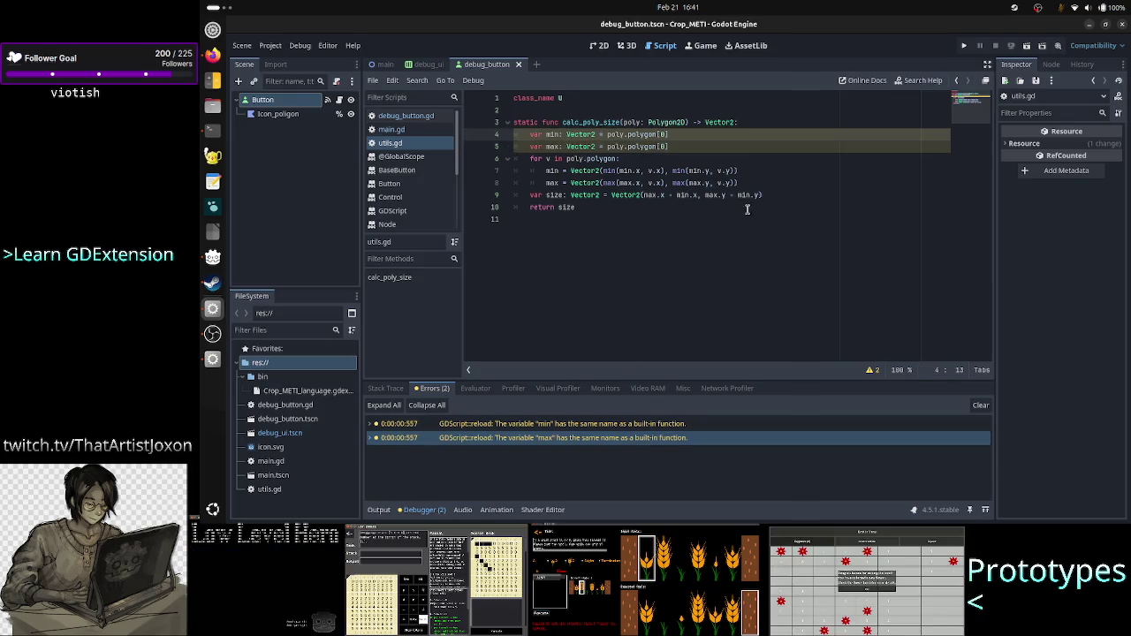
pyautogui.press('Down')
pyautogui.press('Up')
pyautogui.press('Left')
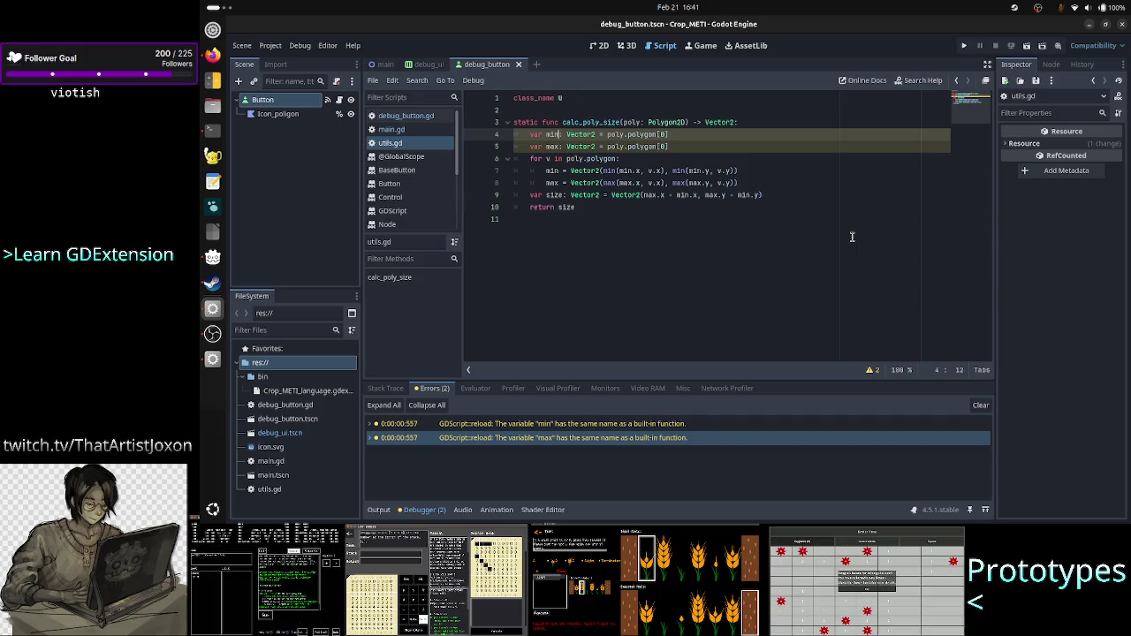
pyautogui.write('_v')
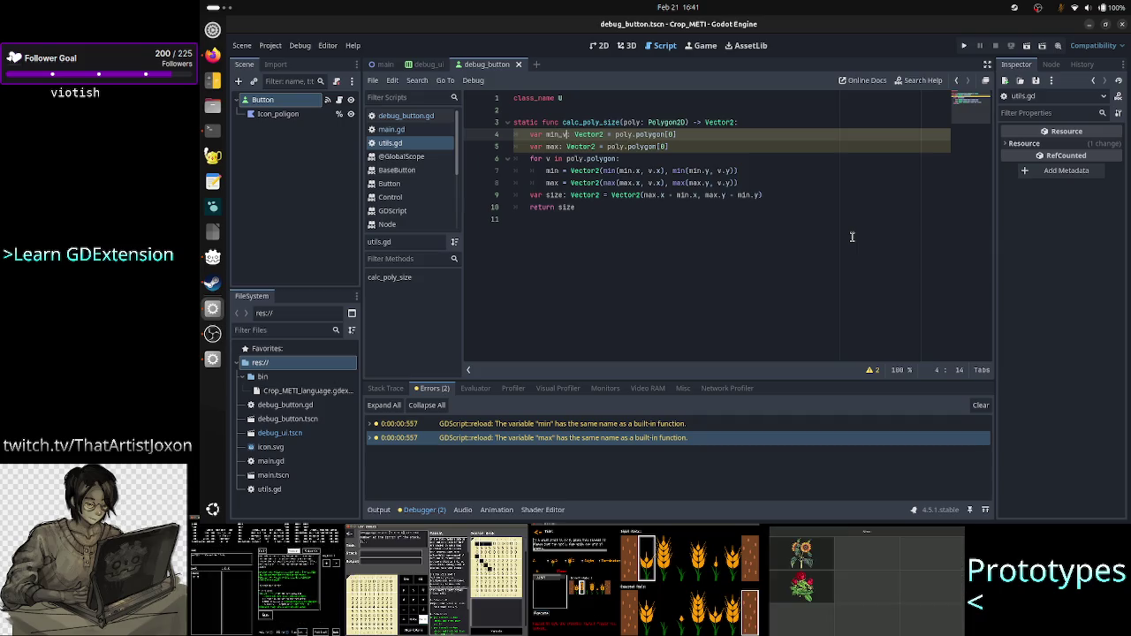
pyautogui.press('Down')
pyautogui.press('Left')
pyautogui.press('Left')
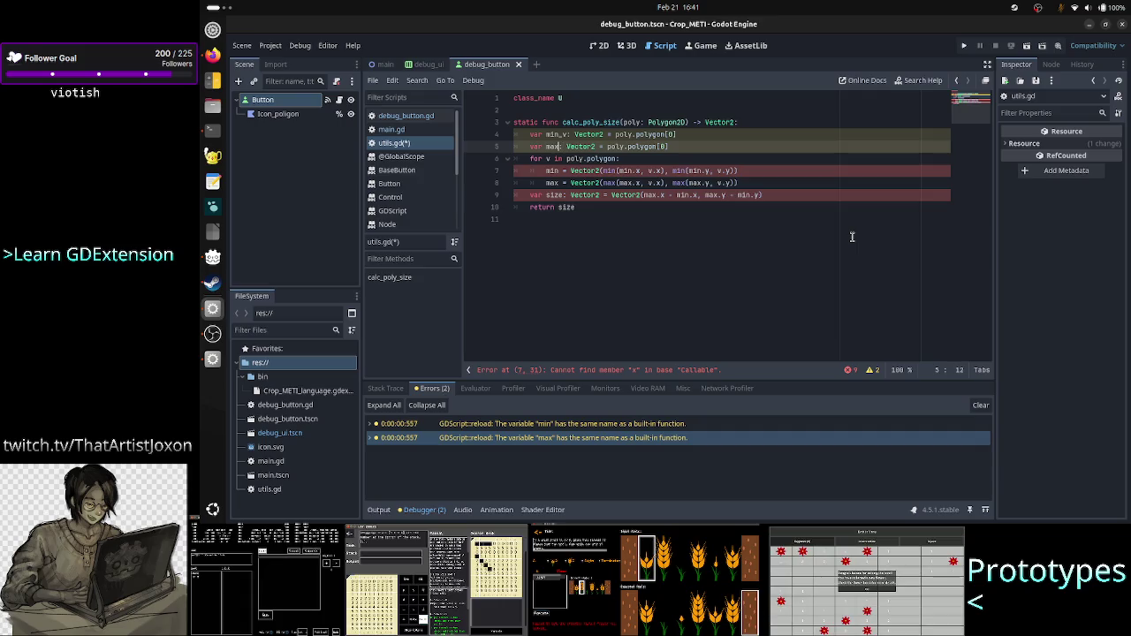
pyautogui.write('_v')
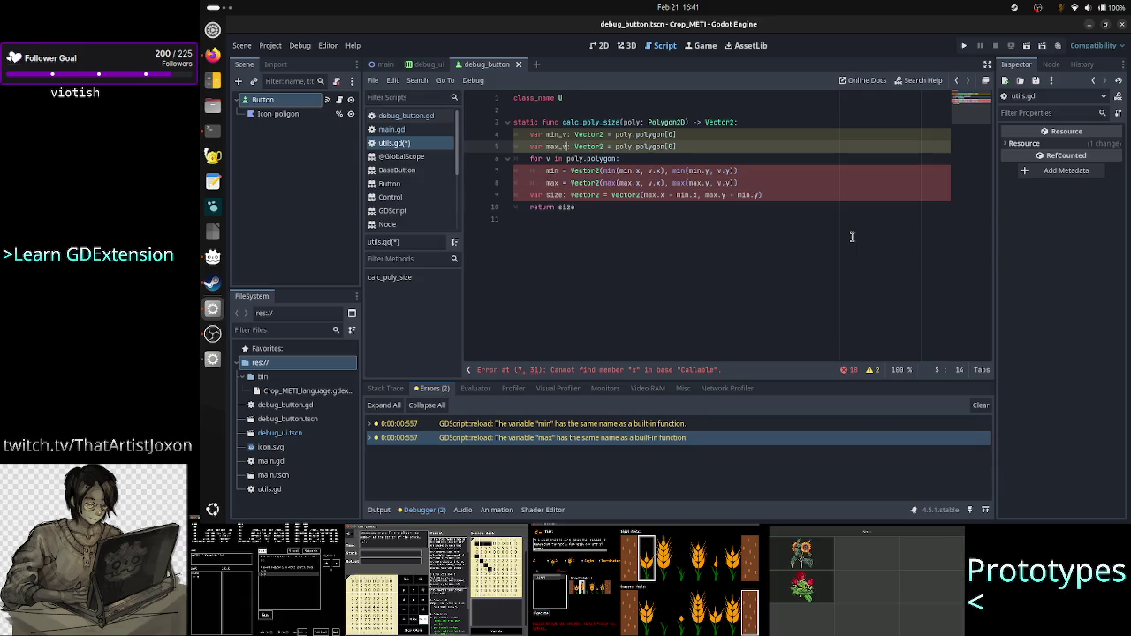
# Step: Append _v to min and max on lines 7 and 8, then trim line 4's min_v to min_
pyautogui.press('Down')
pyautogui.press('Down')
pyautogui.press('Left')
pyautogui.write('_v')
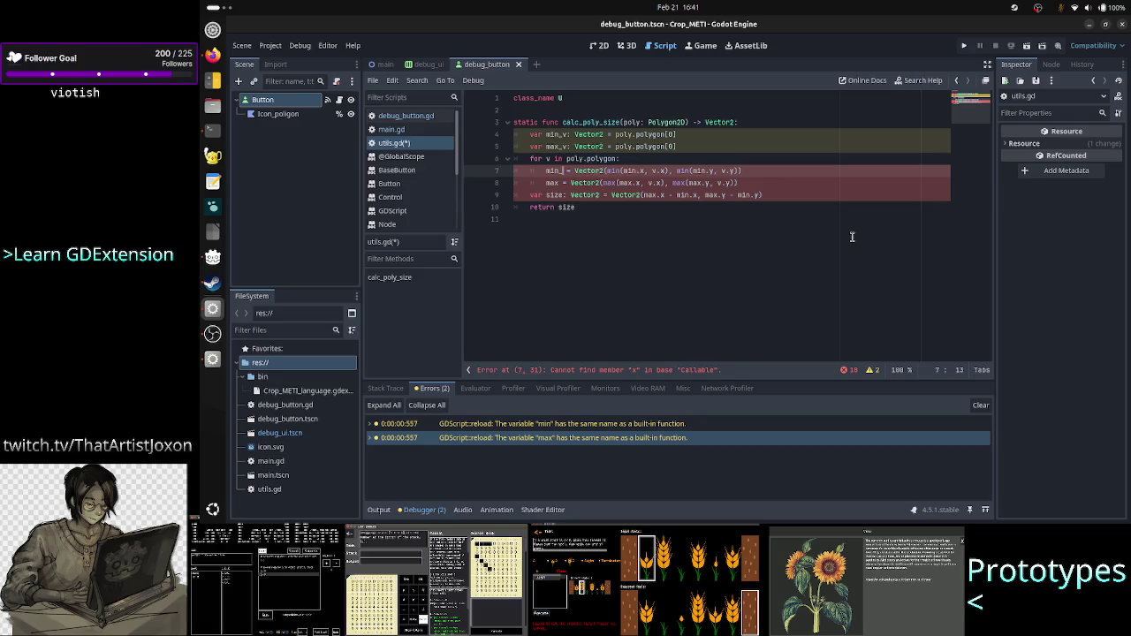
pyautogui.press('Down')
pyautogui.press('Left')
pyautogui.press('Left')
pyautogui.write('_v')
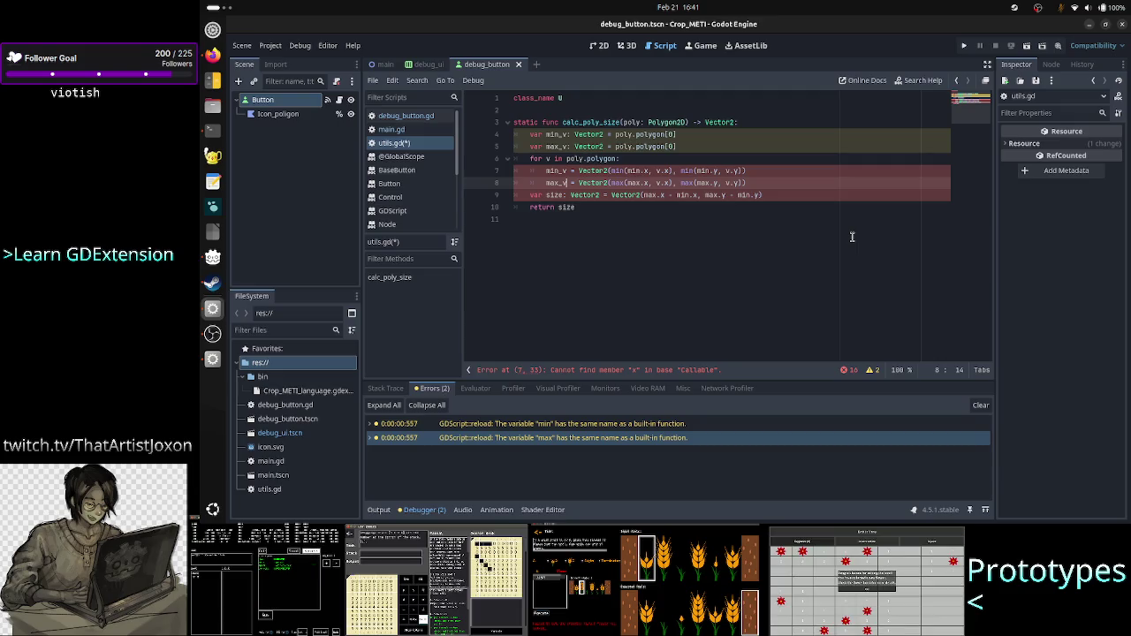
pyautogui.press('Up')
pyautogui.press('Up')
pyautogui.press('Up')
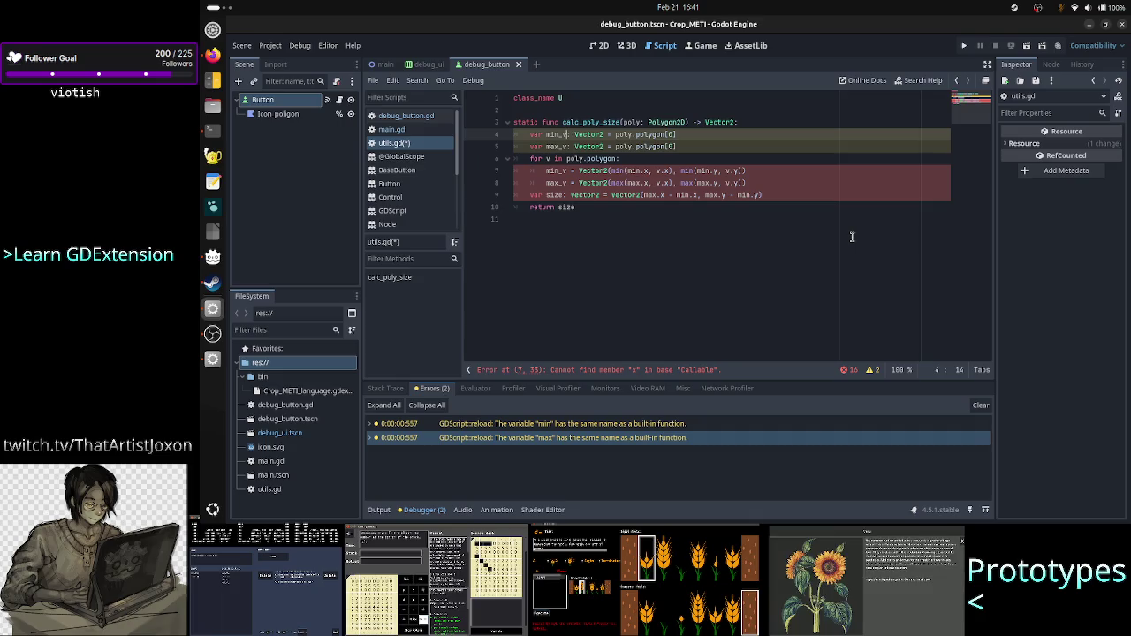
pyautogui.press('BackSpace')
# Step: Rename the min_v and max_v variables to min_coord and max_coord in calc_poly_size
pyautogui.write('coord')
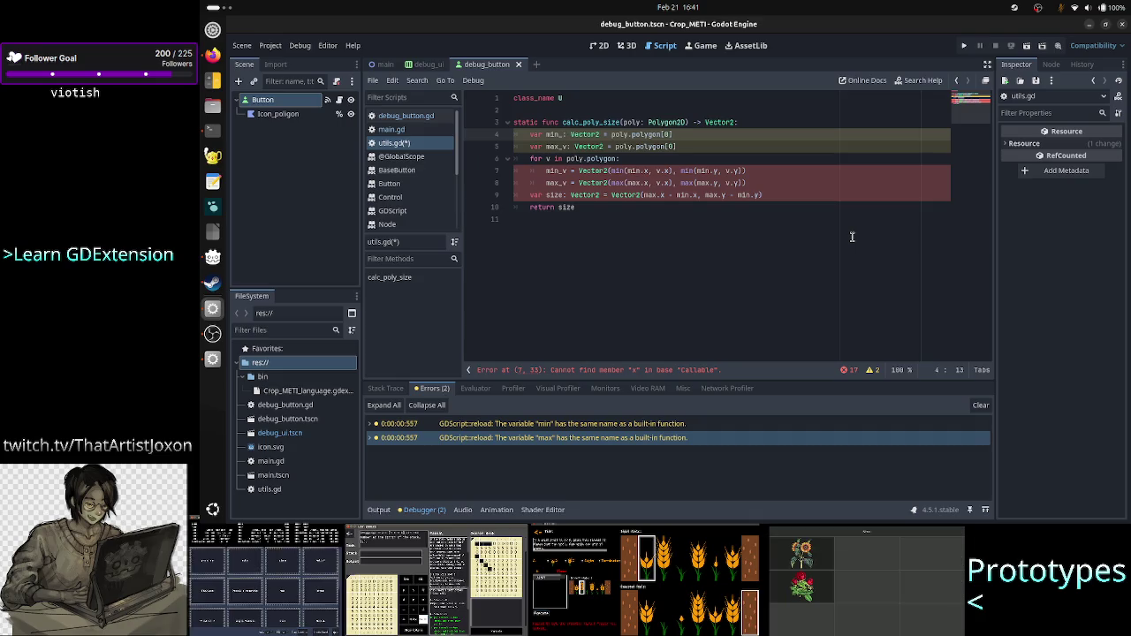
pyautogui.press('Down')
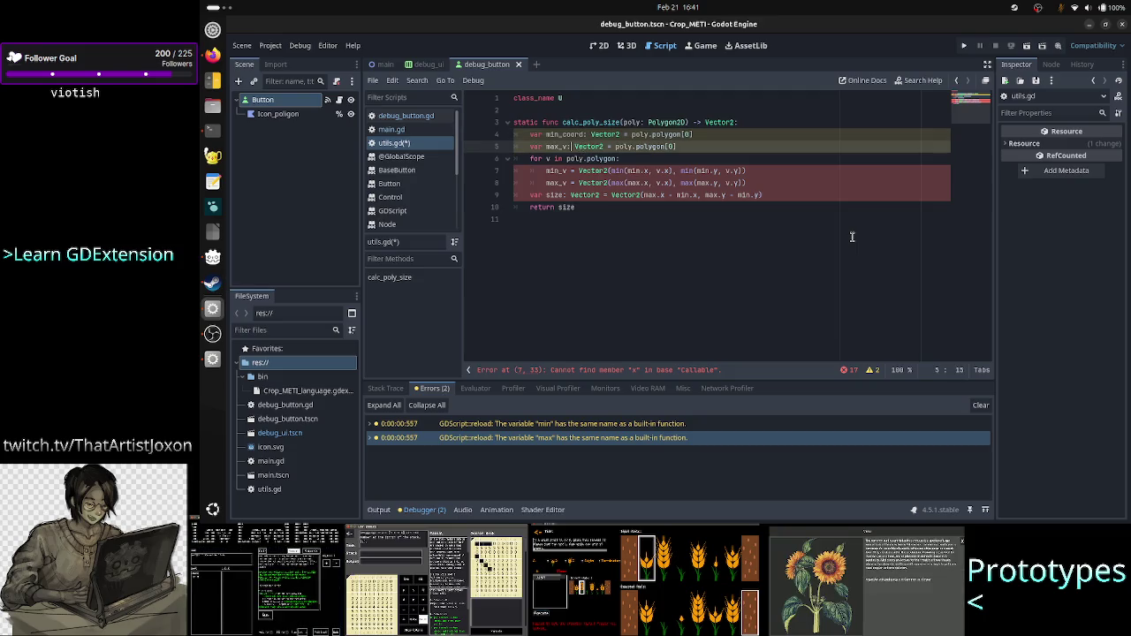
pyautogui.press('BackSpace')
pyautogui.write('coord')
pyautogui.press('Down')
pyautogui.press('Down')
pyautogui.press('Down')
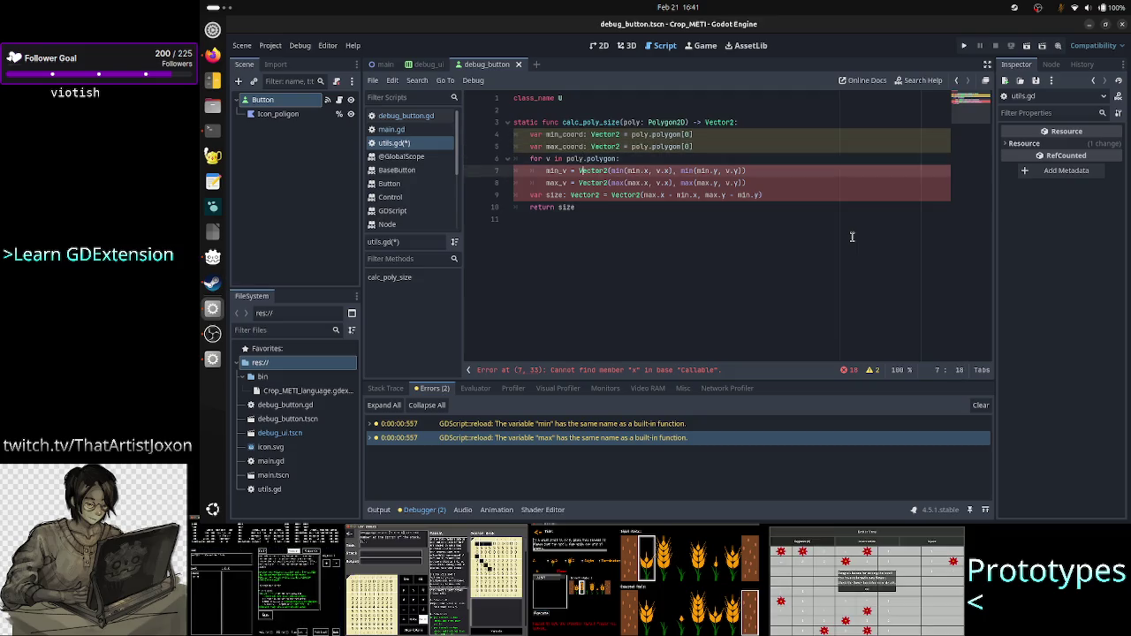
pyautogui.press('Up')
pyautogui.press('Left')
pyautogui.press('Left')
pyautogui.press('Left')
pyautogui.press('BackSpace')
pyautogui.write('coord')
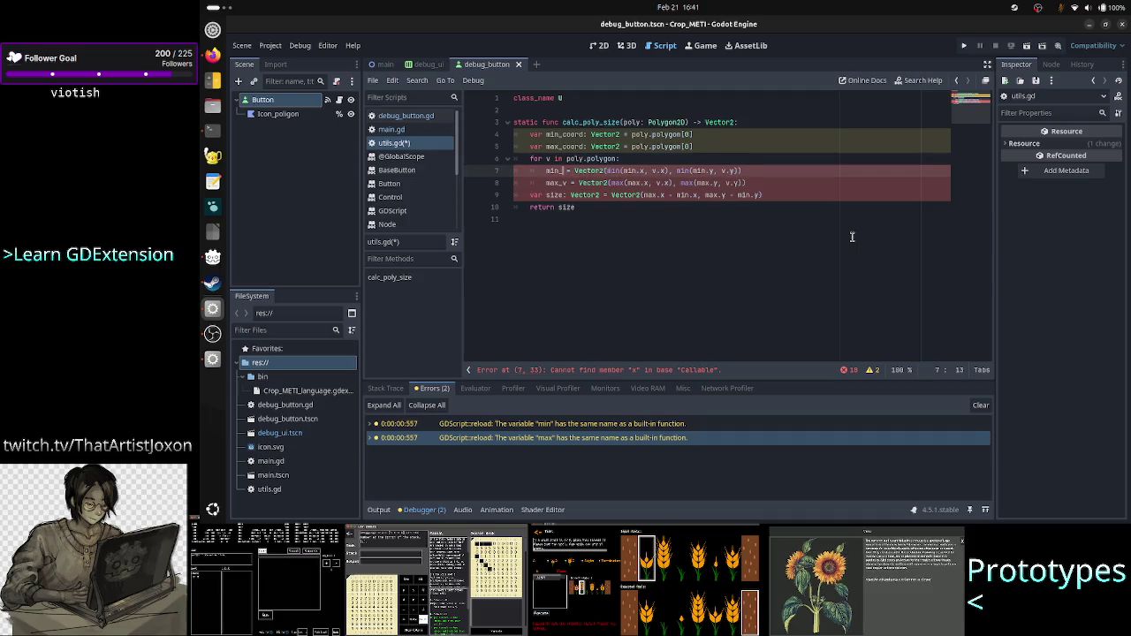
pyautogui.press('Down')
pyautogui.press('Left')
pyautogui.press('Left')
pyautogui.press('BackSpace')
pyautogui.write('coord')
# Step: Change the min and max references on lines 7 and 8 to min_coord and max_coord
pyautogui.press('Up')
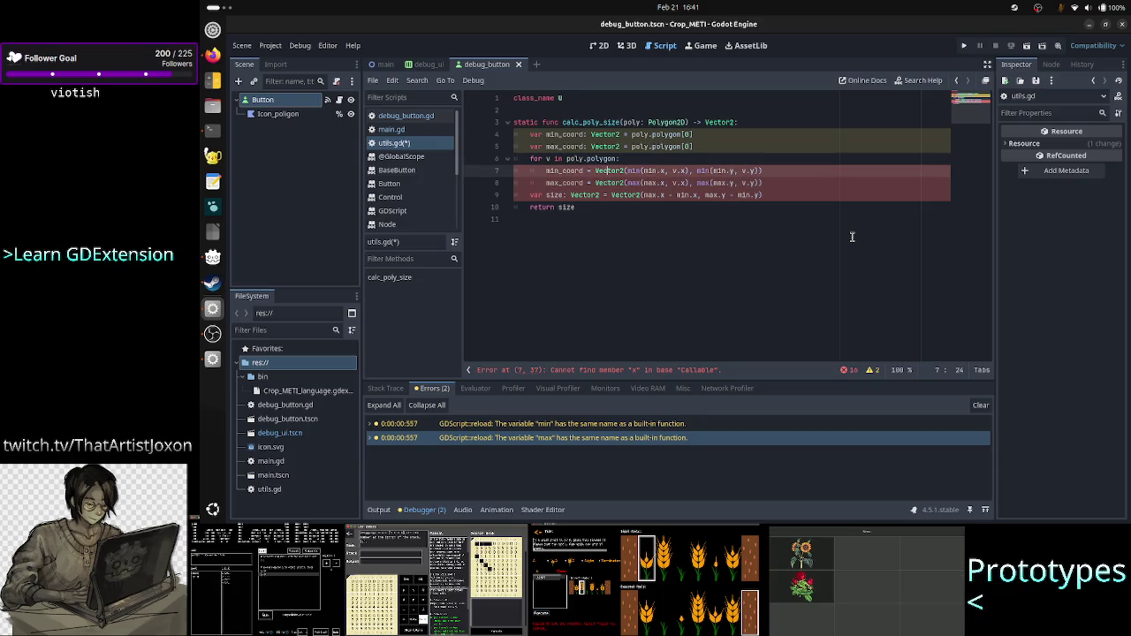
pyautogui.press('Right')
pyautogui.press('Right')
pyautogui.press('Right')
pyautogui.write('_coord')
pyautogui.press('Right')
pyautogui.press('Right')
pyautogui.press('Down')
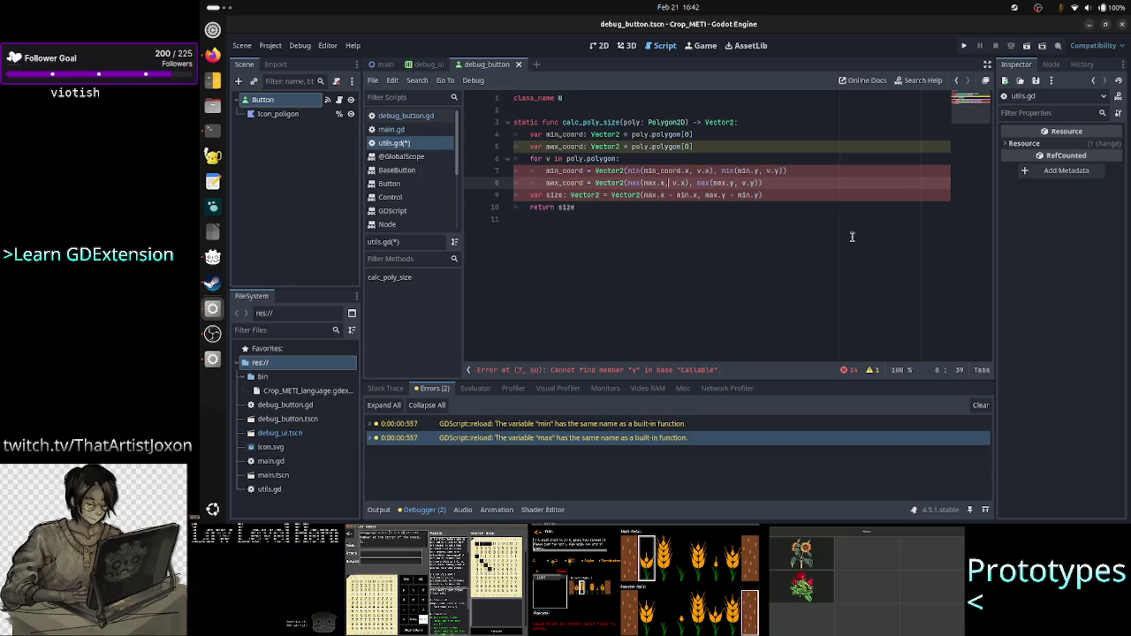
pyautogui.press('Up')
pyautogui.press('Right')
pyautogui.press('Right')
pyautogui.press('Right')
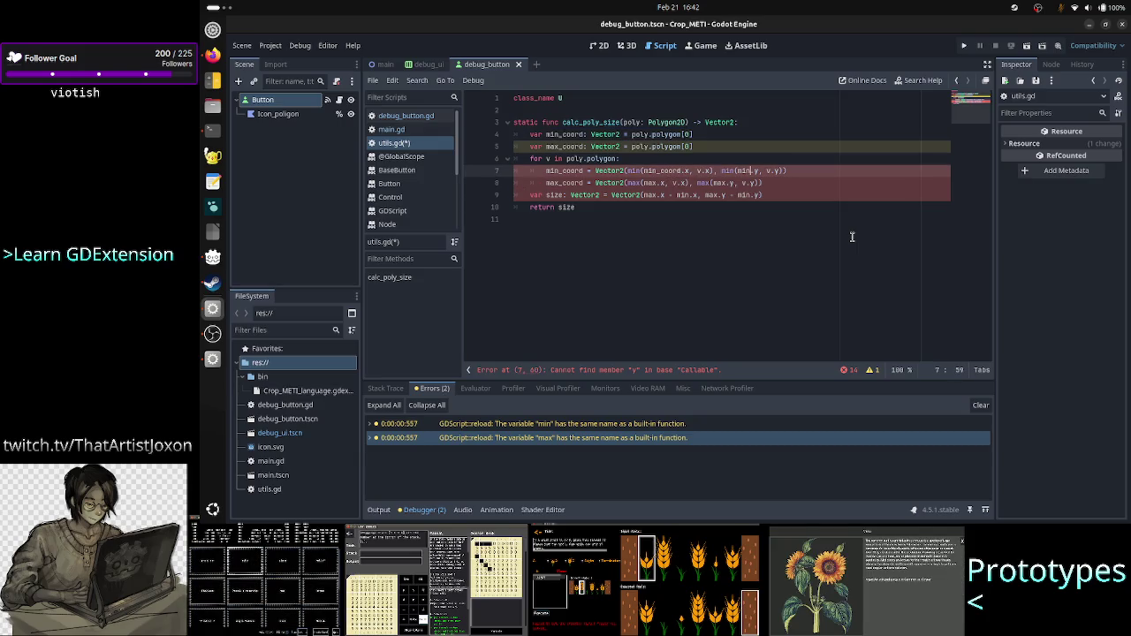
pyautogui.write('_coord')
pyautogui.press('Down')
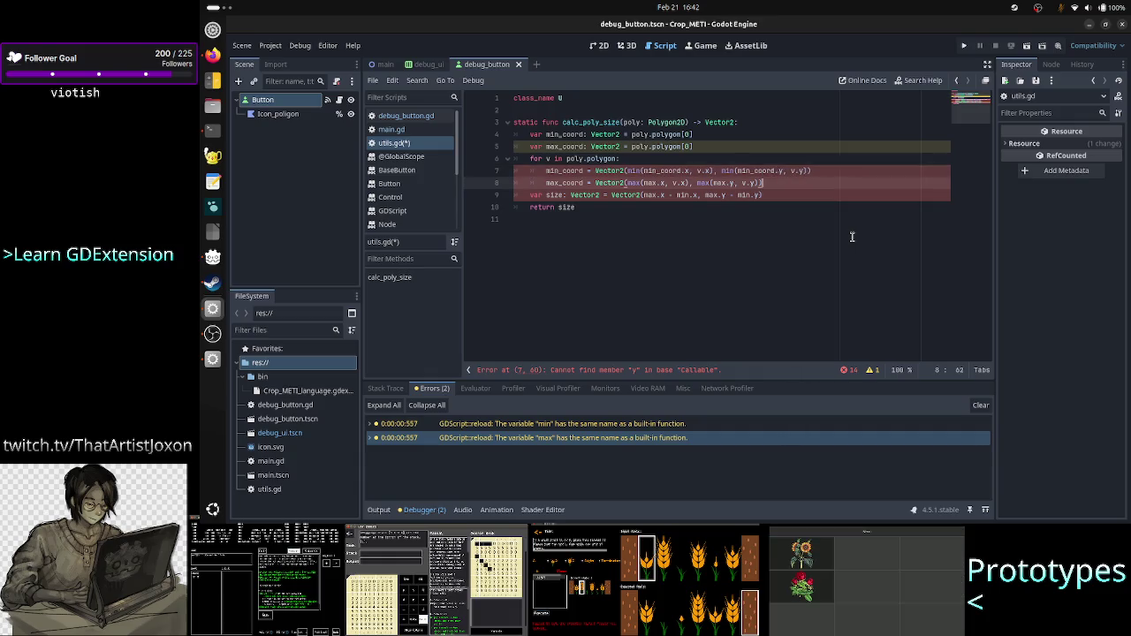
pyautogui.press('Left')
pyautogui.press('Left')
pyautogui.press('Left')
pyautogui.press('Left')
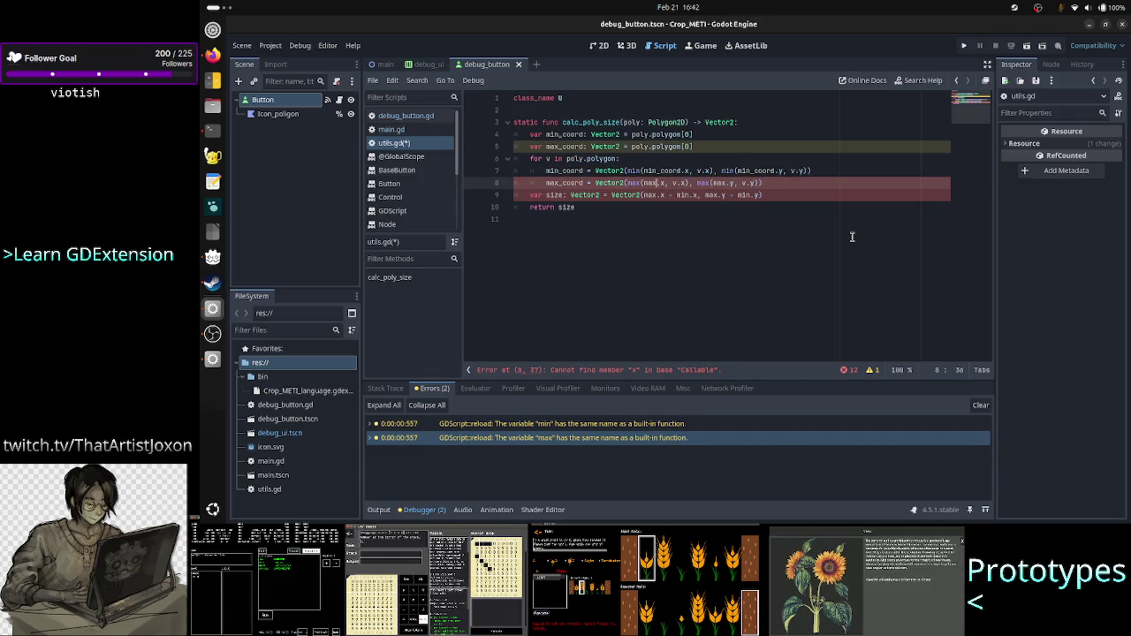
pyautogui.write('_coord')
# Step: Update line 9's size calculation to use max_coord and min_coord for x and y
pyautogui.press('Down')
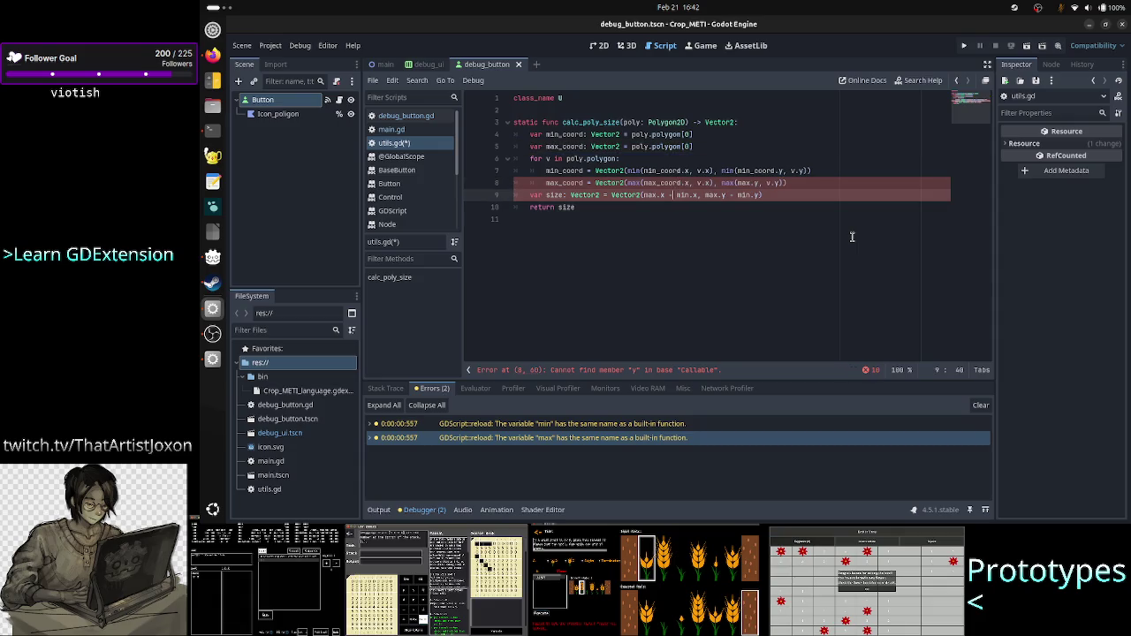
pyautogui.press('Left')
pyautogui.press('Left')
pyautogui.press('Left')
pyautogui.write('_coord')
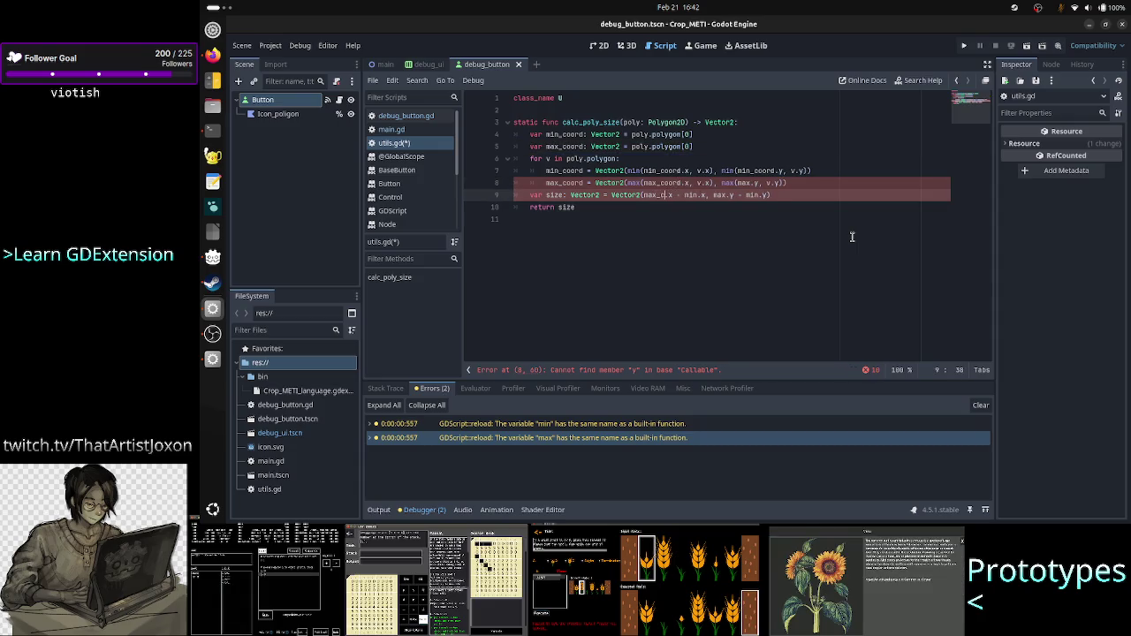
pyautogui.press('Right')
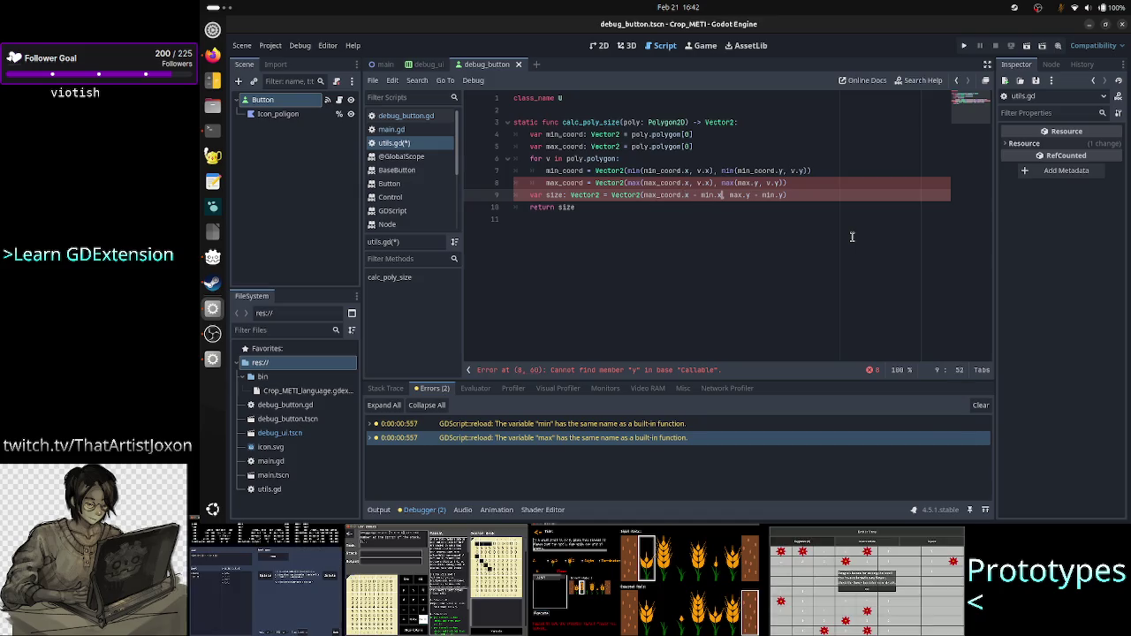
pyautogui.press('Left')
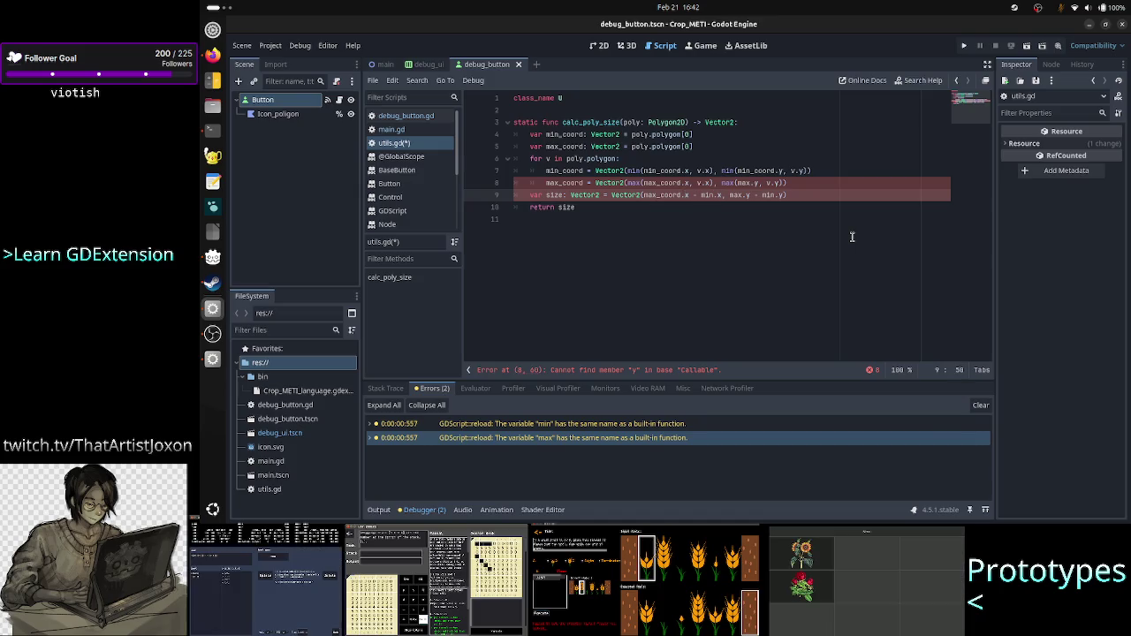
pyautogui.write('_co')
pyautogui.write('rd.')
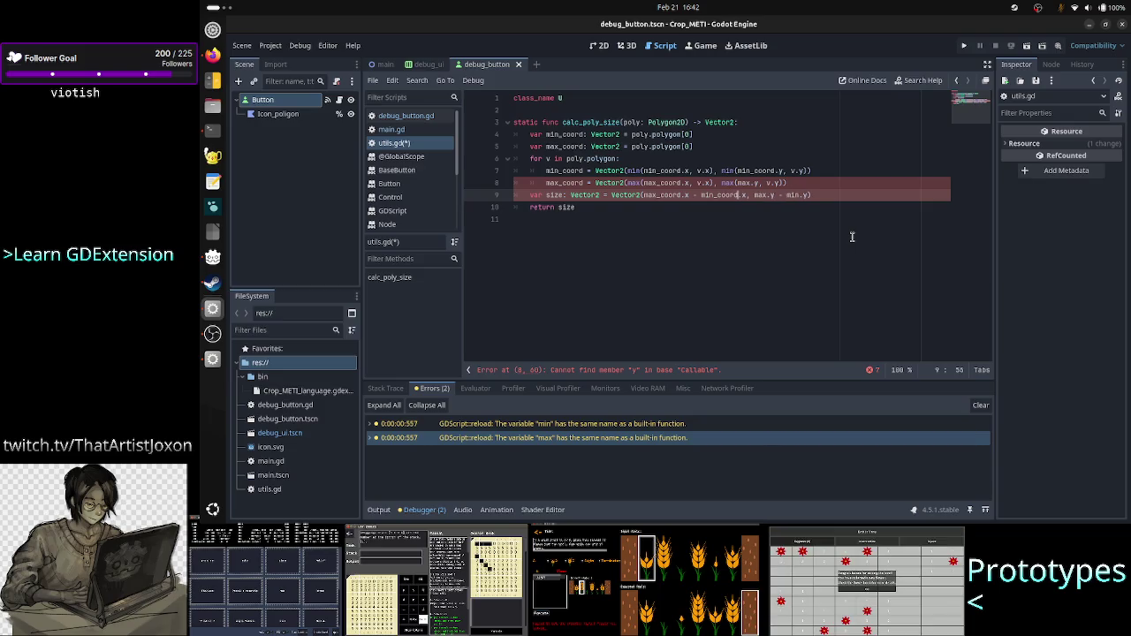
pyautogui.press('Right')
pyautogui.press('Right')
pyautogui.press('Right')
pyautogui.write('_coord')
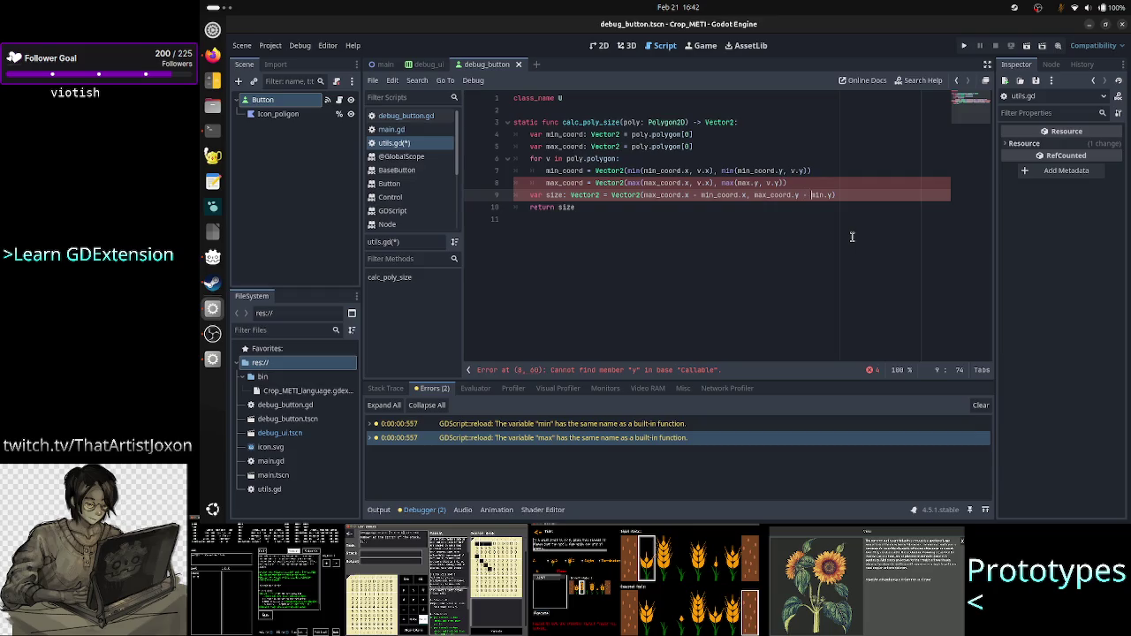
pyautogui.press('Right')
pyautogui.press('Right')
pyautogui.press('Right')
pyautogui.write('_co')
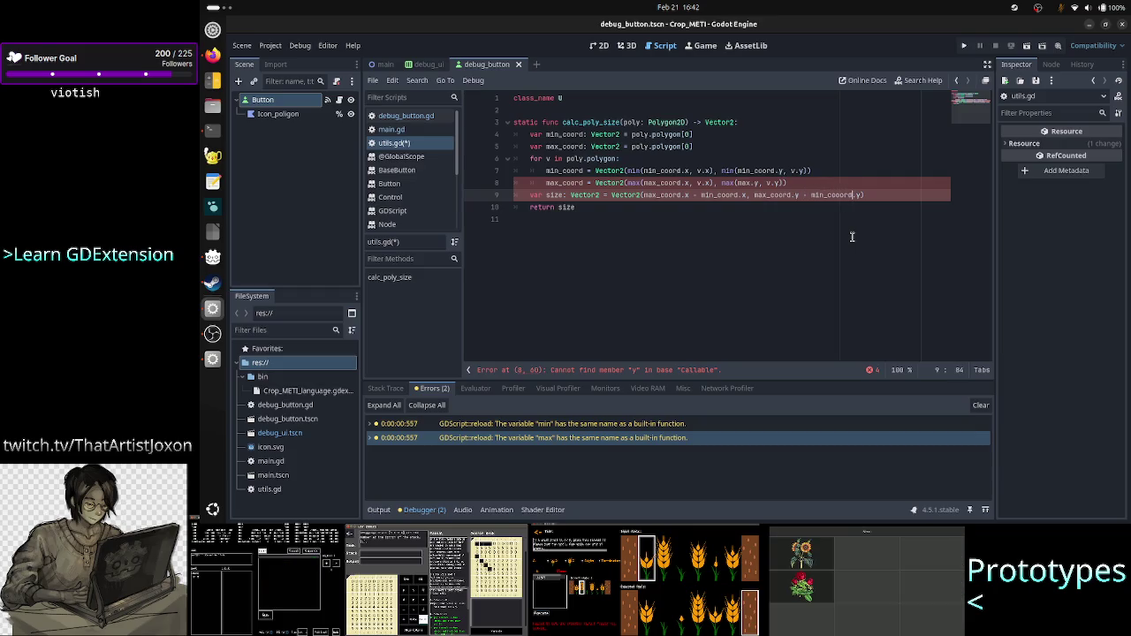
pyautogui.write('ord')
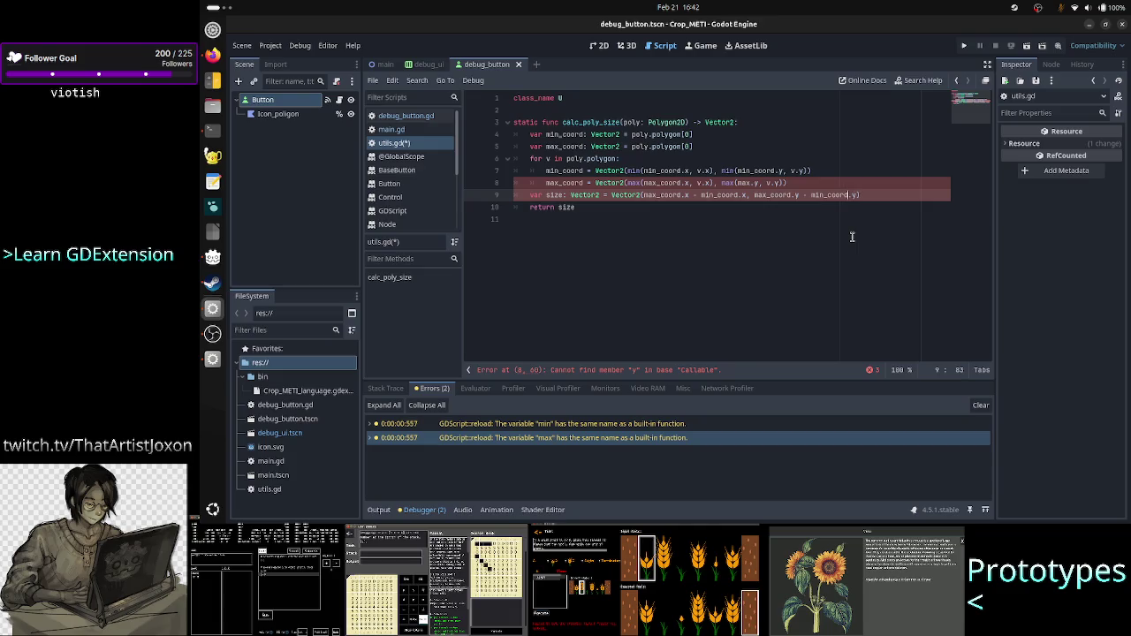
pyautogui.press('Up')
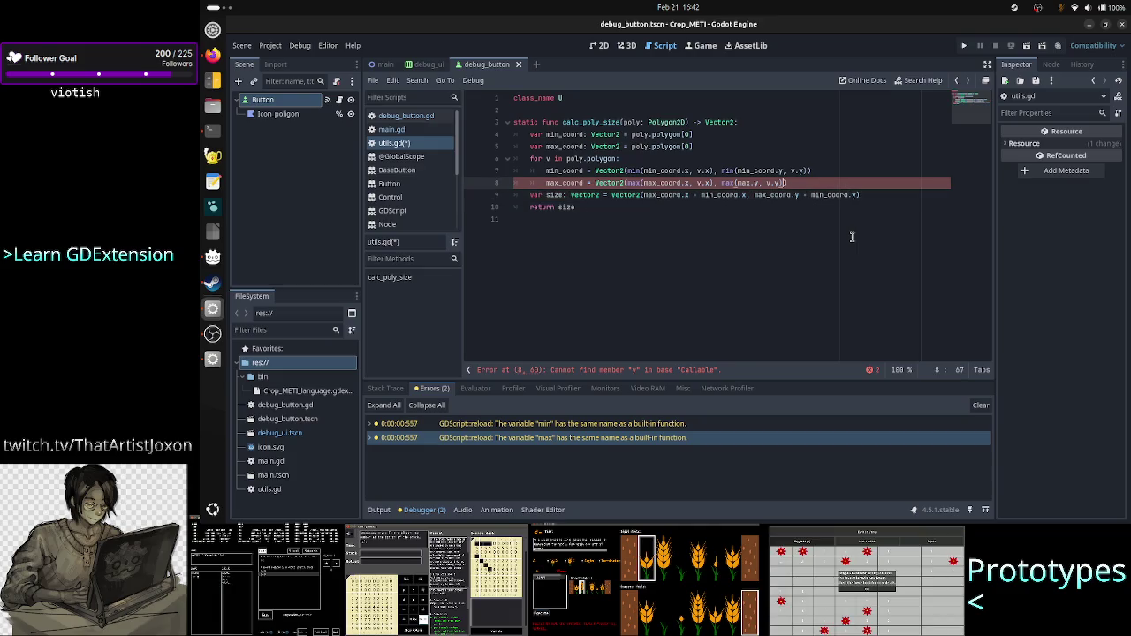
pyautogui.press('Left')
pyautogui.press('Left')
pyautogui.press('Left')
pyautogui.write('_coord')
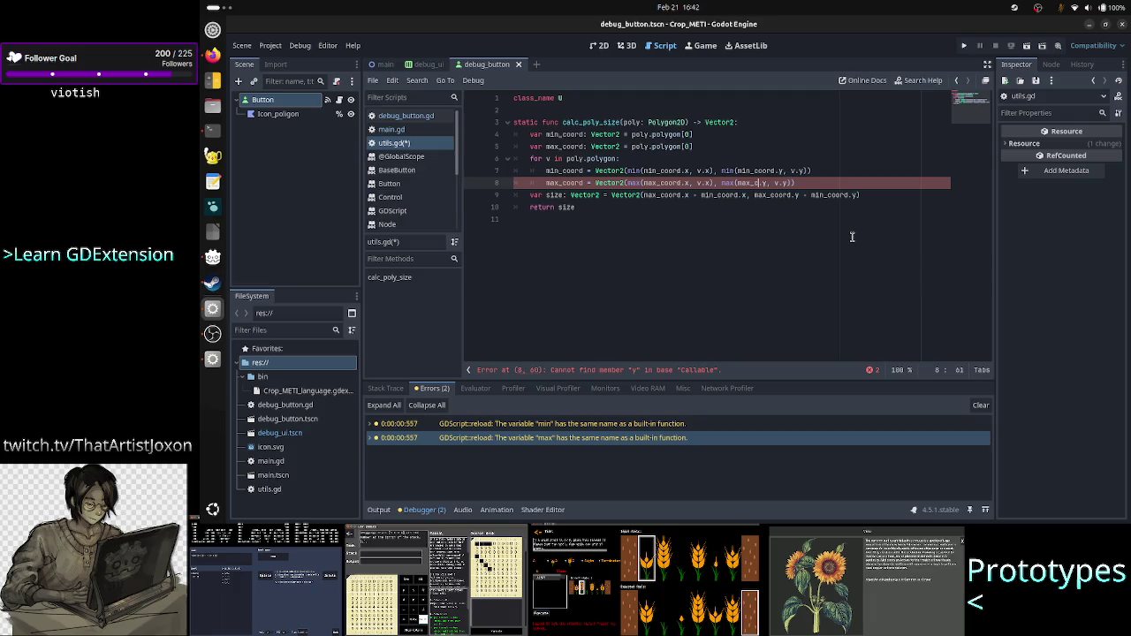
# Step: Save utils.gd and return to debug_button.gd
pyautogui.click(850, 236)
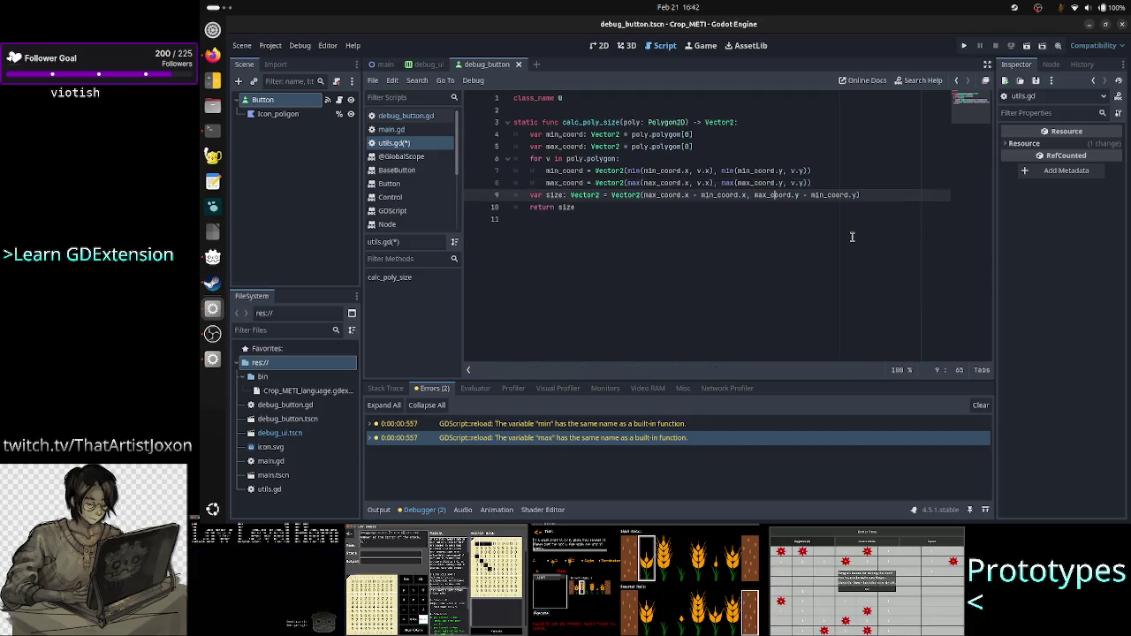
pyautogui.hotkey('ctrl', 's')
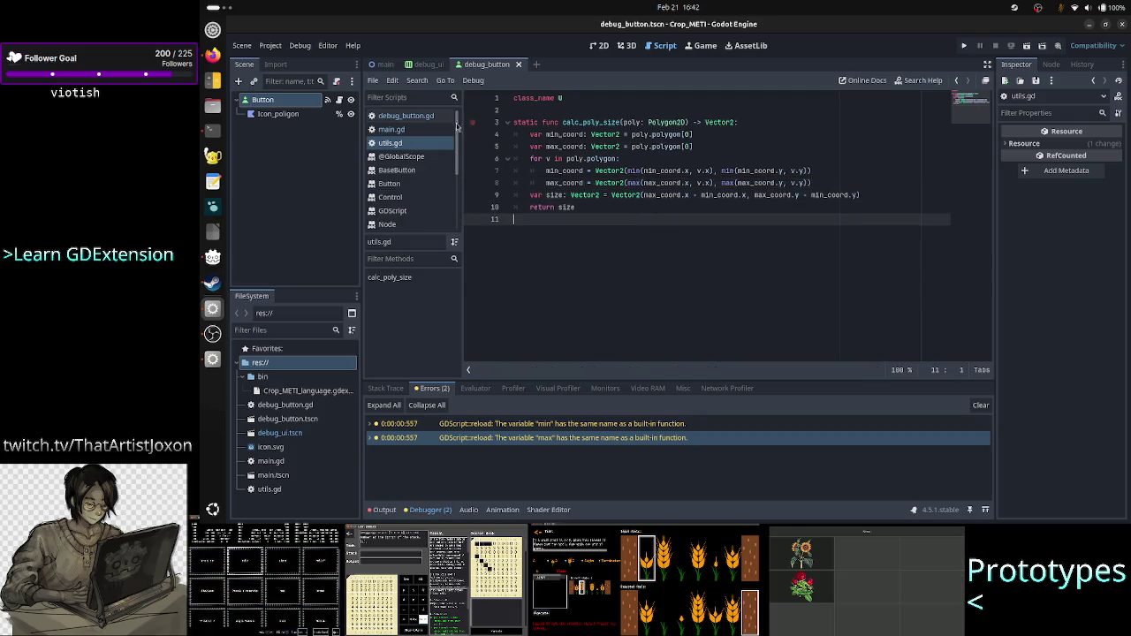
pyautogui.click(415, 115)
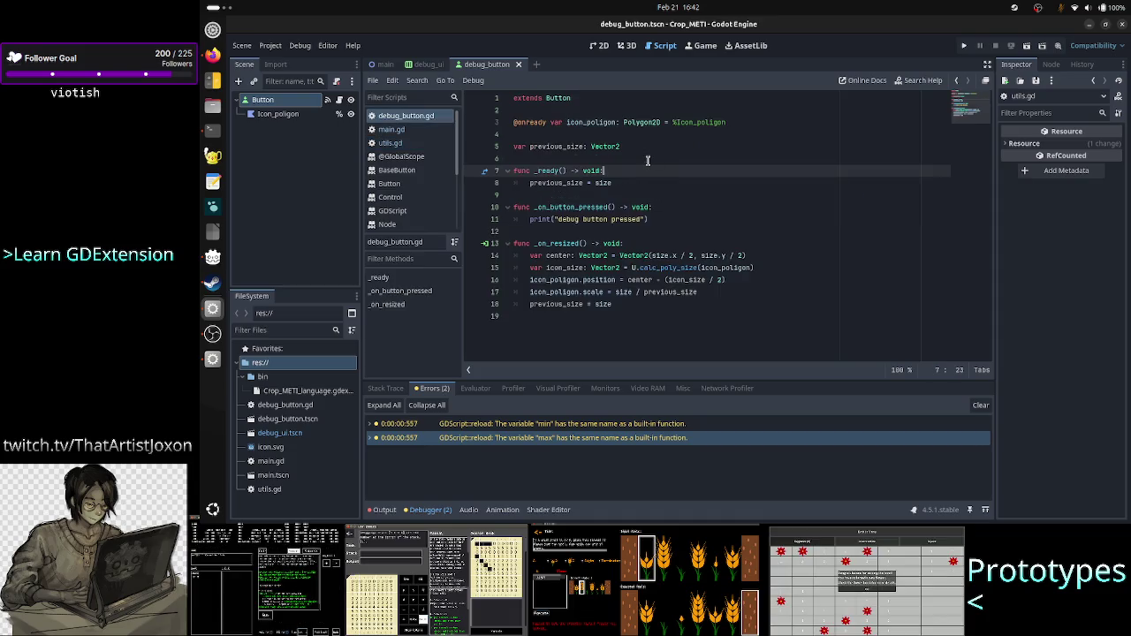
# Step: Add print(size) as the first line of the button's _ready function
pyautogui.doubleClick(626, 181)
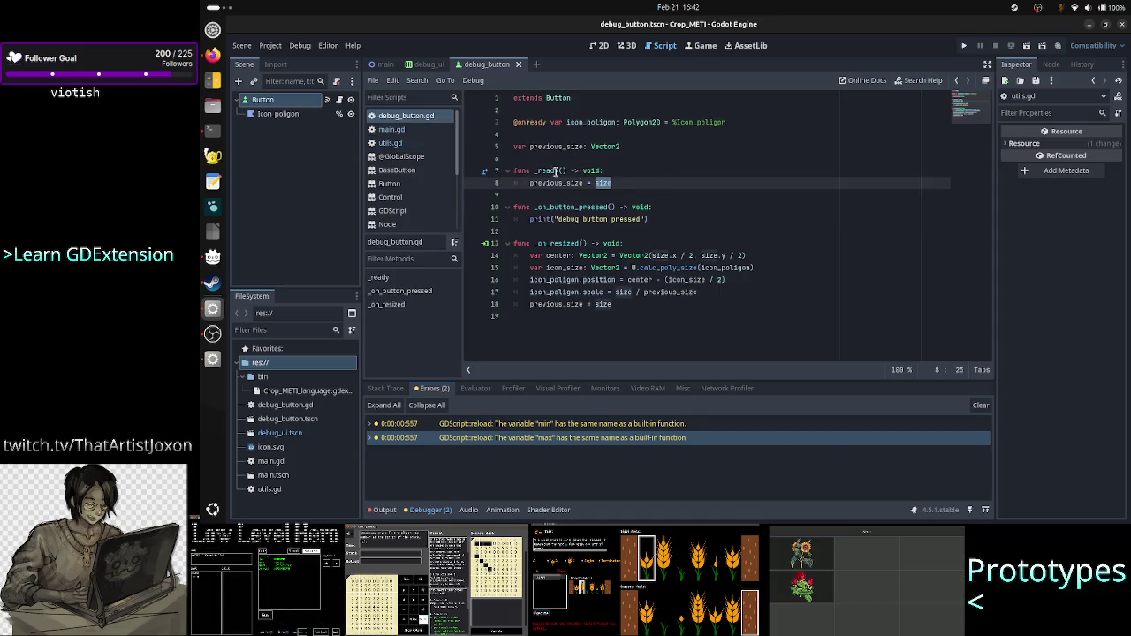
pyautogui.click(632, 170)
pyautogui.press('Return')
pyautogui.write('print(size')
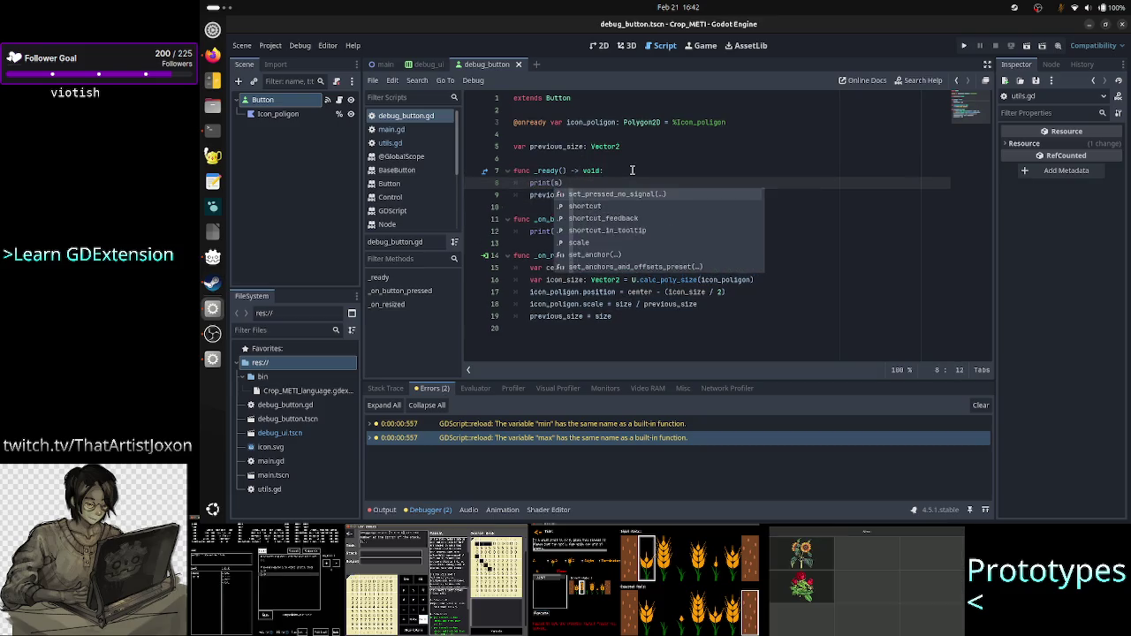
pyautogui.press('Escape')
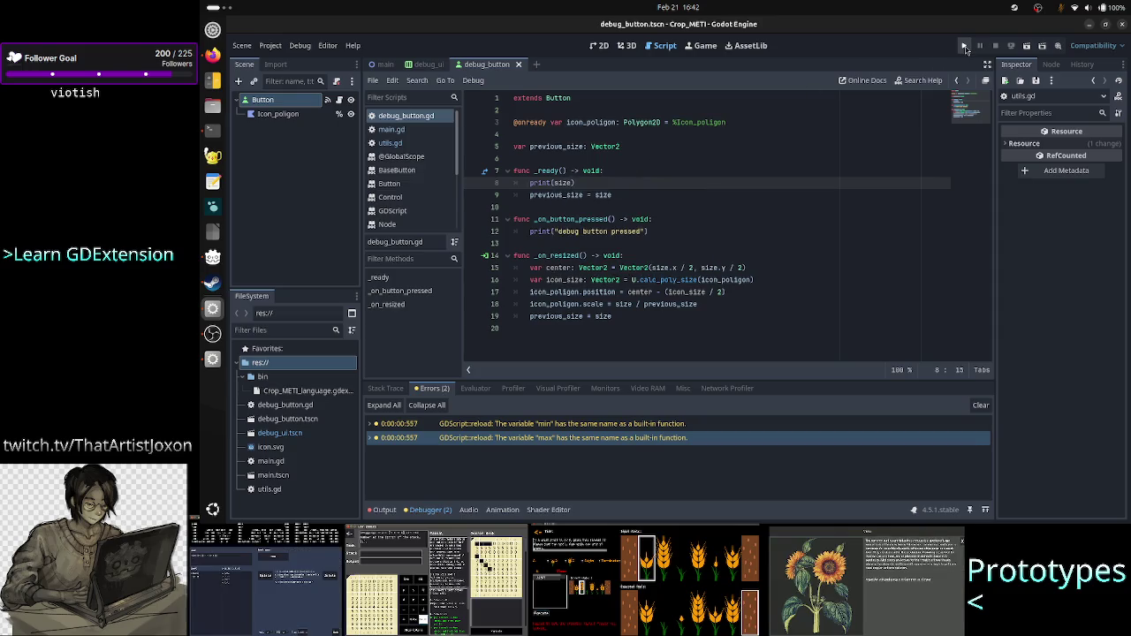
pyautogui.click(965, 46)
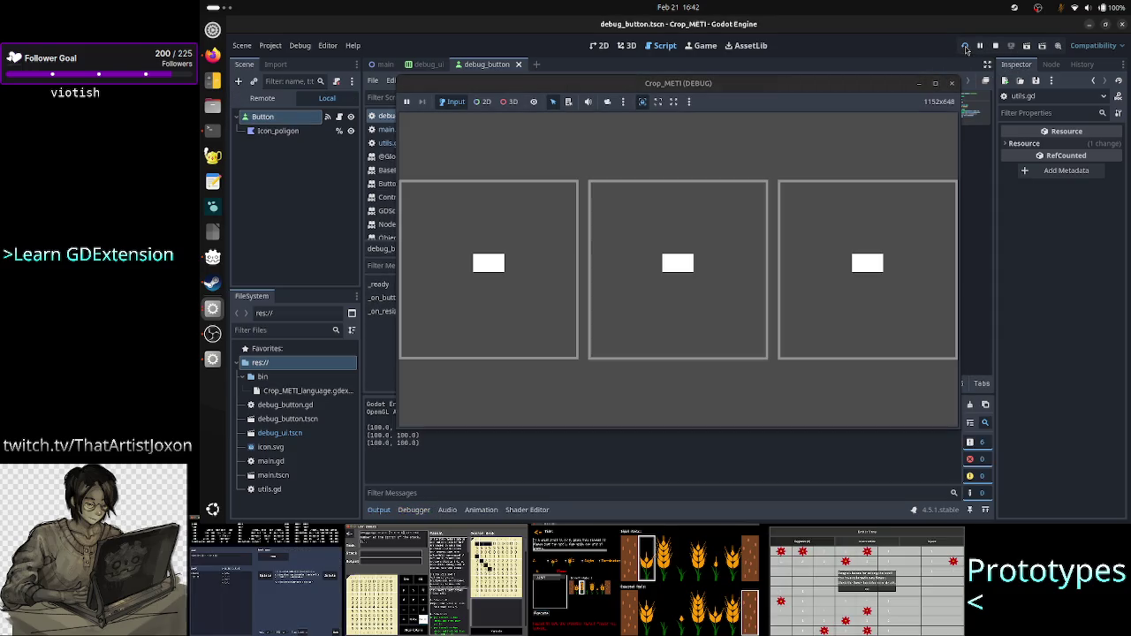
# Step: Close the game after it prints (100.0, 100.0) sizes and stop the project
pyautogui.press('F8')
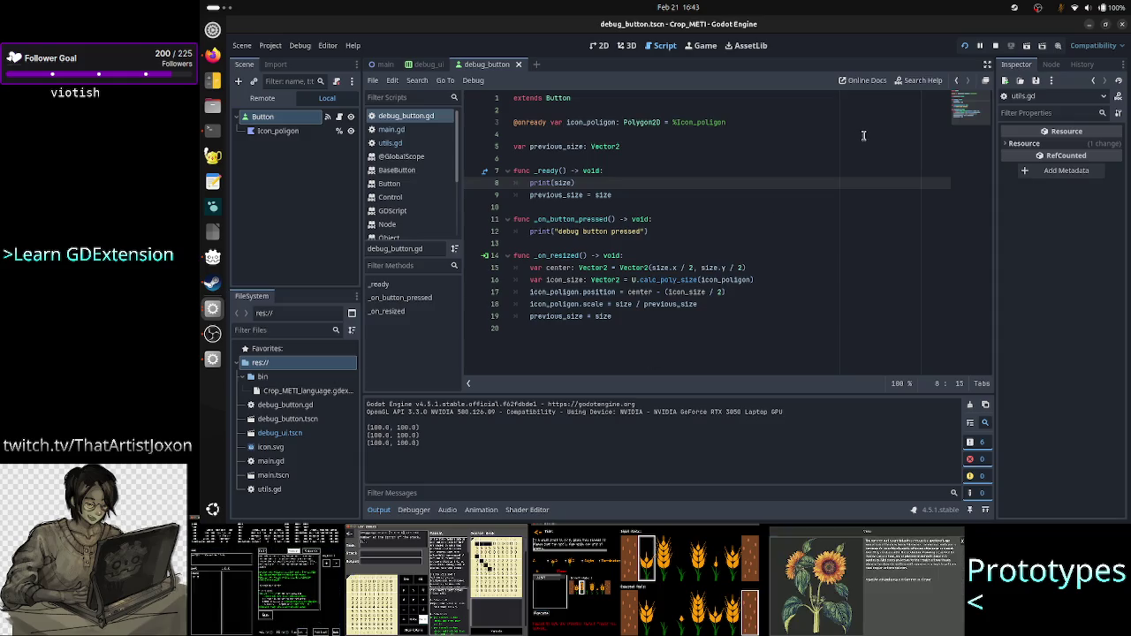
pyautogui.click(996, 48)
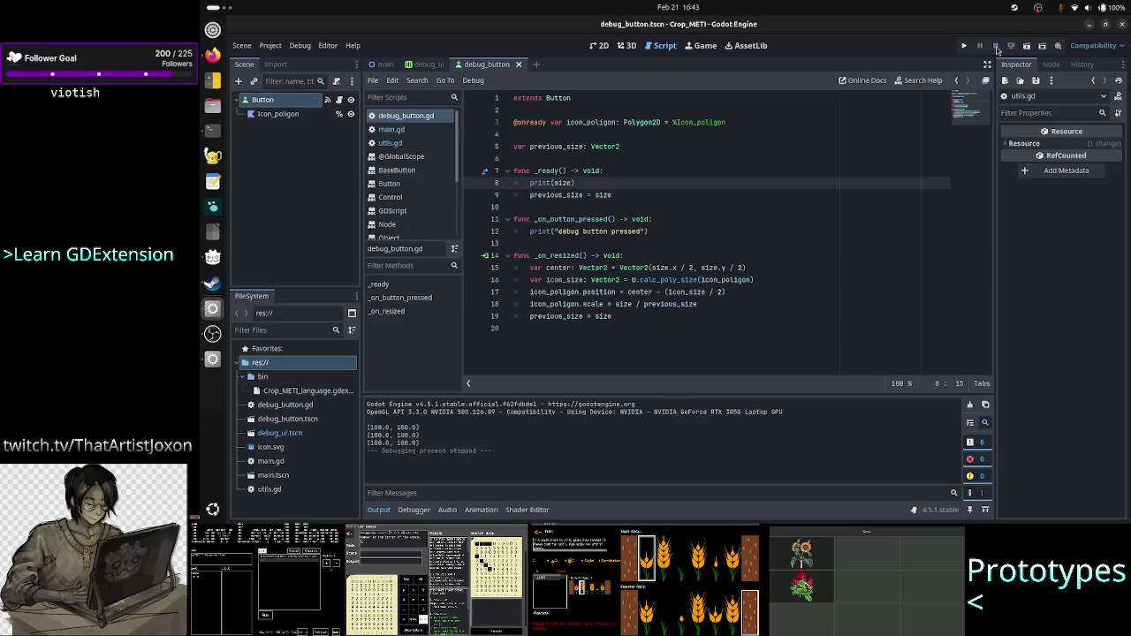
pyautogui.click(696, 250)
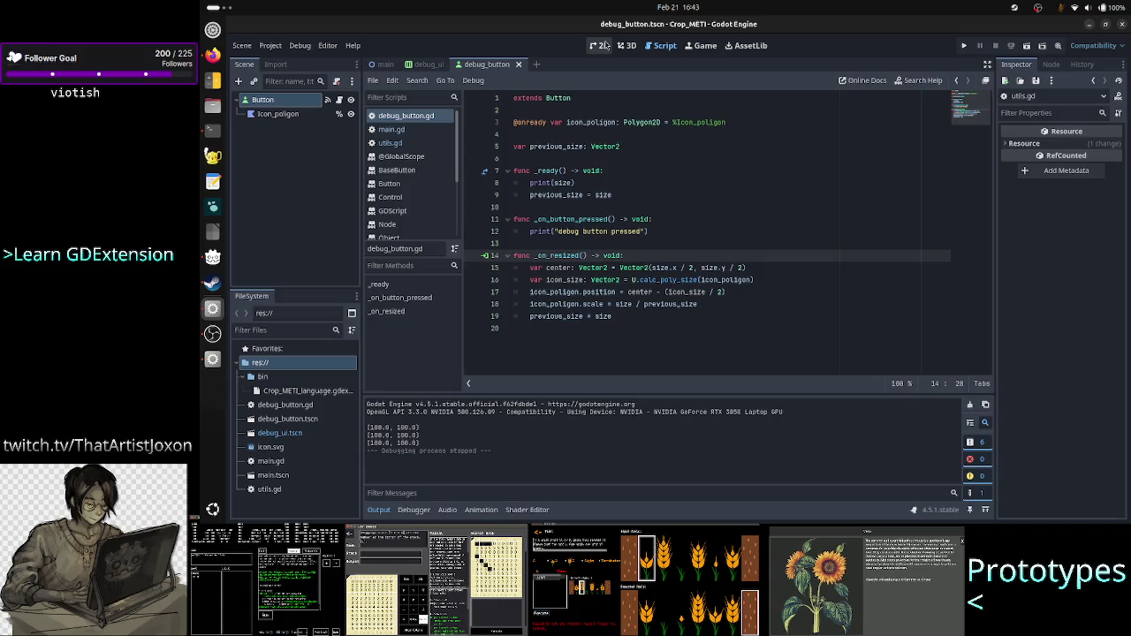
# Step: Select Icon_polygon in the 2D view and set its scale to 2
pyautogui.click(300, 115)
pyautogui.click(598, 45)
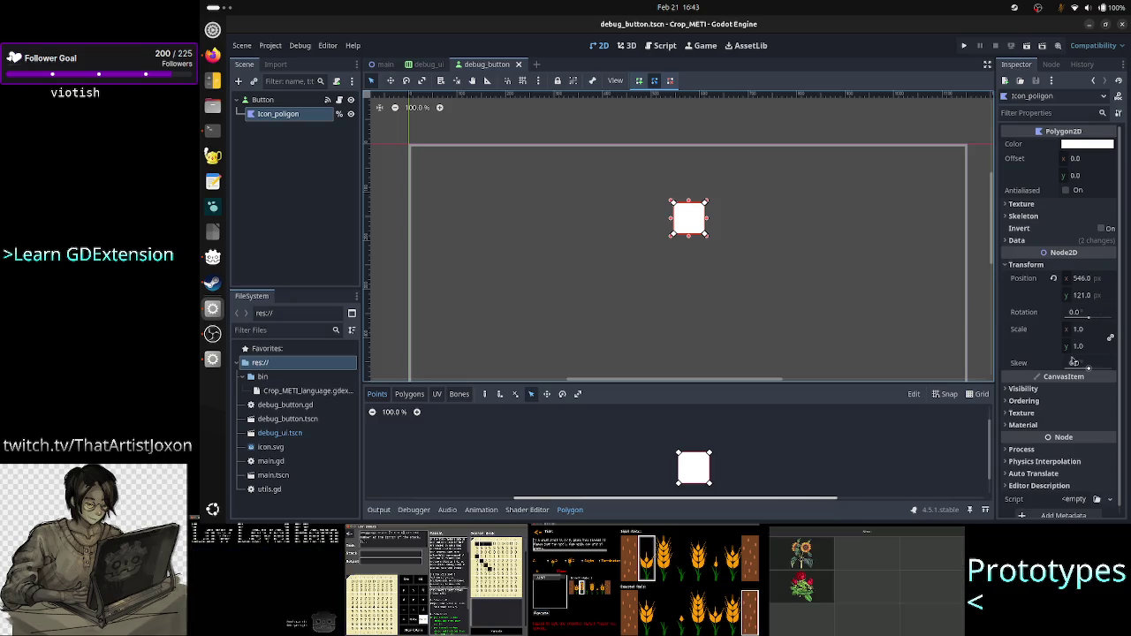
pyautogui.click(1082, 329)
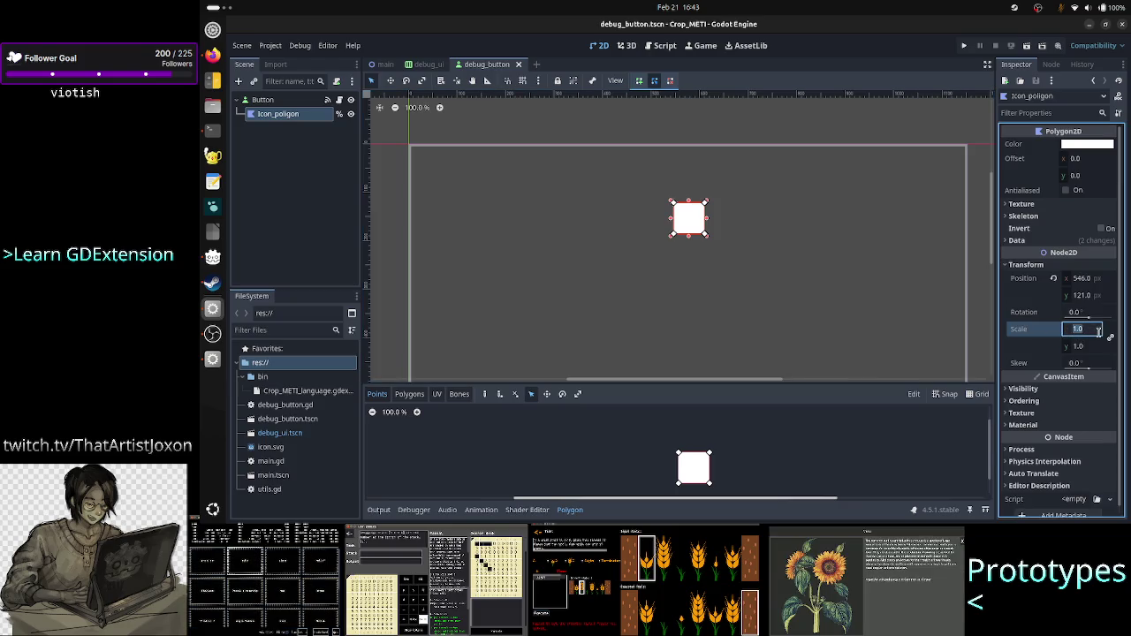
pyautogui.write('2')
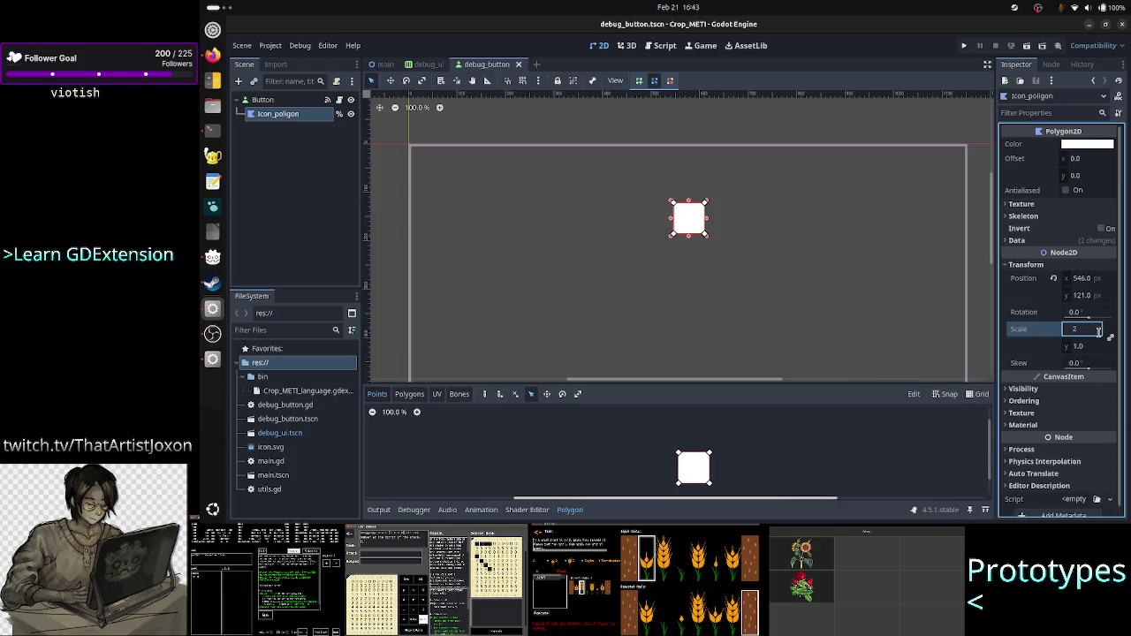
pyautogui.press('Return')
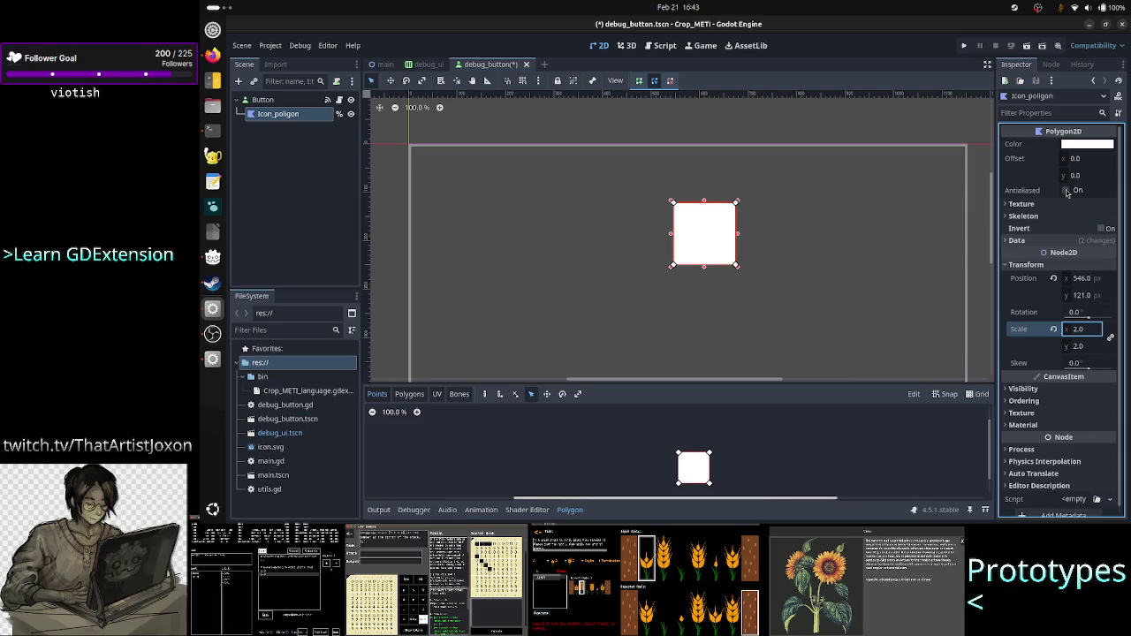
# Step: Check the polygon's four data points and raise its scale to 4.0 on both axes
pyautogui.click(1054, 243)
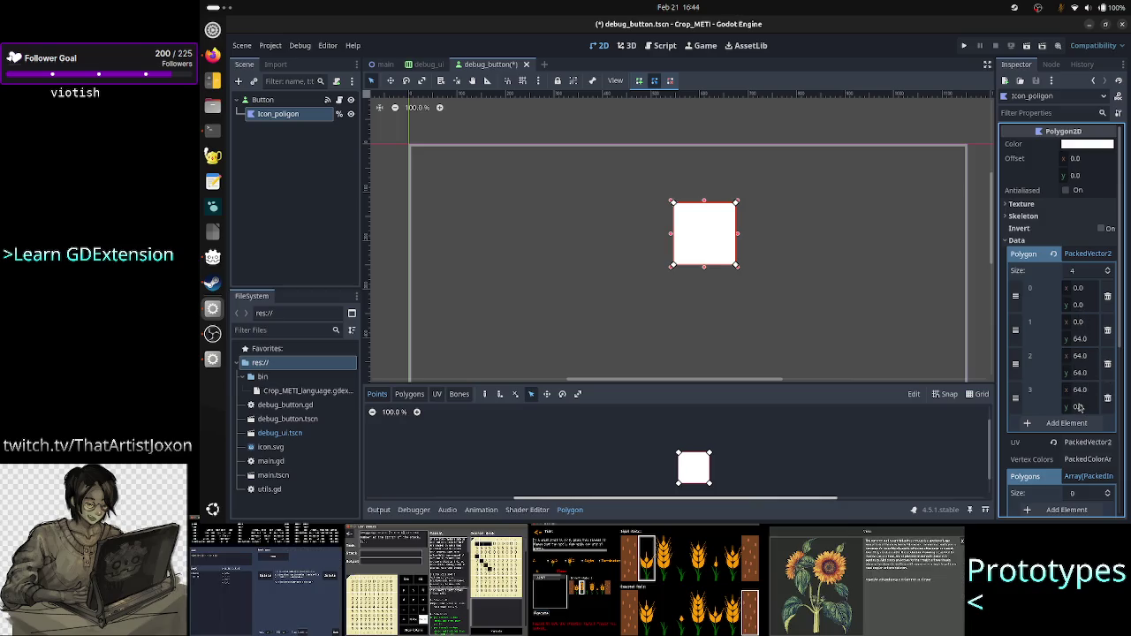
pyautogui.scroll(-5, 1078, 411)
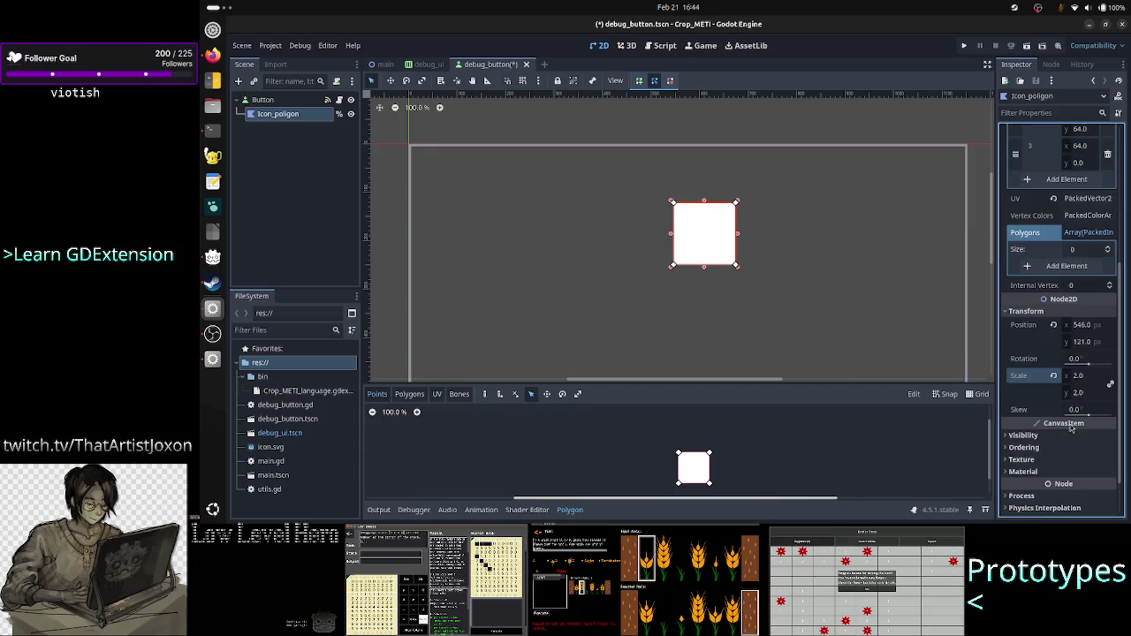
pyautogui.click(1087, 376)
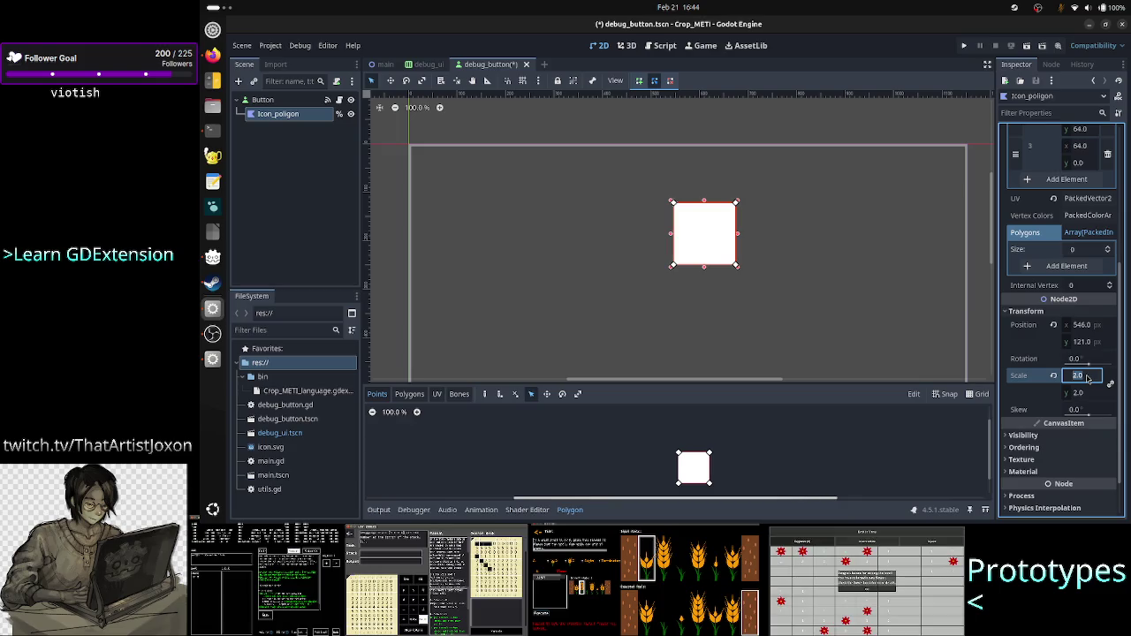
pyautogui.write('4')
pyautogui.press('Return')
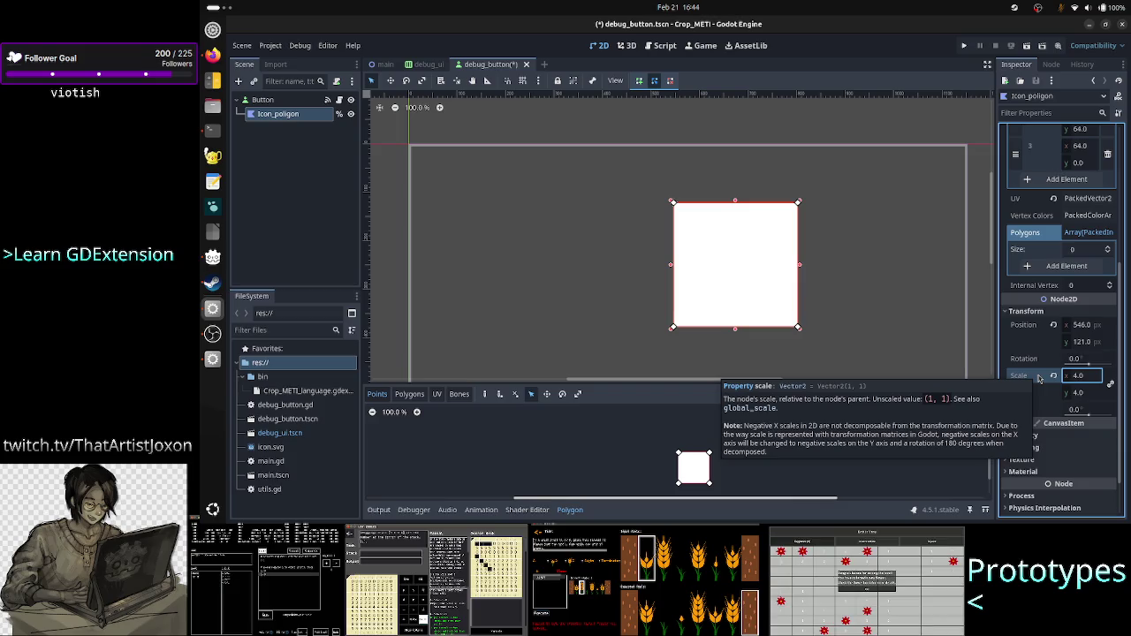
pyautogui.press('Return')
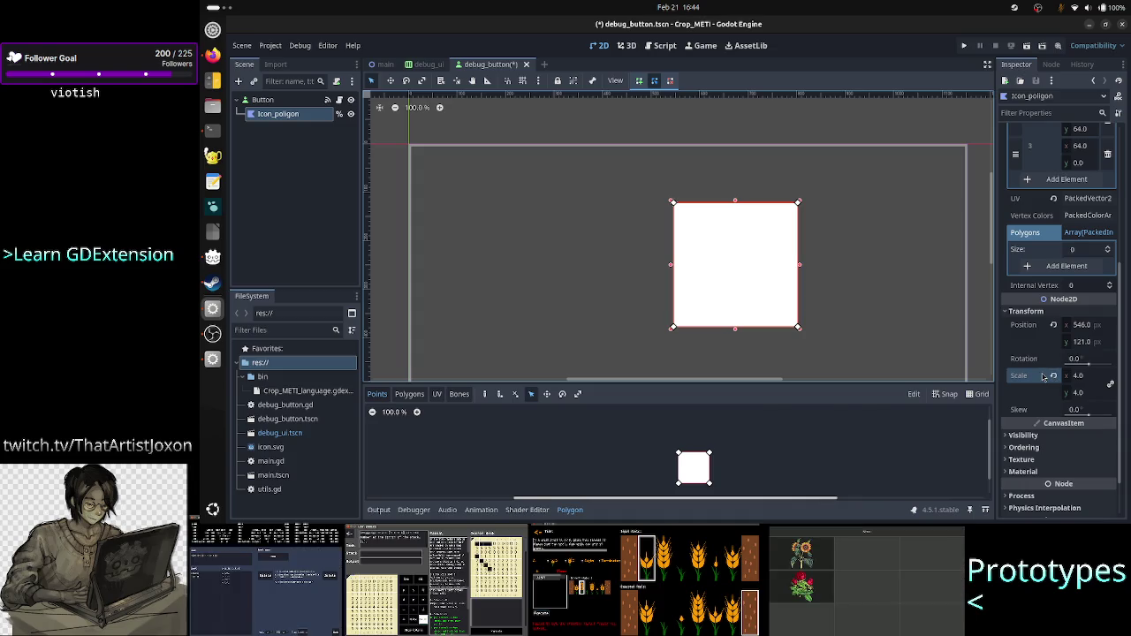
pyautogui.click(765, 412)
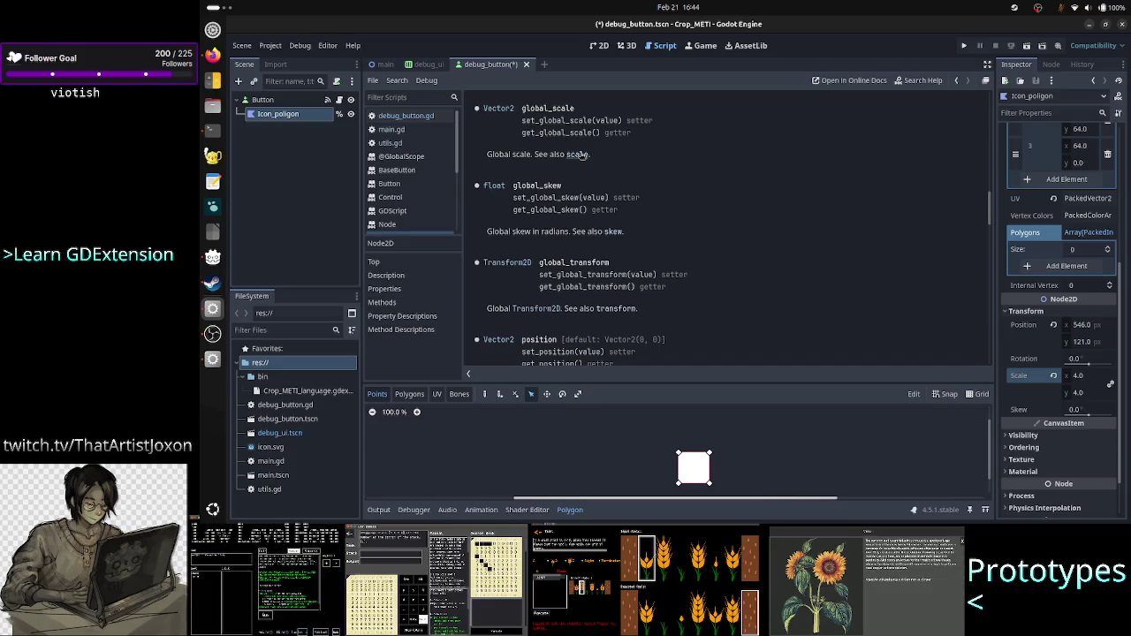
# Step: Read the scale and global_scale documentation, then go back to debug_button.gd
pyautogui.scroll(15, 587, 159)
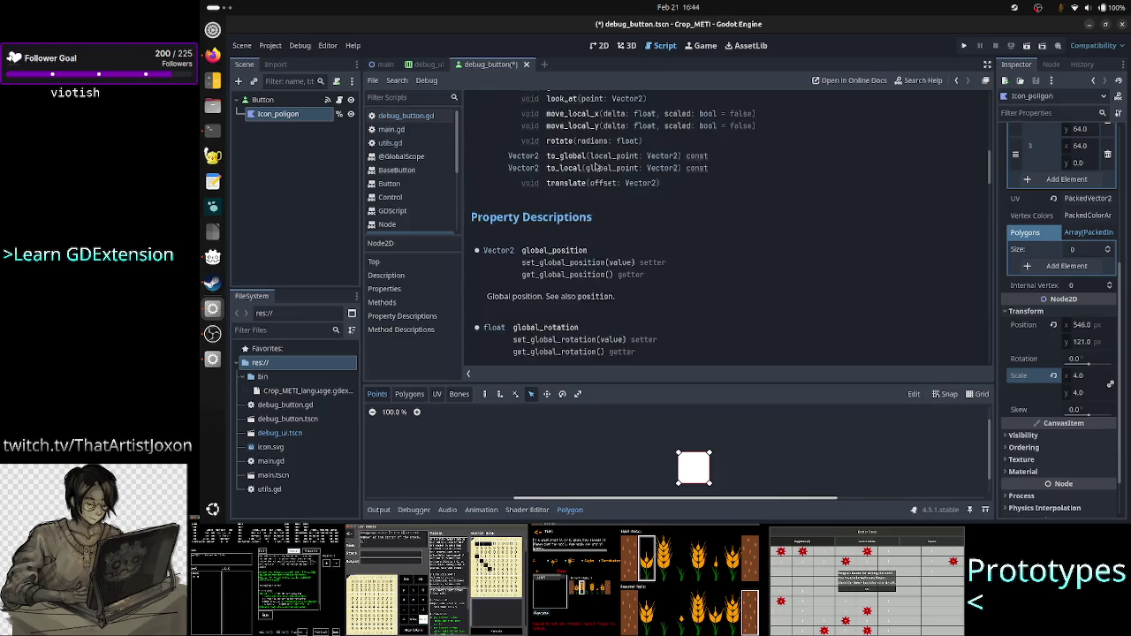
pyautogui.scroll(-13, 595, 165)
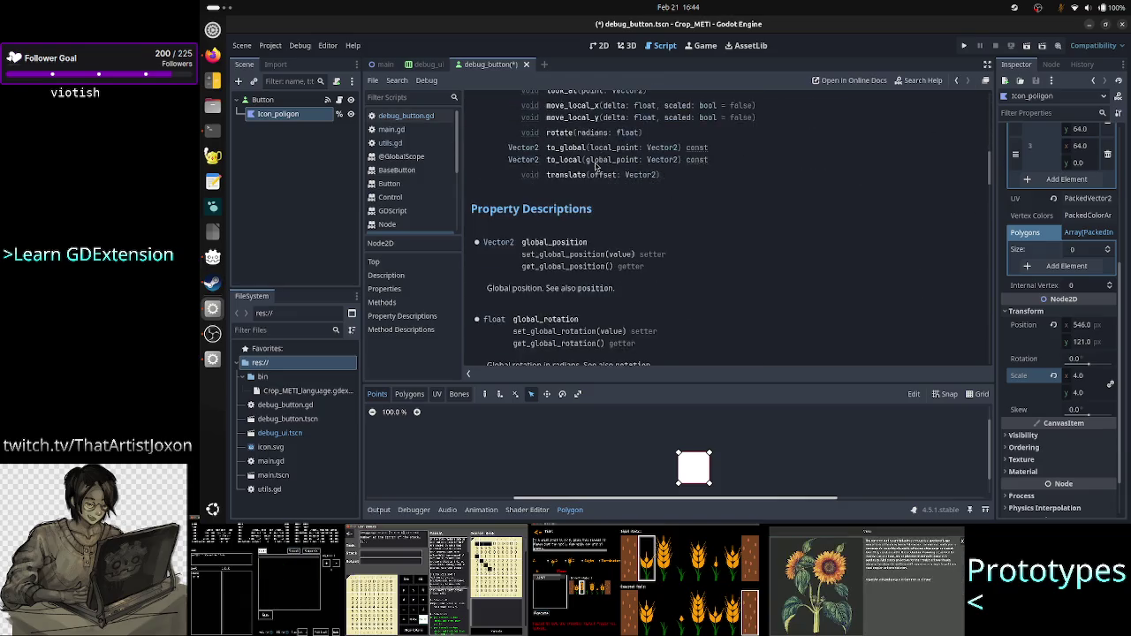
pyautogui.scroll(10, 595, 165)
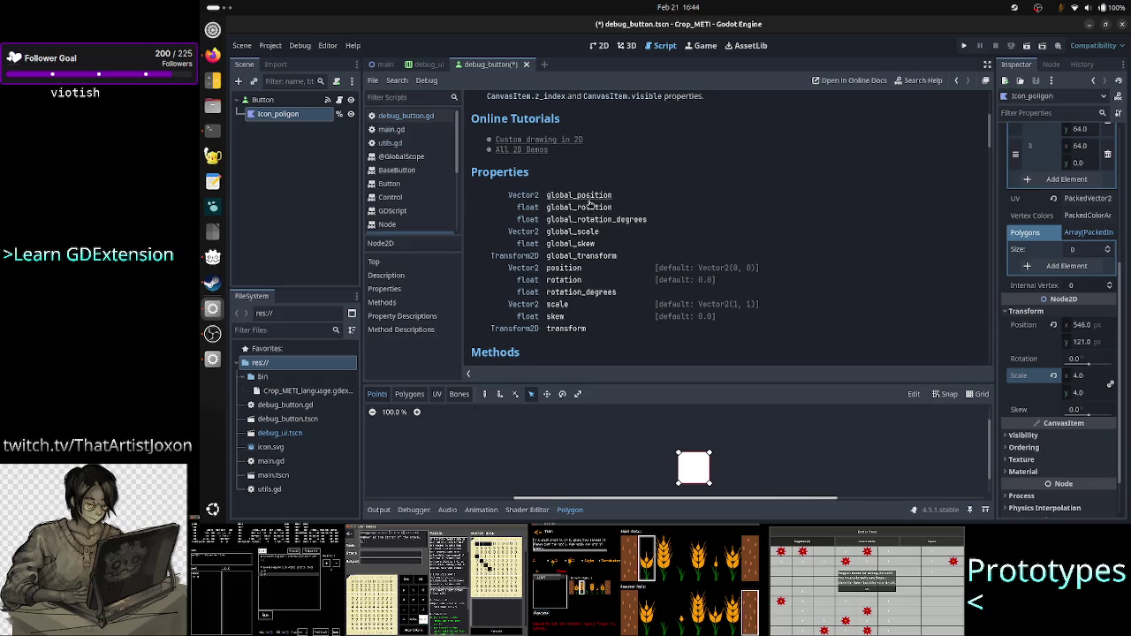
pyautogui.scroll(-15, 576, 176)
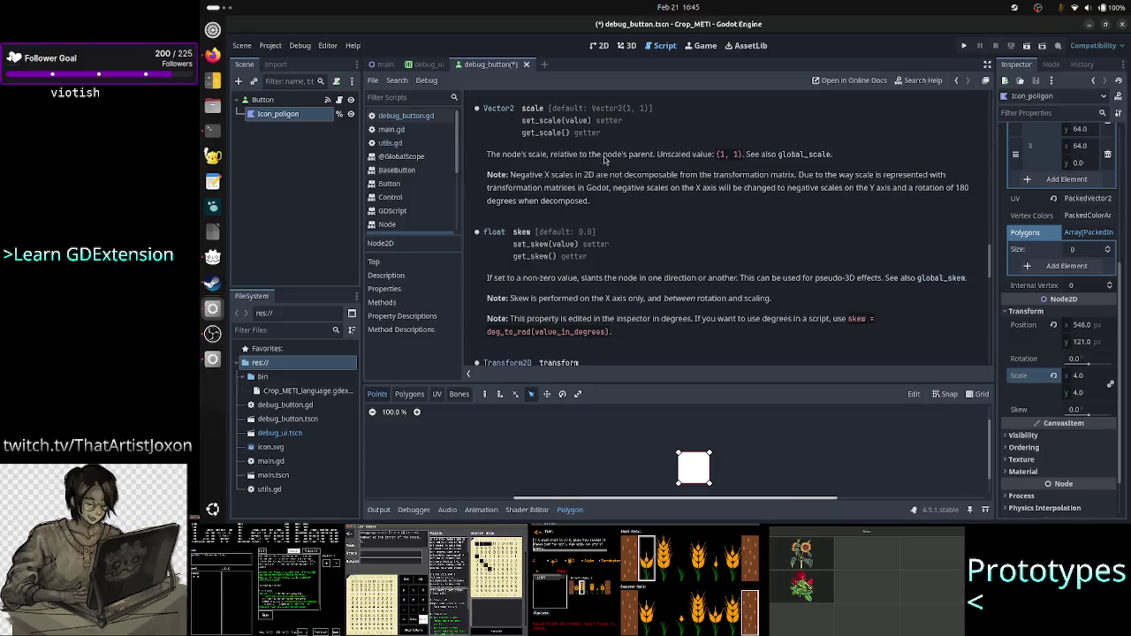
pyautogui.moveTo(748, 153); pyautogui.dragTo(846, 155)
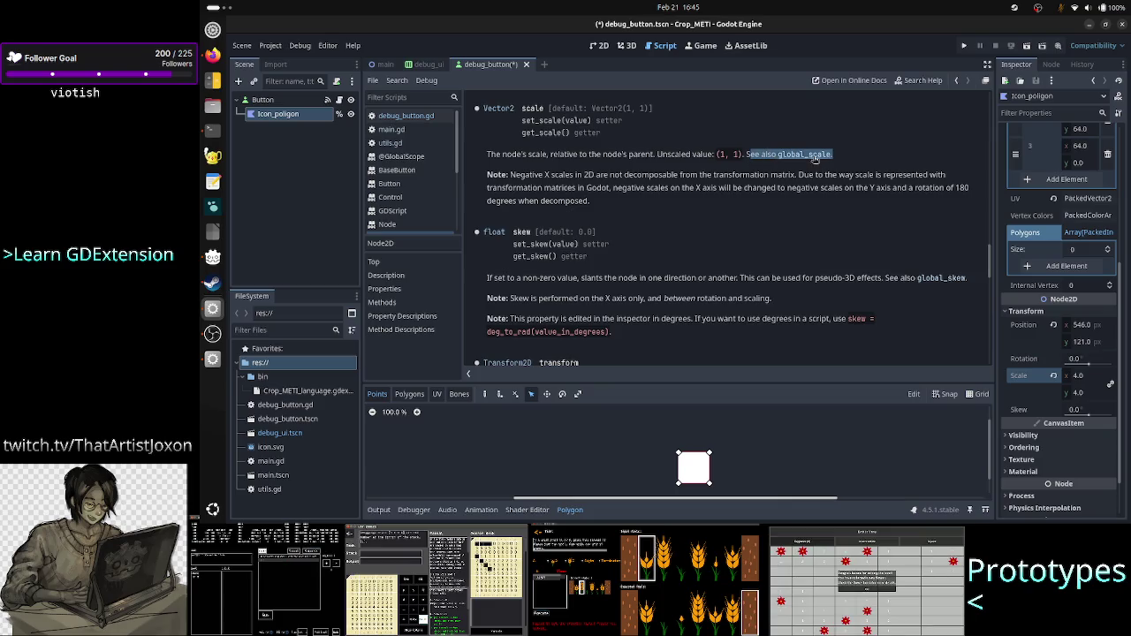
pyautogui.click(861, 171)
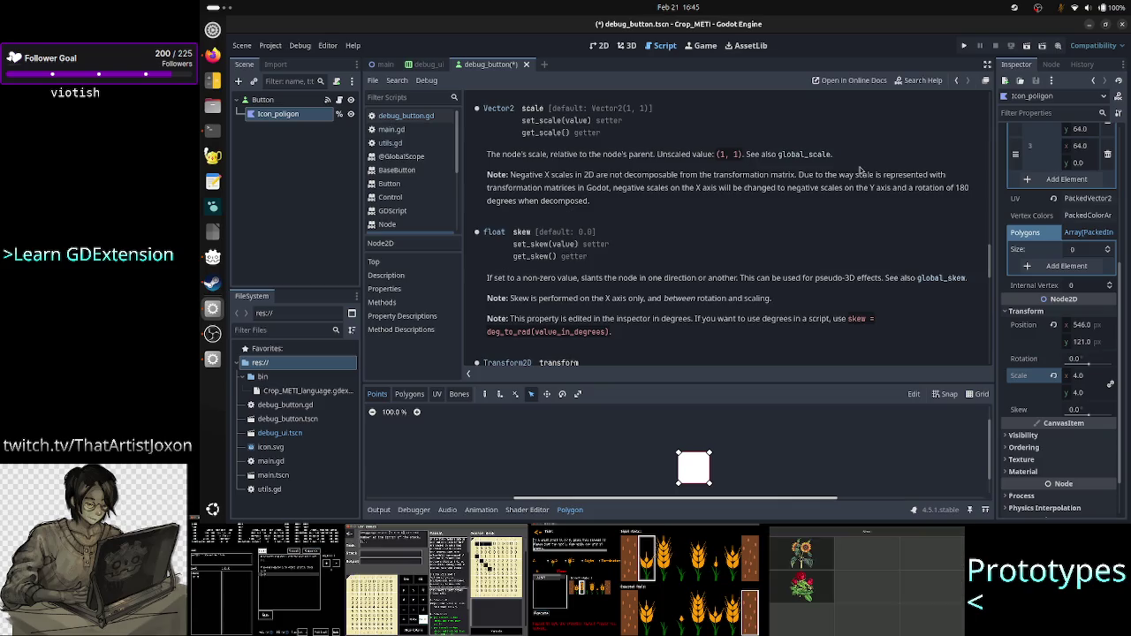
pyautogui.click(801, 158)
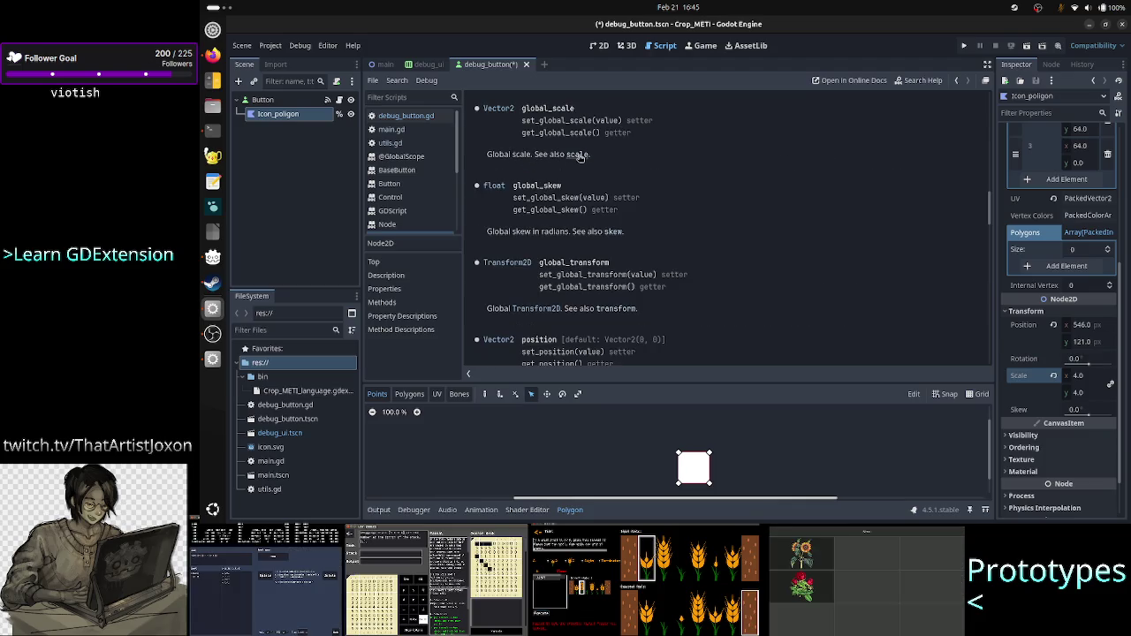
pyautogui.click(579, 154)
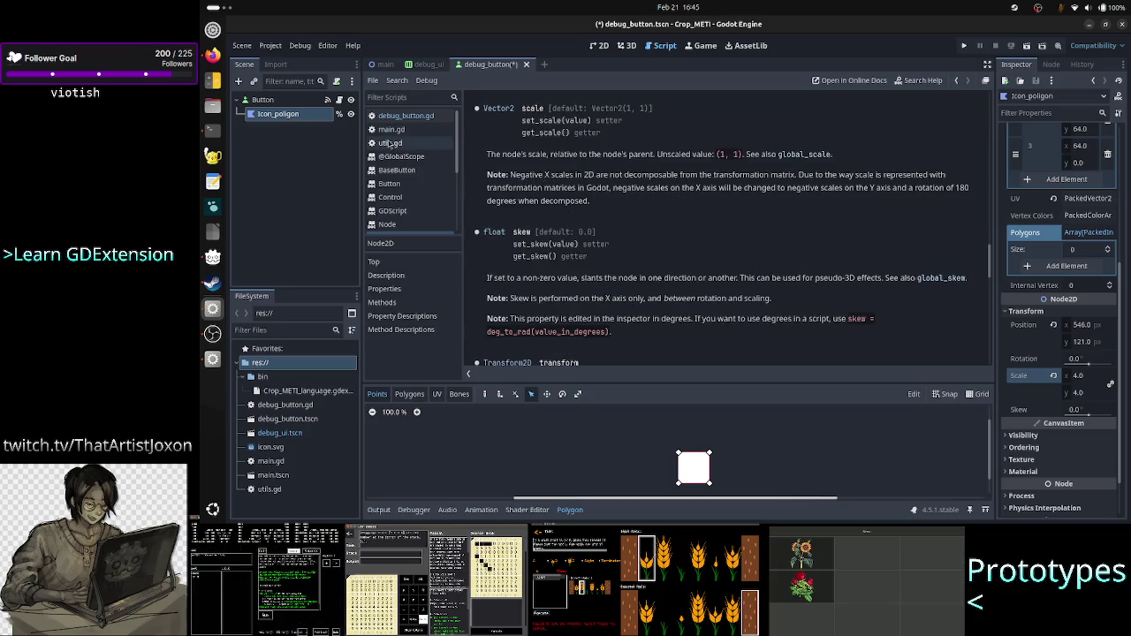
pyautogui.click(424, 118)
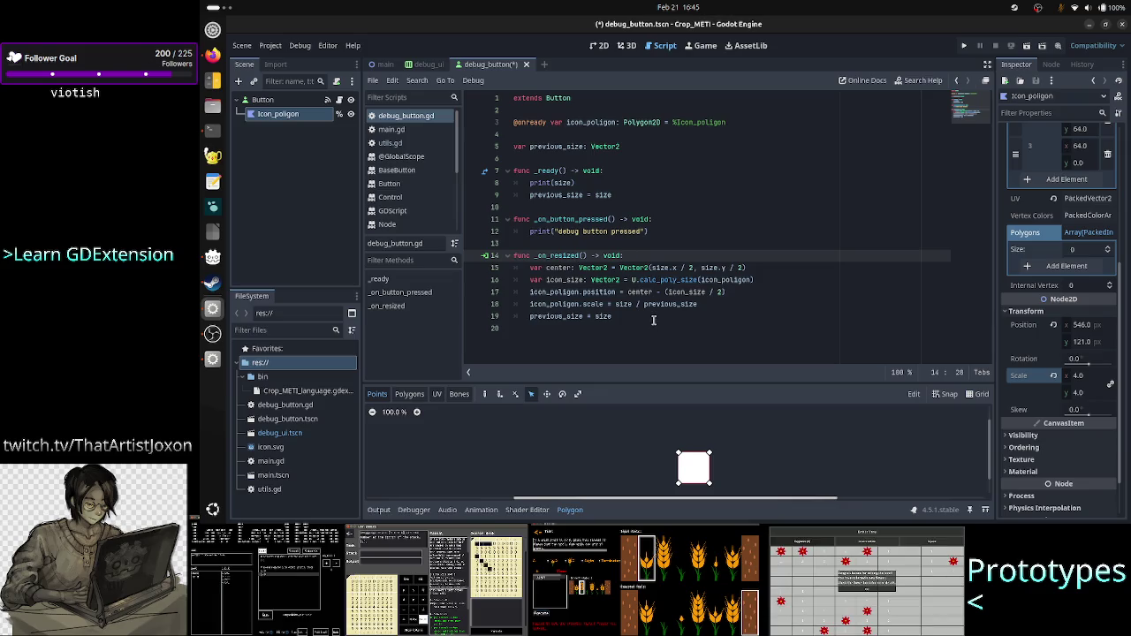
# Step: Cut the icon_poligon.scale line and paste it above the icon_size line
pyautogui.click(770, 279)
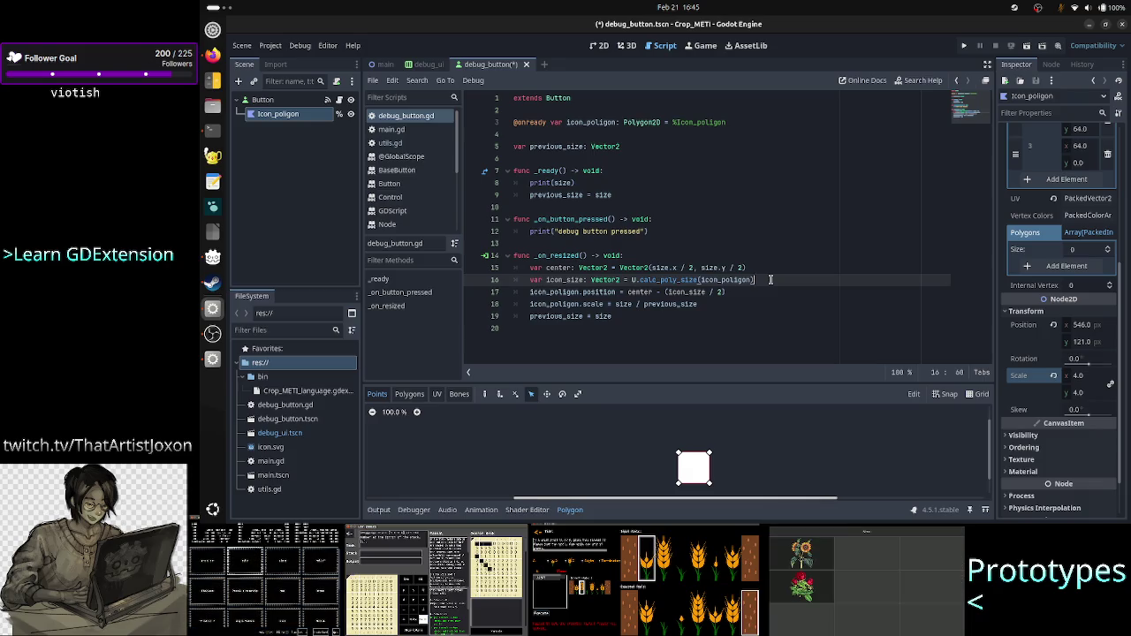
pyautogui.press('Up')
pyautogui.press('Return')
pyautogui.press('Down')
pyautogui.press('Down')
pyautogui.press('Down')
pyautogui.hotkey('shift', 'Down')
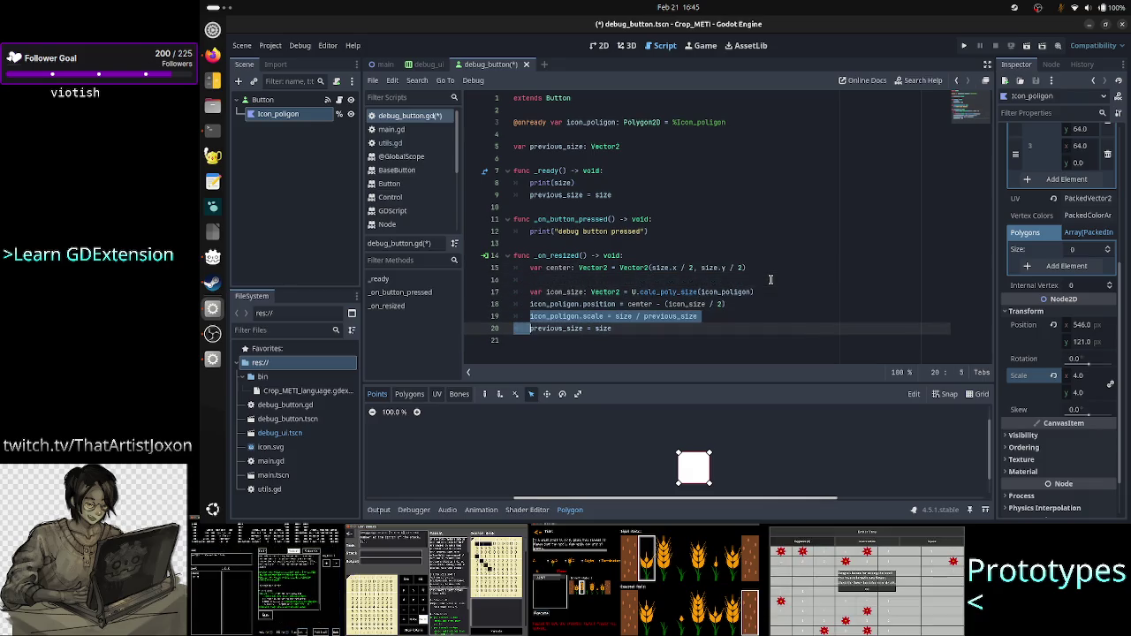
pyautogui.hotkey('ctrl', 'x')
pyautogui.press('Up')
pyautogui.press('Up')
pyautogui.press('Up')
pyautogui.hotkey('ctrl', 'v')
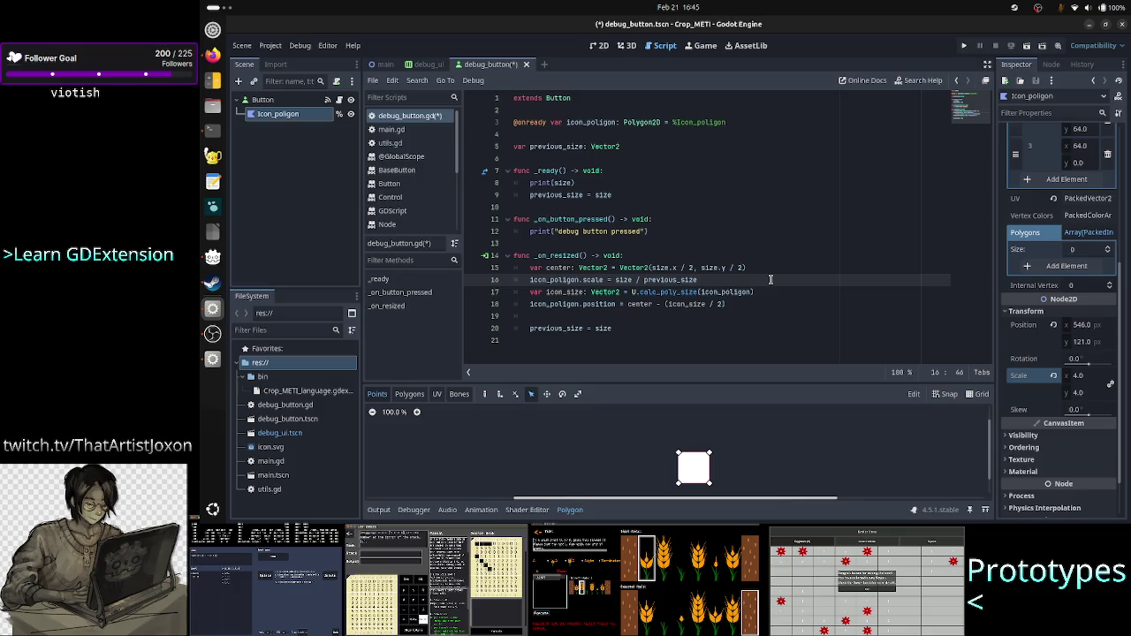
# Step: Move the center declaration below the scale line at the top of _on_resized
pyautogui.press('Down')
pyautogui.press('Up')
pyautogui.press('Up')
pyautogui.press('Home')
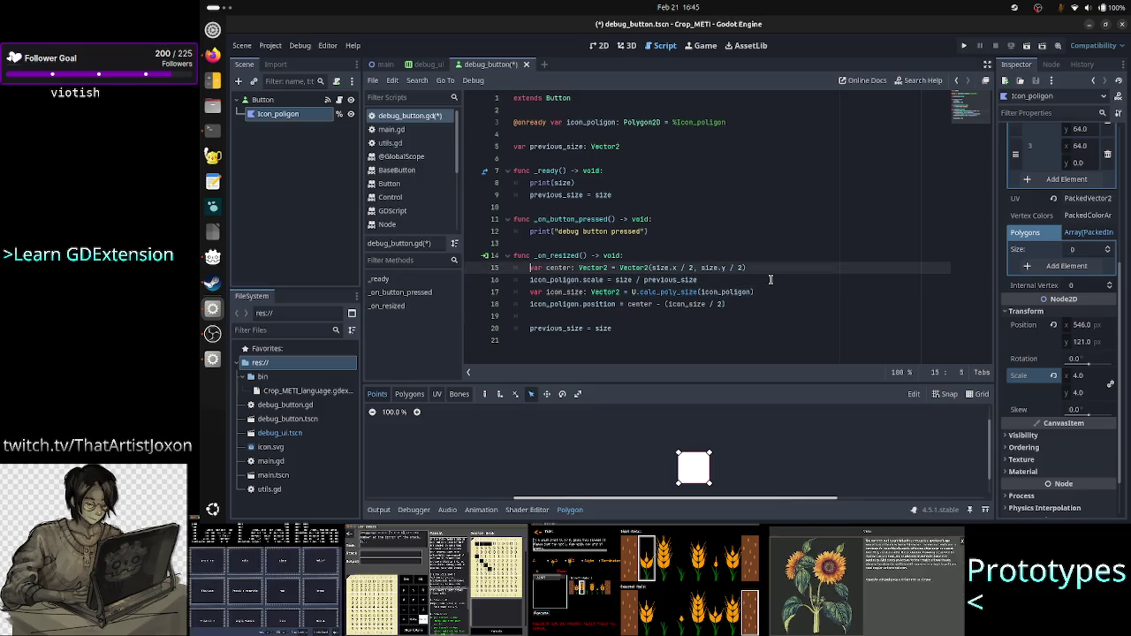
pyautogui.hotkey('shift', 'End')
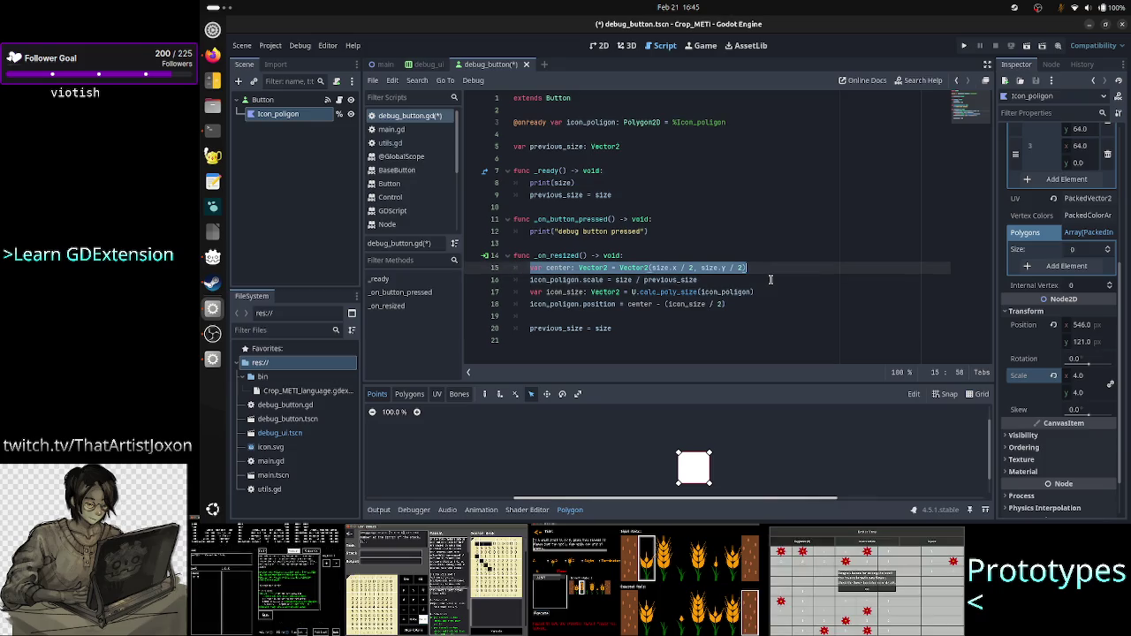
pyautogui.press('BackSpace')
pyautogui.hotkey('alt', 'Down')
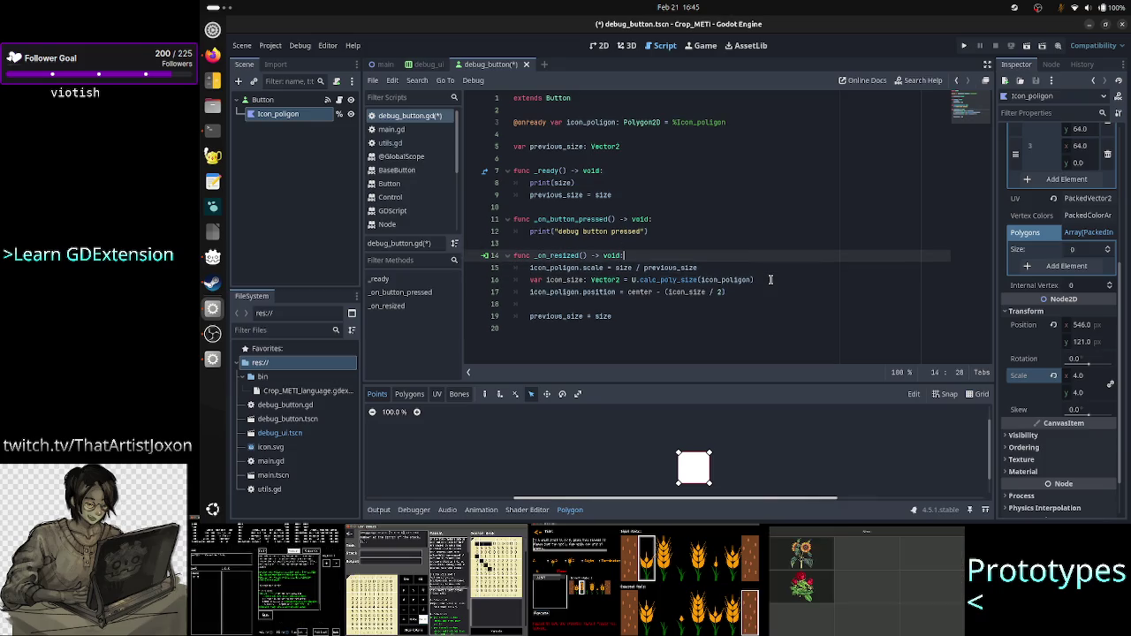
pyautogui.hotkey('ctrl', 'v')
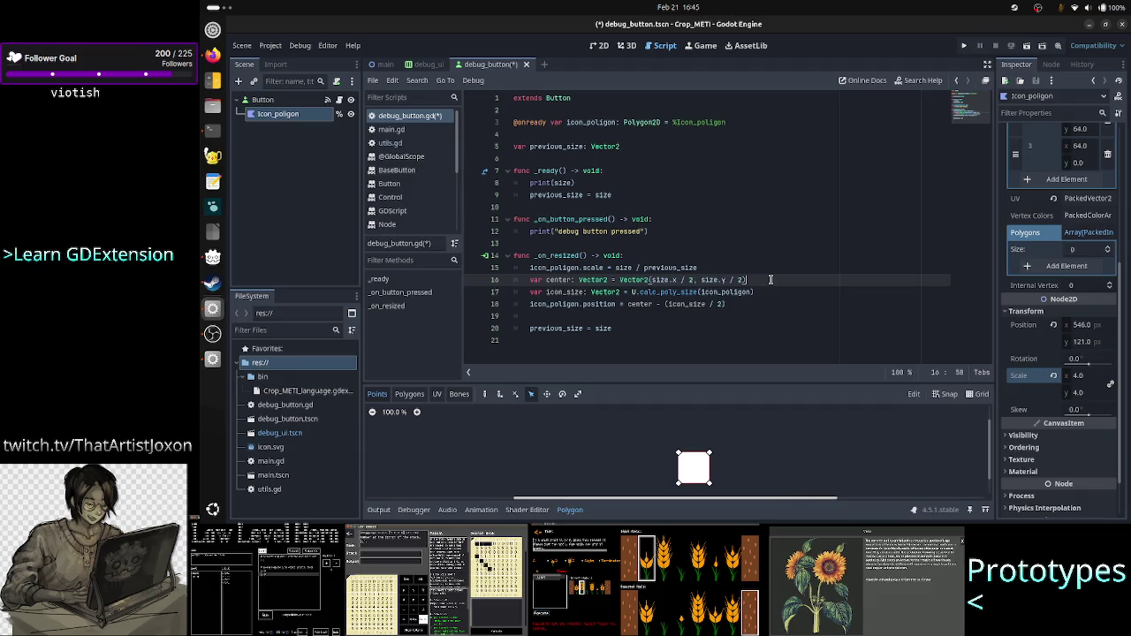
# Step: Review the icon_size and position lines, delete the blank line before previous_size, and save
pyautogui.press('Down')
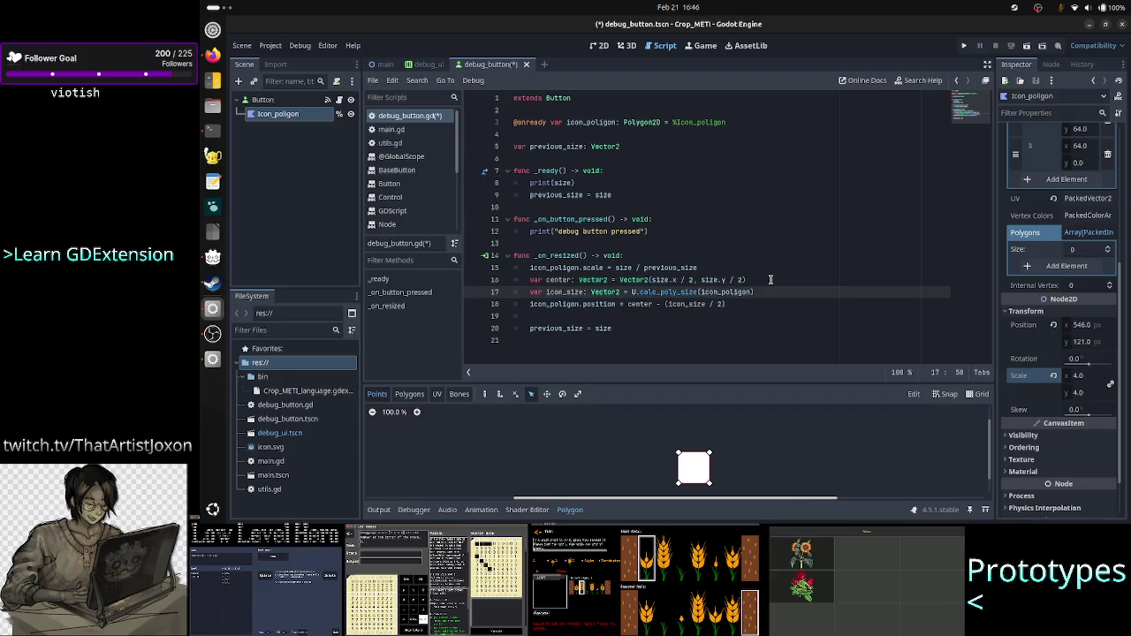
pyautogui.hotkey('shift', 'Left')
pyautogui.hotkey('shift', 'Left')
pyautogui.hotkey('shift', 'Left')
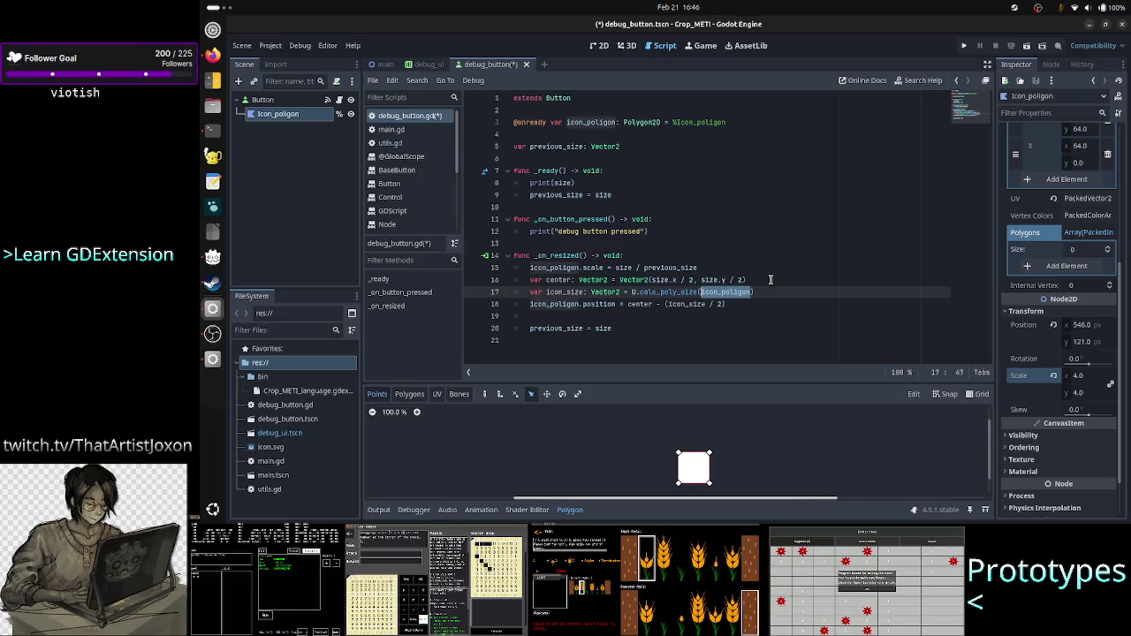
pyautogui.press('Left')
pyautogui.press('Down')
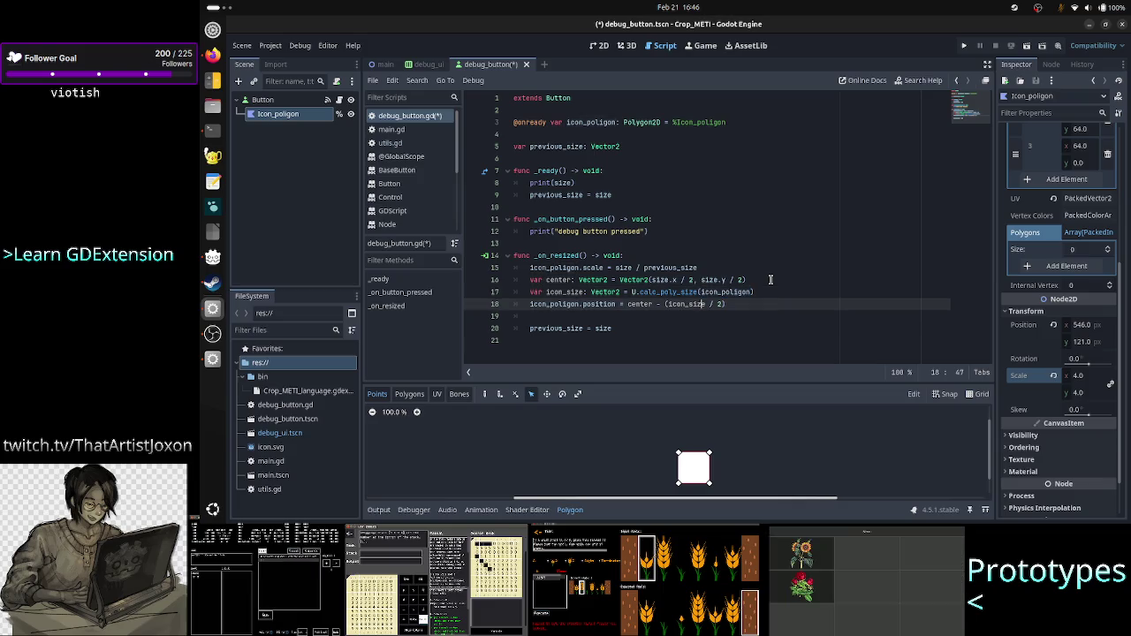
pyautogui.press('Left')
pyautogui.press('Left')
pyautogui.press('Left')
pyautogui.press('Left')
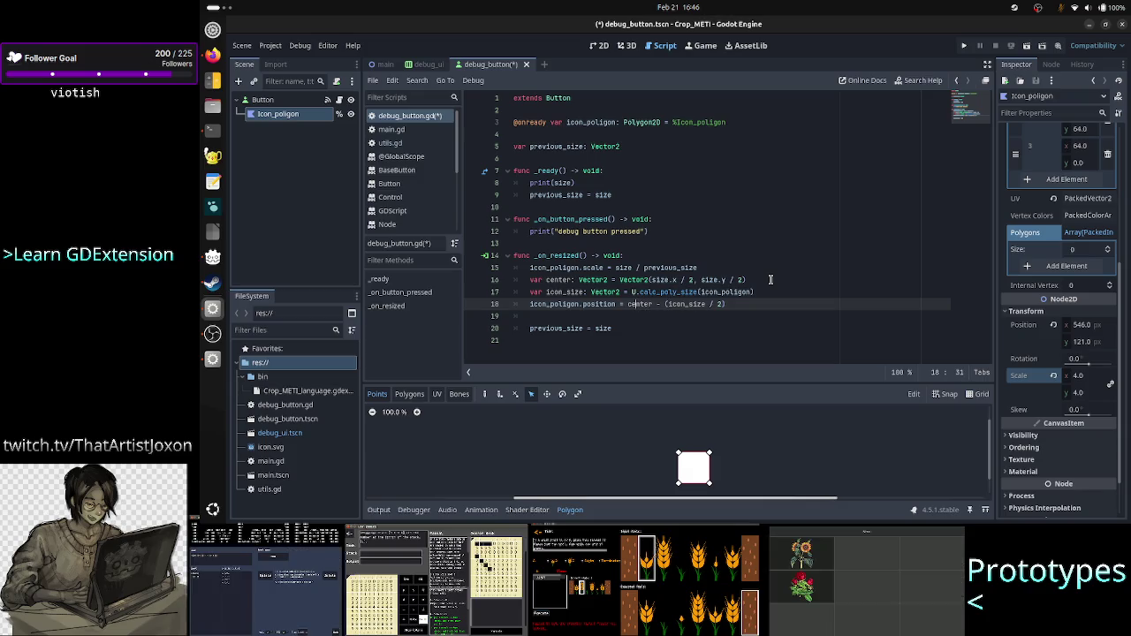
pyautogui.press('Right')
pyautogui.press('Right')
pyautogui.press('Right')
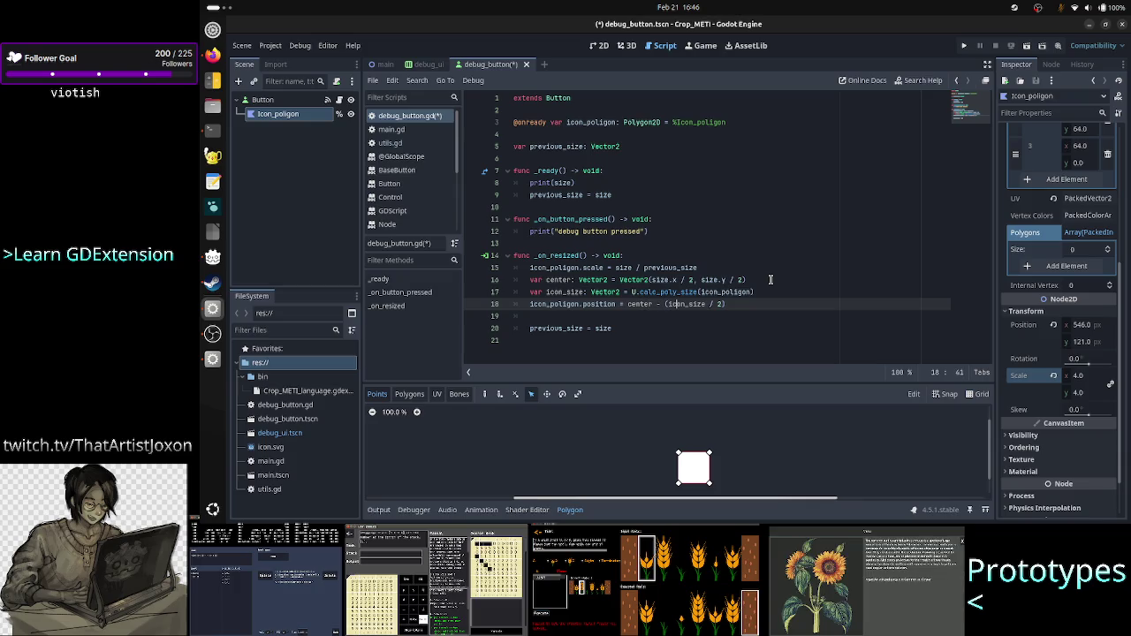
pyautogui.press('Right')
pyautogui.press('Right')
pyautogui.press('Right')
pyautogui.press('Down')
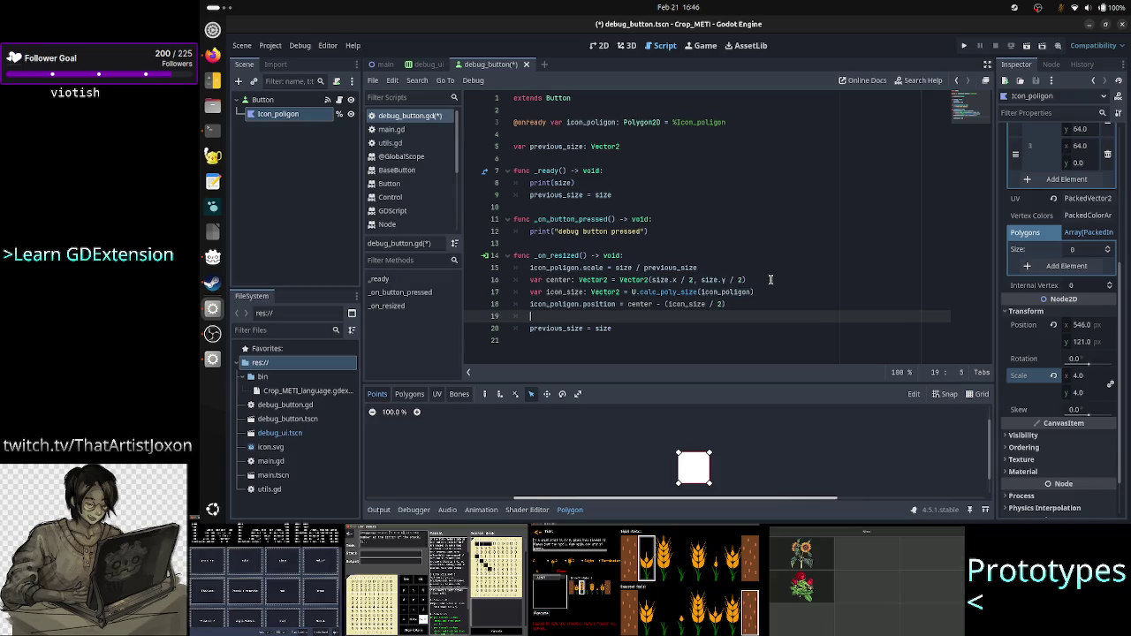
pyautogui.press('Delete')
pyautogui.press('Down')
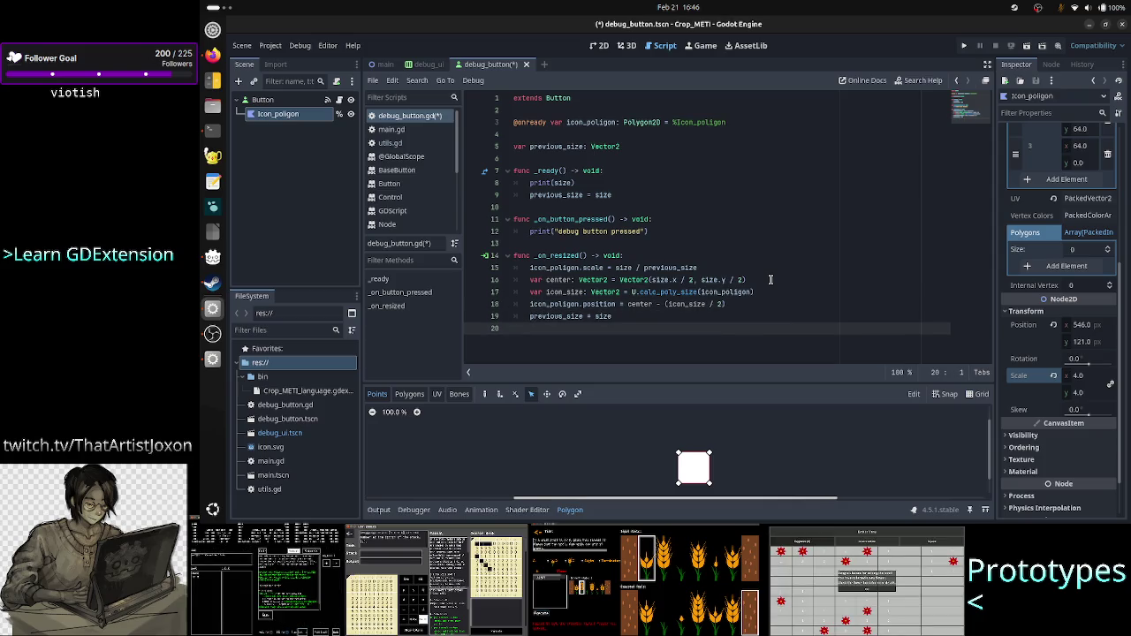
pyautogui.hotkey('ctrl', 's')
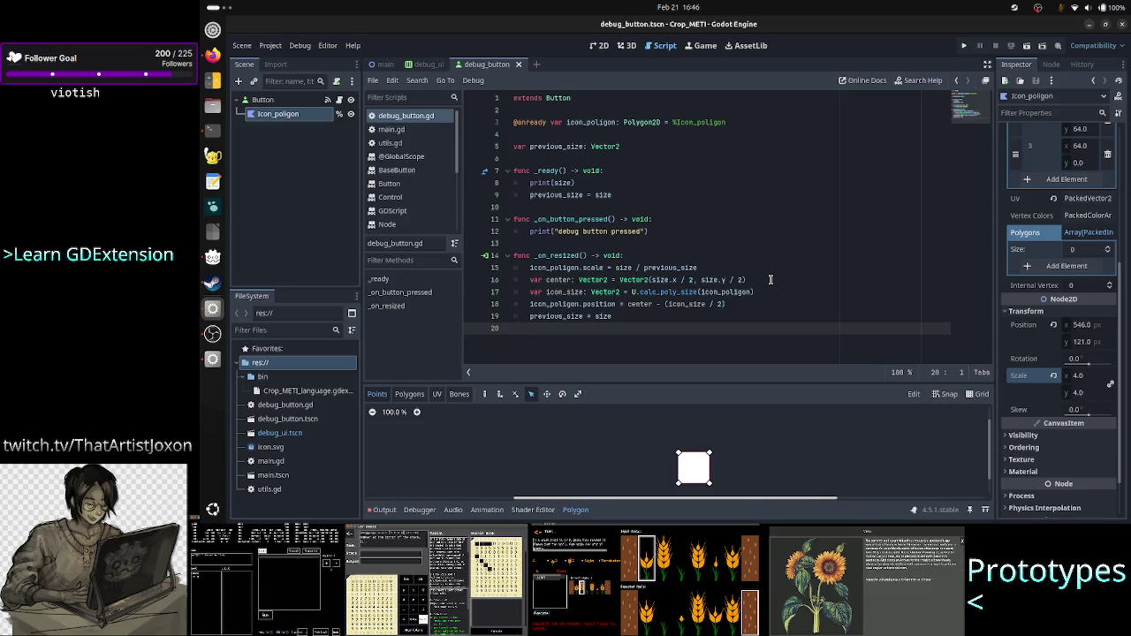
pyautogui.click(1053, 376)
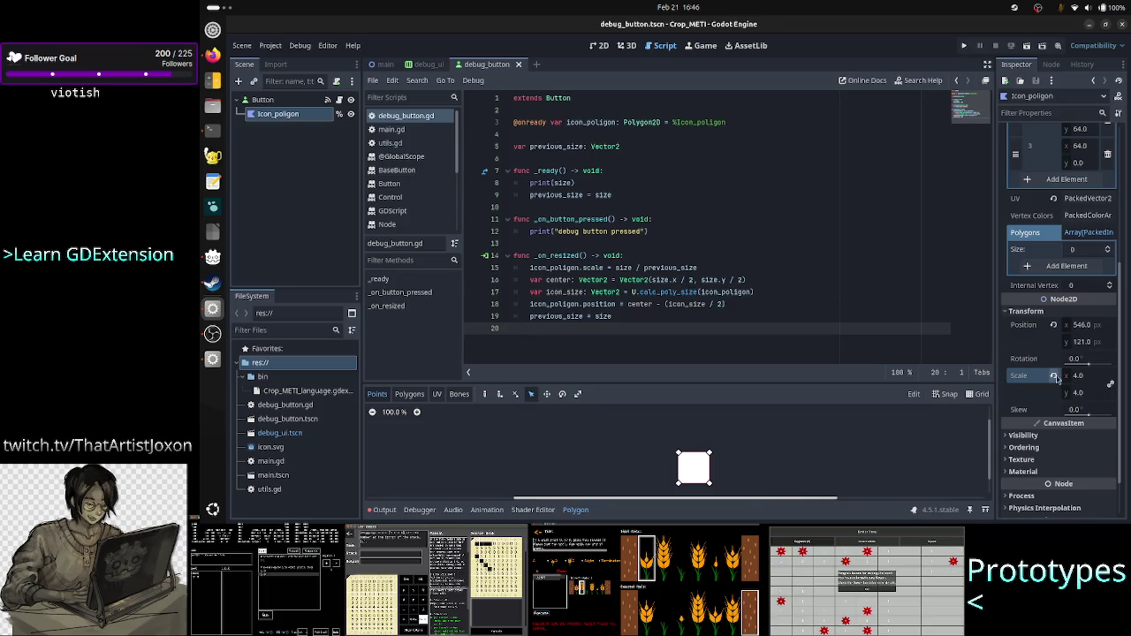
# Step: In the 2D view, close the Polygon panel and reset Icon_poligon's position to (0, 0)
pyautogui.click(592, 46)
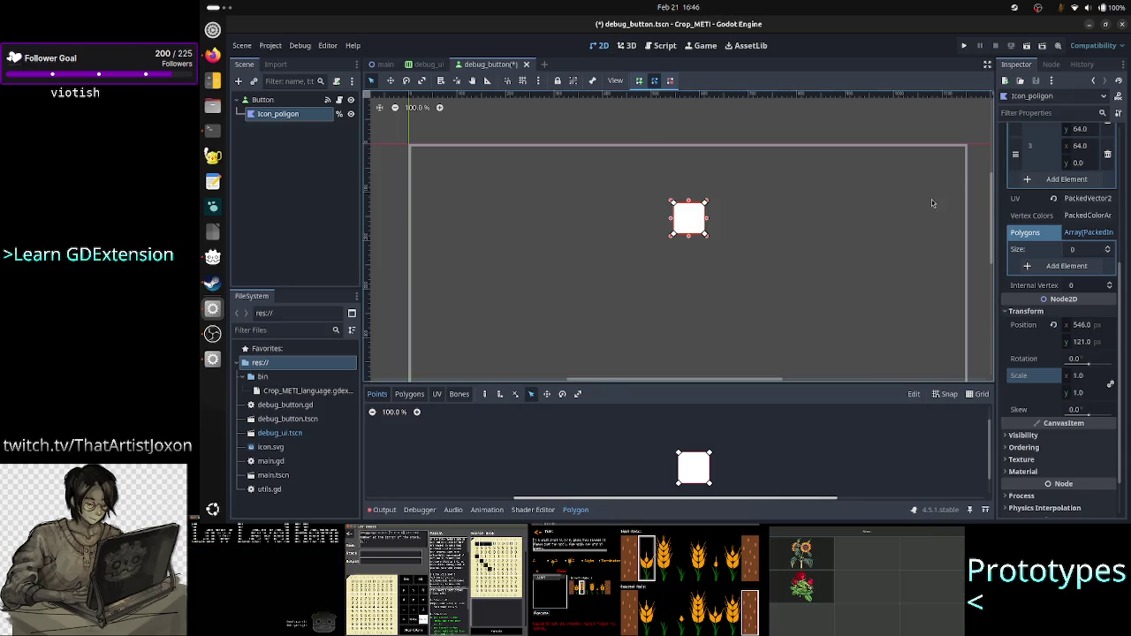
pyautogui.scroll(5, 1060, 171)
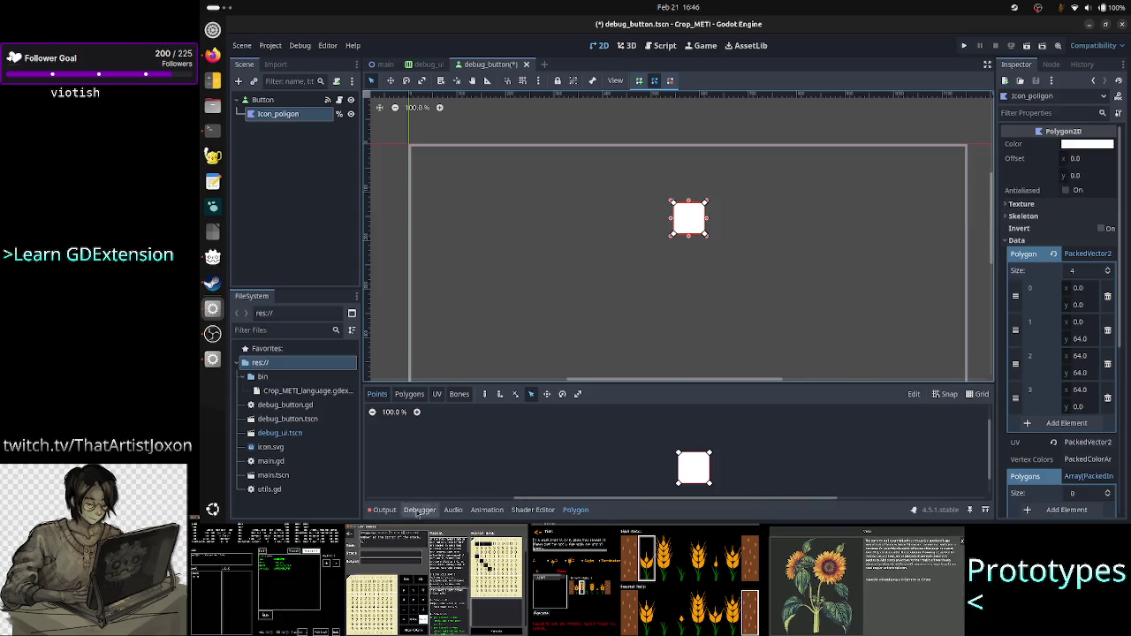
pyautogui.click(576, 510)
pyautogui.click(575, 510)
pyautogui.click(575, 510)
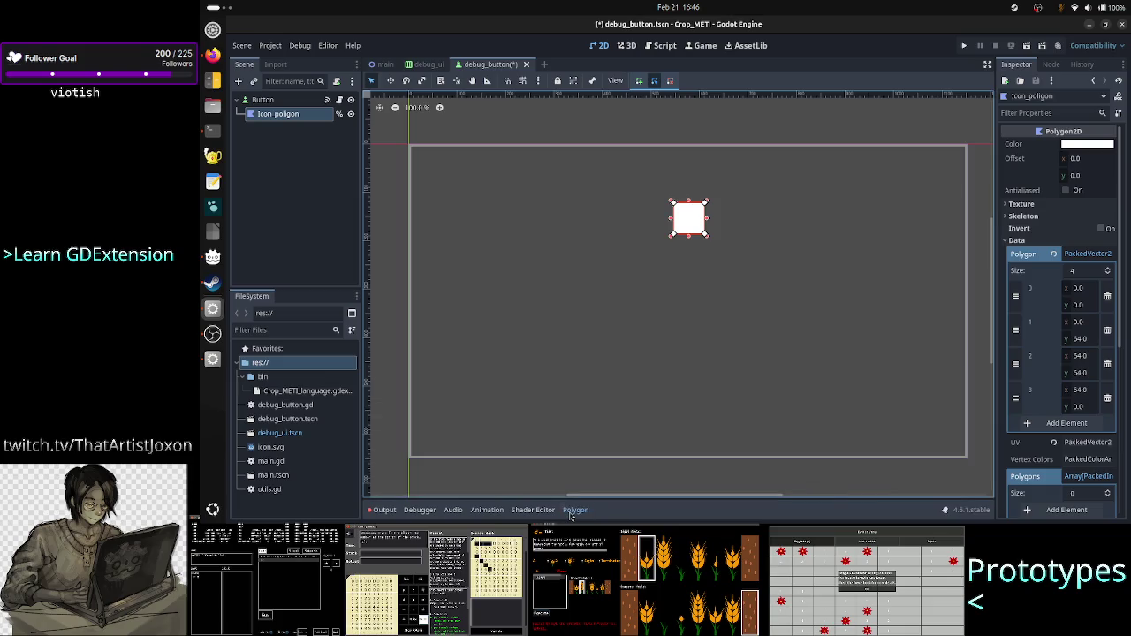
pyautogui.click(575, 510)
pyautogui.click(575, 509)
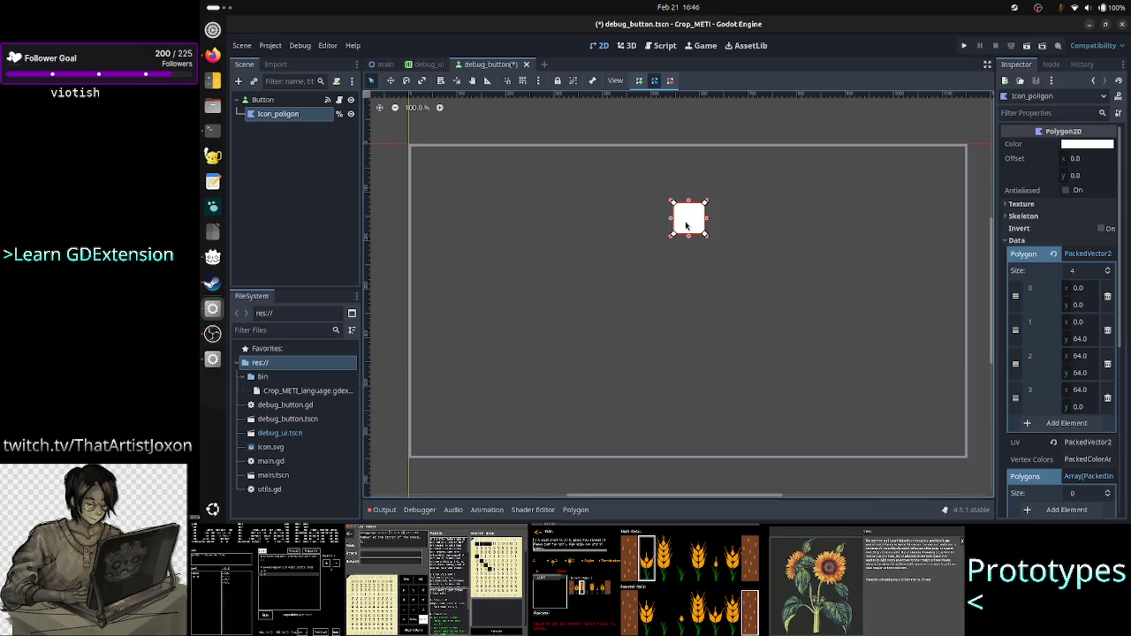
pyautogui.moveTo(685, 225); pyautogui.dragTo(679, 281)
pyautogui.scroll(-5, 1036, 328)
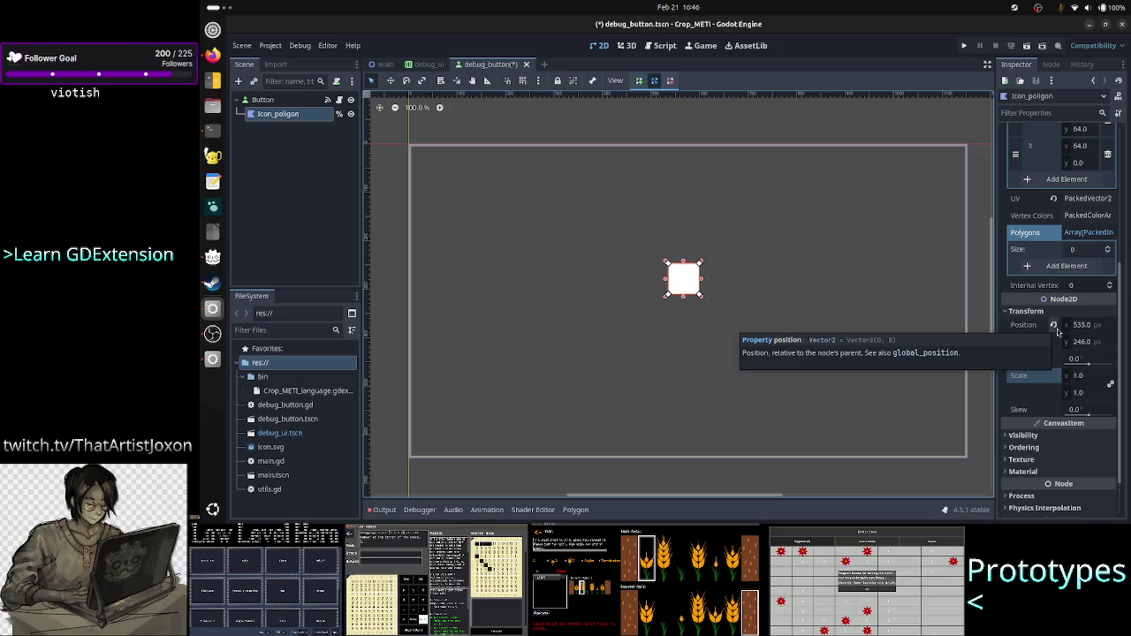
pyautogui.click(1055, 328)
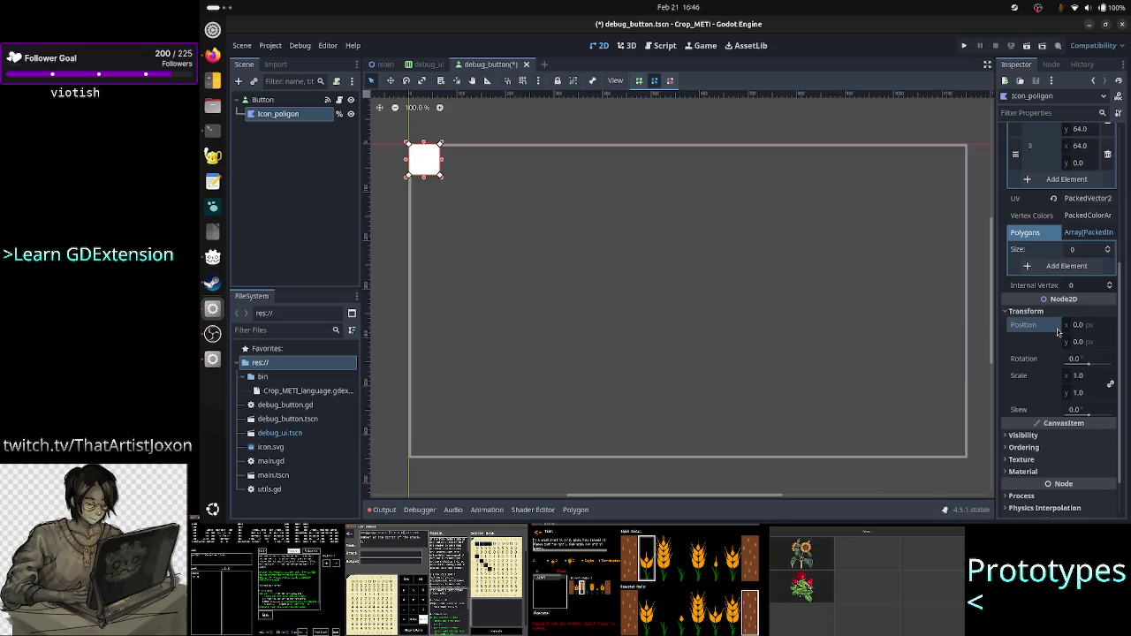
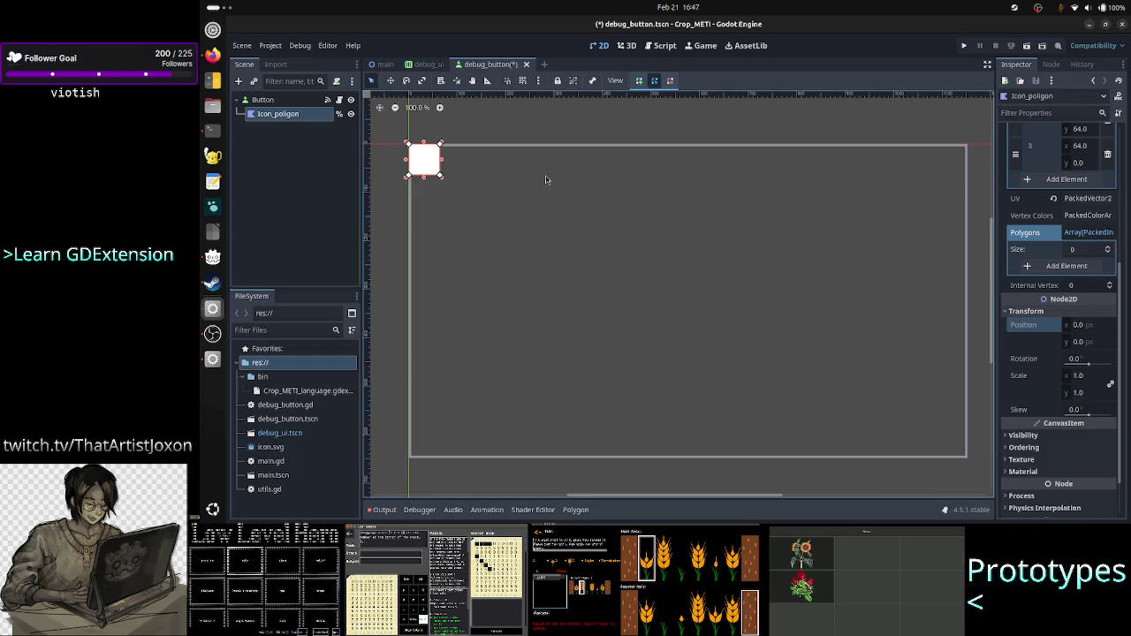
# Step: Open the Button node's debug_button.gd script and insert a new line below previous_size = size
pyautogui.click(338, 100)
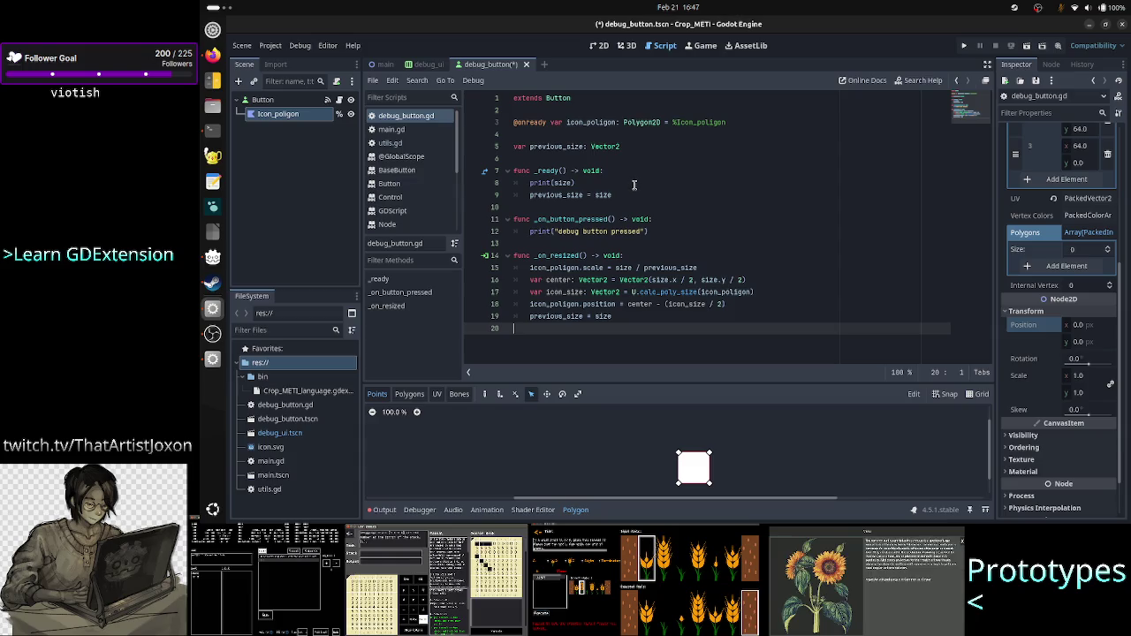
pyautogui.click(634, 184)
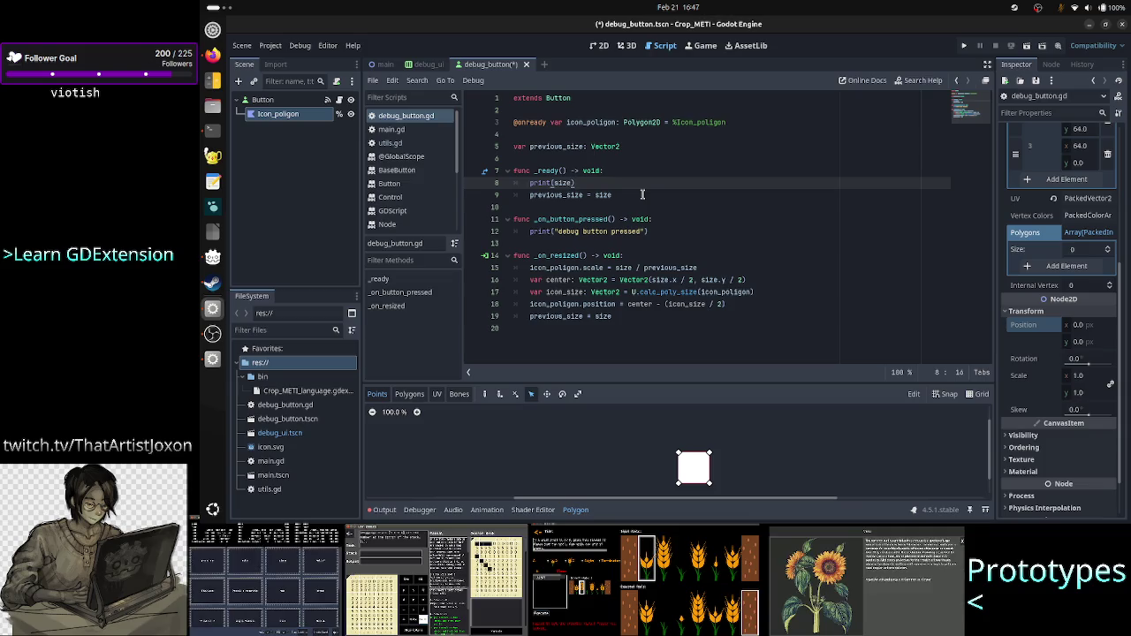
pyautogui.press('Right')
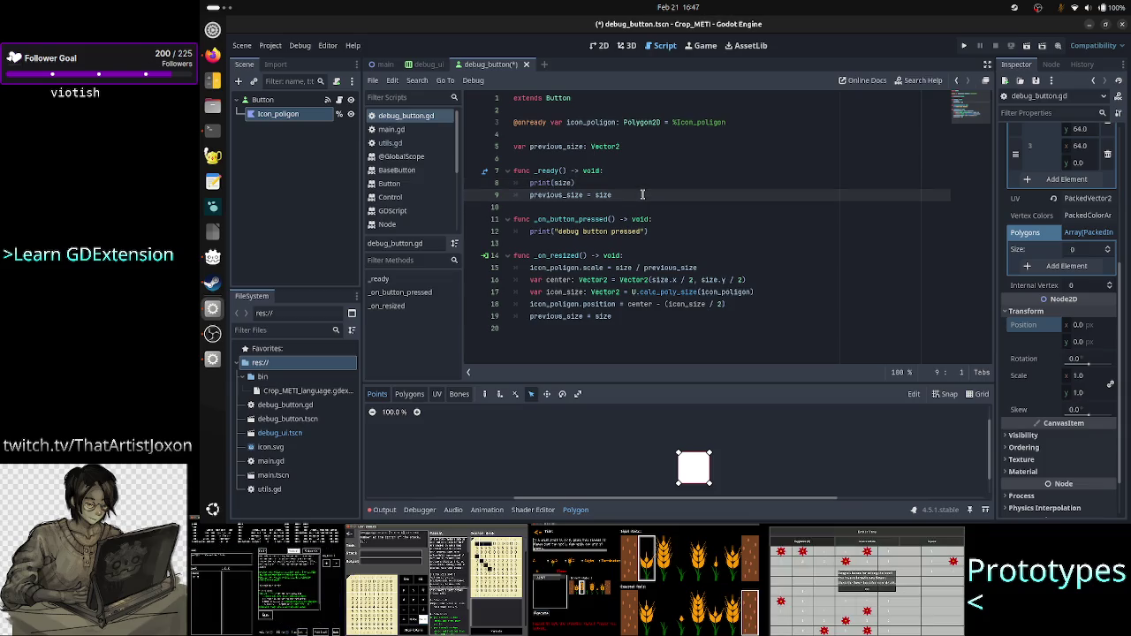
pyautogui.press('End')
pyautogui.press('Return')
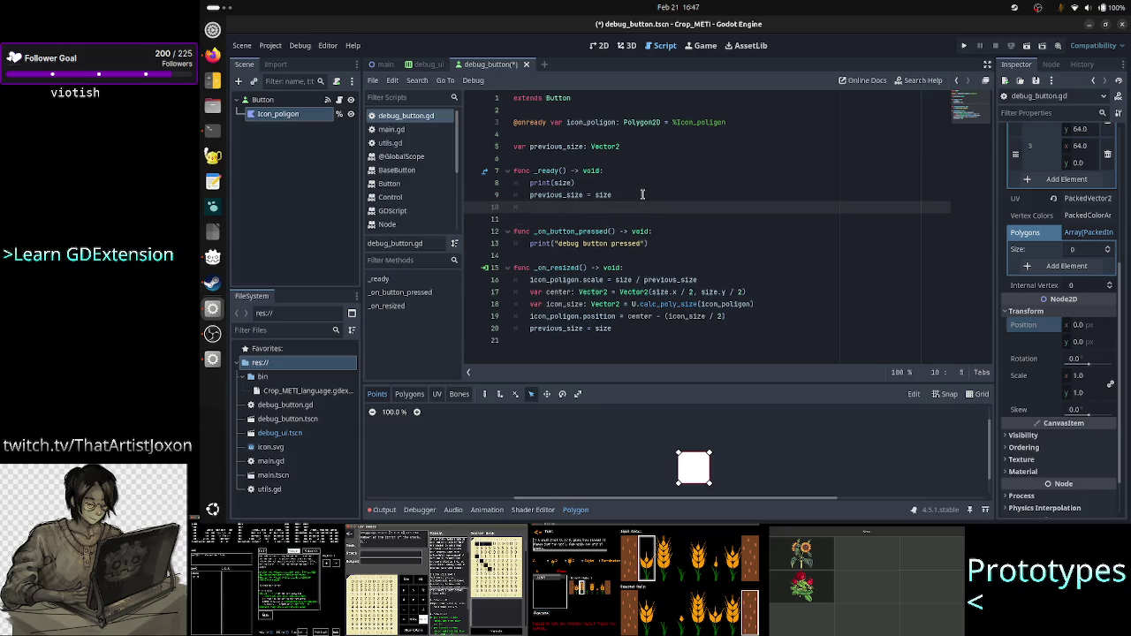
# Step: Start an icon_polygon.position assignment on the new line, then erase it
pyautogui.write('ico')
pyautogui.press('Return')
pyautogui.write('.')
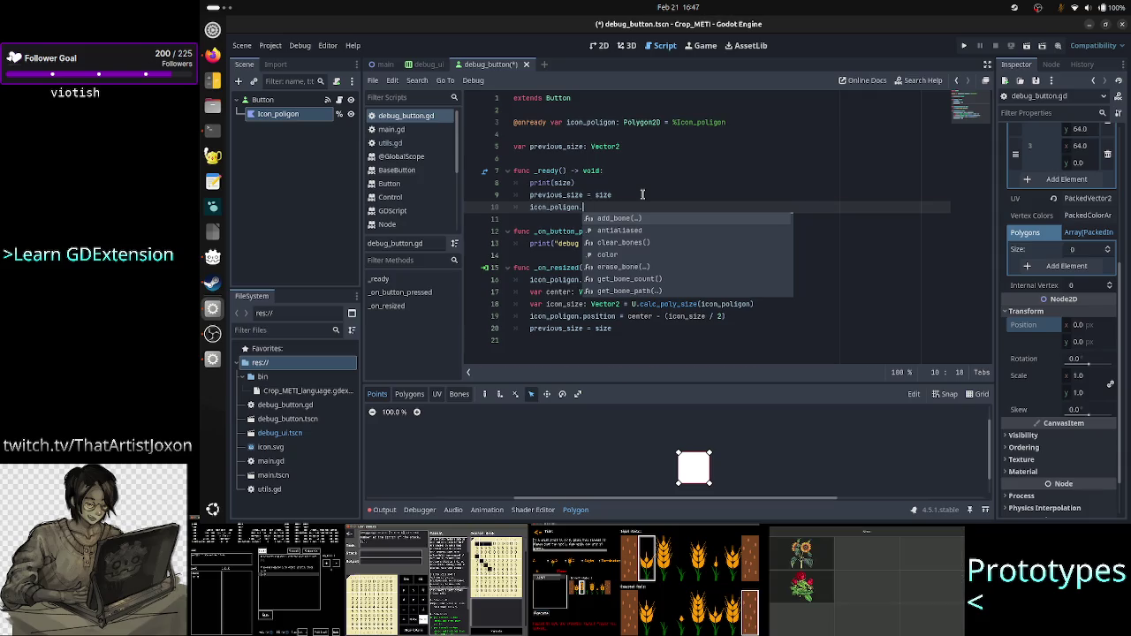
pyautogui.write('pos')
pyautogui.press('Return')
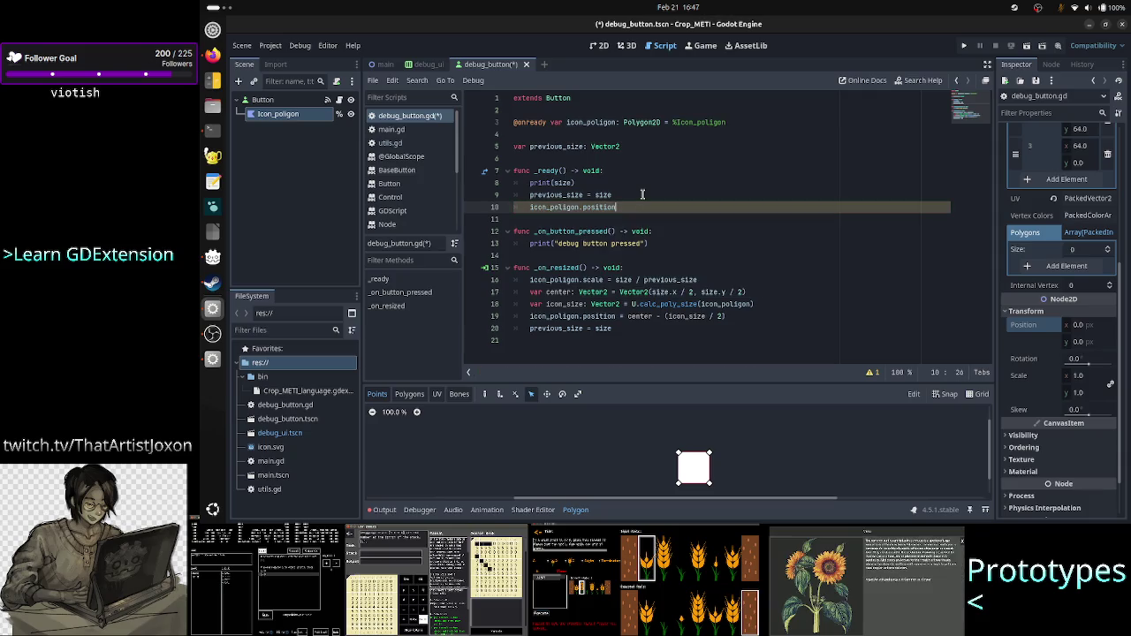
pyautogui.write(' =')
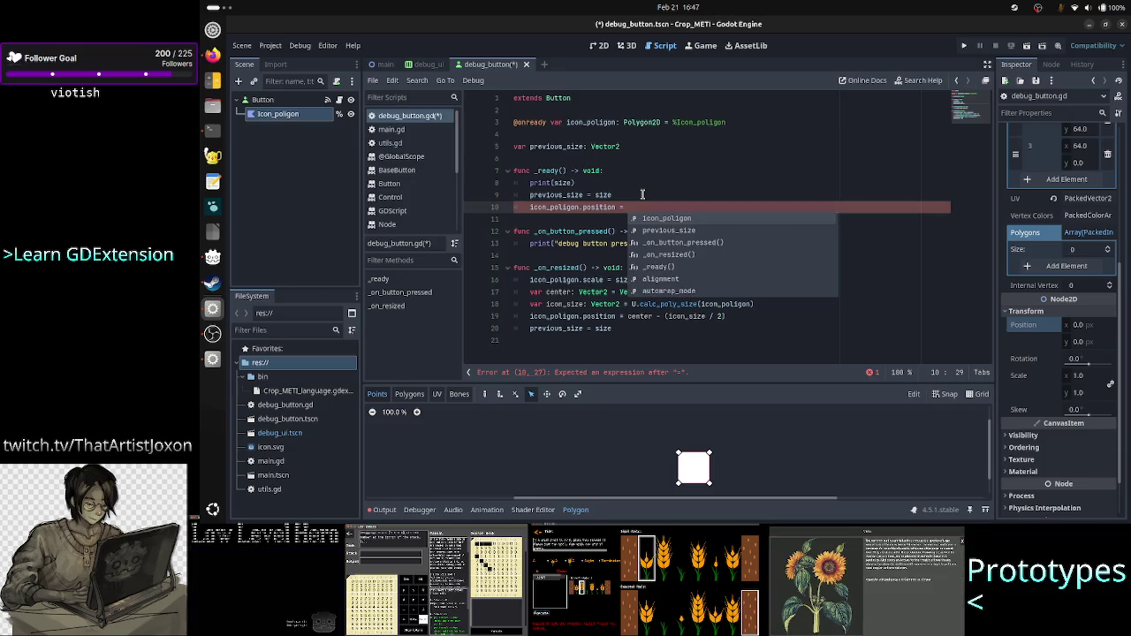
pyautogui.press('BackSpace')
pyautogui.press('BackSpace')
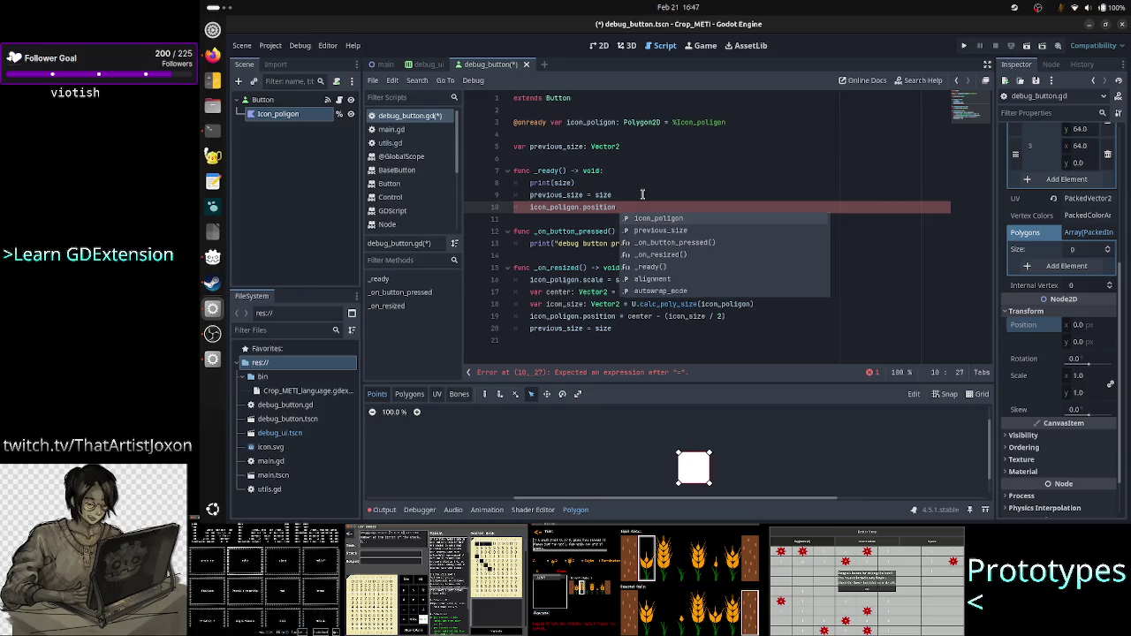
pyautogui.press('BackSpace')
pyautogui.press('BackSpace')
pyautogui.press('BackSpace')
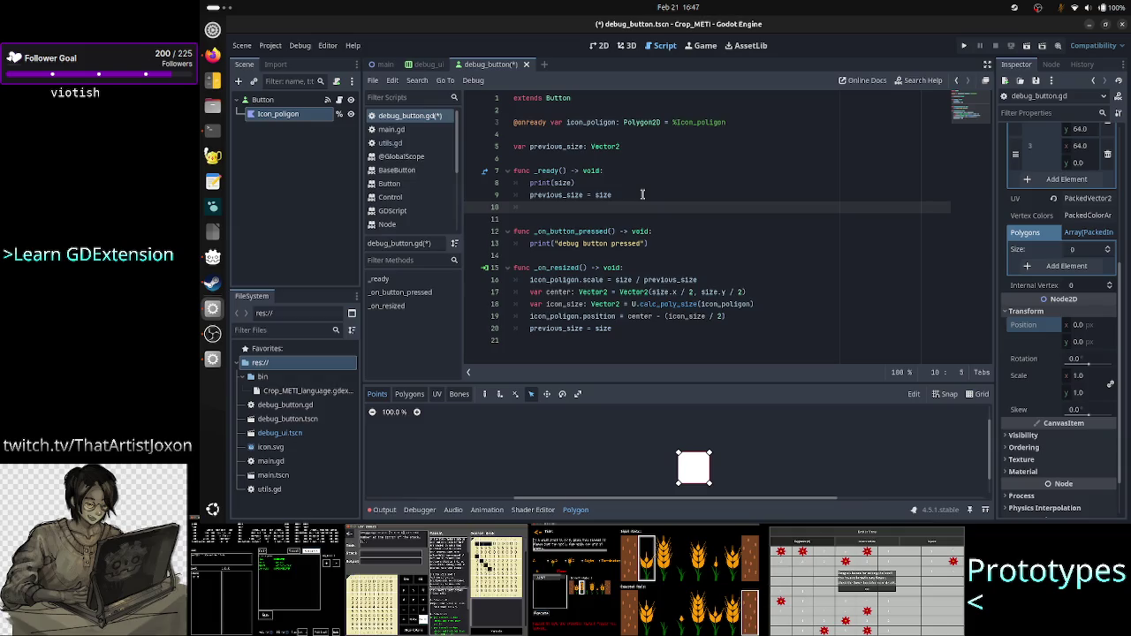
# Step: Add an _on_resized() call after previous_size = size and review the two lines
pyautogui.write('_on_re')
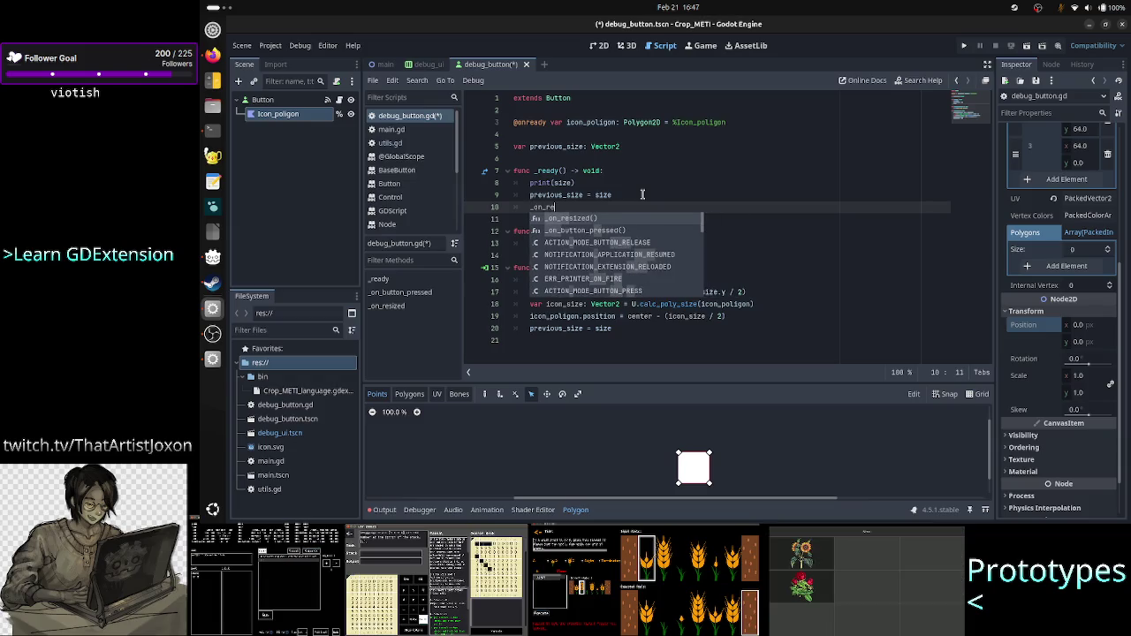
pyautogui.press('Return')
pyautogui.press('Home')
pyautogui.press('Home')
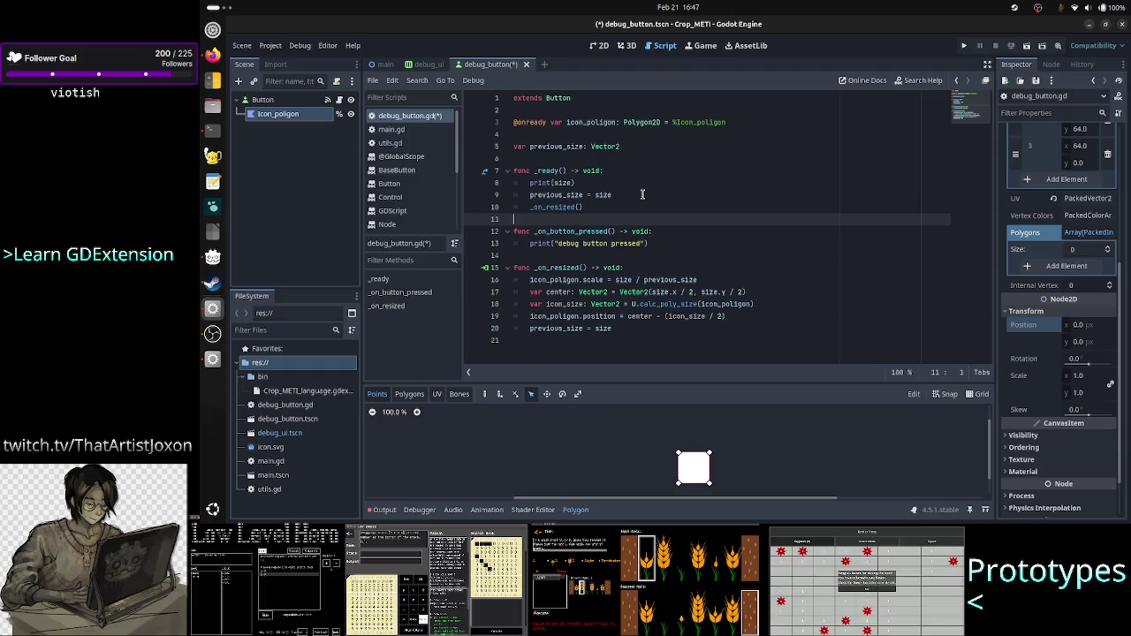
pyautogui.hotkey('shift', 'Up')
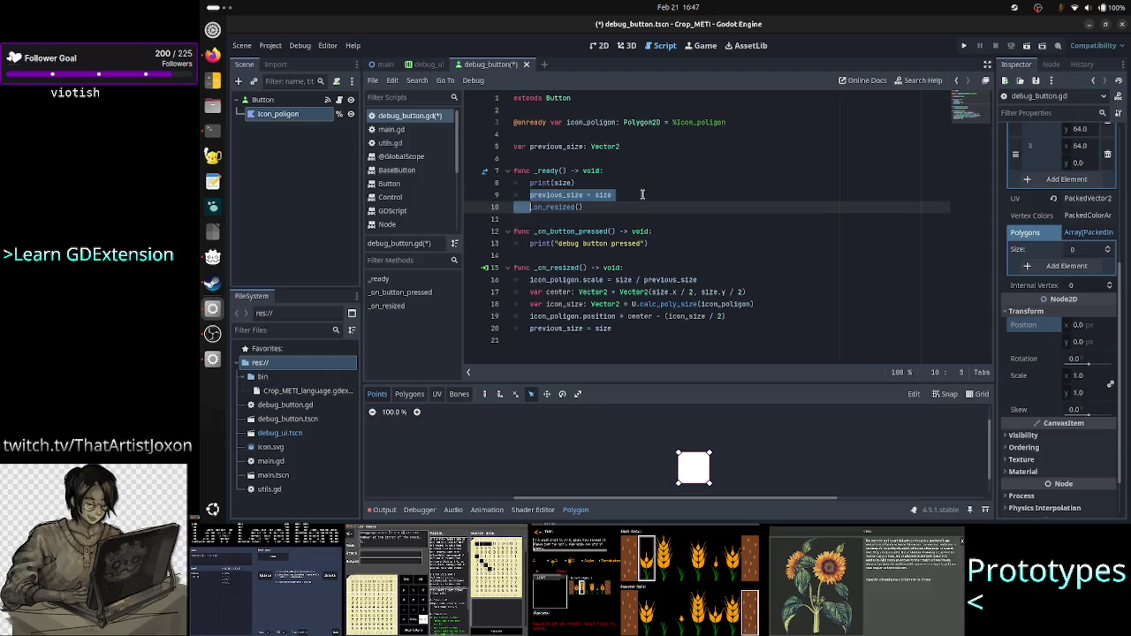
pyautogui.keyDown('shift'); pyautogui.click(642, 195); pyautogui.keyUp('shift')
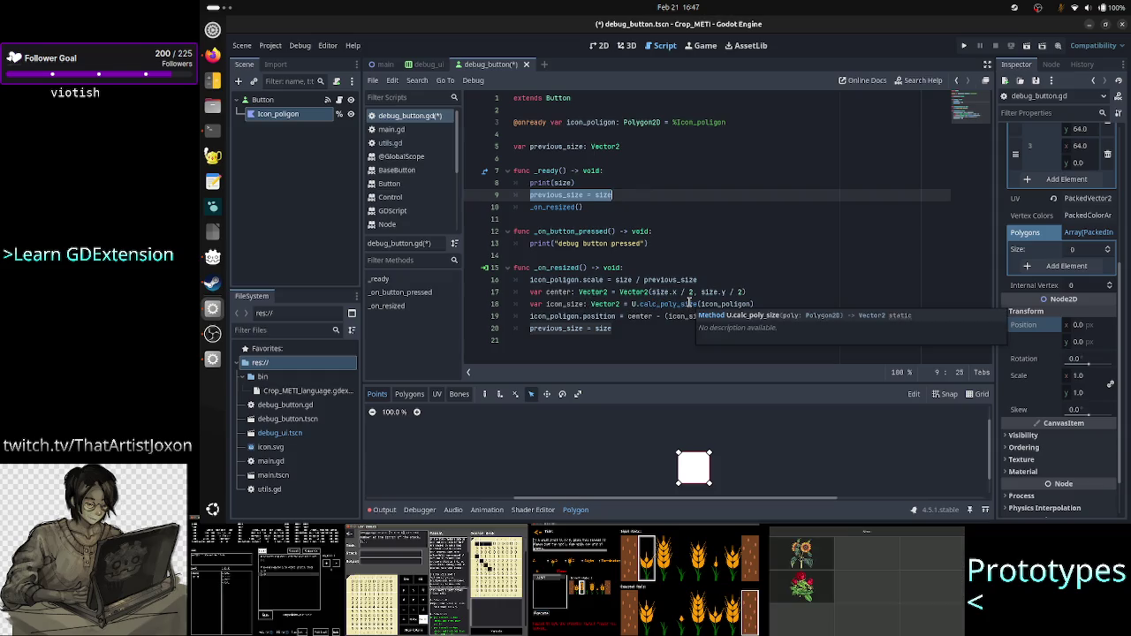
pyautogui.moveTo(670, 303)
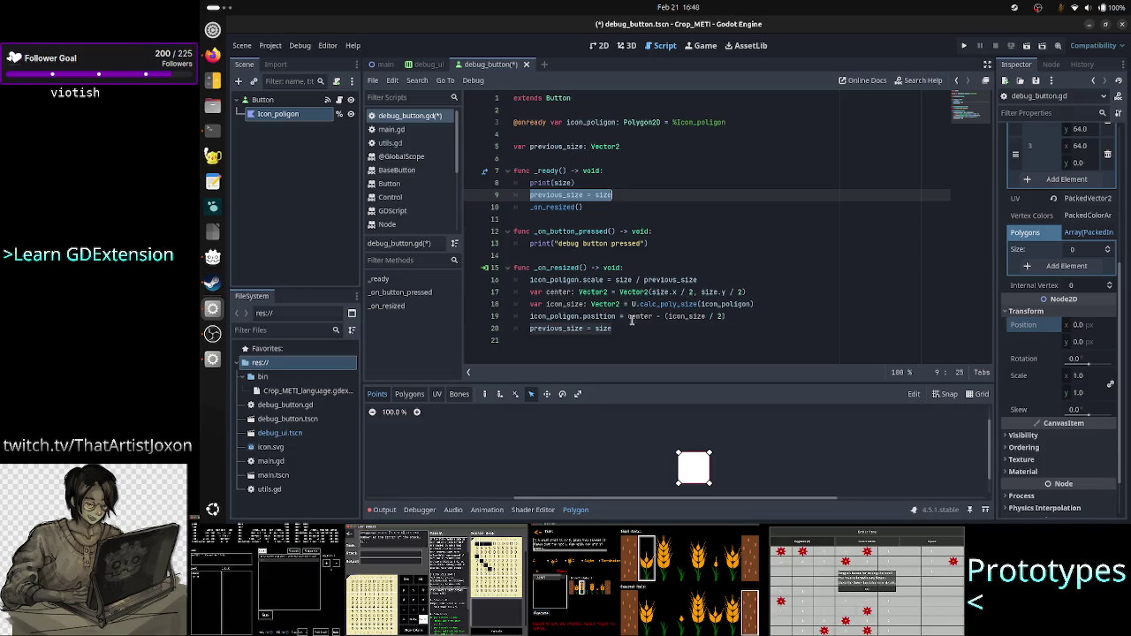
pyautogui.press('End')
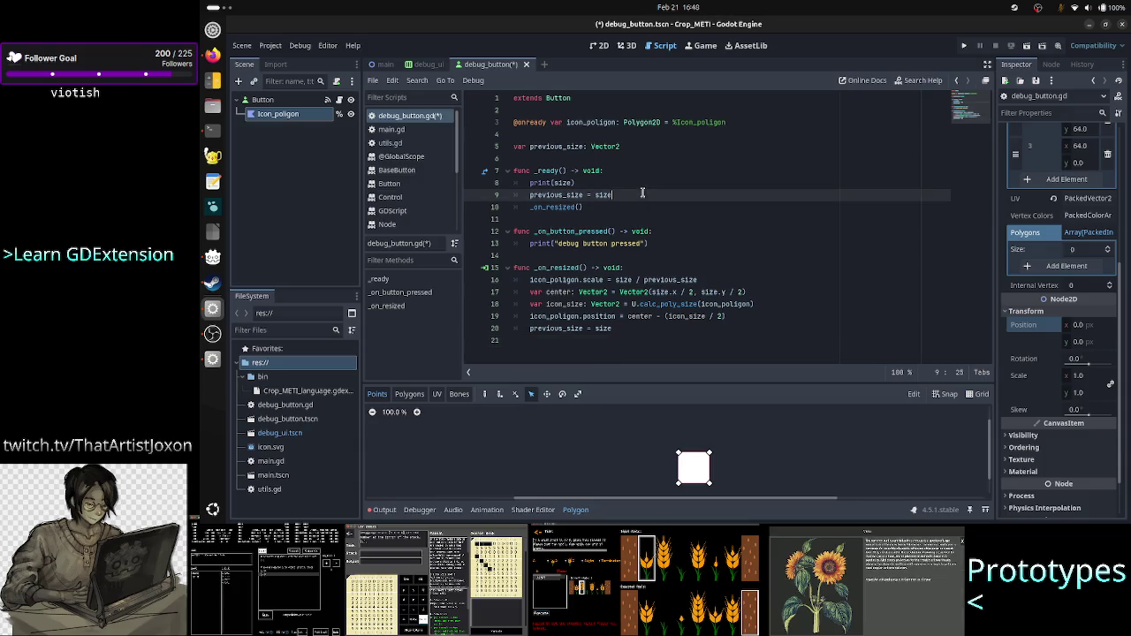
# Step: Run the game, resize its window to 1152x648 and wider to check the icons, then close it
pyautogui.click(966, 45)
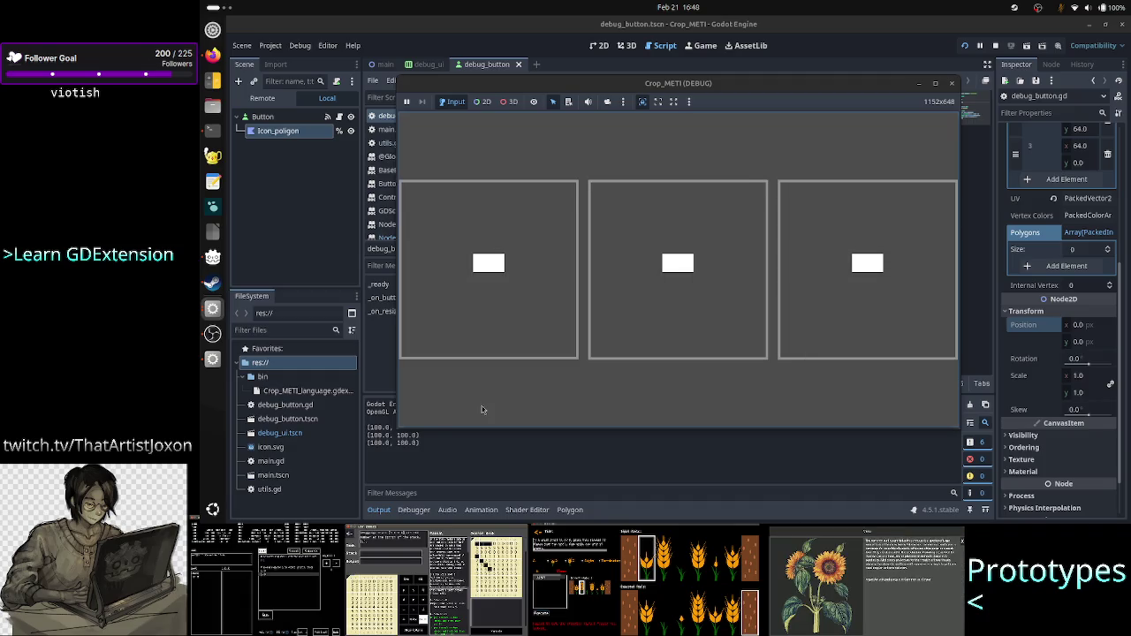
pyautogui.moveTo(396, 403)
pyautogui.mouseDown()
pyautogui.moveTo(265, 386)
pyautogui.moveTo(651, 387)
pyautogui.moveTo(373, 378)
pyautogui.moveTo(550, 358)
pyautogui.moveTo(455, 358)
pyautogui.moveTo(619, 362)
pyautogui.moveTo(317, 352)
pyautogui.moveTo(255, 362)
pyautogui.moveTo(530, 328)
pyautogui.moveTo(676, 348)
pyautogui.mouseUp()
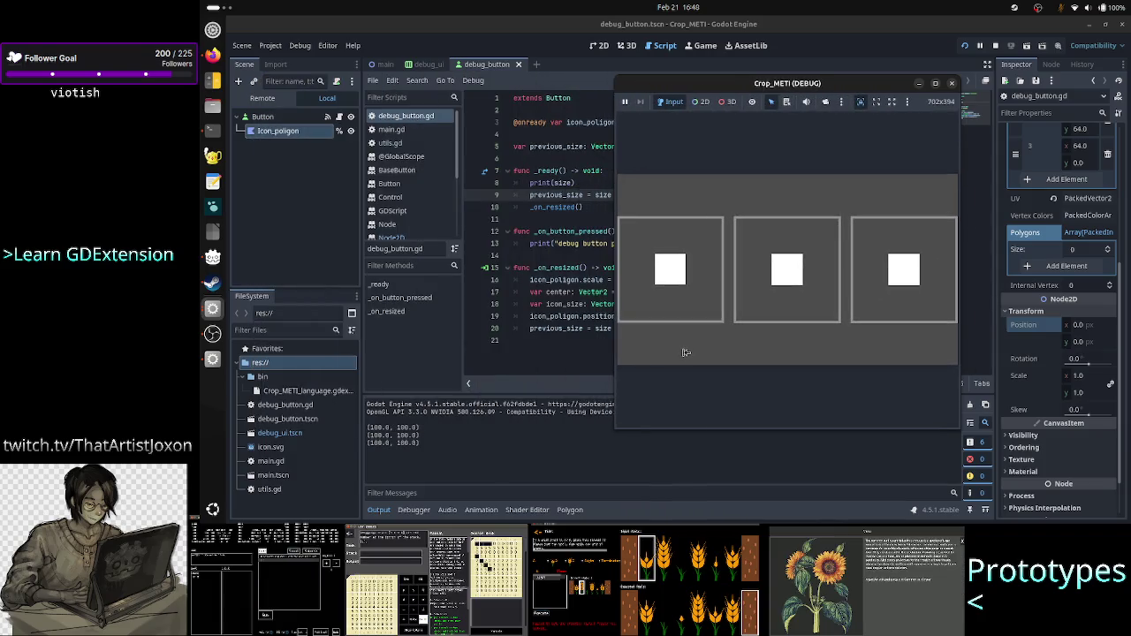
pyautogui.moveTo(676, 351)
pyautogui.mouseDown()
pyautogui.moveTo(241, 336)
pyautogui.moveTo(719, 366)
pyautogui.moveTo(238, 344)
pyautogui.moveTo(687, 301)
pyautogui.moveTo(312, 309)
pyautogui.moveTo(616, 311)
pyautogui.mouseUp()
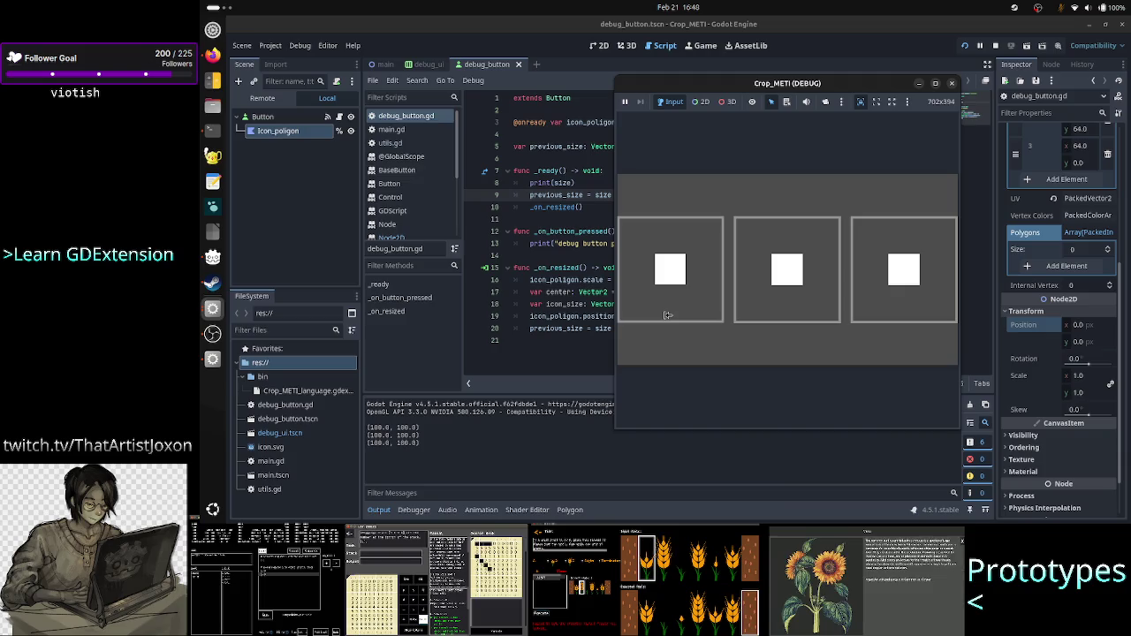
pyautogui.moveTo(617, 315); pyautogui.dragTo(349, 316)
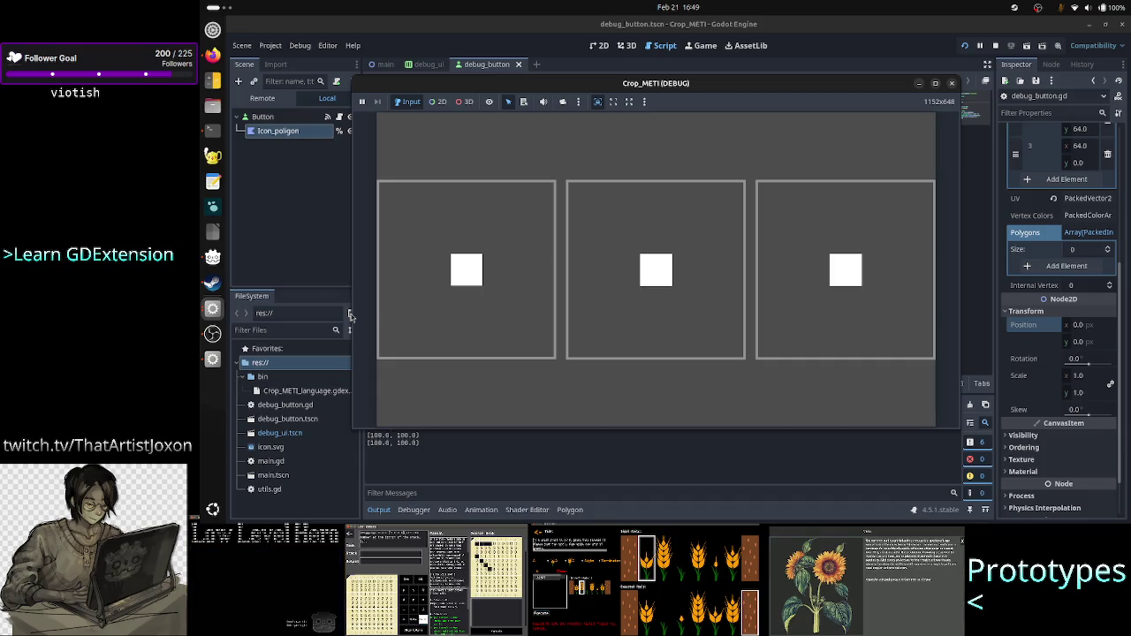
pyautogui.click(952, 84)
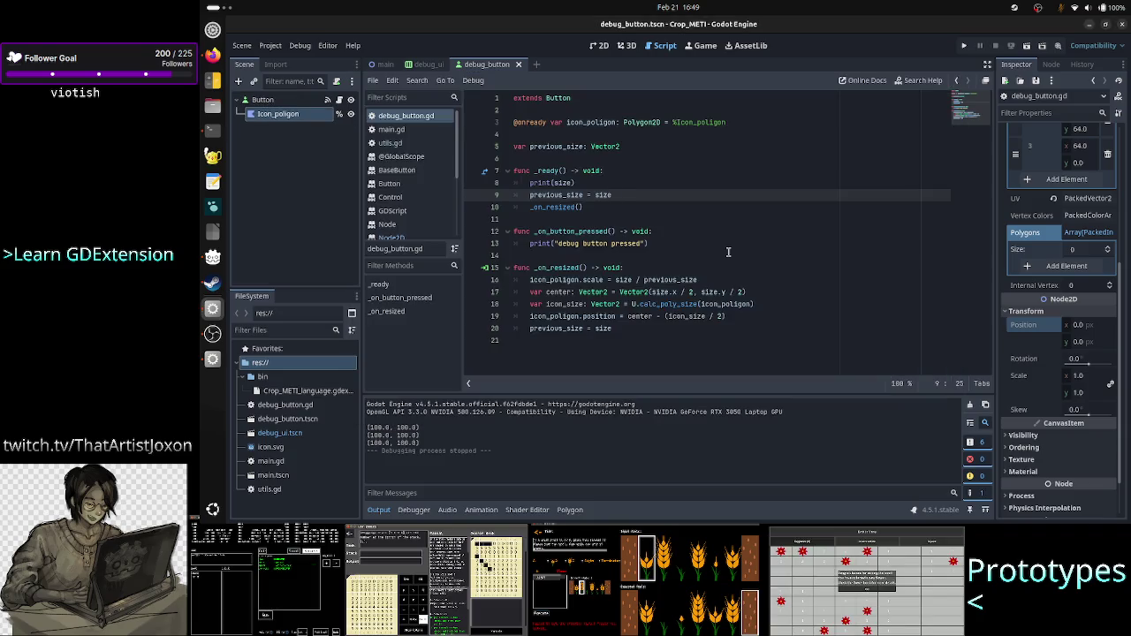
# Step: Add scale: Vector2 = size / previous_size and print(scale) at the top of _on_resized
pyautogui.click(763, 305)
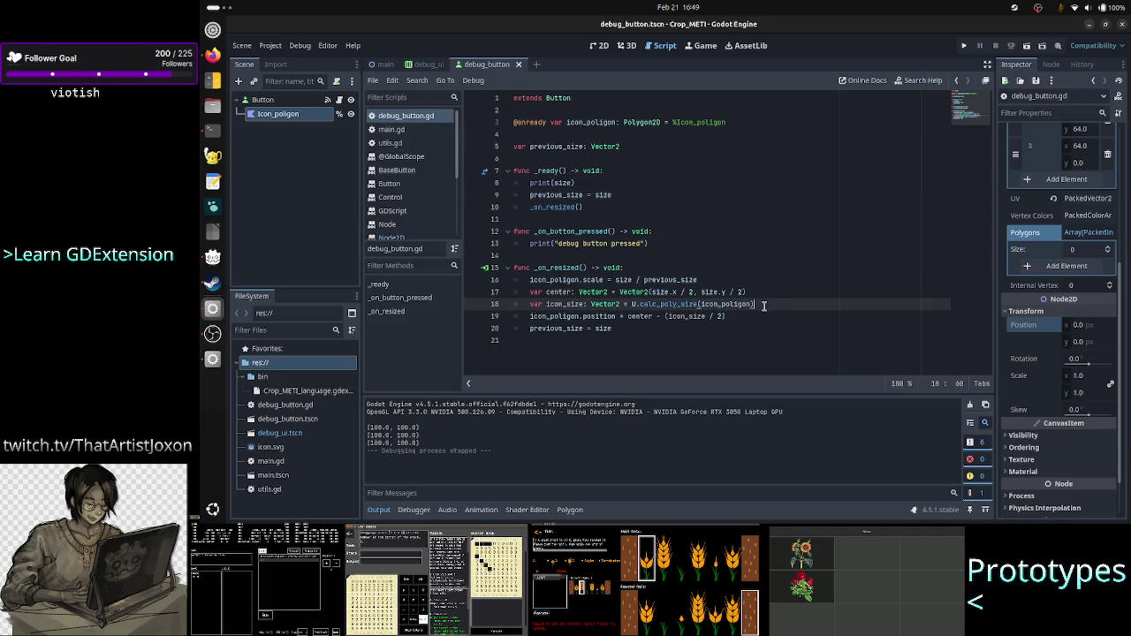
pyautogui.press('Up')
pyautogui.press('Up')
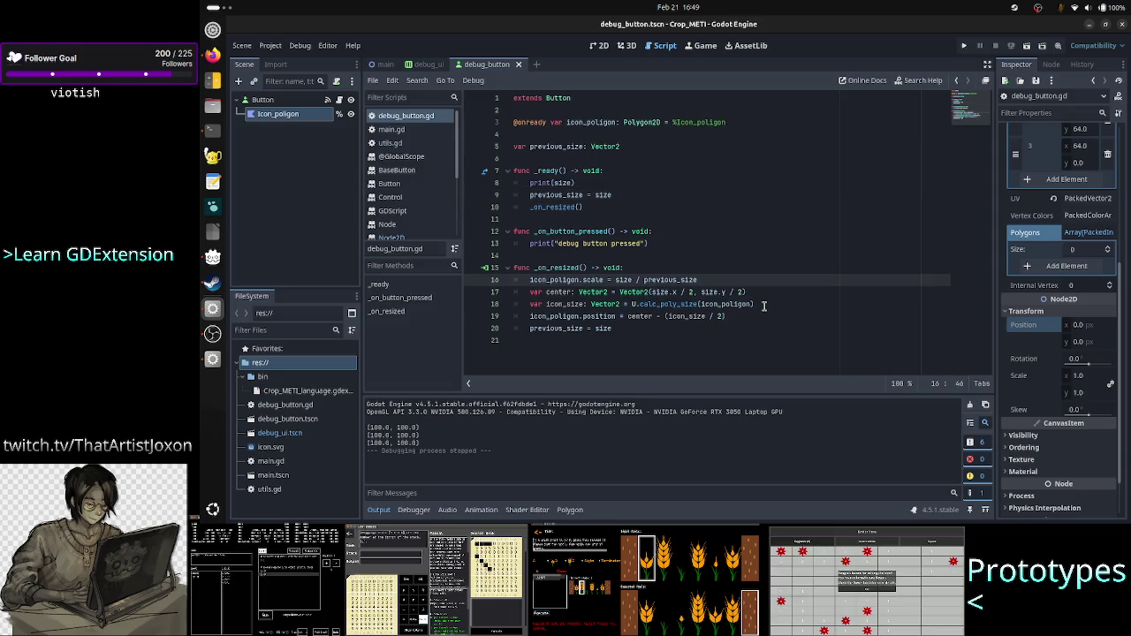
pyautogui.press('Up')
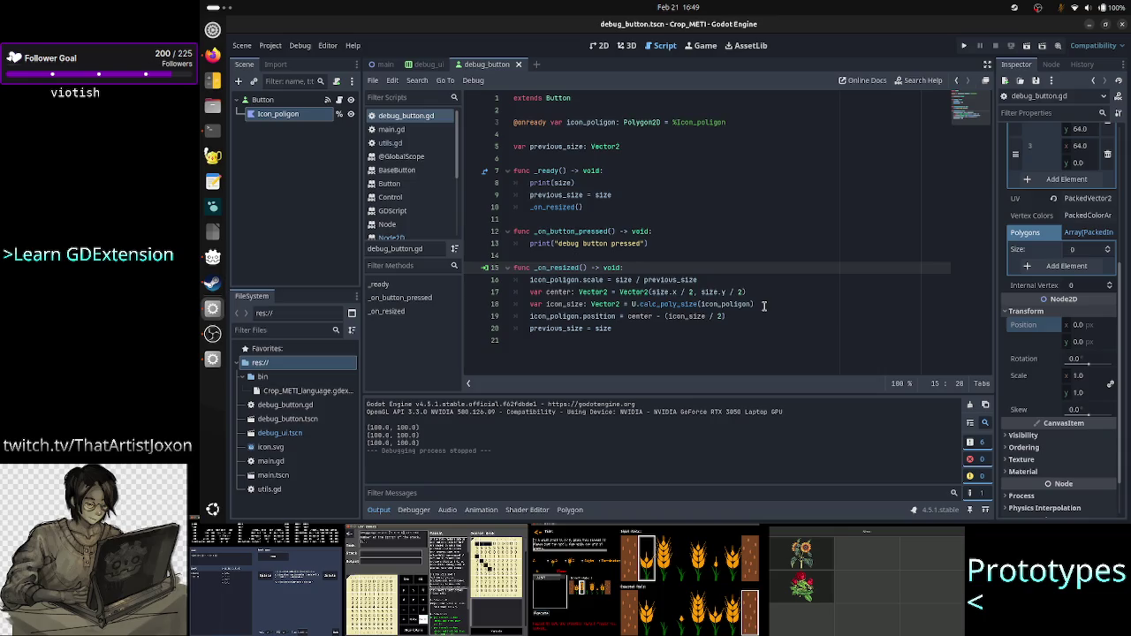
pyautogui.press('Return')
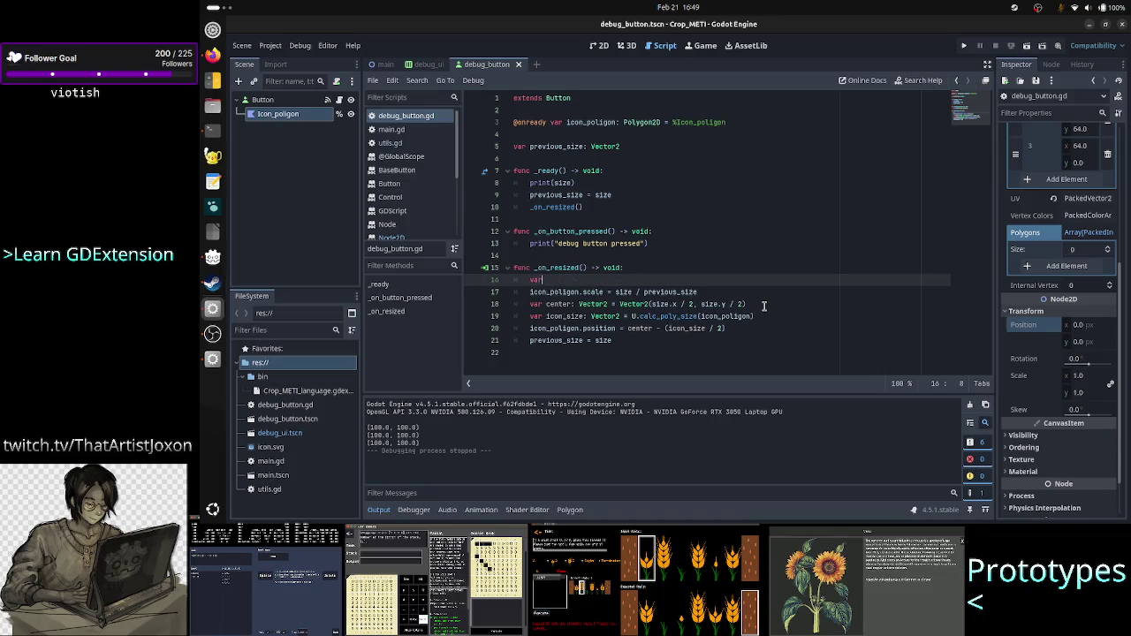
pyautogui.write(' scale:')
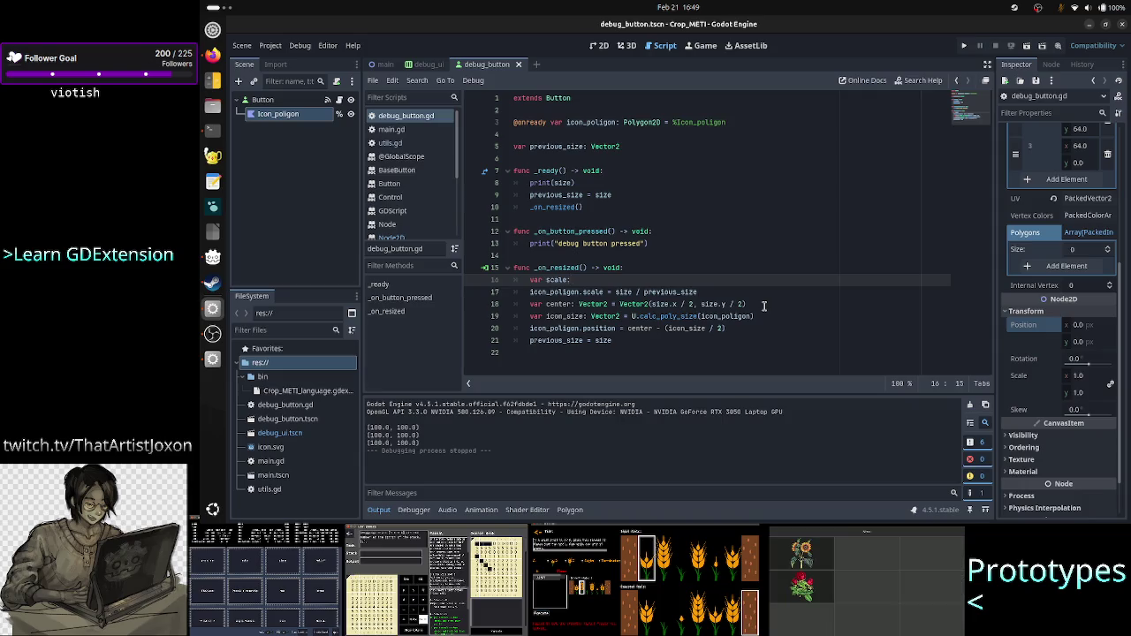
pyautogui.write(' Vector2 = siz')
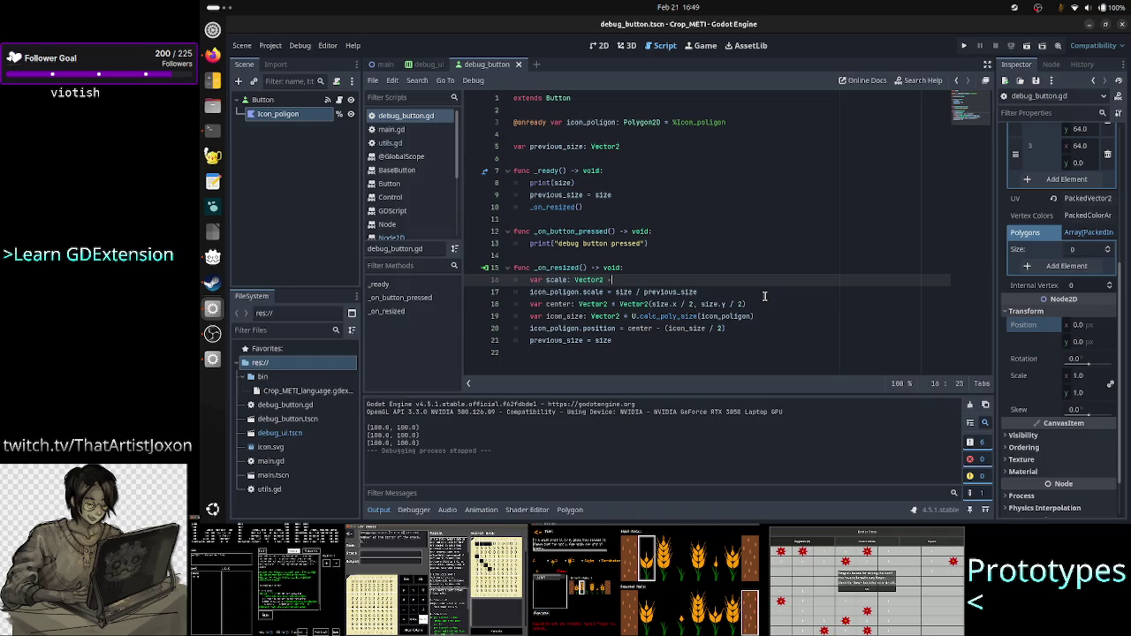
pyautogui.write('e / prev')
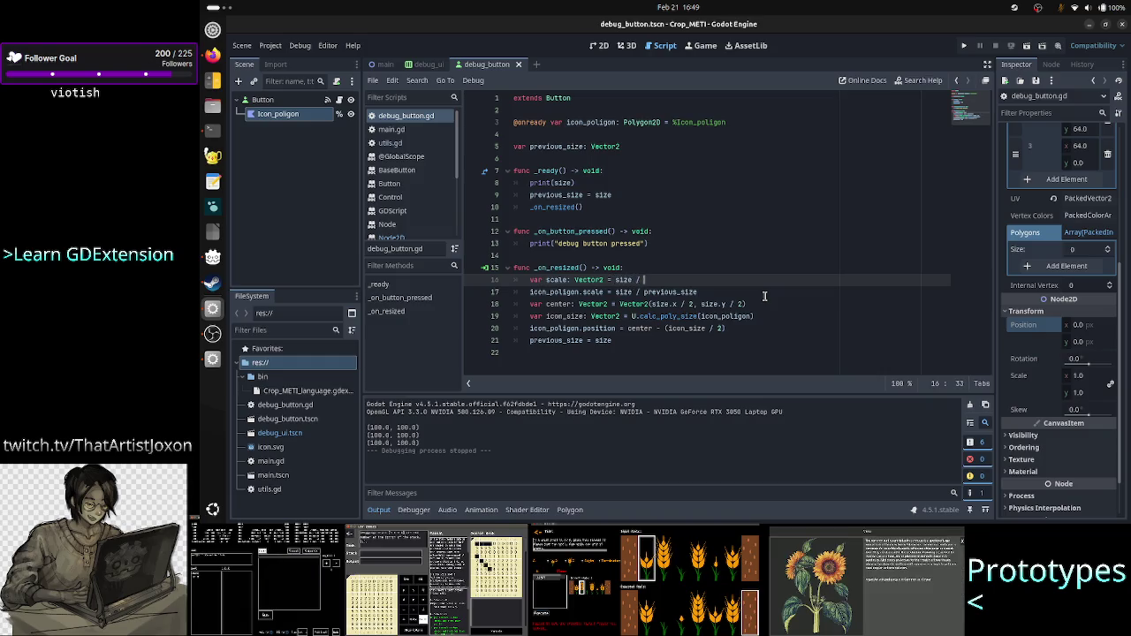
pyautogui.press('Return')
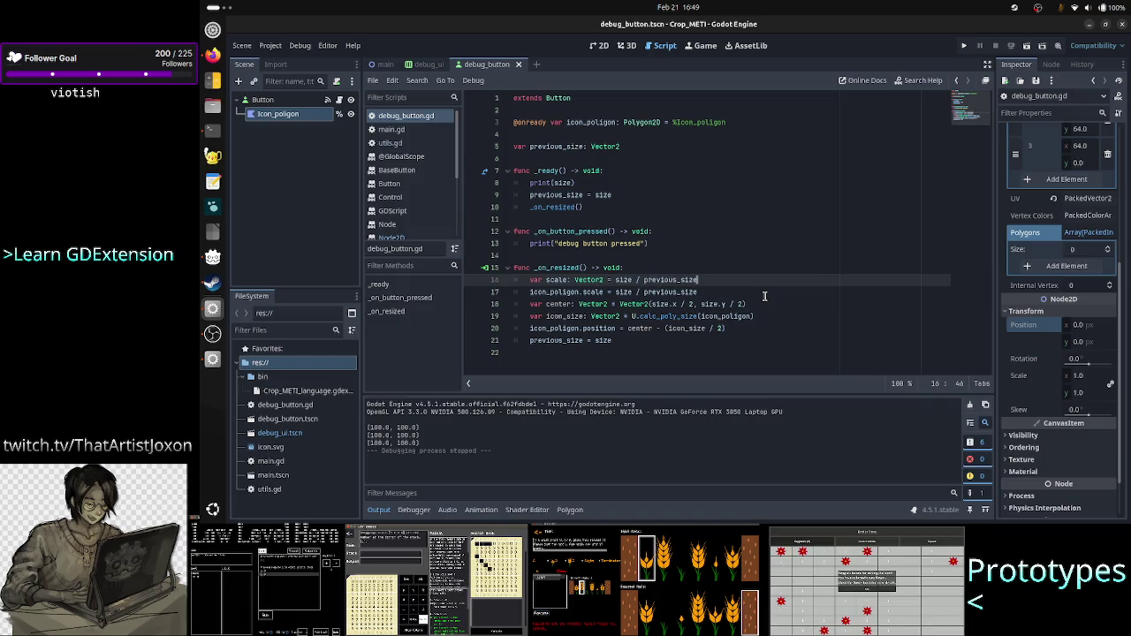
pyautogui.press('Return')
pyautogui.write('print(')
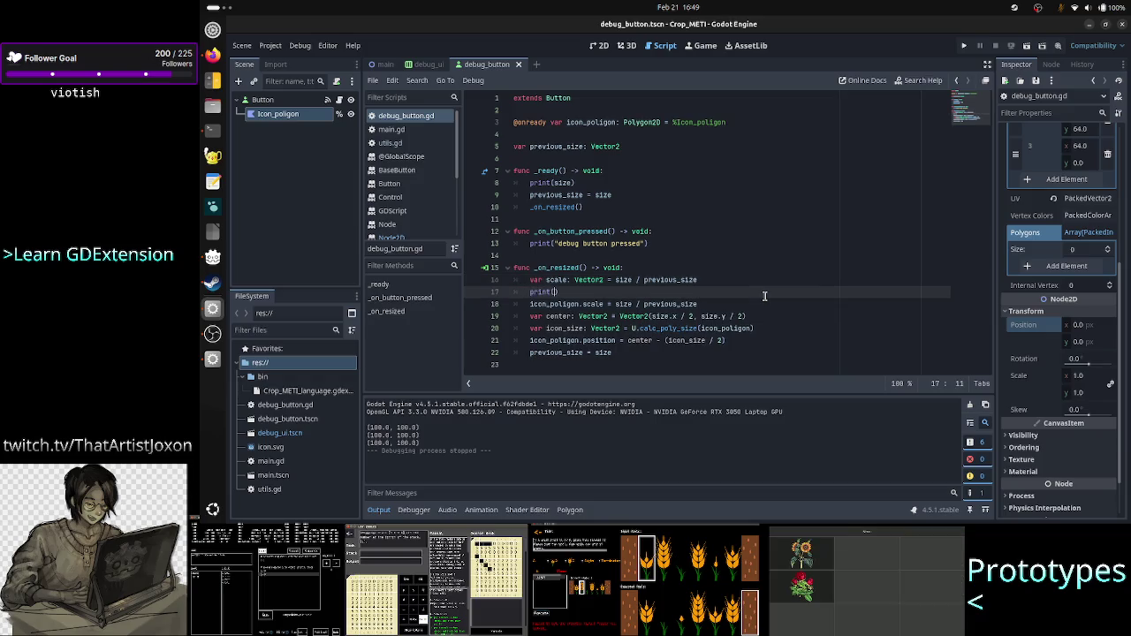
pyautogui.write('scale')
pyautogui.press('Escape')
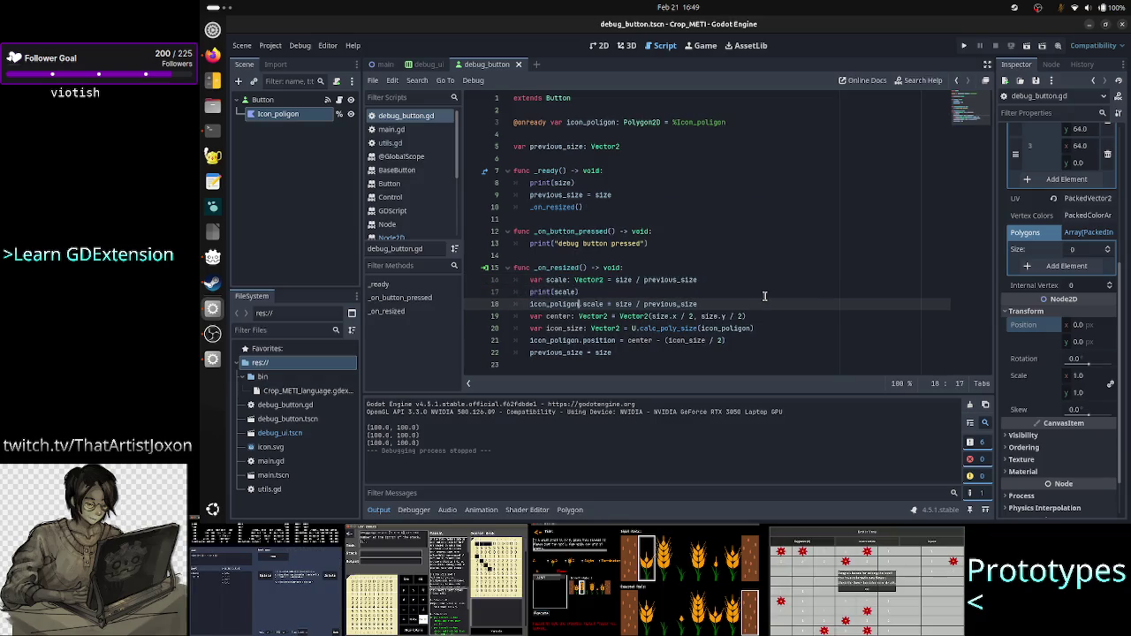
# Step: Assign scale to the icon polygon's scale on line 18 and run the game with F5
pyautogui.press('Down')
pyautogui.press('End')
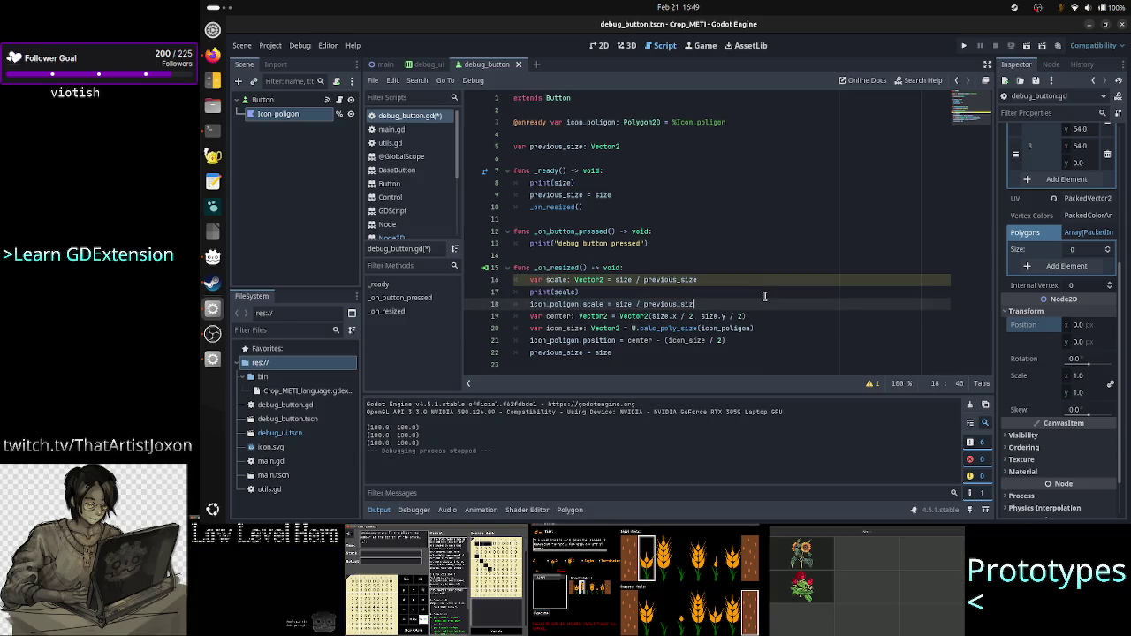
pyautogui.press('BackSpace')
pyautogui.press('BackSpace')
pyautogui.press('BackSpace')
pyautogui.write('scale')
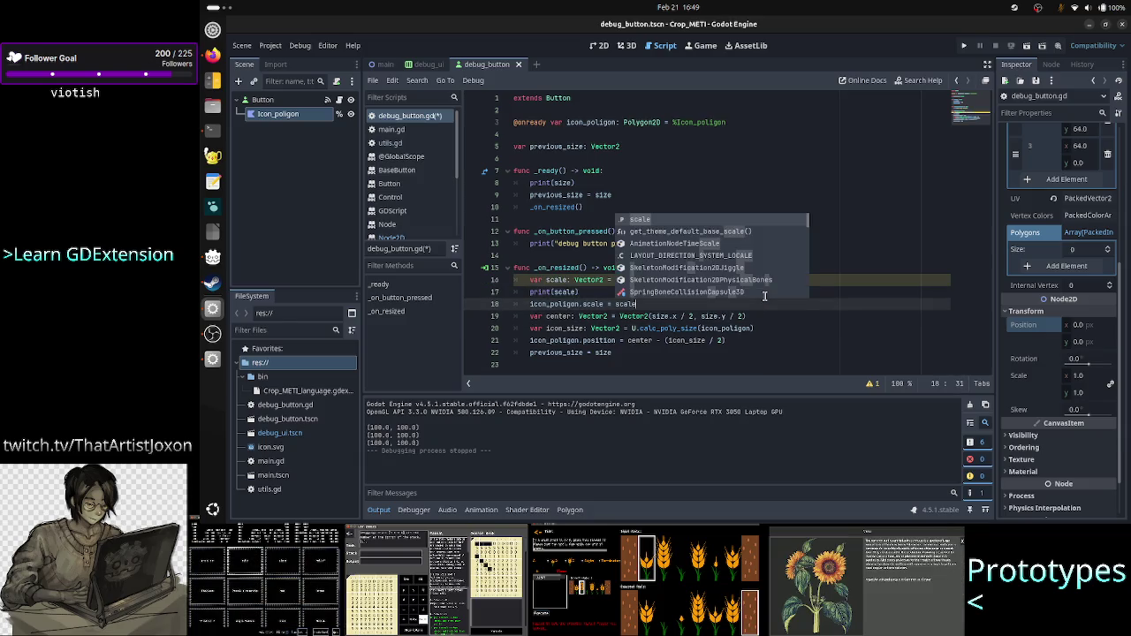
pyautogui.press('F5')
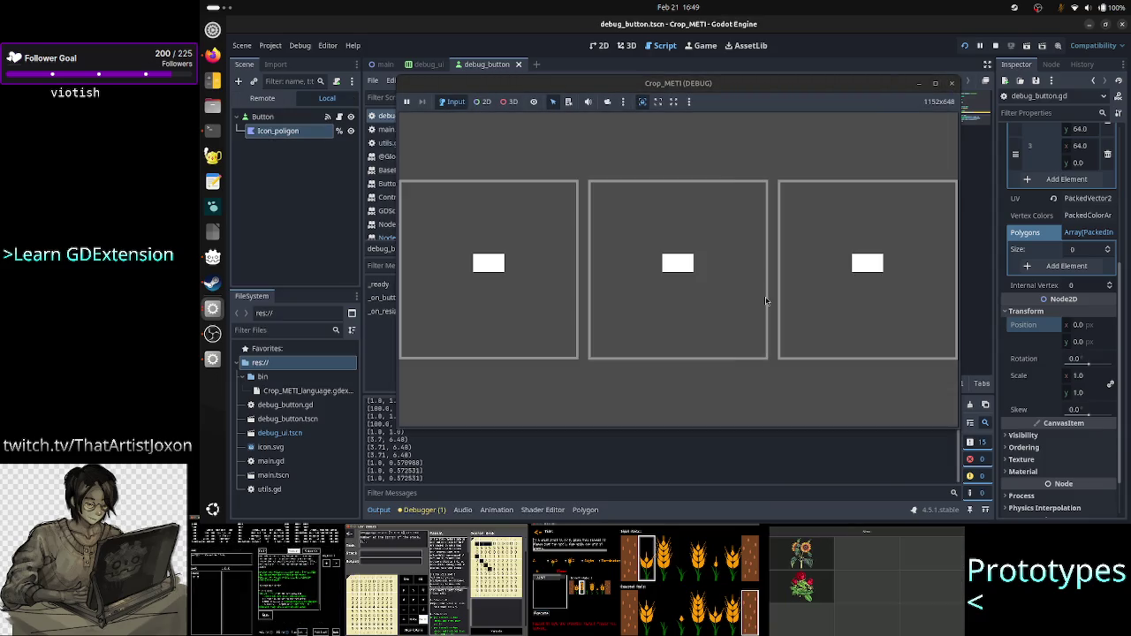
# Step: Bring the editor forward, select the printed size/scale lines like (3.7, 6.48) in Output, then return to the game
pyautogui.click(570, 457)
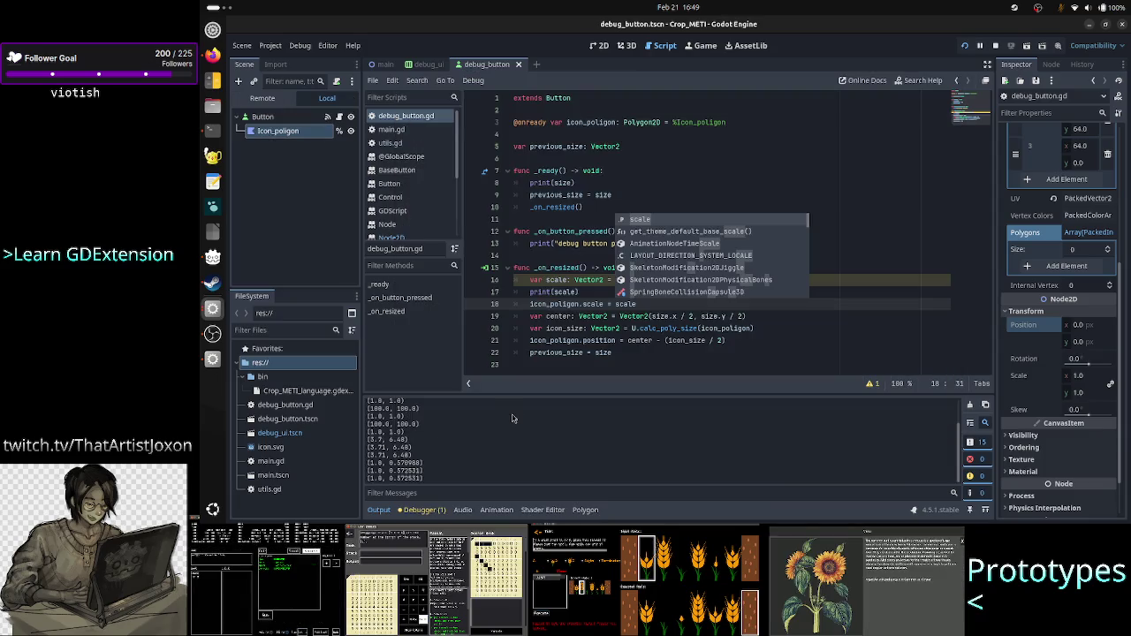
pyautogui.scroll(5, 513, 418)
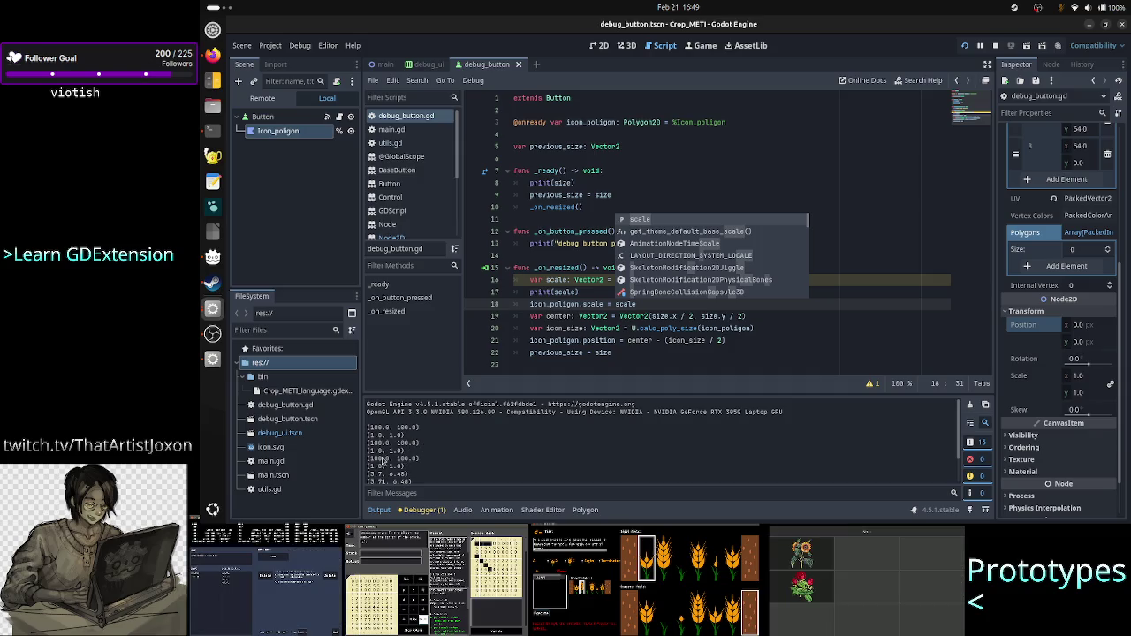
pyautogui.moveTo(367, 457); pyautogui.dragTo(419, 466)
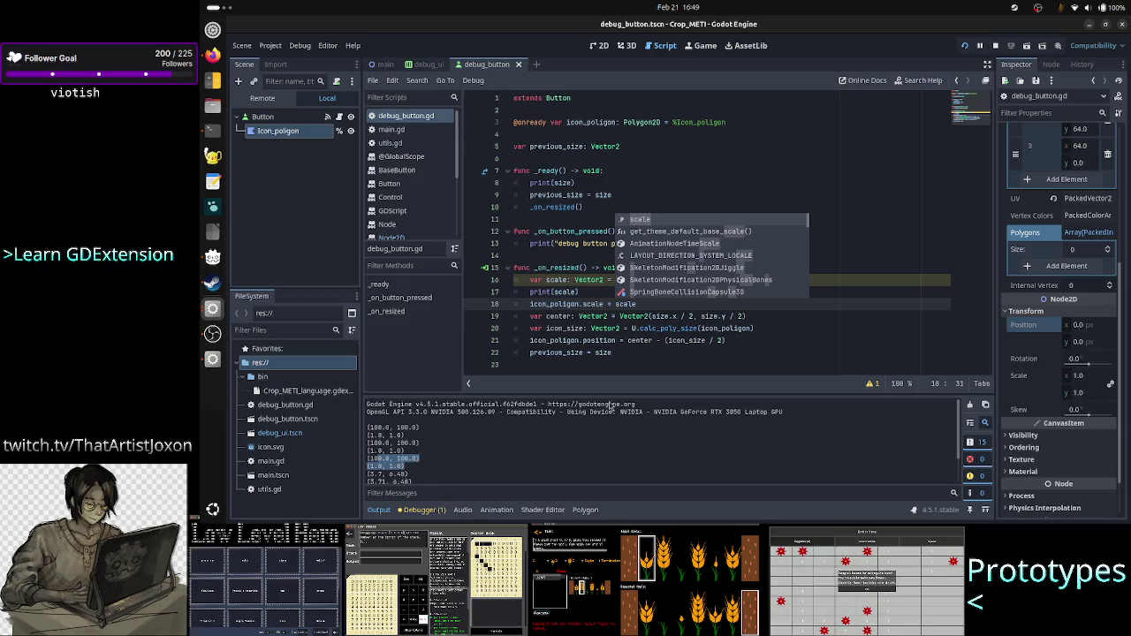
pyautogui.click(415, 475)
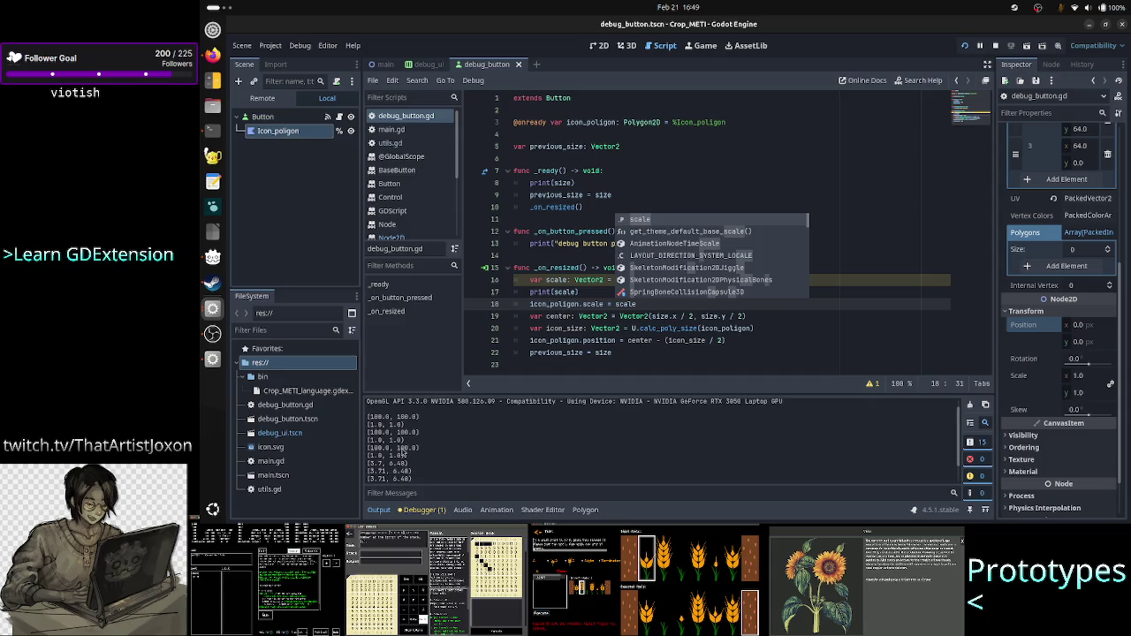
pyautogui.moveTo(368, 462); pyautogui.dragTo(420, 472)
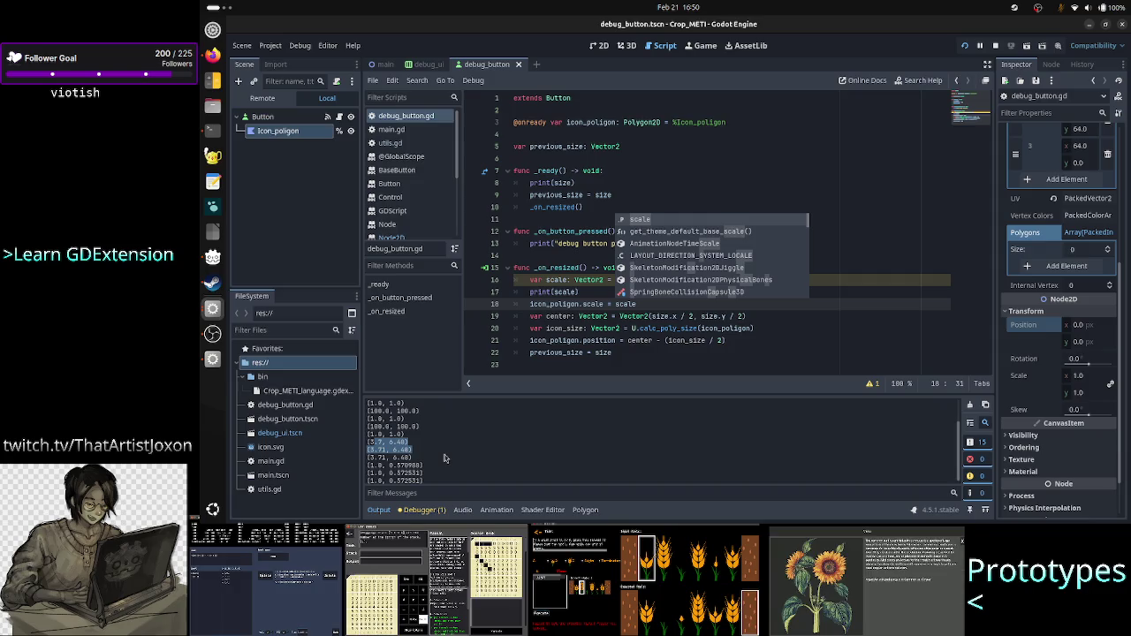
pyautogui.click(608, 354)
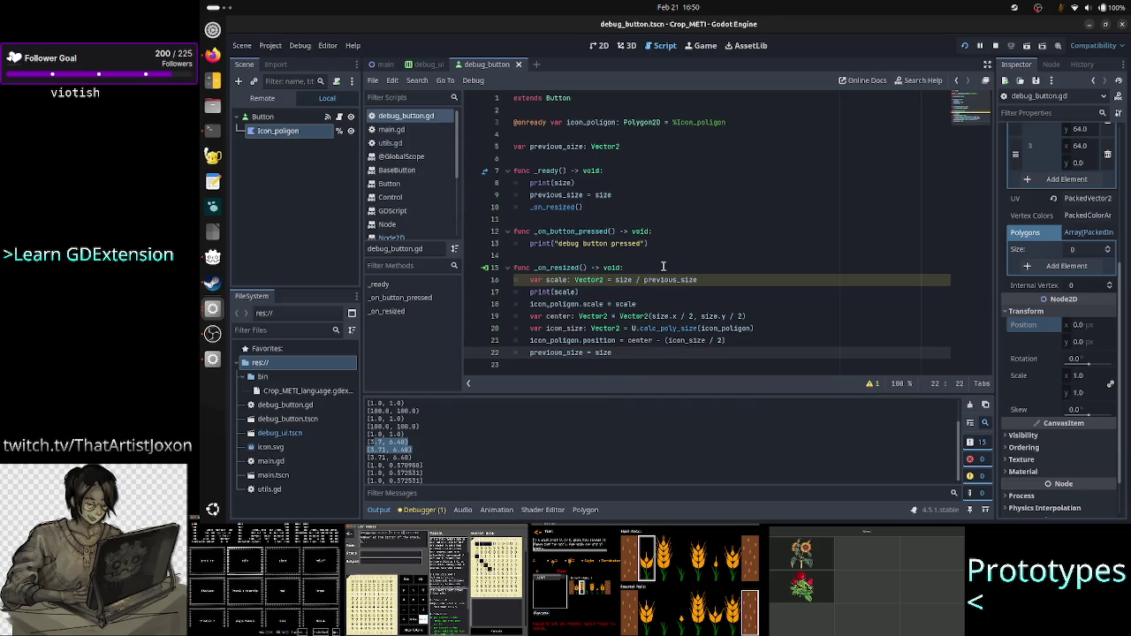
pyautogui.hotkey('alt', 'Tab')
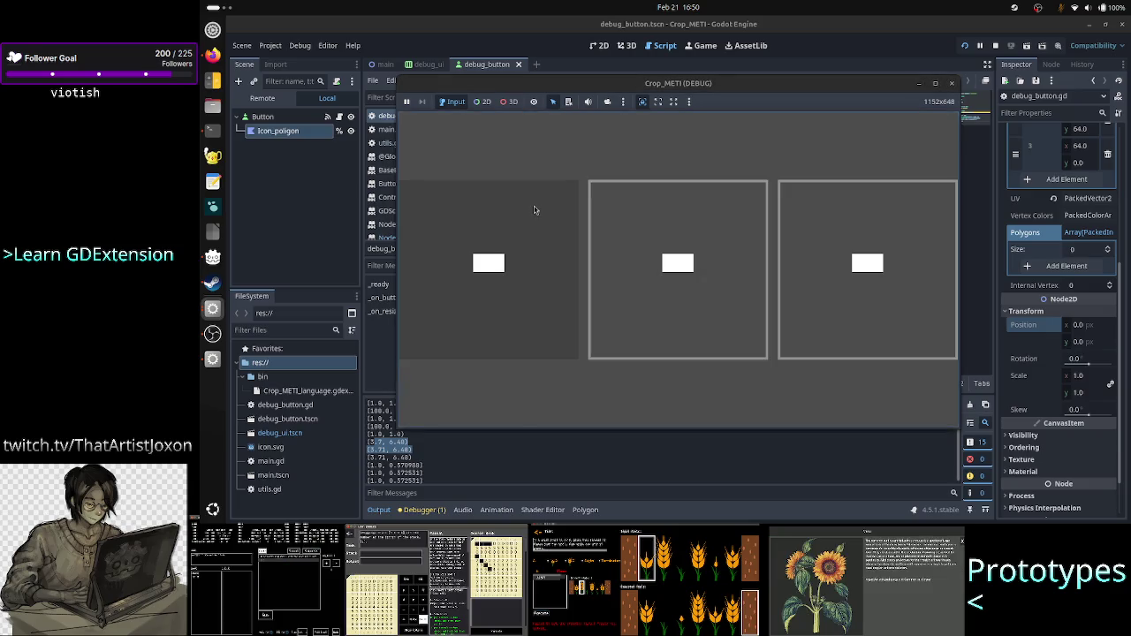
# Step: Open the debug_ui scene in 2D and inspect the StepIn button and AspectRatioContainer3
pyautogui.hotkey('alt', 'Tab')
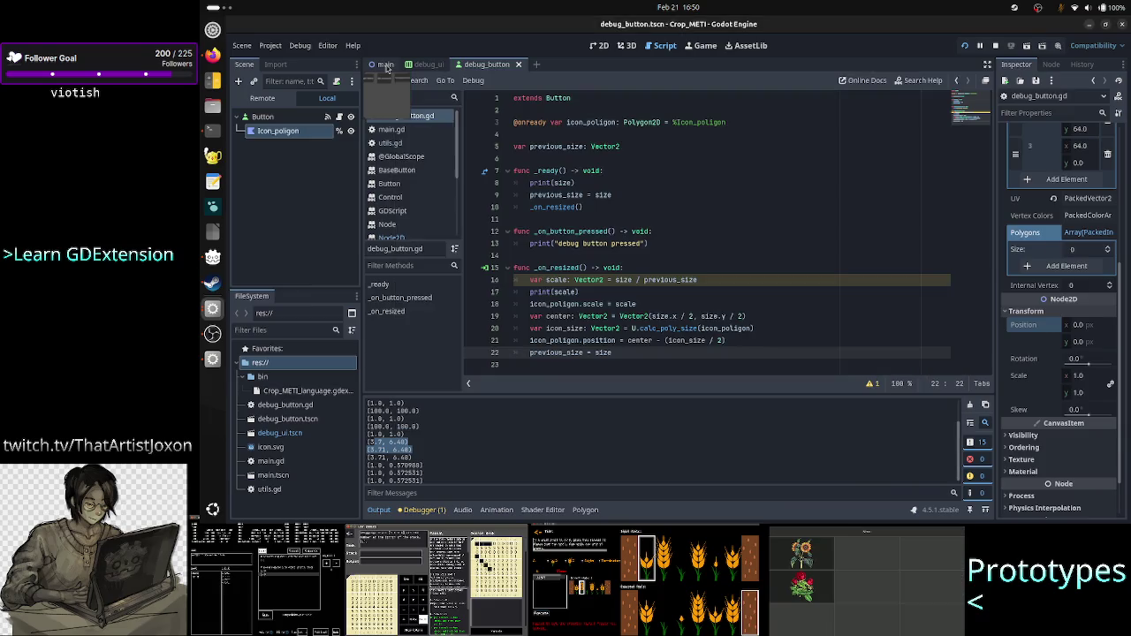
pyautogui.click(441, 69)
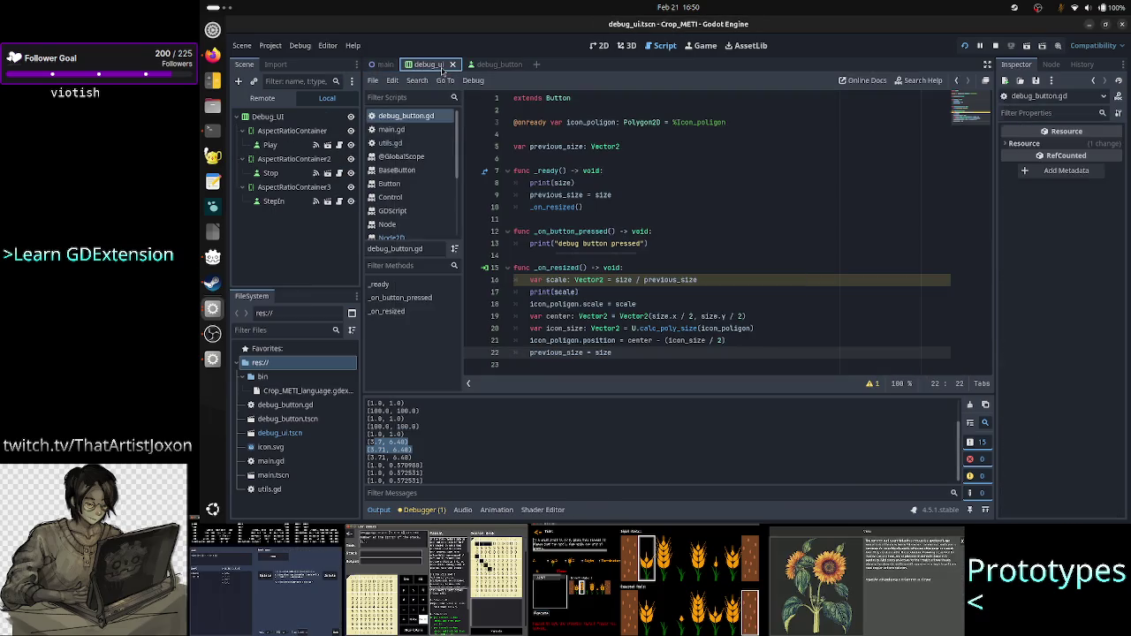
pyautogui.click(600, 46)
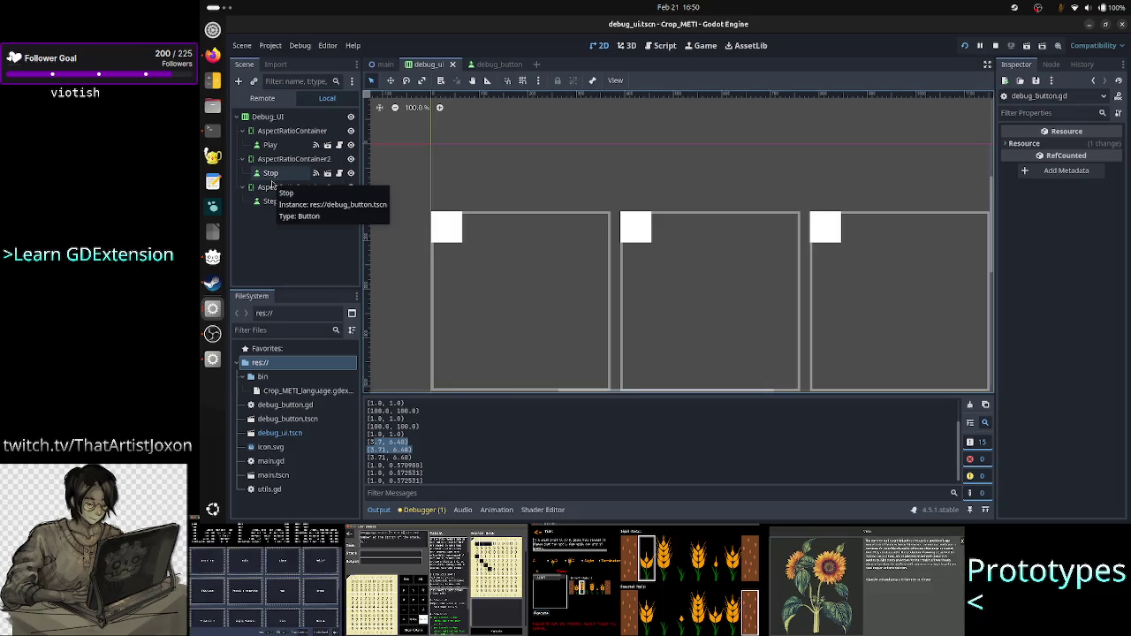
pyautogui.click(283, 205)
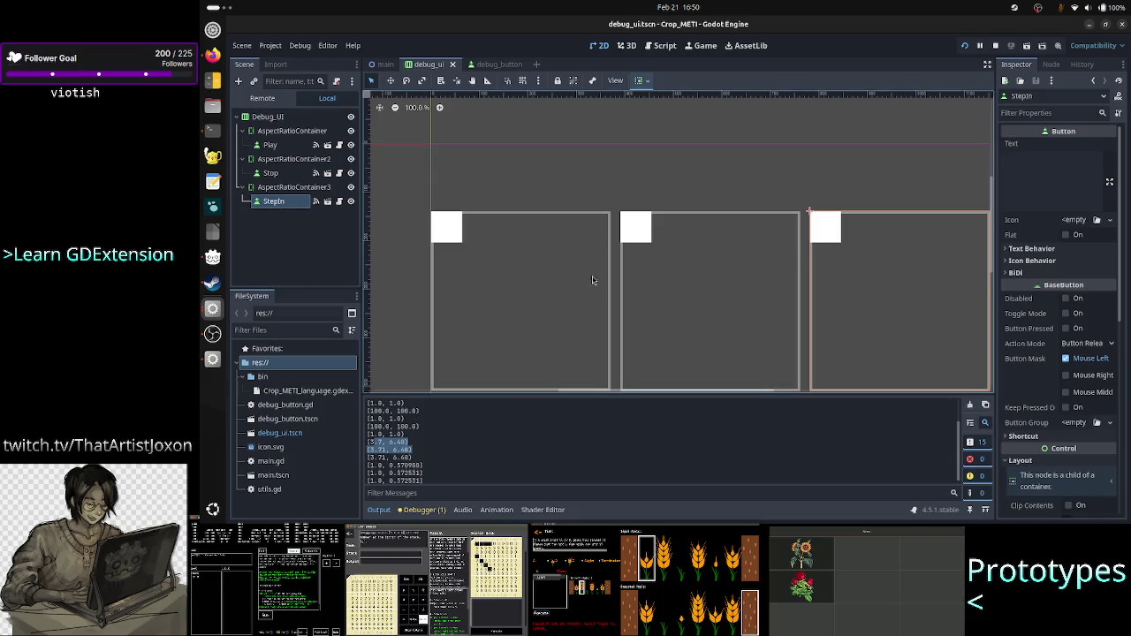
pyautogui.click(297, 186)
pyautogui.click(274, 201)
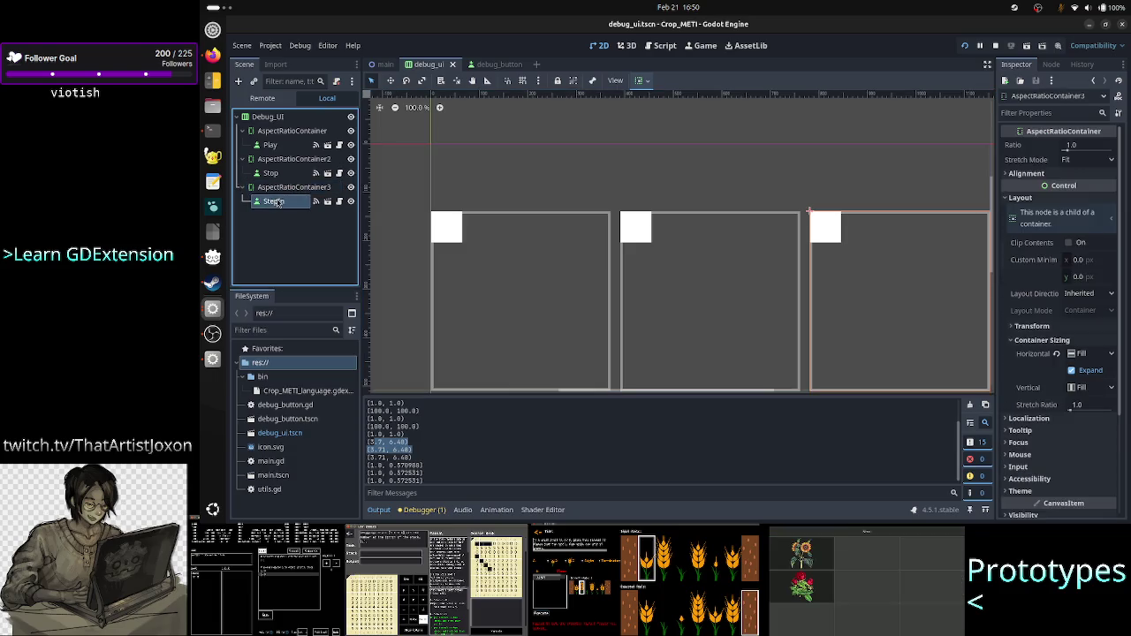
# Step: Check the (3.71, 6.48) output line, then switch to the debug_button scene
pyautogui.scroll(-5, 1057, 364)
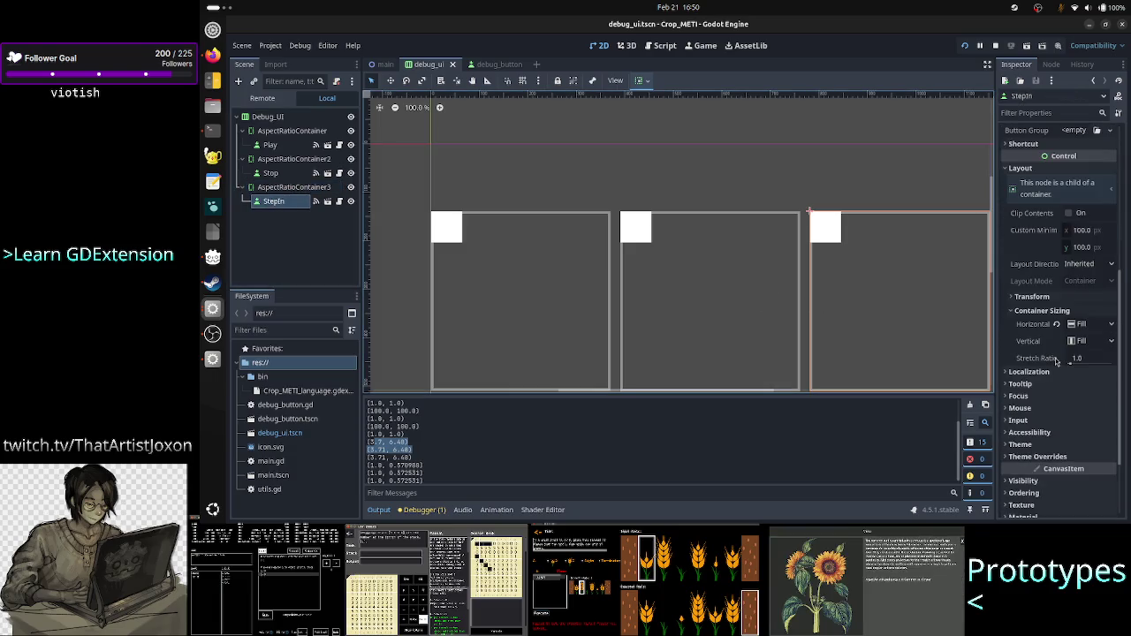
pyautogui.scroll(3, 1057, 364)
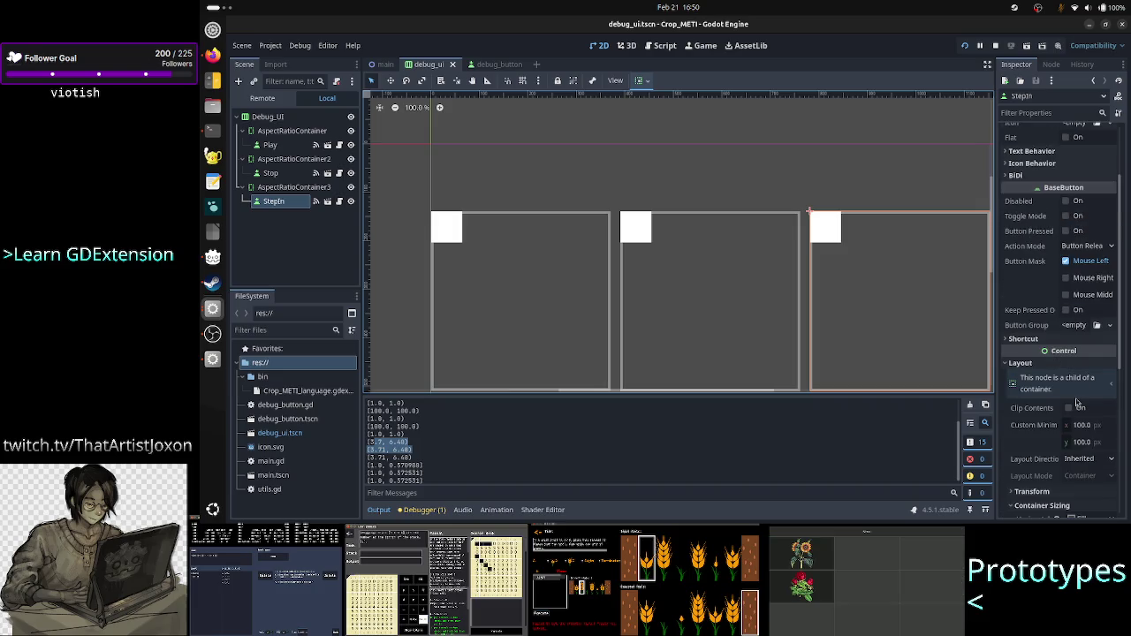
pyautogui.scroll(-4, 1034, 439)
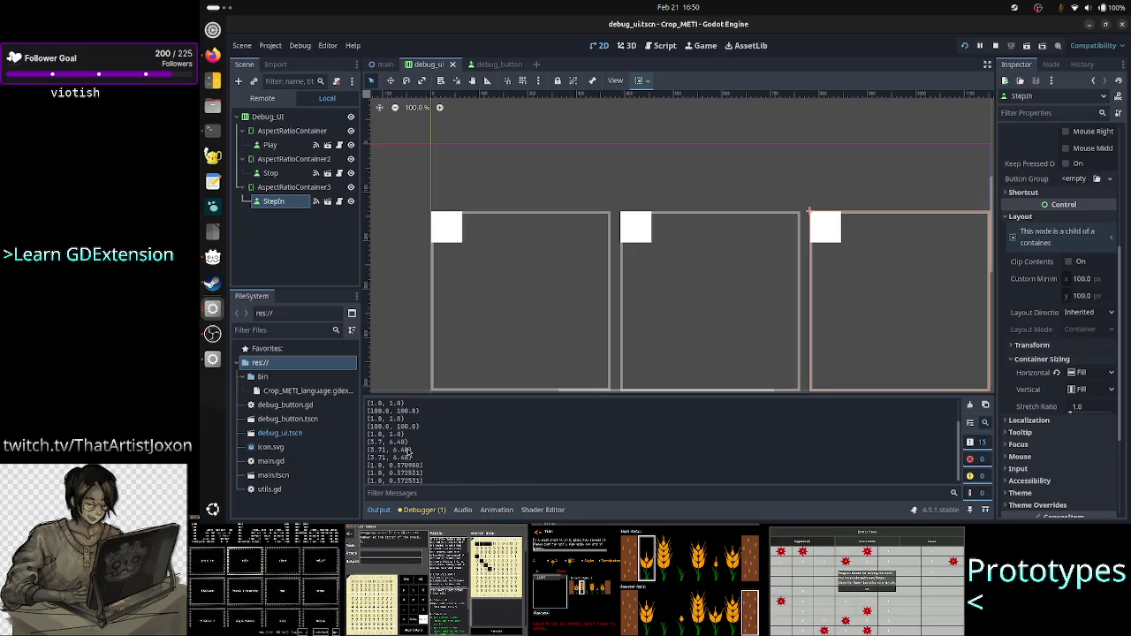
pyautogui.moveTo(413, 449); pyautogui.dragTo(363, 450)
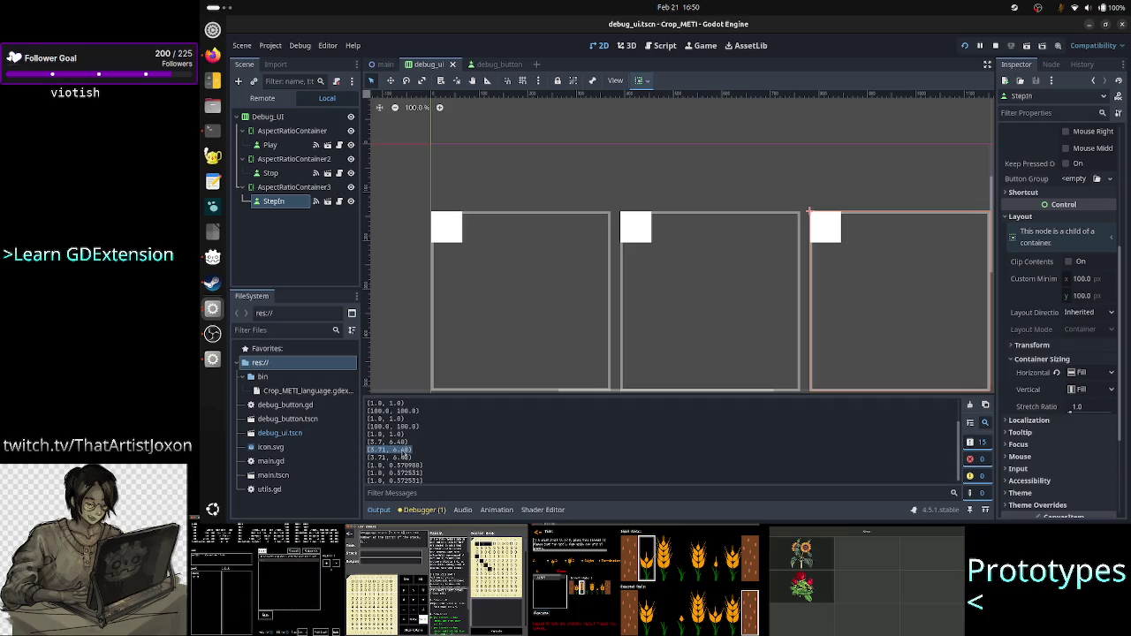
pyautogui.click(404, 454)
pyautogui.doubleClick(404, 451)
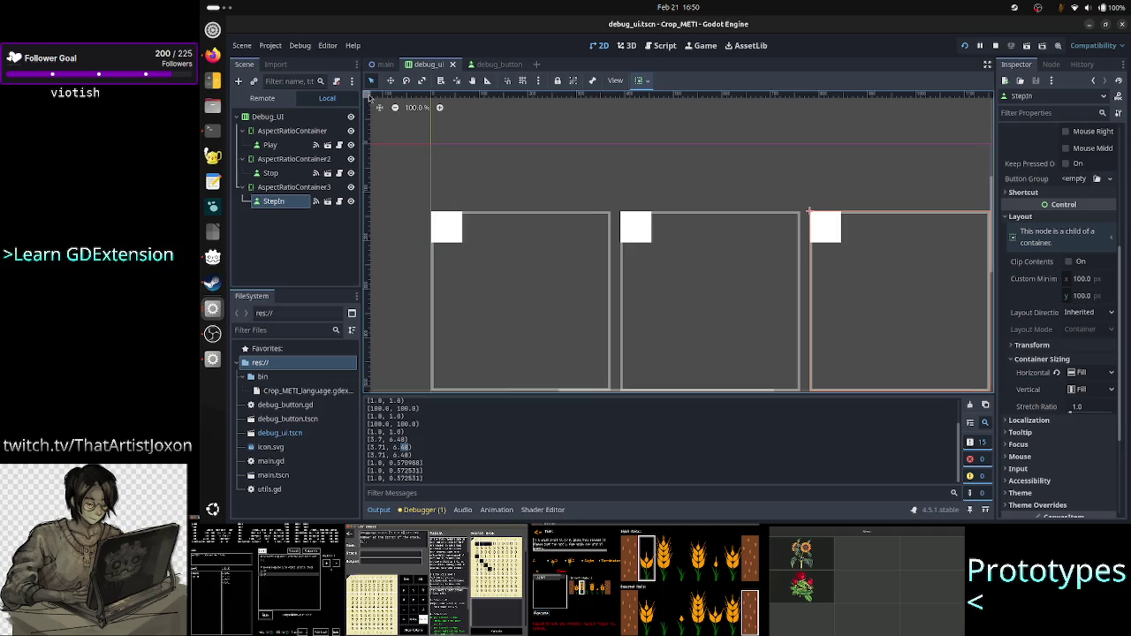
pyautogui.click(485, 65)
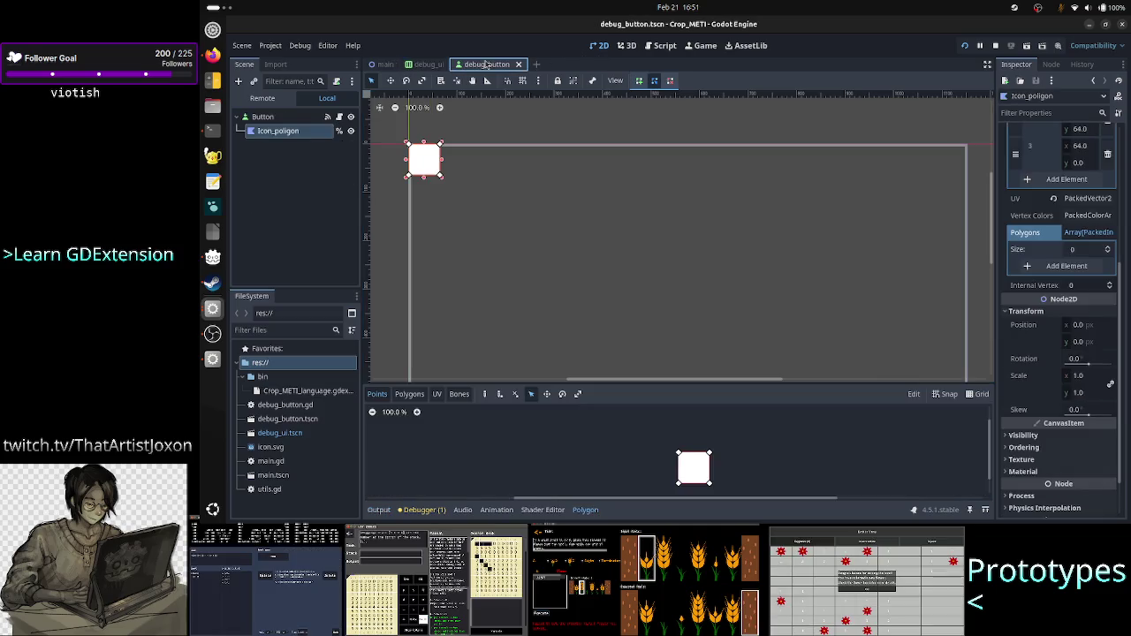
# Step: In utils.gd, add print(v) under 'for v in poly.polygon:', then go back to debug_button.gd
pyautogui.click(662, 45)
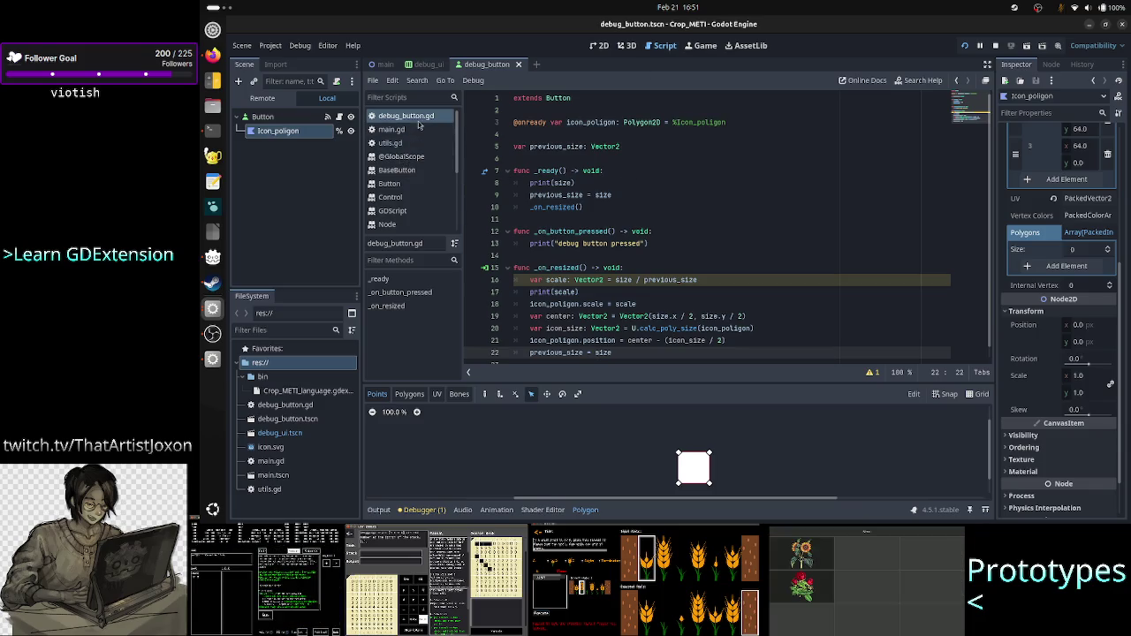
pyautogui.click(403, 144)
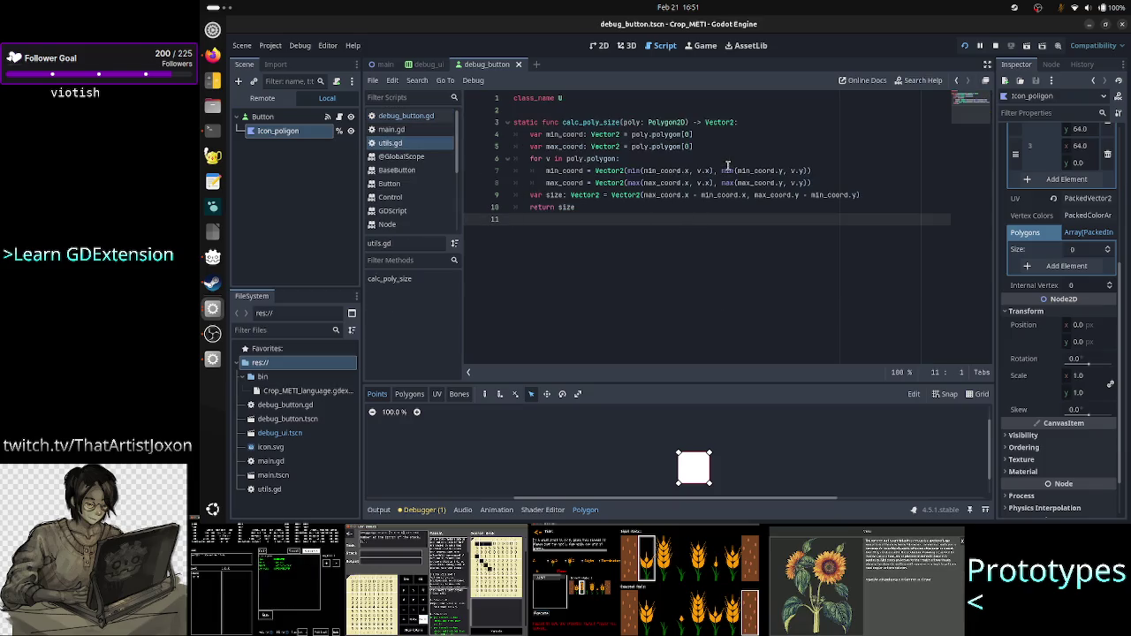
pyautogui.click(752, 150)
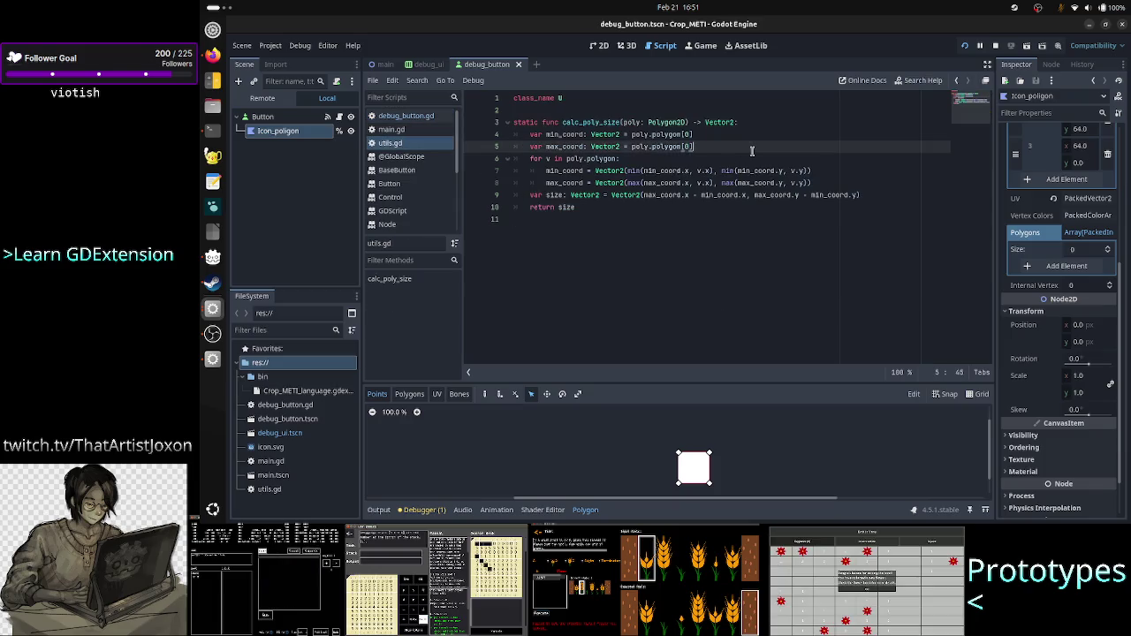
pyautogui.click(696, 155)
pyautogui.press('Return')
pyautogui.write('s')
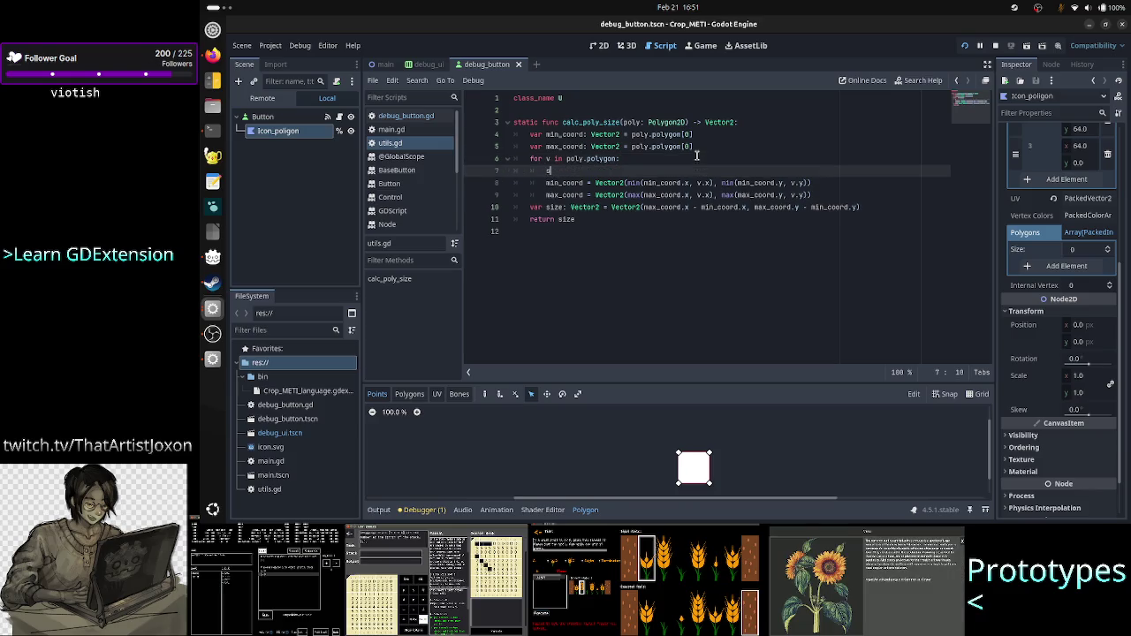
pyautogui.press('BackSpace')
pyautogui.press('BackSpace')
pyautogui.press('BackSpace')
pyautogui.write('prin')
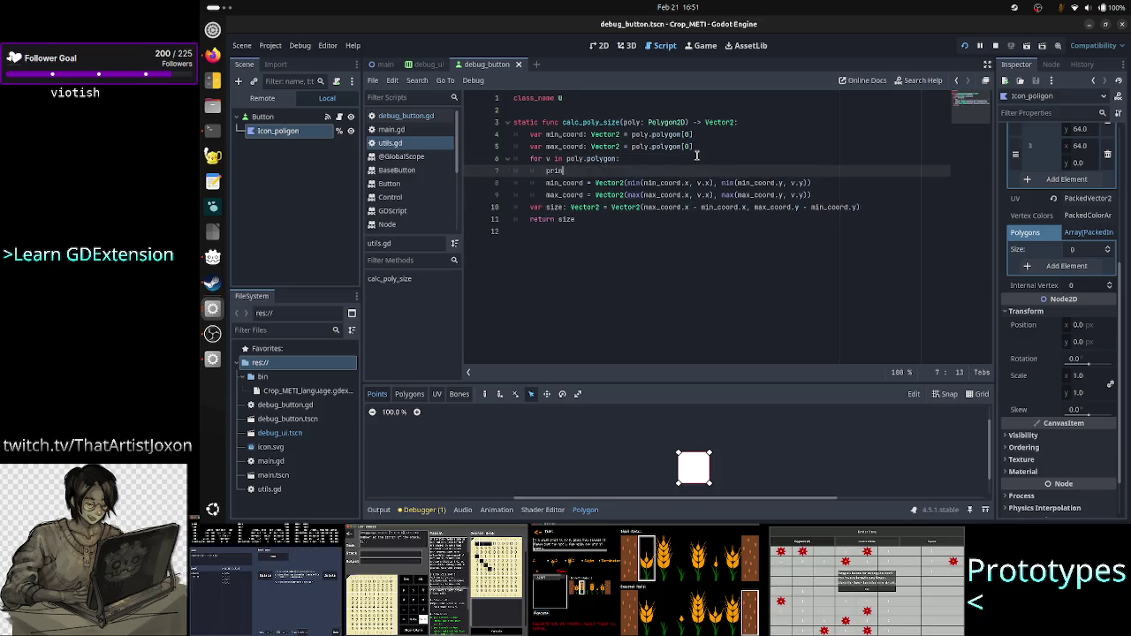
pyautogui.write('t(v')
pyautogui.press('Escape')
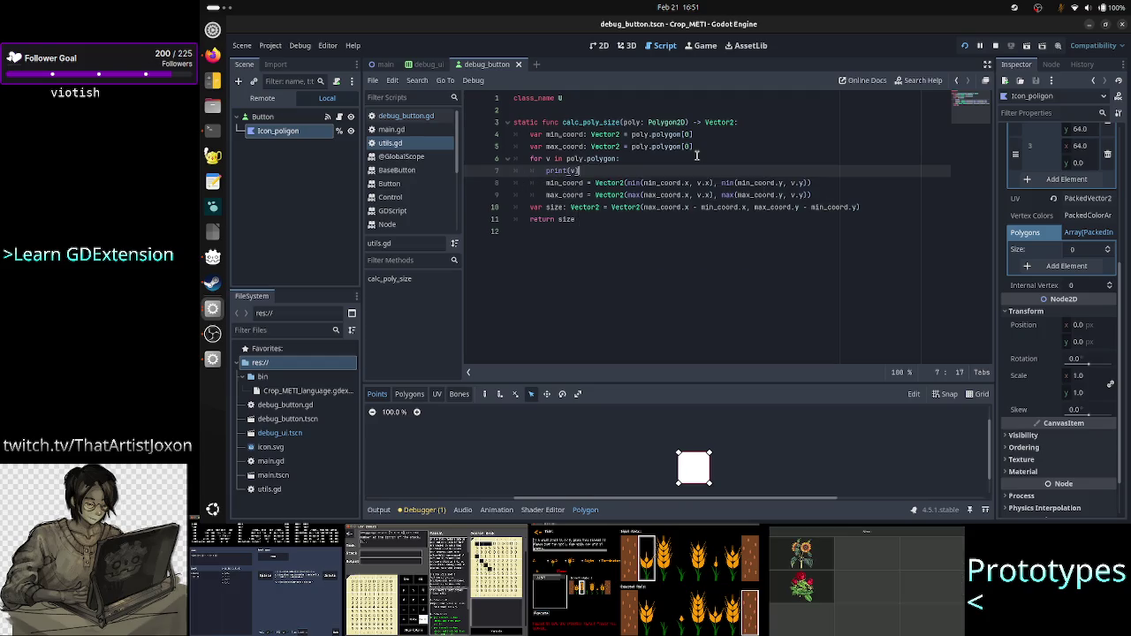
pyautogui.press('Down')
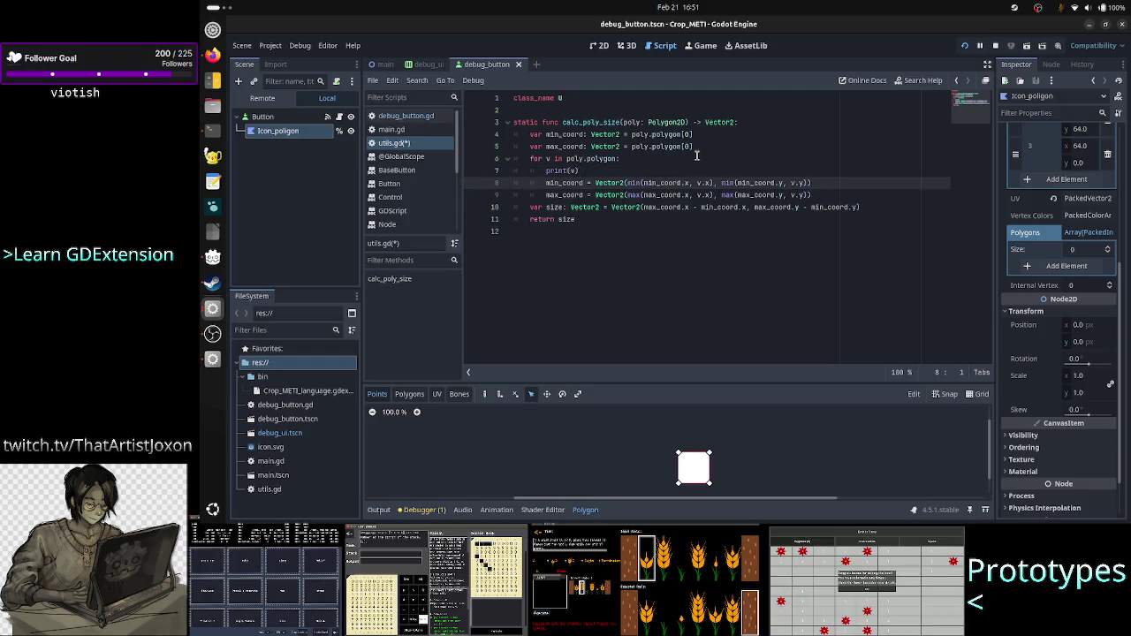
pyautogui.click(406, 116)
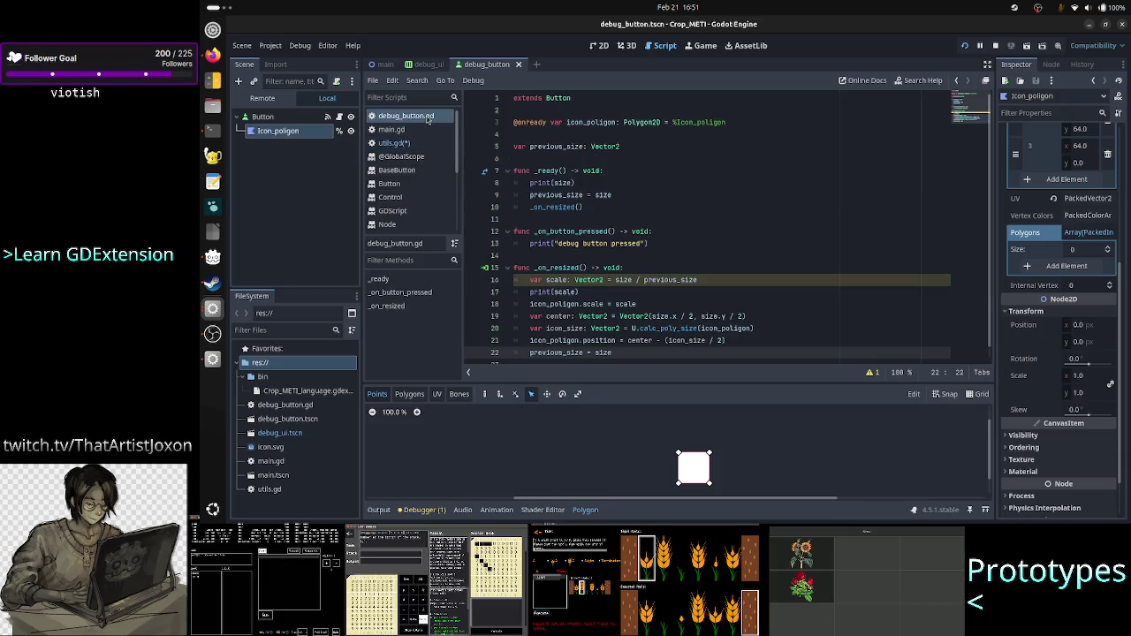
# Step: Delete print(size) from _ready, stop the running game and relaunch the project
pyautogui.click(615, 184)
pyautogui.tripleClick(616, 184)
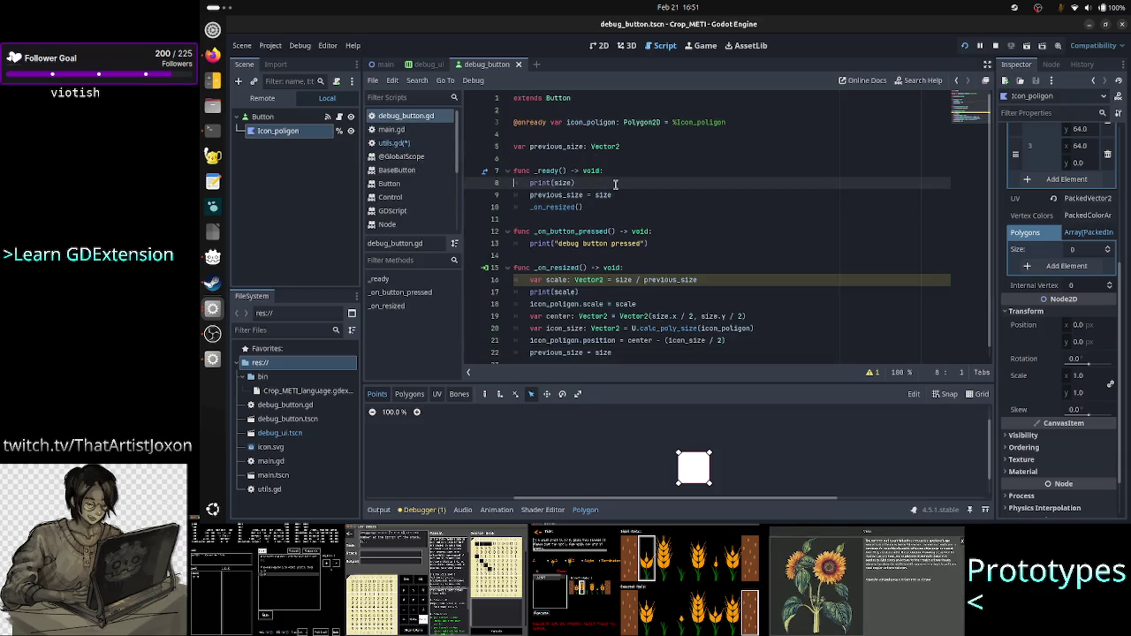
pyautogui.press('BackSpace')
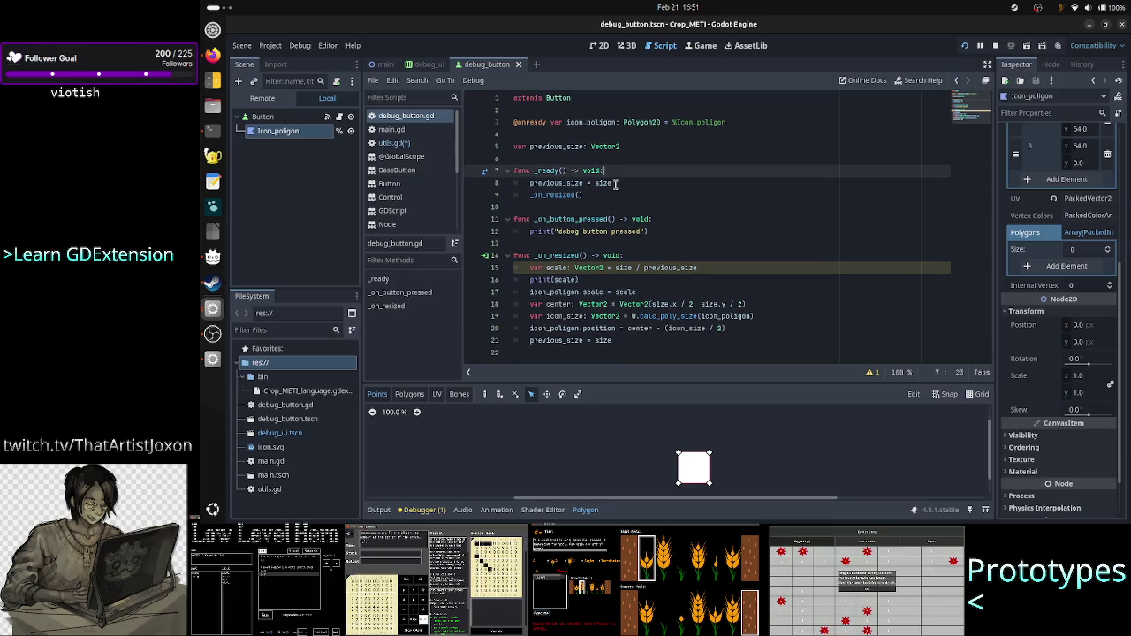
pyautogui.press('Down')
pyautogui.press('Down')
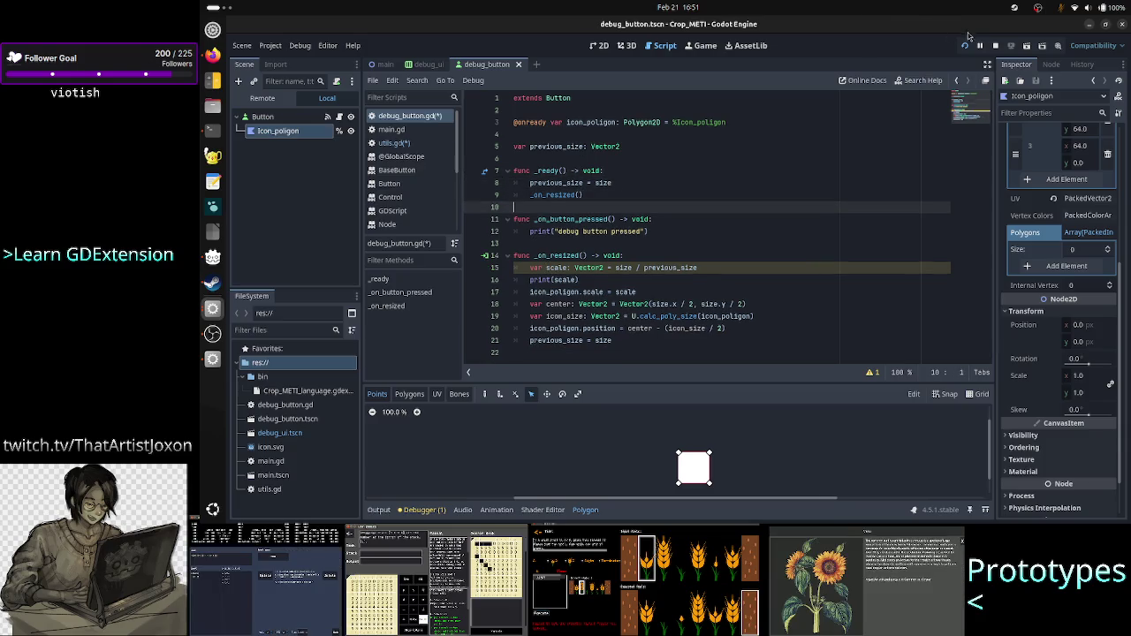
pyautogui.click(996, 48)
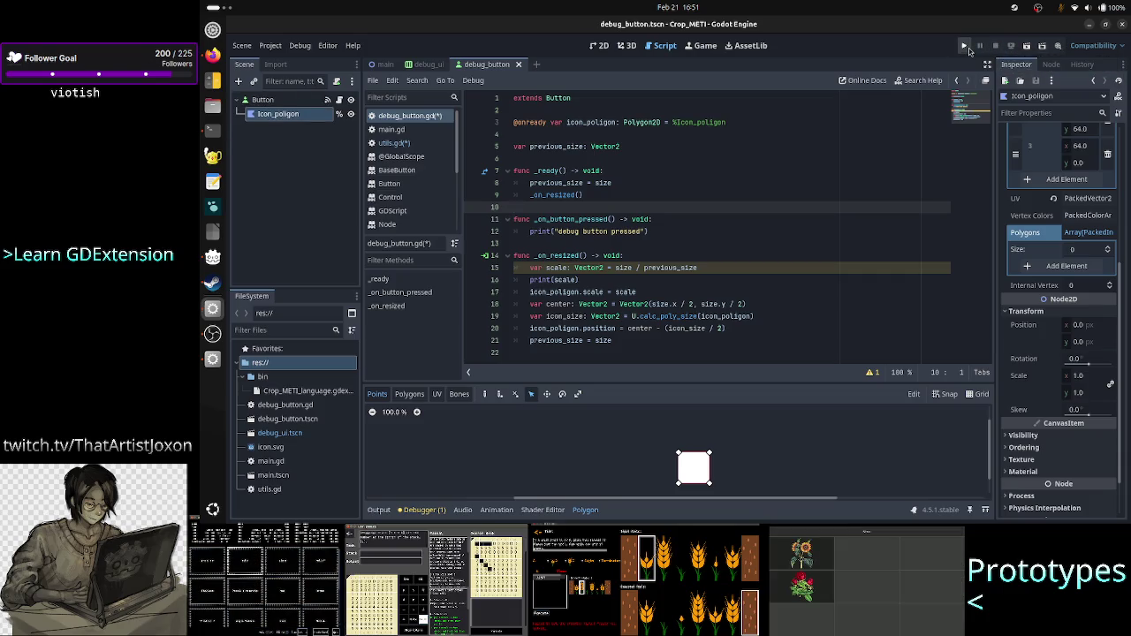
pyautogui.click(965, 47)
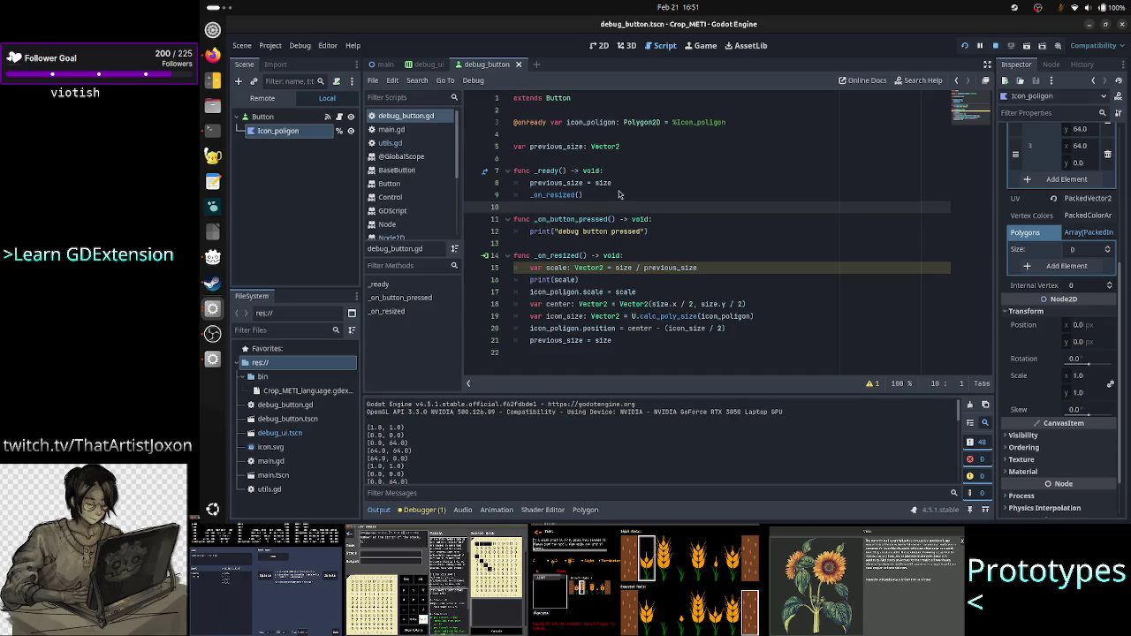
pyautogui.click(398, 143)
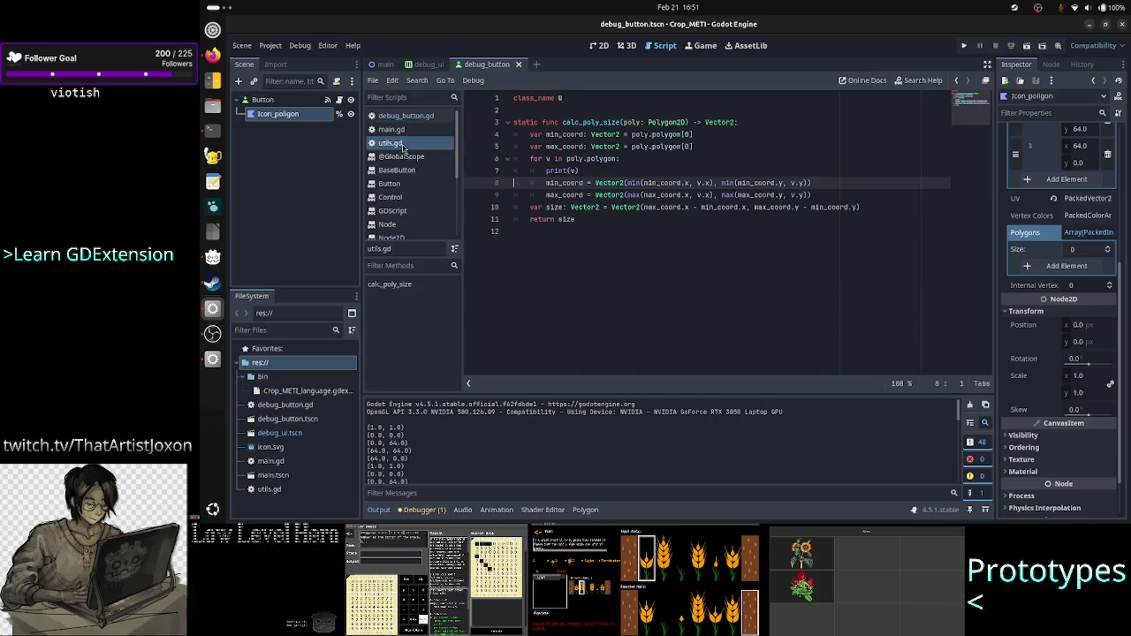
# Step: Insert print("polygon vertices") on a new line above the vertex loop in calc_poly_size
pyautogui.click(645, 171)
pyautogui.click(654, 163)
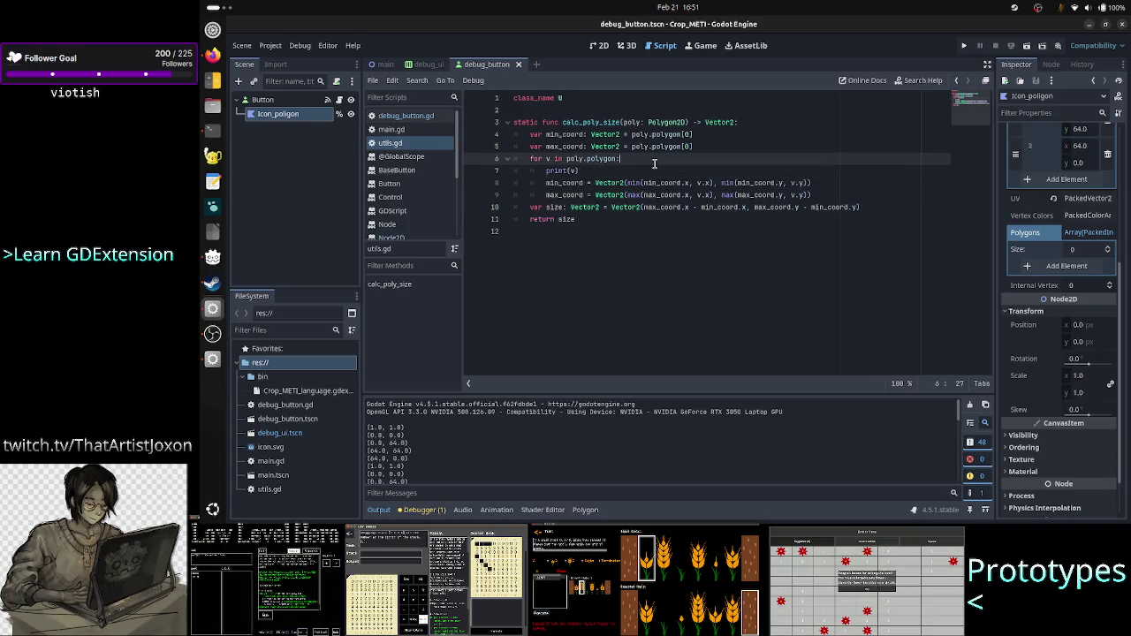
pyautogui.press('Up')
pyautogui.press('Down')
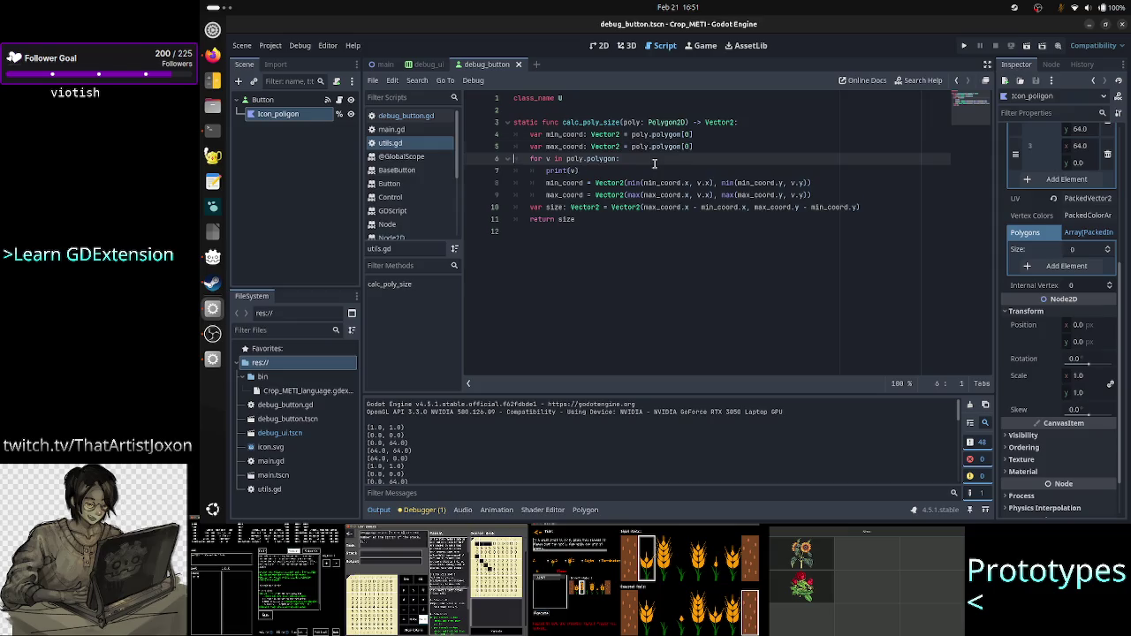
pyautogui.press('Up')
pyautogui.press('End')
pyautogui.press('Return')
pyautogui.write('"p')
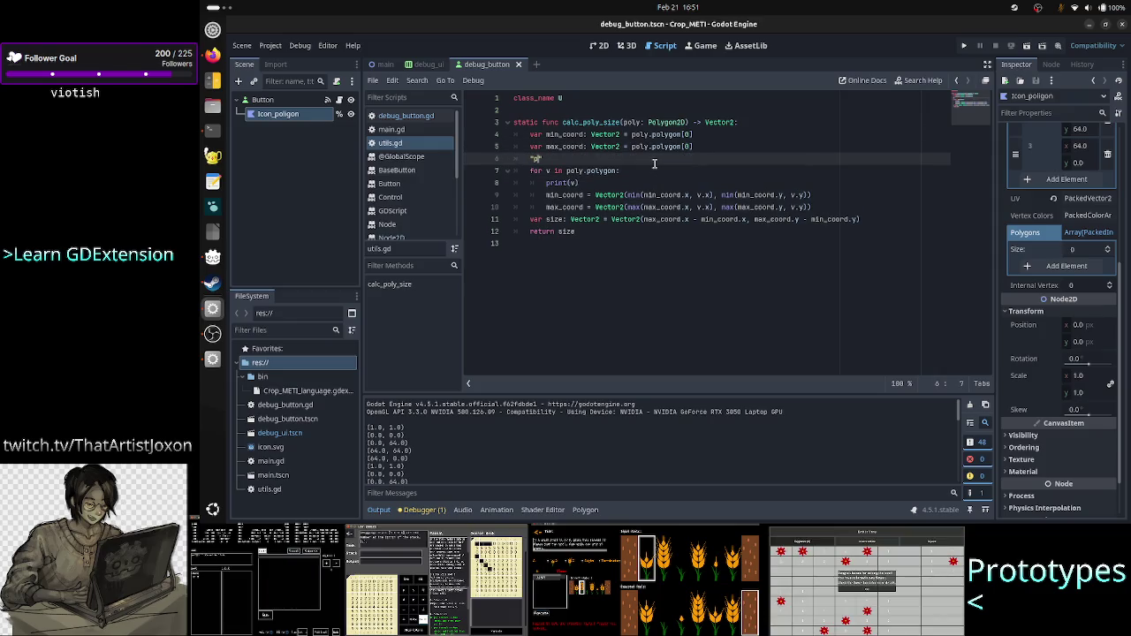
pyautogui.write('rint(')
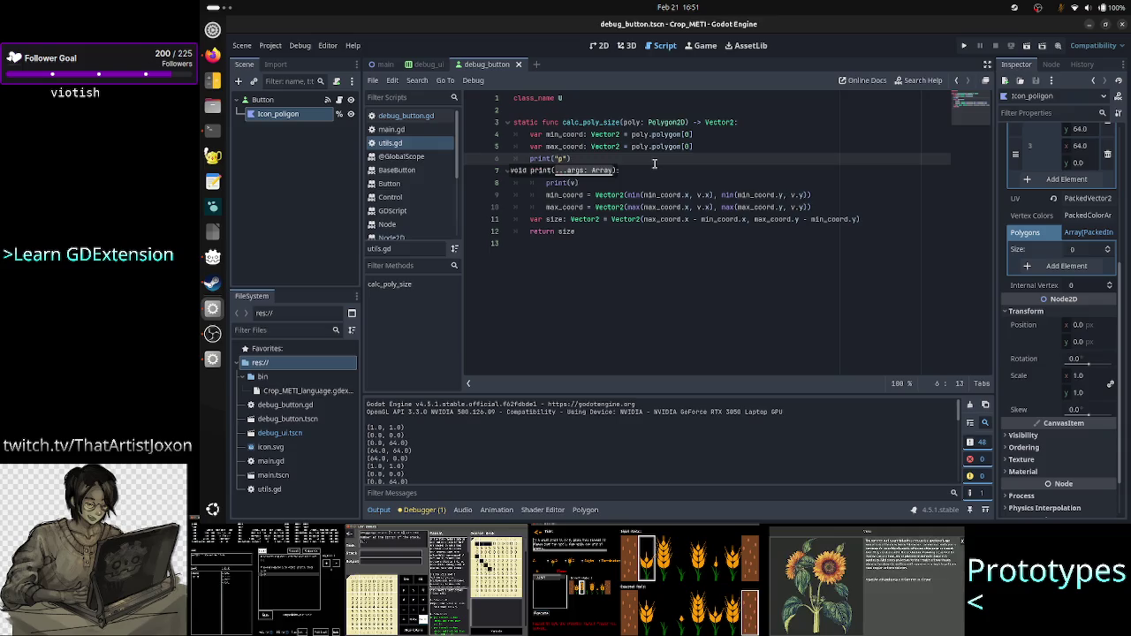
pyautogui.write('o')
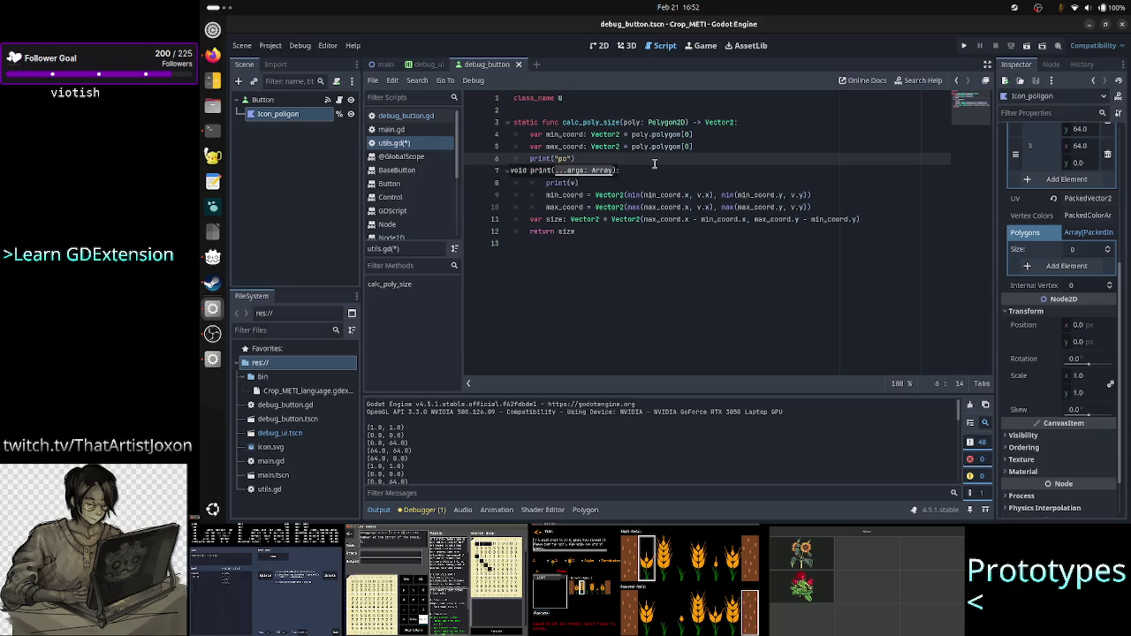
pyautogui.write('gon vertices')
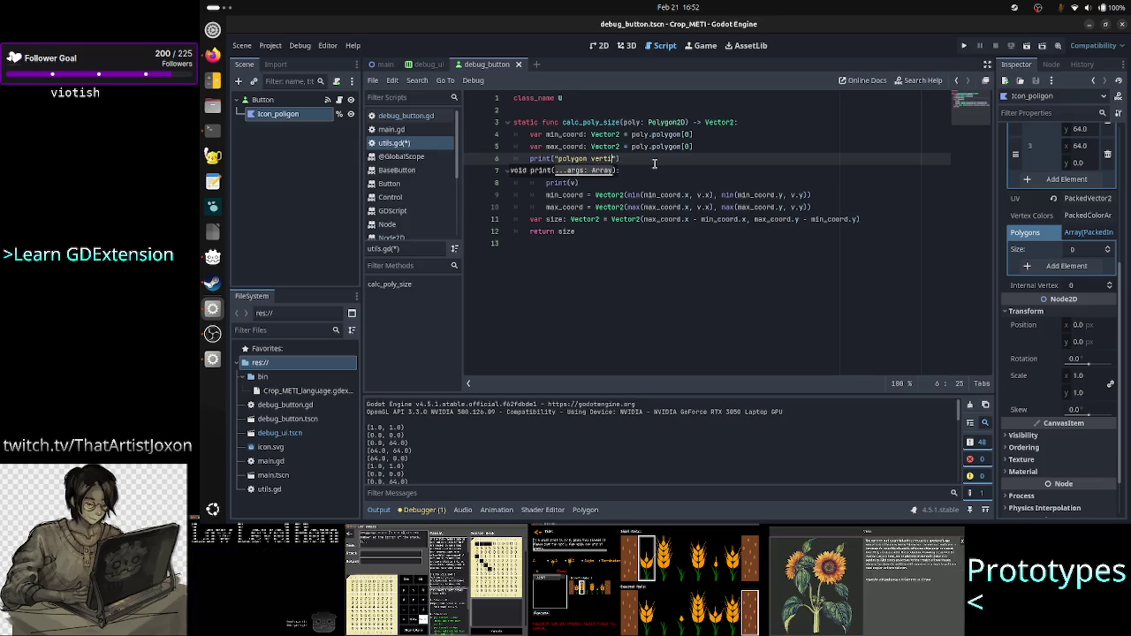
pyautogui.press('Right')
pyautogui.press('Right')
pyautogui.press('Right')
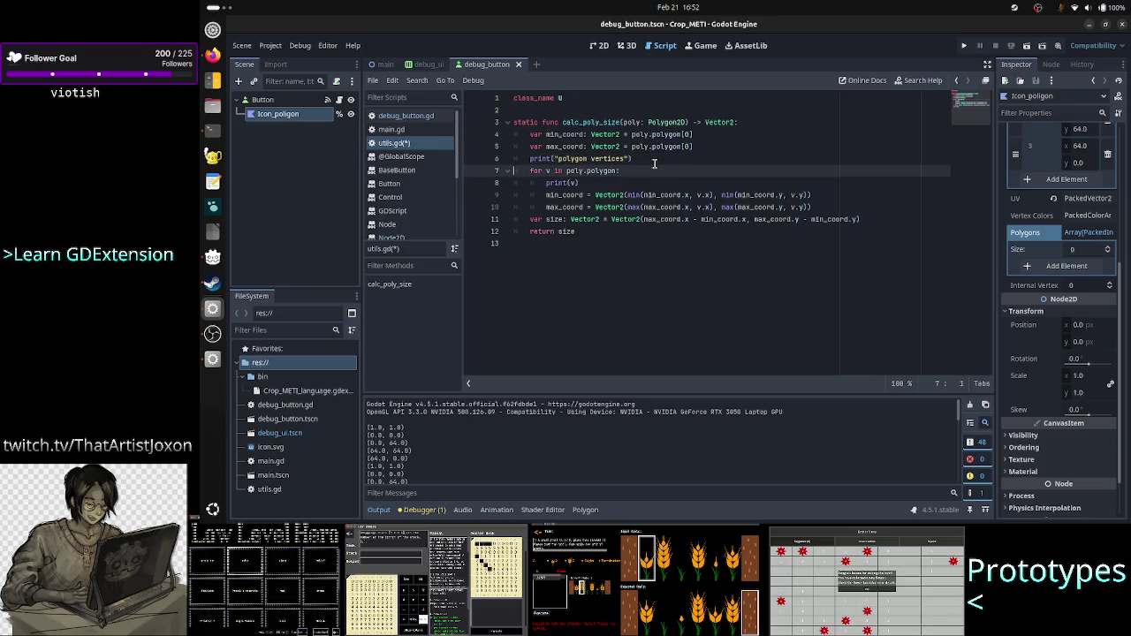
pyautogui.press('Up')
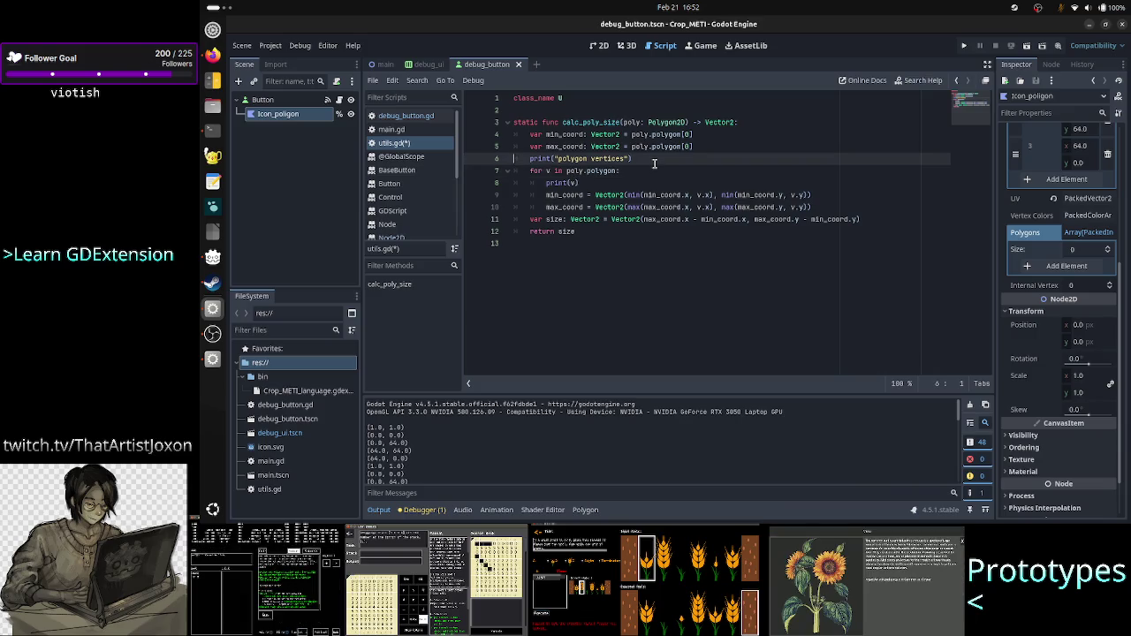
pyautogui.press('Right')
pyautogui.press('Right')
pyautogui.press('Right')
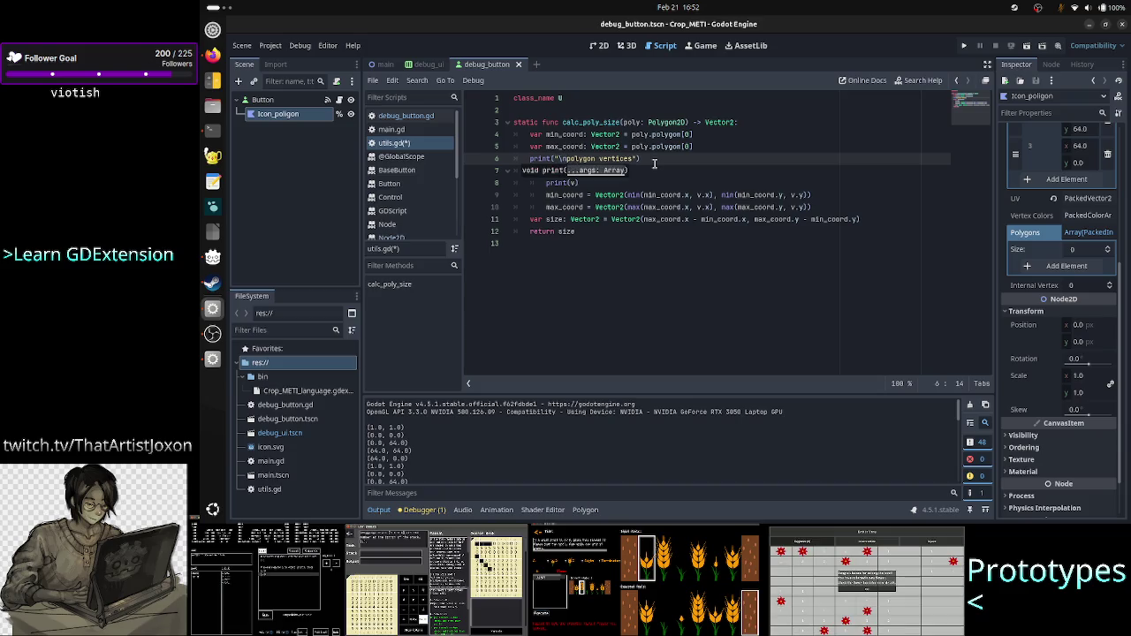
pyautogui.press('BackSpace')
pyautogui.press('BackSpace')
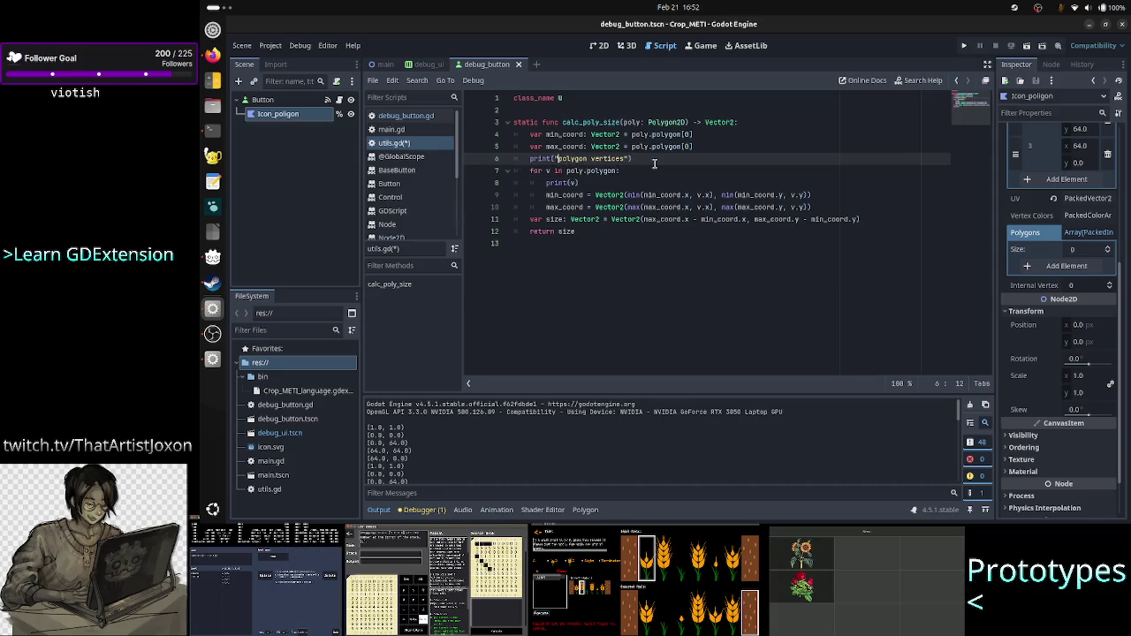
# Step: Save utils.gd and return to the print(scale) line in debug_button.gd
pyautogui.hotkey('ctrl', 's')
pyautogui.click(406, 116)
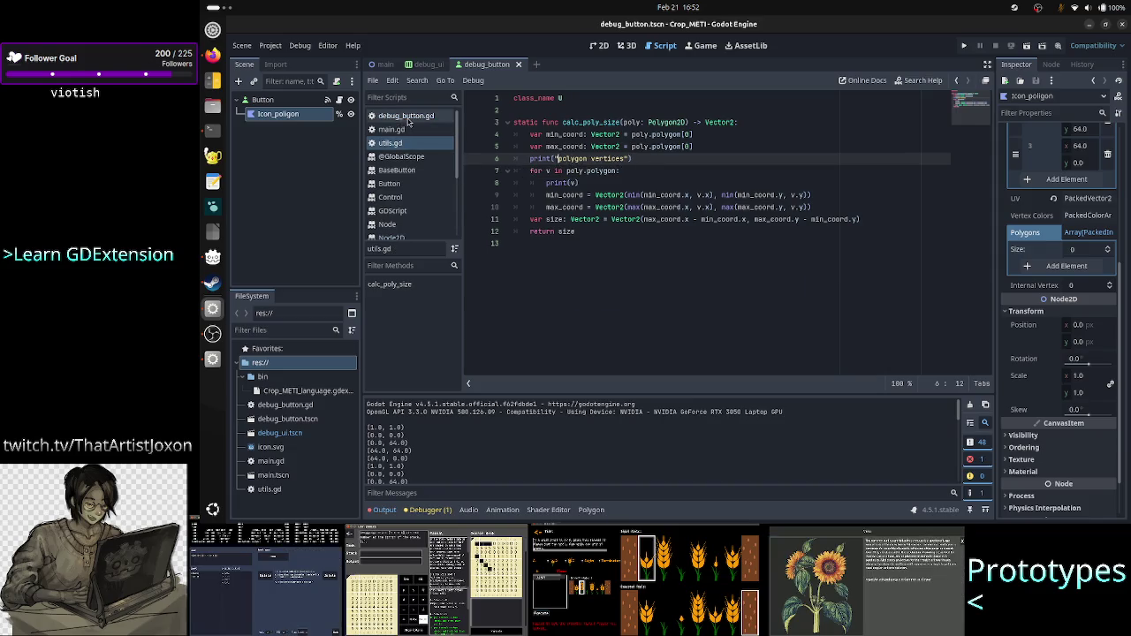
pyautogui.click(616, 279)
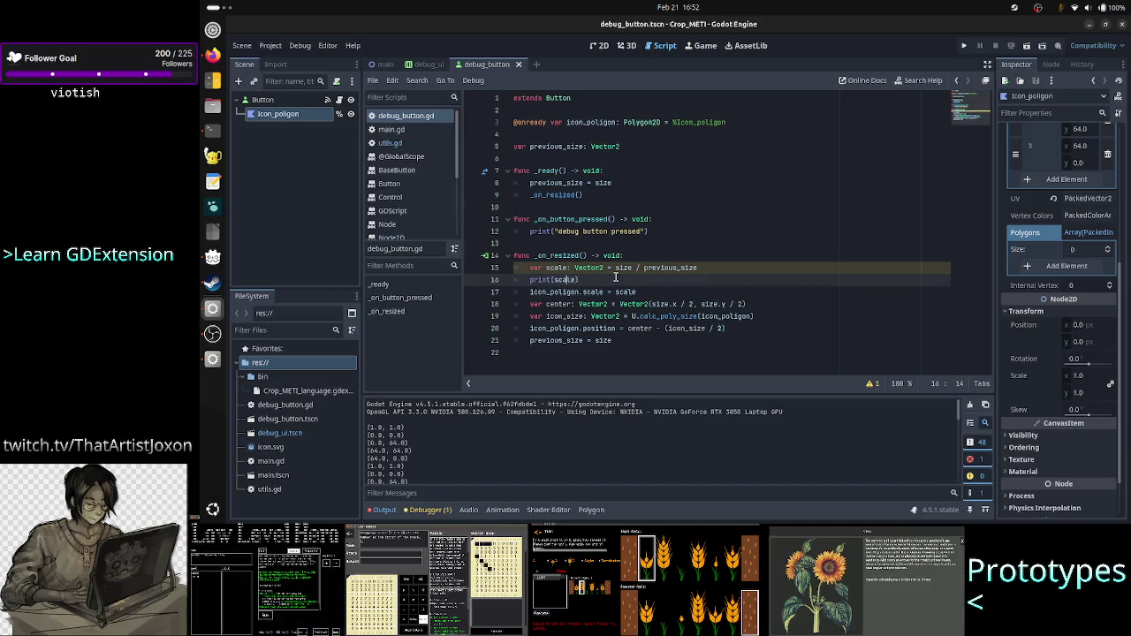
# Step: Label the scale print in _on_resized with "btn scale: " as a separate argument
pyautogui.write('"')
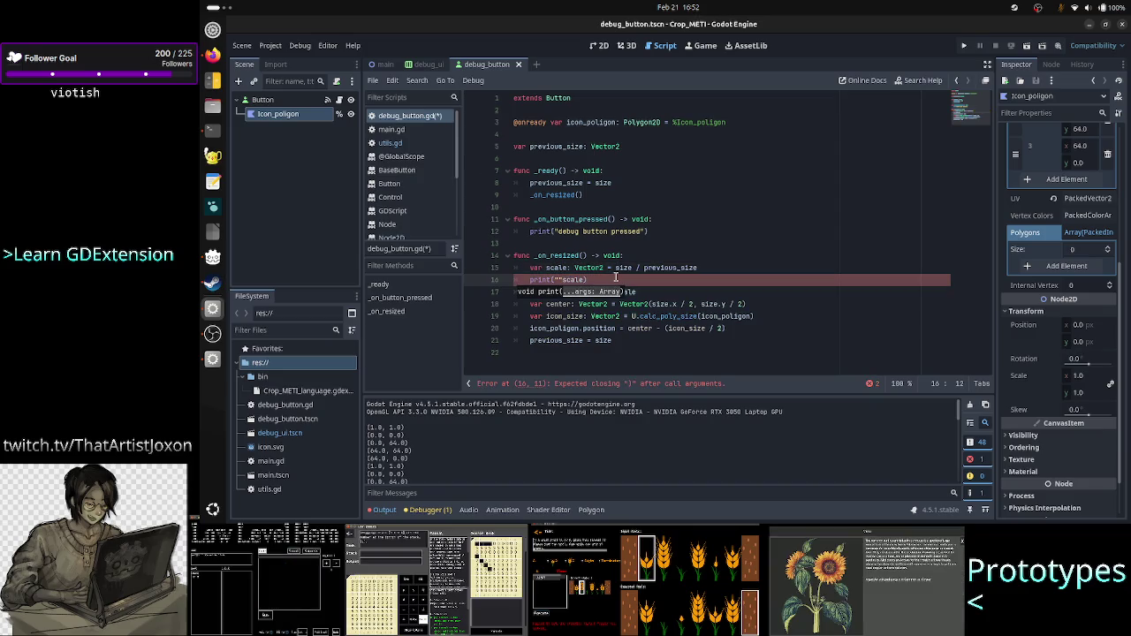
pyautogui.write('btn scal')
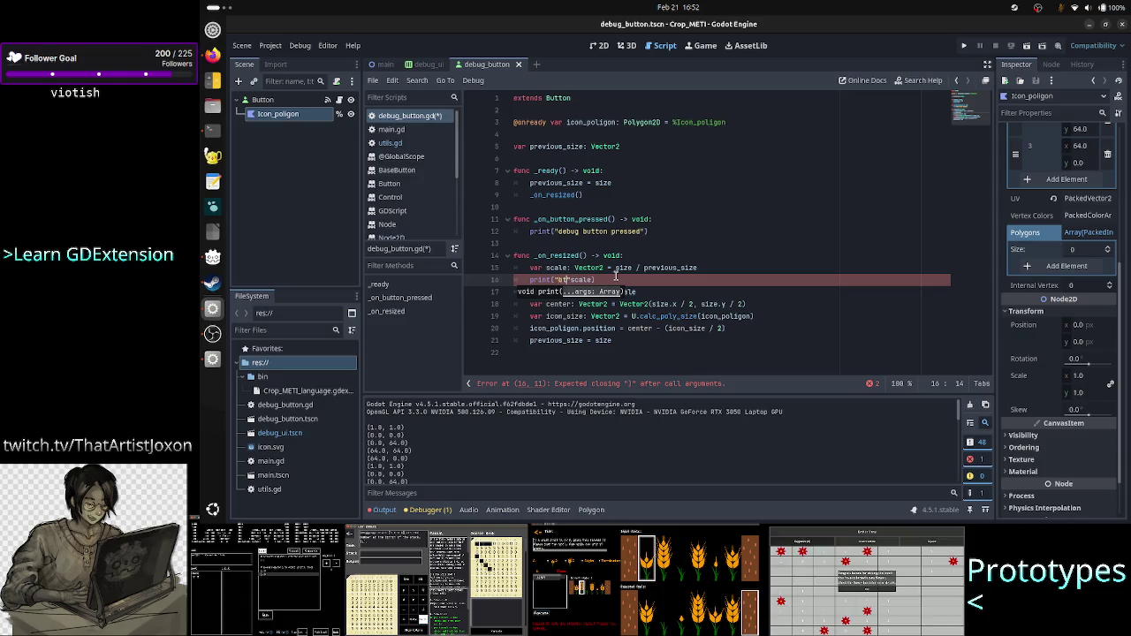
pyautogui.write('e: ", ')
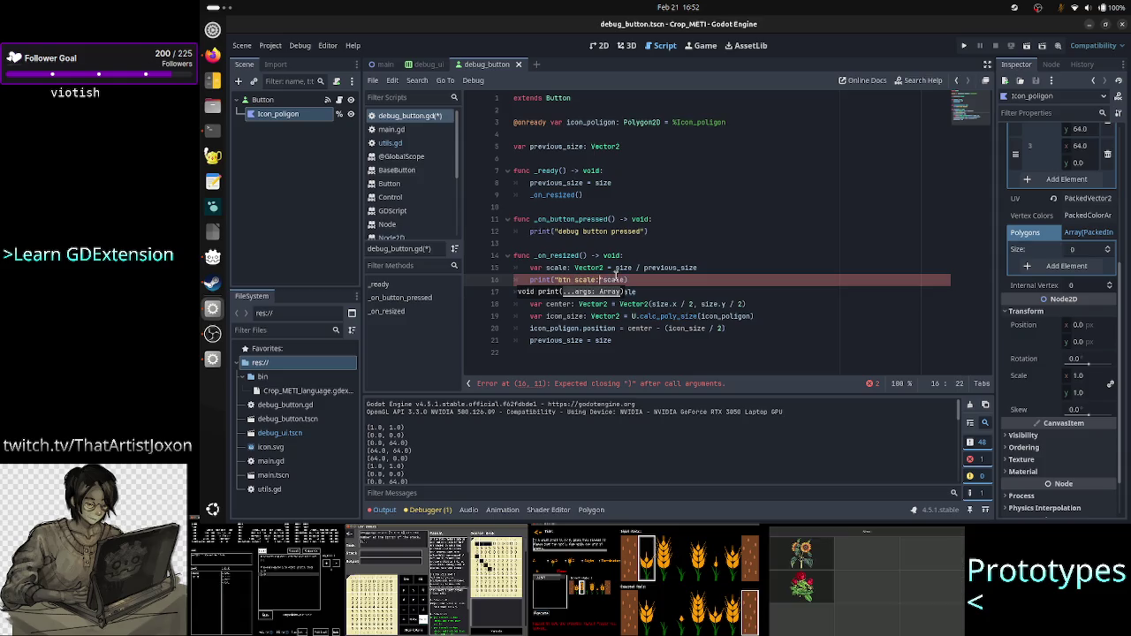
pyautogui.write('"')
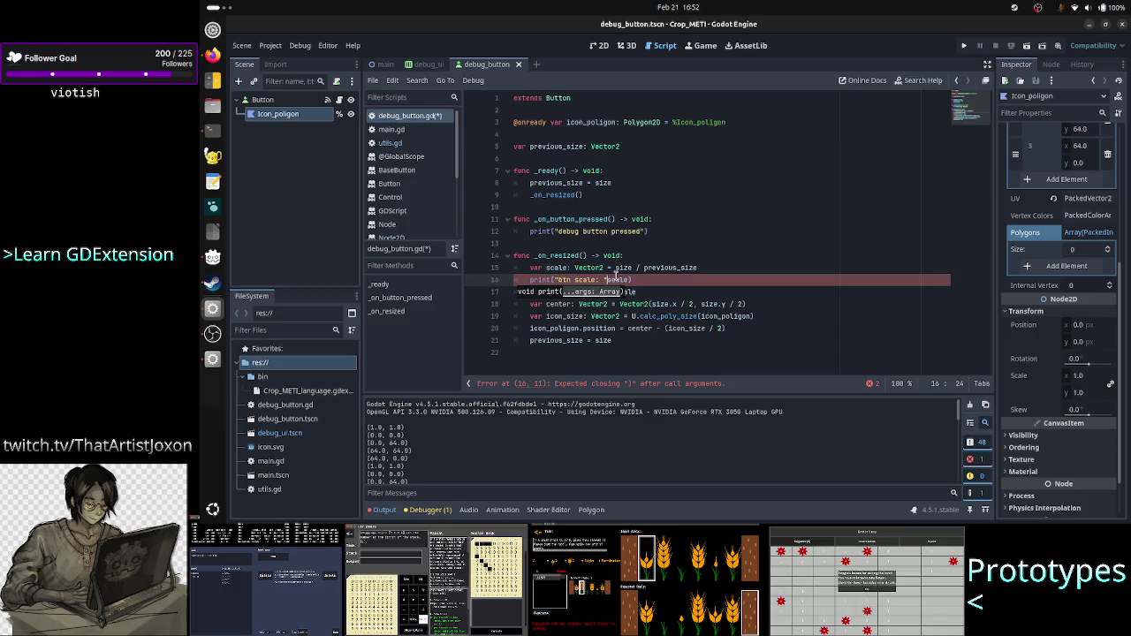
pyautogui.write(' +')
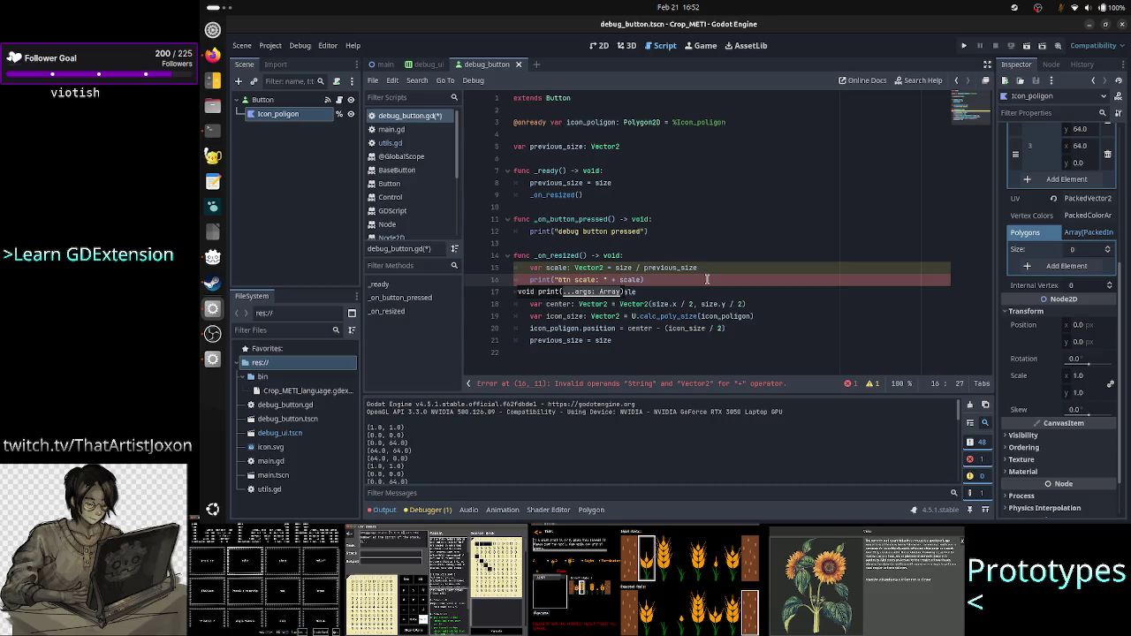
pyautogui.press('Left')
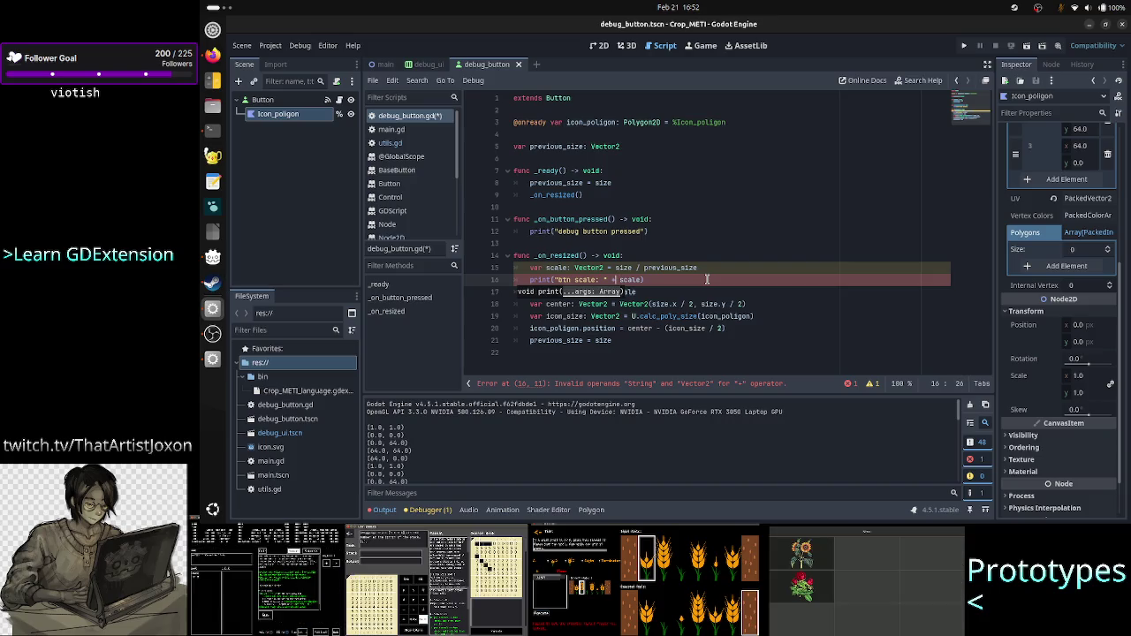
pyautogui.write('s')
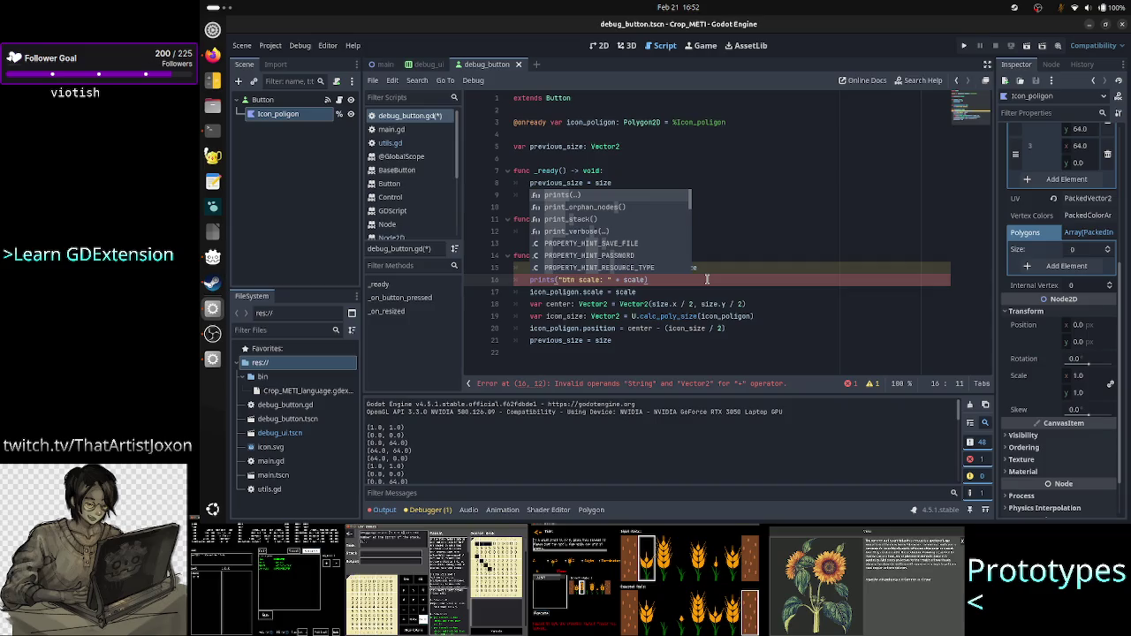
pyautogui.press('Escape')
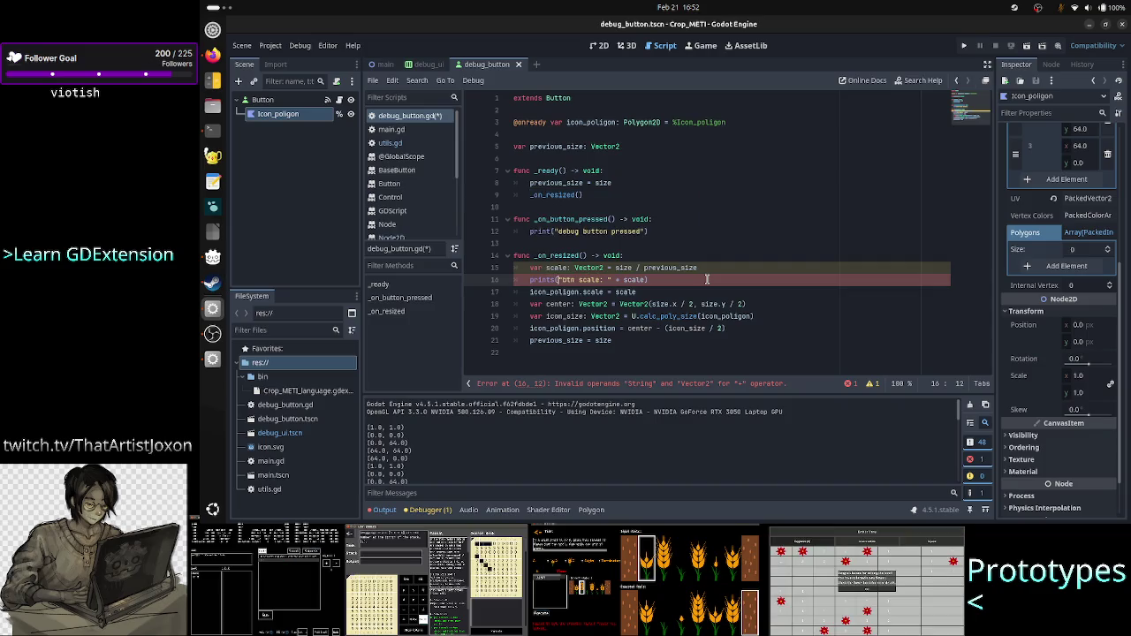
pyautogui.press('End')
pyautogui.hotkey('ctrl', 'Left')
pyautogui.press('BackSpace')
pyautogui.press('BackSpace')
pyautogui.press('BackSpace')
pyautogui.write(',')
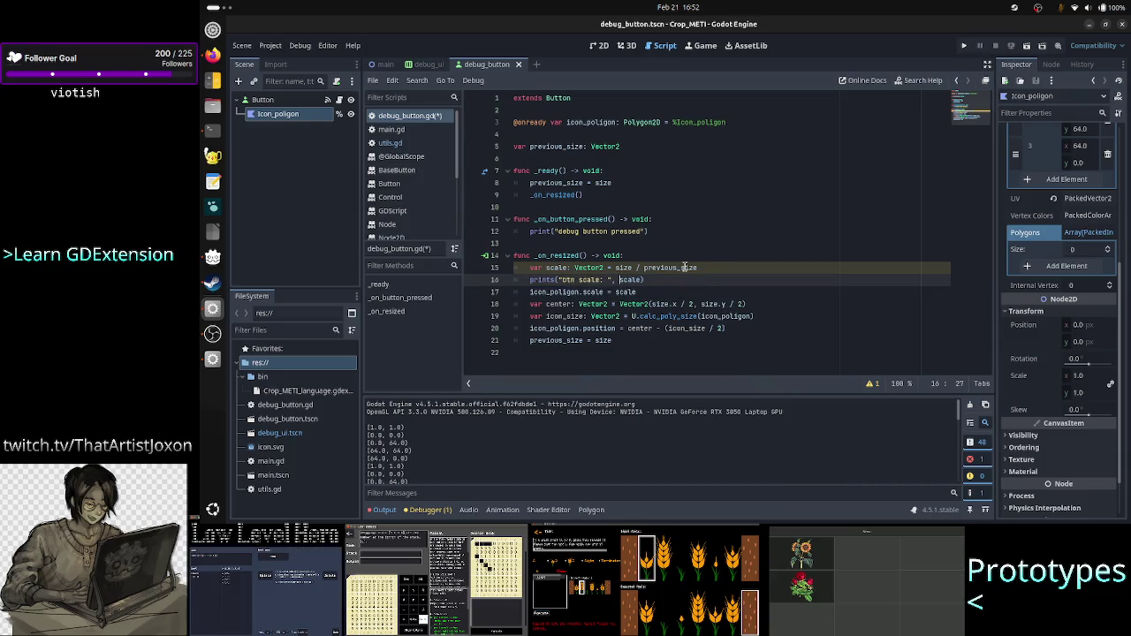
# Step: Rename scale to btn_scale in its declaration, the print, and the icon_poligon.scale assignment
pyautogui.click(569, 268)
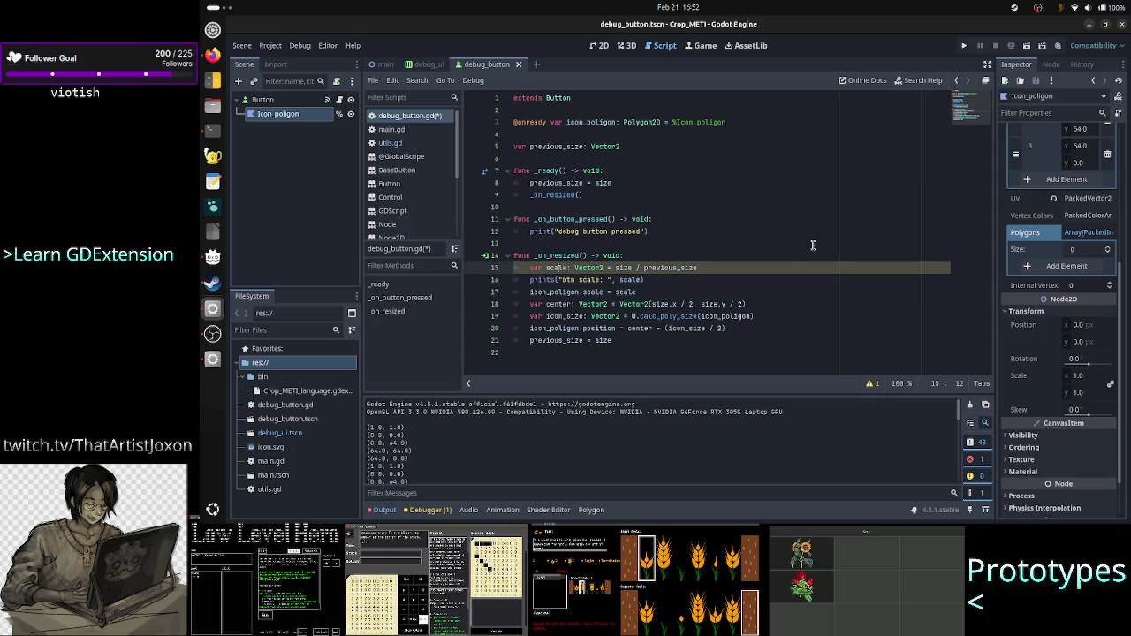
pyautogui.write('btn_')
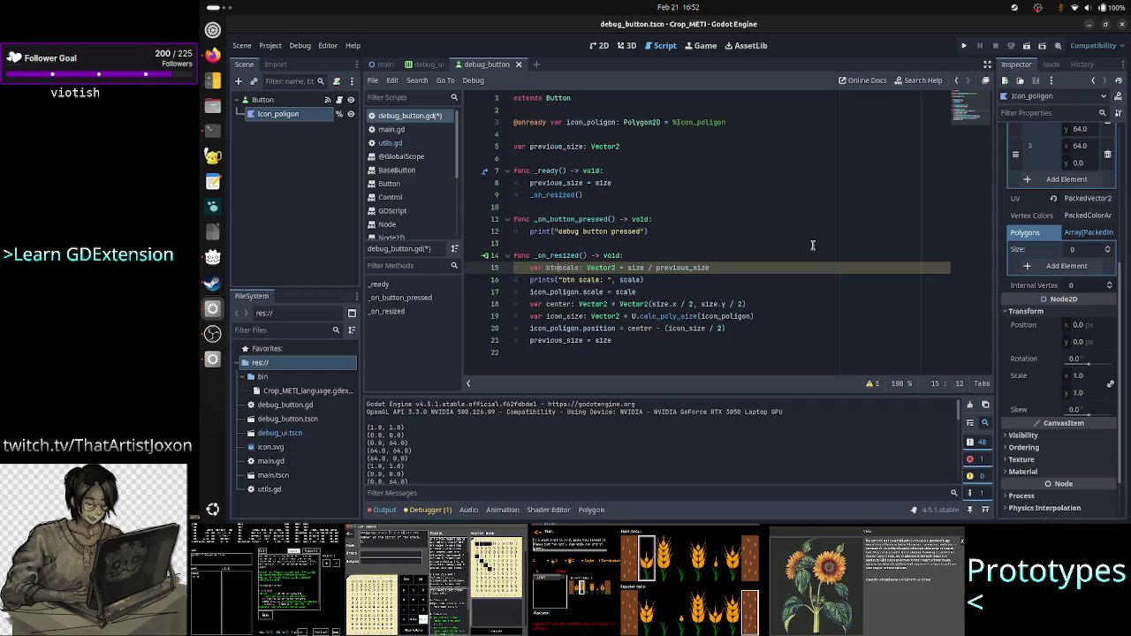
pyautogui.press('Right')
pyautogui.press('Right')
pyautogui.press('Right')
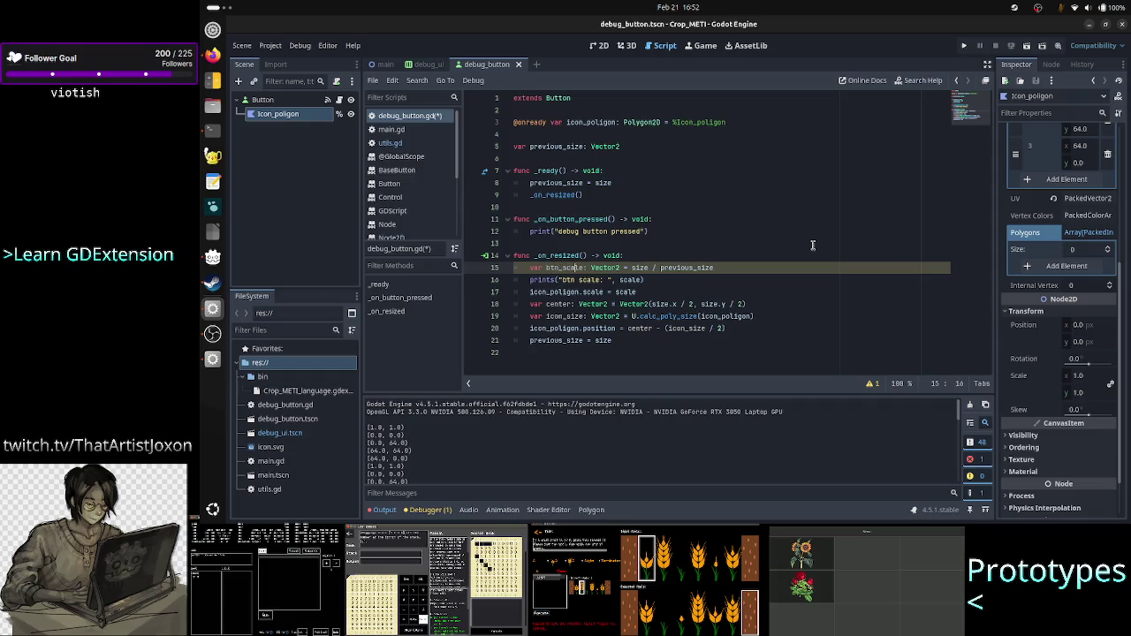
pyautogui.press('Right')
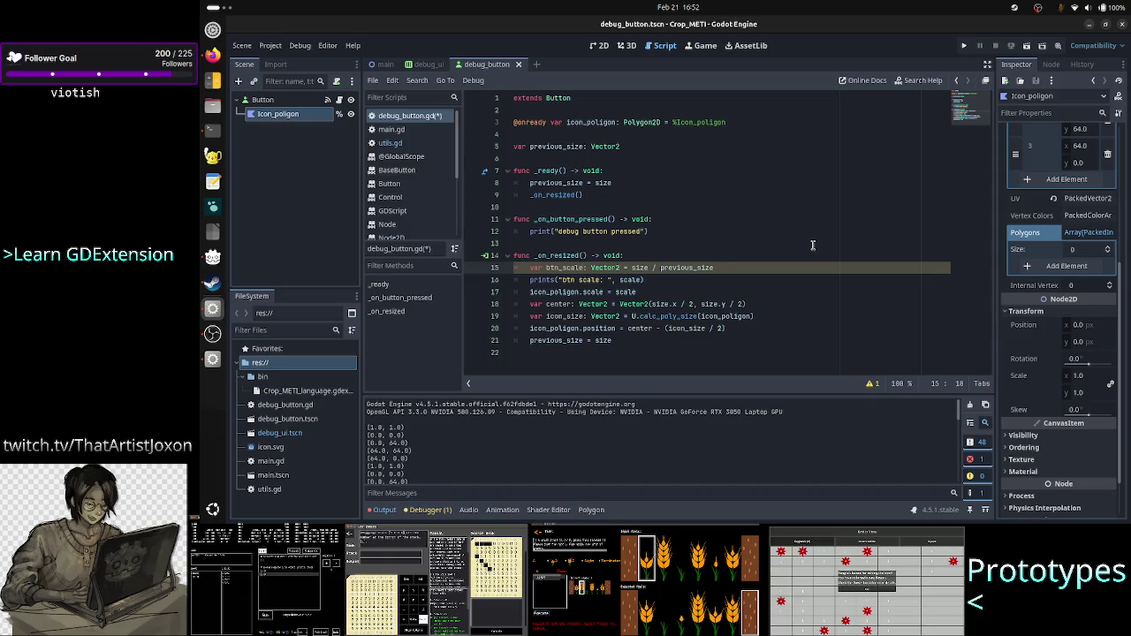
pyautogui.press('Down')
pyautogui.press('Right')
pyautogui.press('Right')
pyautogui.press('Right')
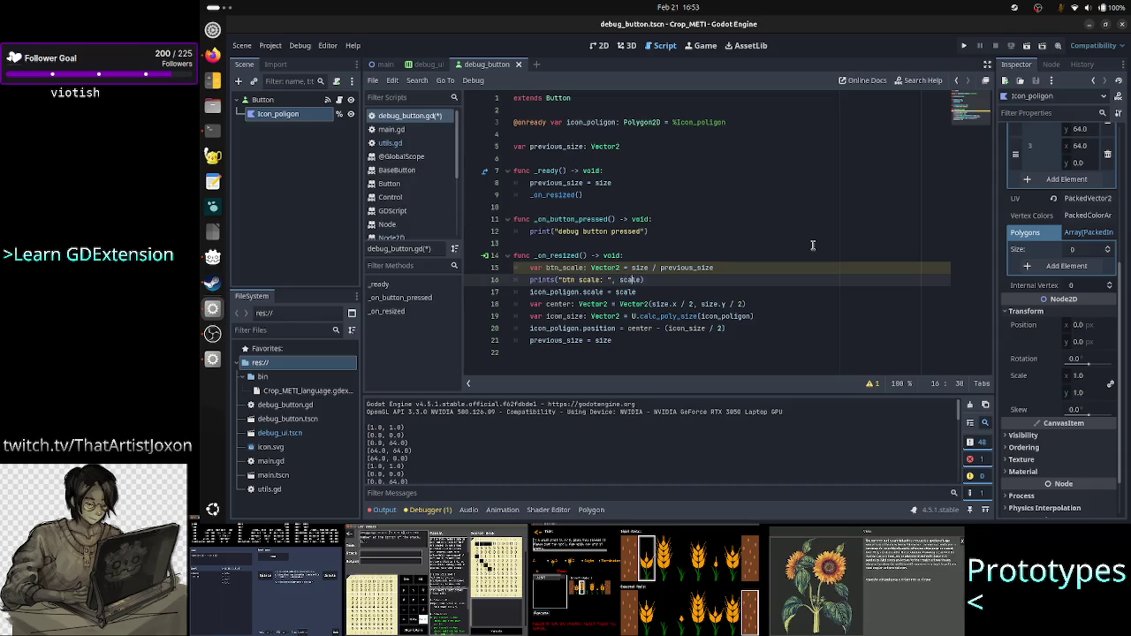
pyautogui.write('btn_')
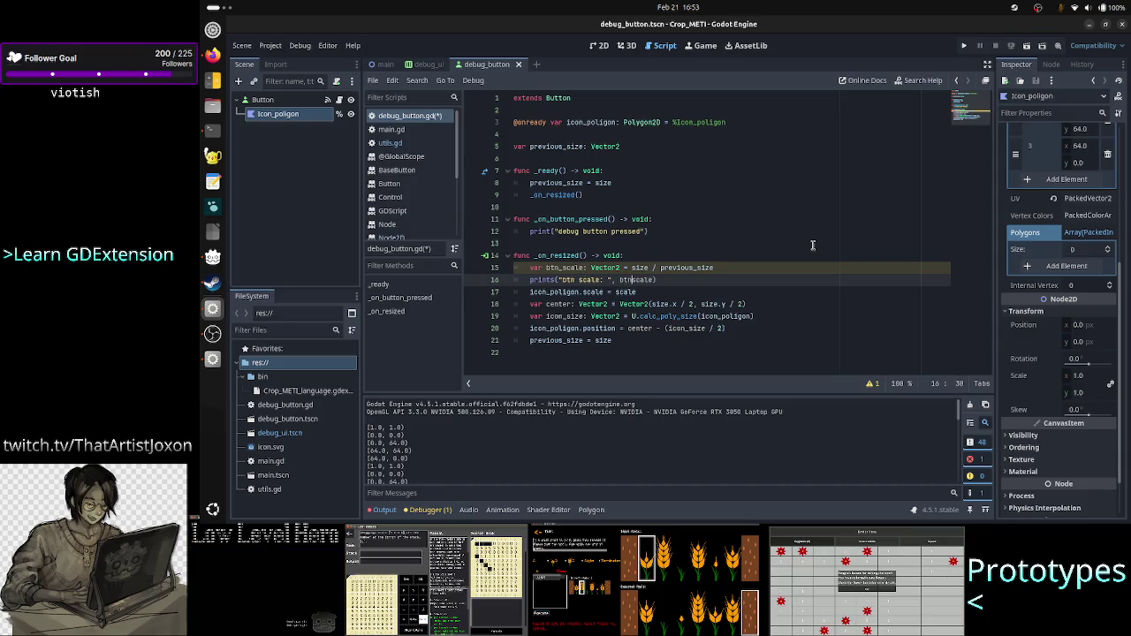
pyautogui.press('Escape')
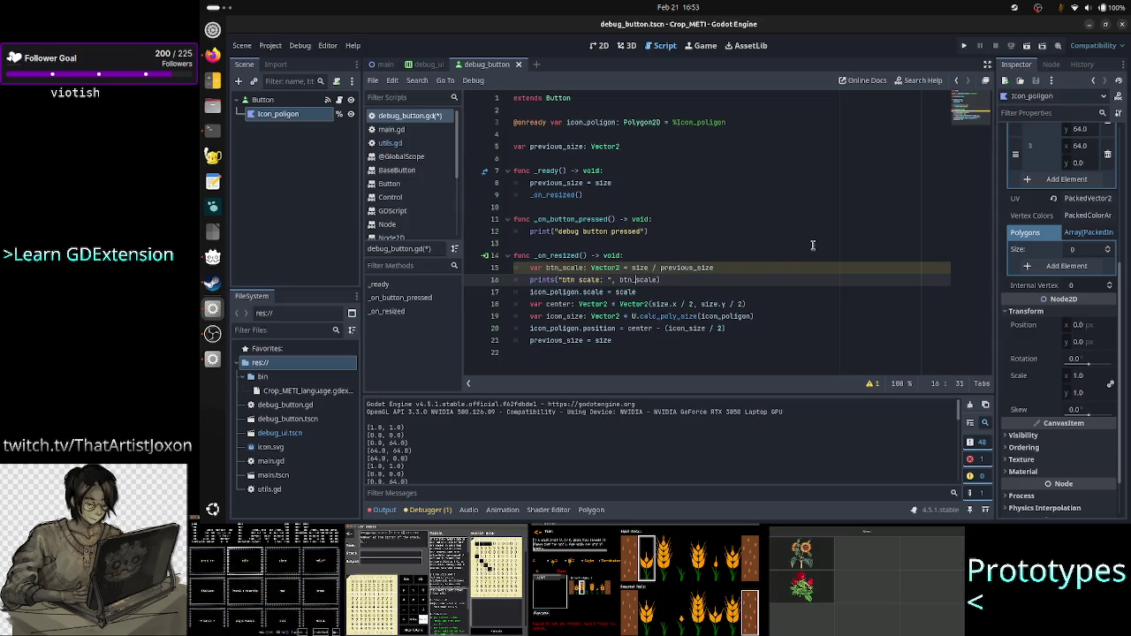
pyautogui.hotkey('shift', 'Right')
pyautogui.hotkey('shift', 'Right')
pyautogui.hotkey('shift', 'Right')
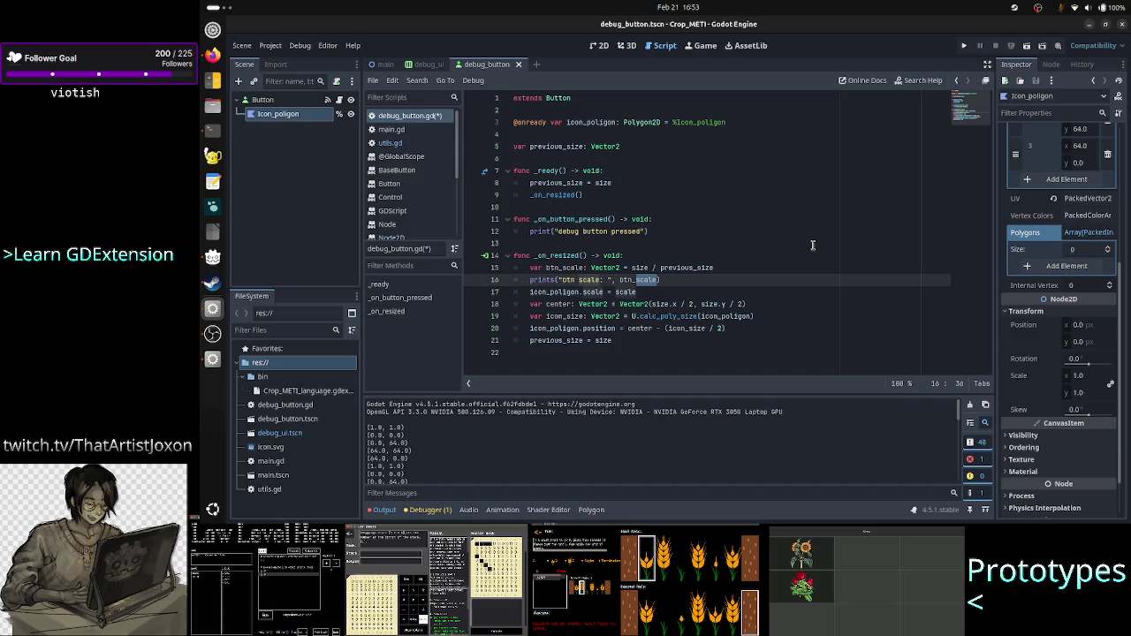
pyautogui.press('Left')
pyautogui.press('Left')
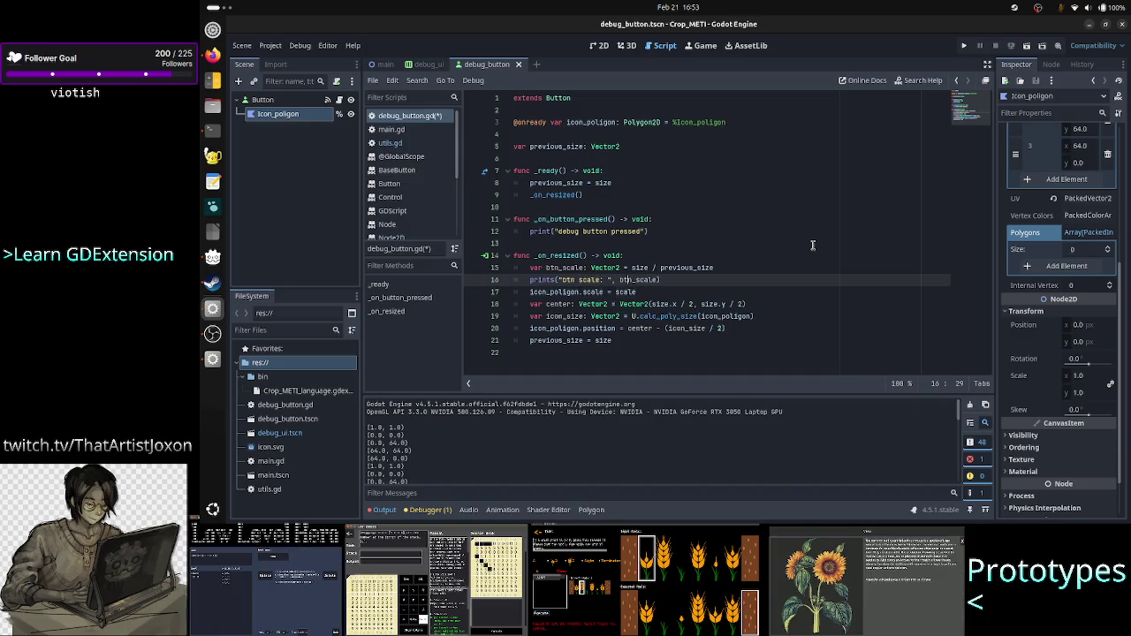
pyautogui.press('Down')
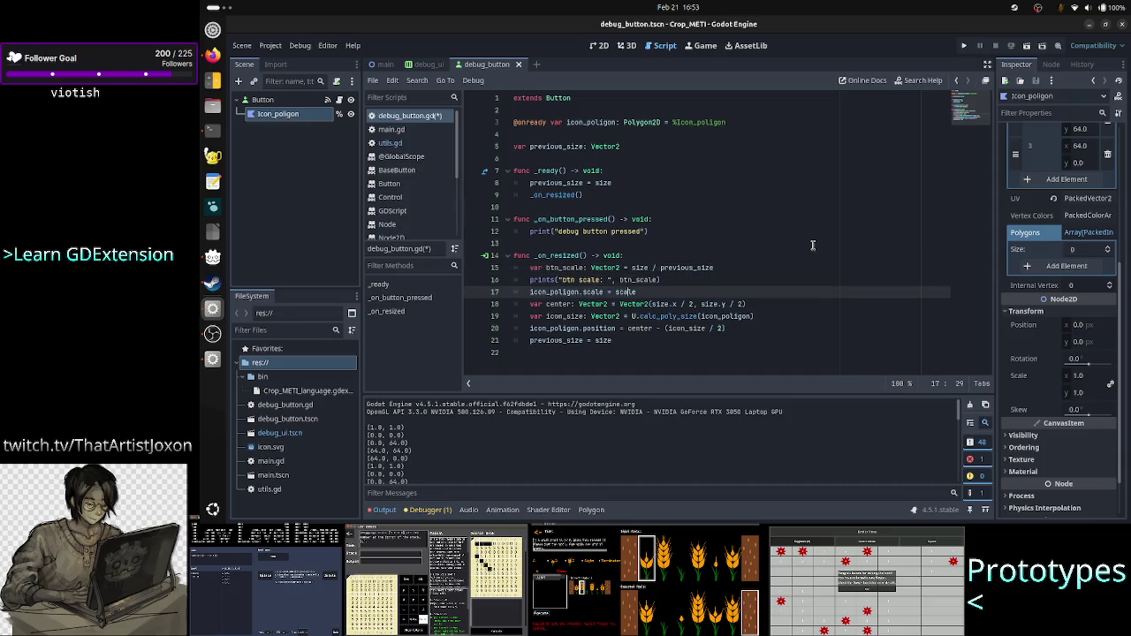
pyautogui.write('btn_')
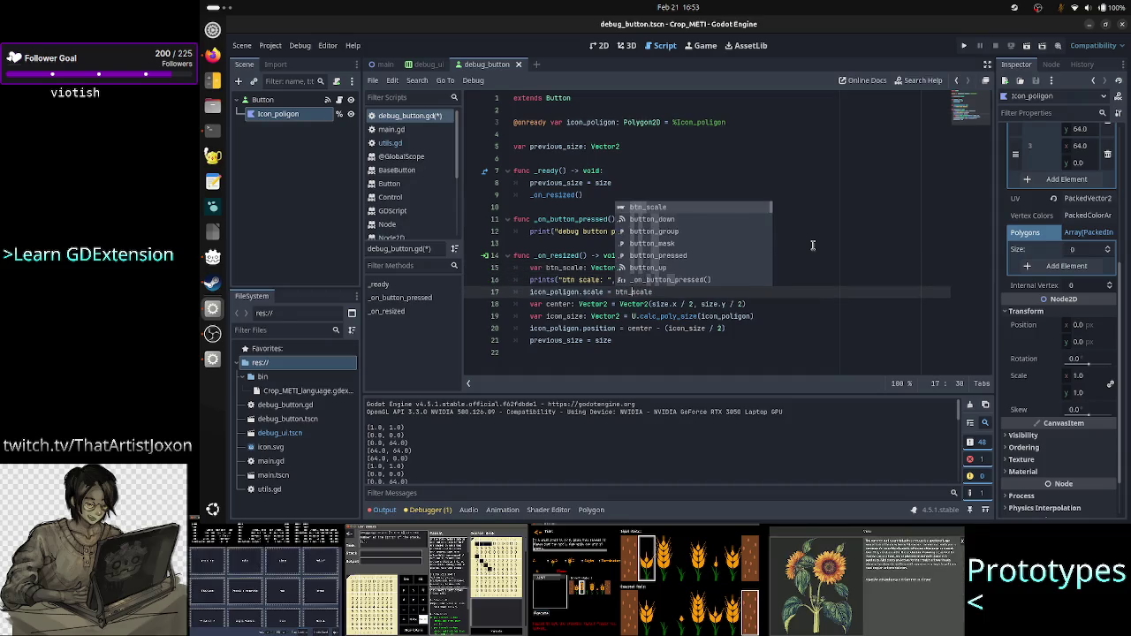
pyautogui.press('Escape')
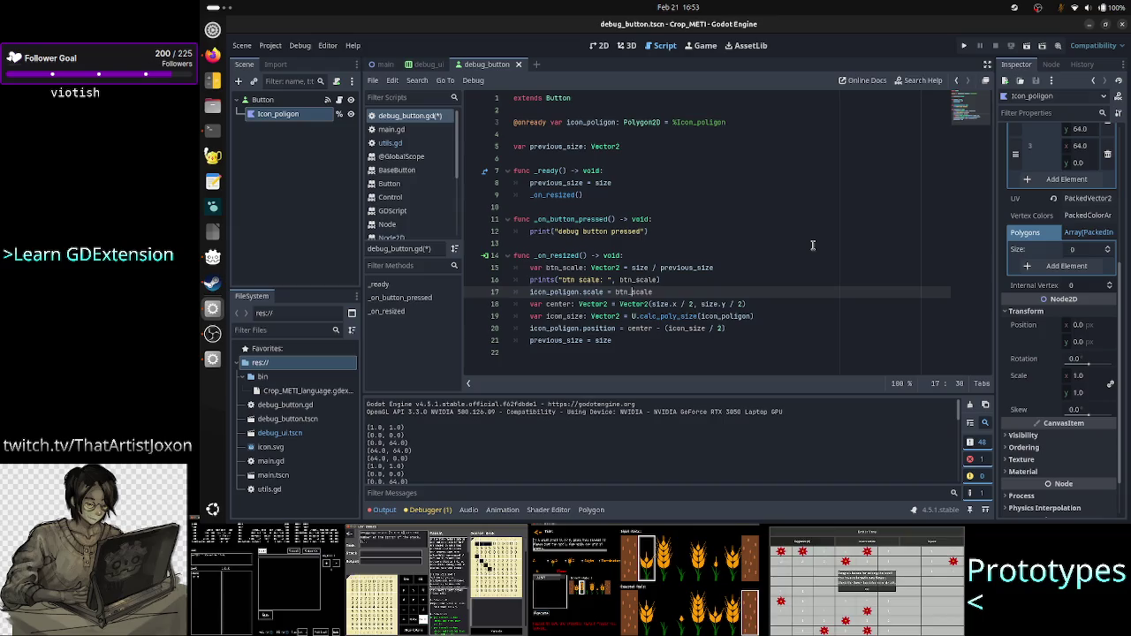
# Step: Check the helper code in utils.gd, then return to debug_button.gd
pyautogui.click(628, 137)
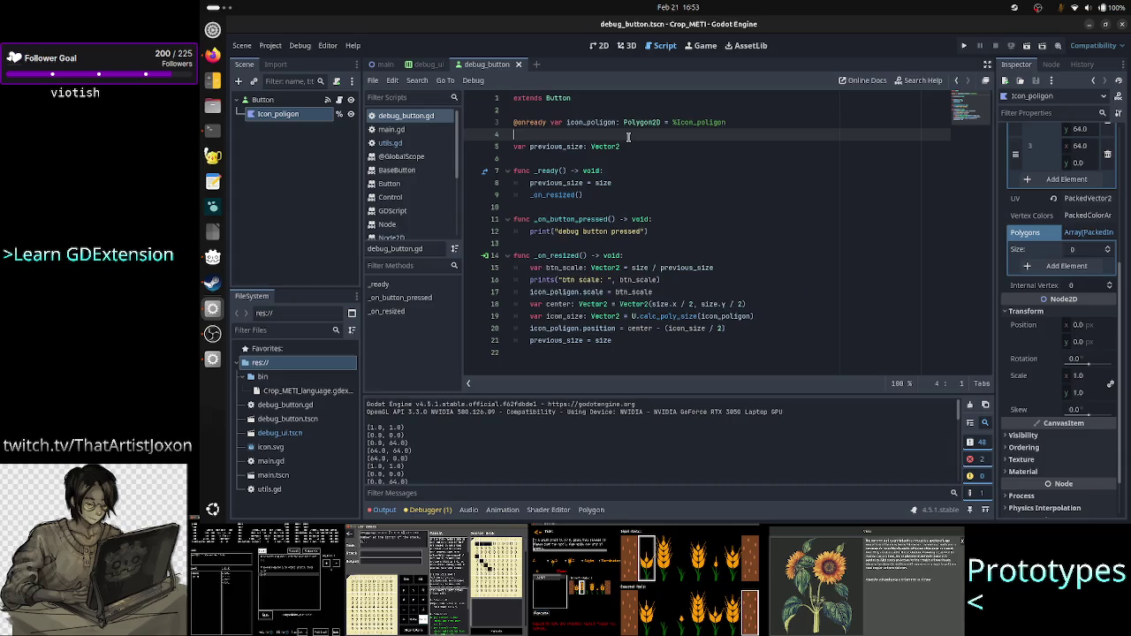
pyautogui.click(390, 143)
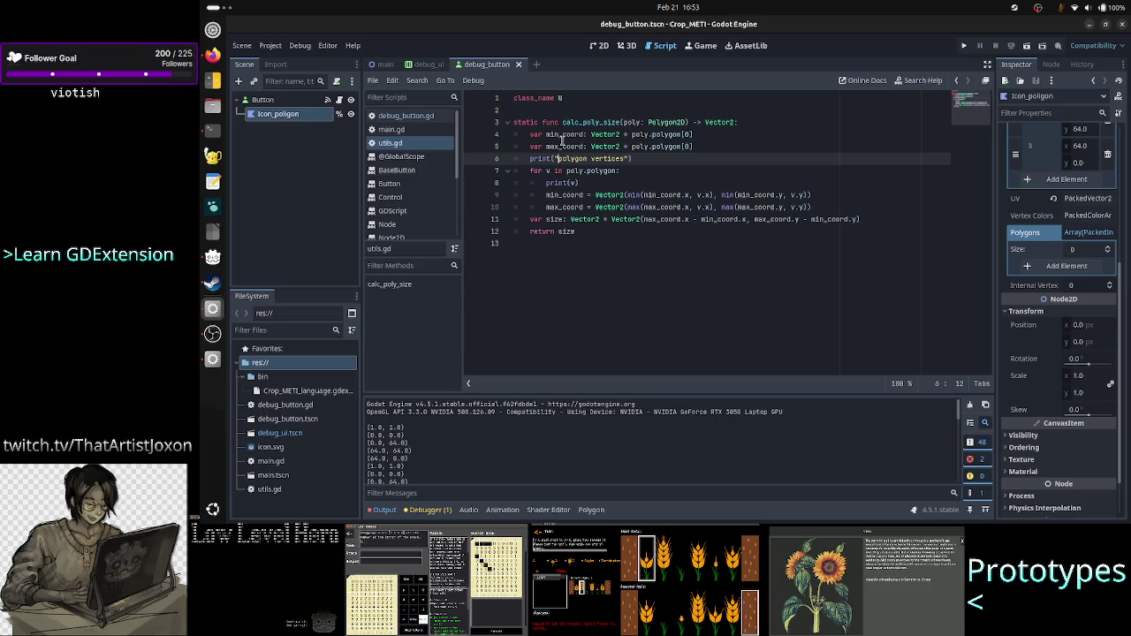
pyautogui.click(423, 118)
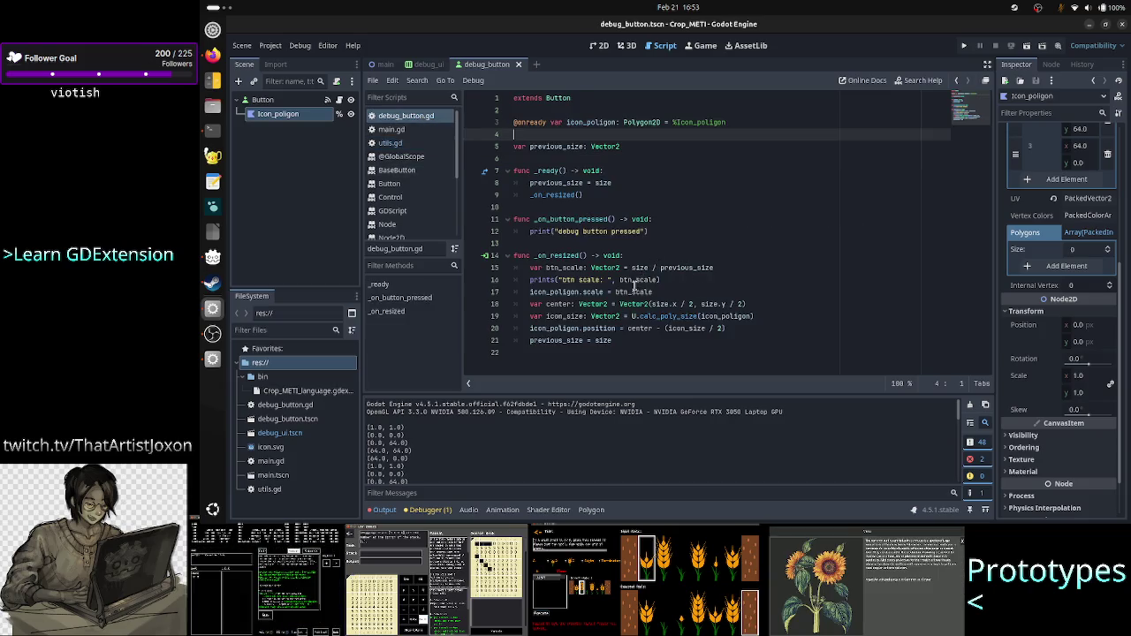
# Step: Run the project and select the logged btn scale (1.0, 0.572531) in Output
pyautogui.click(970, 48)
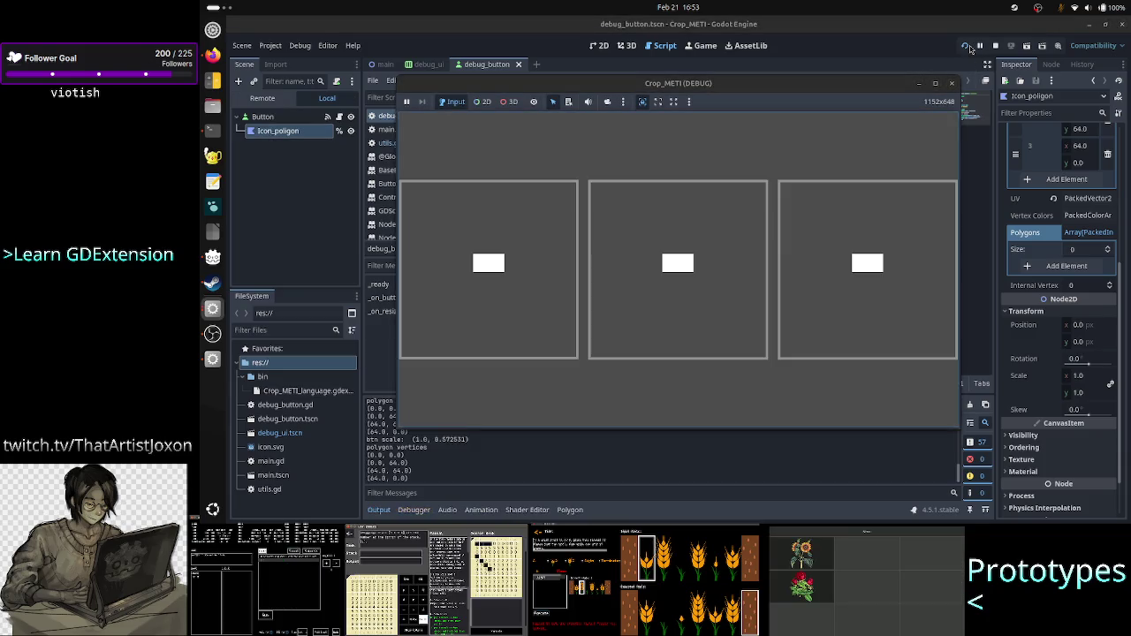
pyautogui.click(434, 458)
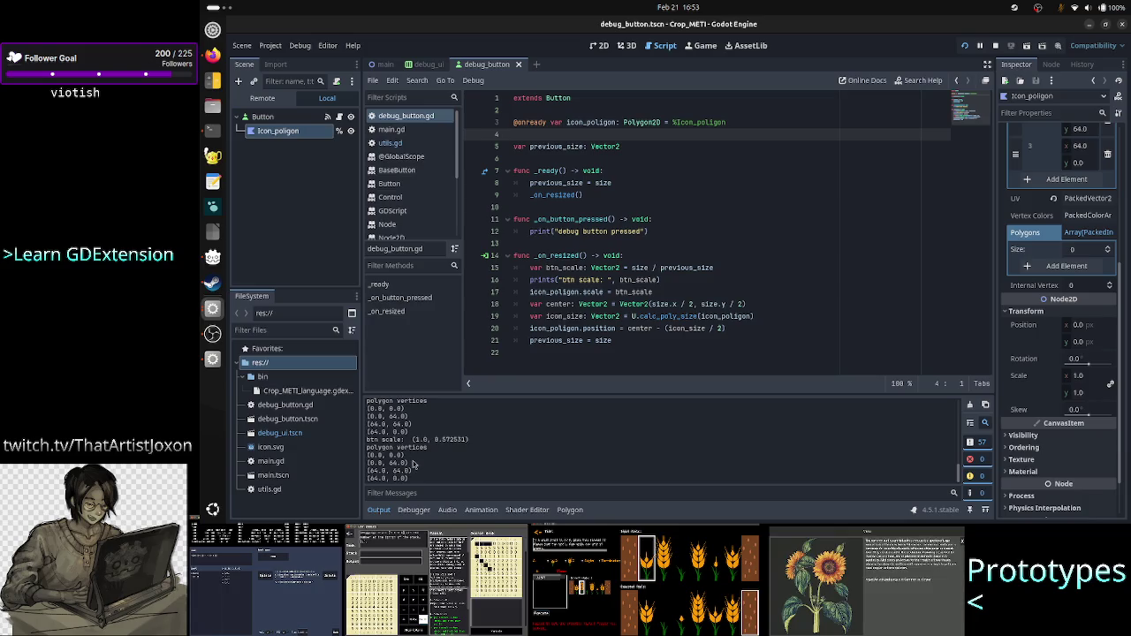
pyautogui.moveTo(414, 440); pyautogui.dragTo(469, 442)
pyautogui.click(496, 453)
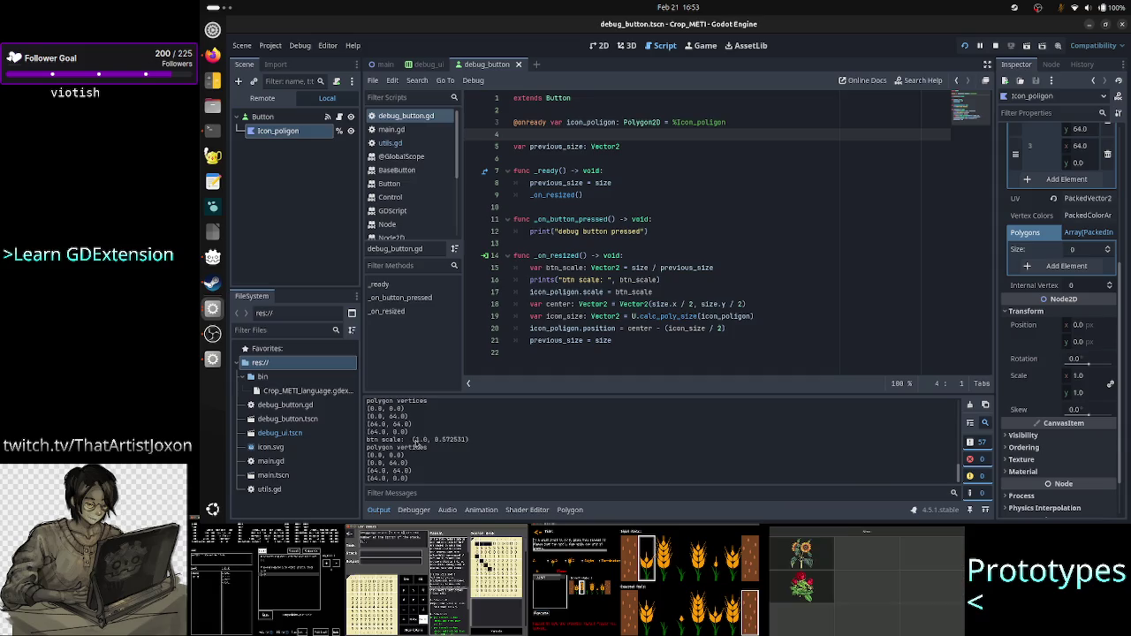
pyautogui.moveTo(413, 440); pyautogui.dragTo(484, 441)
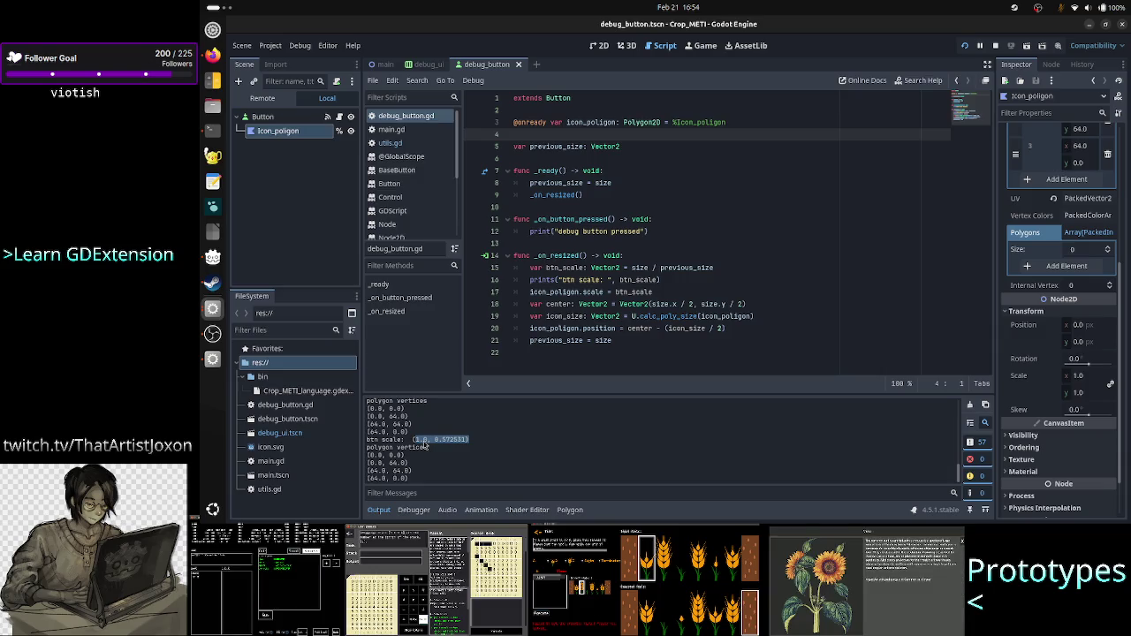
# Step: Open debug_ui in the 2D editor and inspect its Debug_UI, AspectRatioContainer and Play nodes
pyautogui.click(599, 45)
pyautogui.click(430, 64)
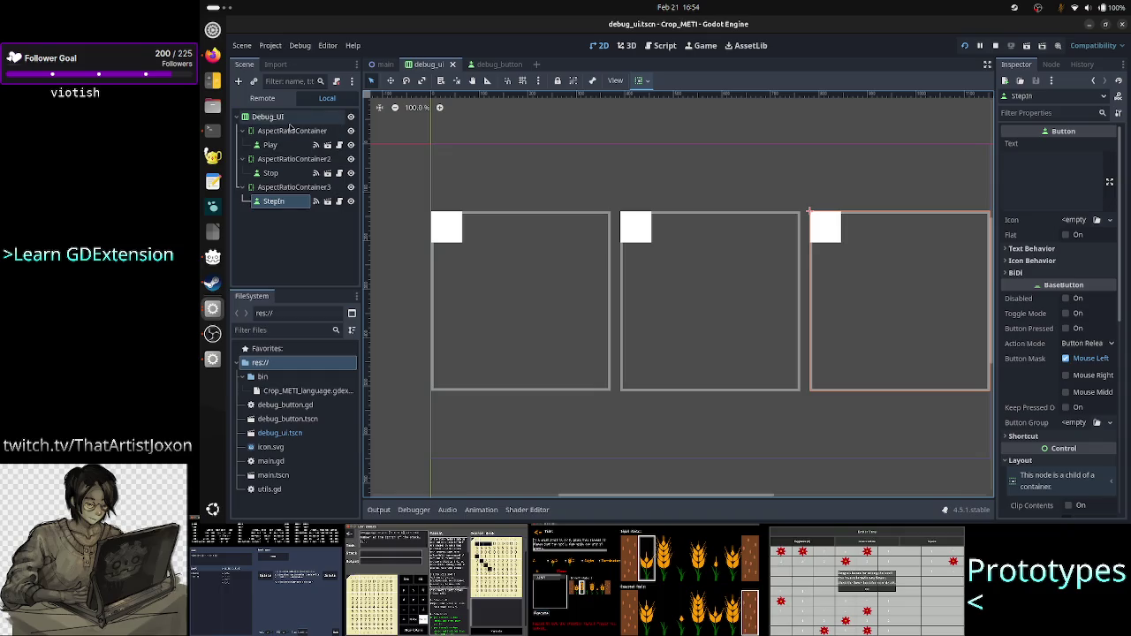
pyautogui.click(289, 121)
pyautogui.rightClick(290, 124)
pyautogui.click(285, 129)
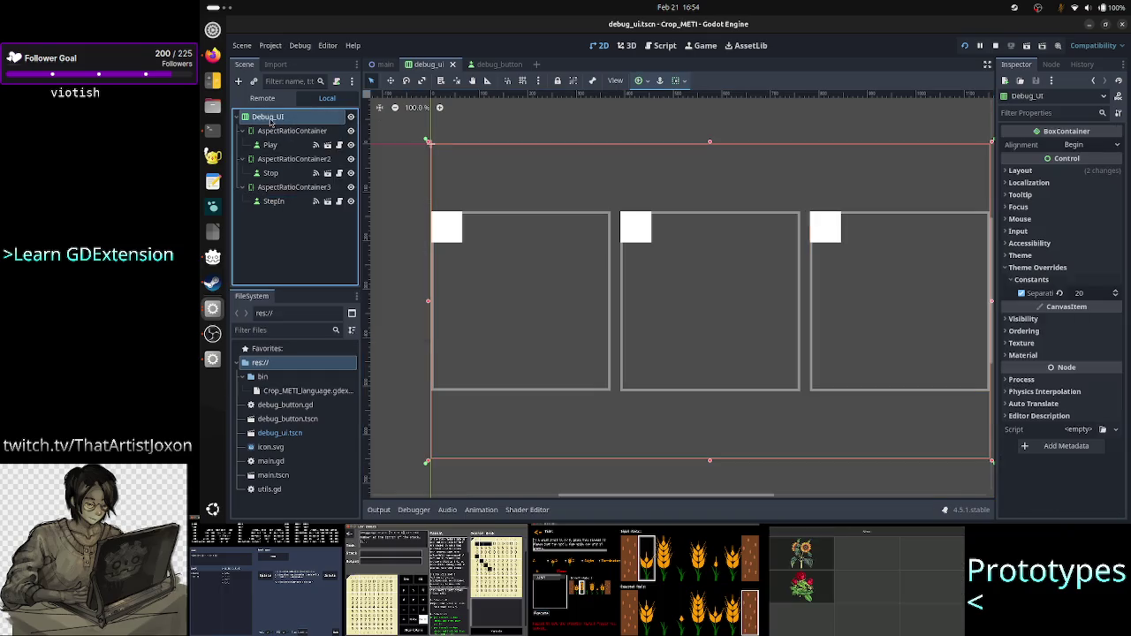
pyautogui.click(285, 130)
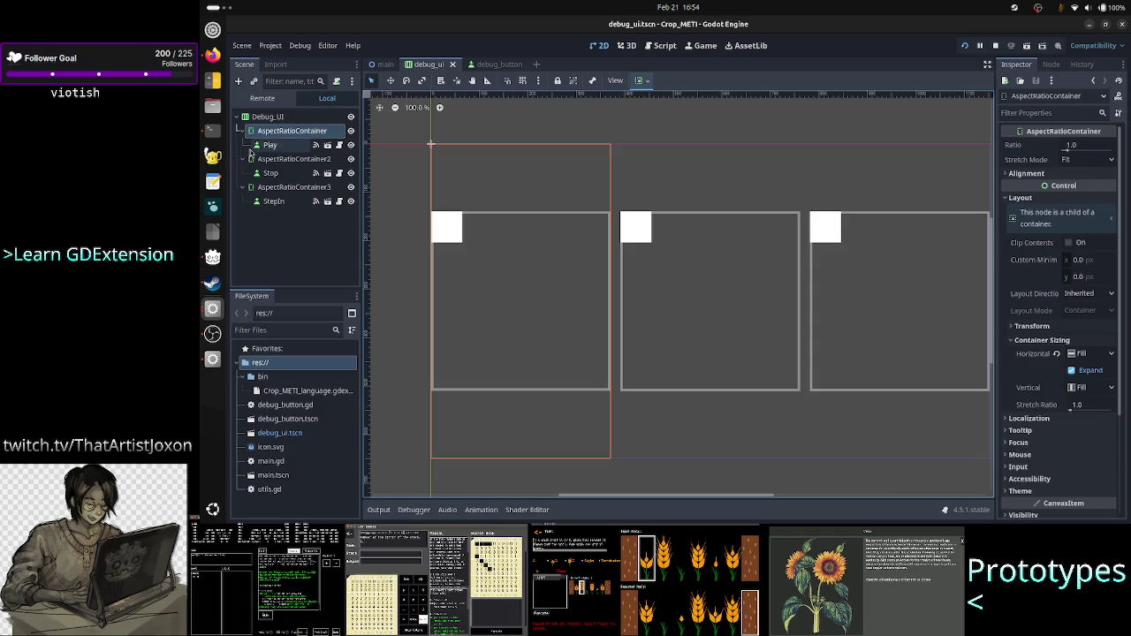
pyautogui.click(284, 148)
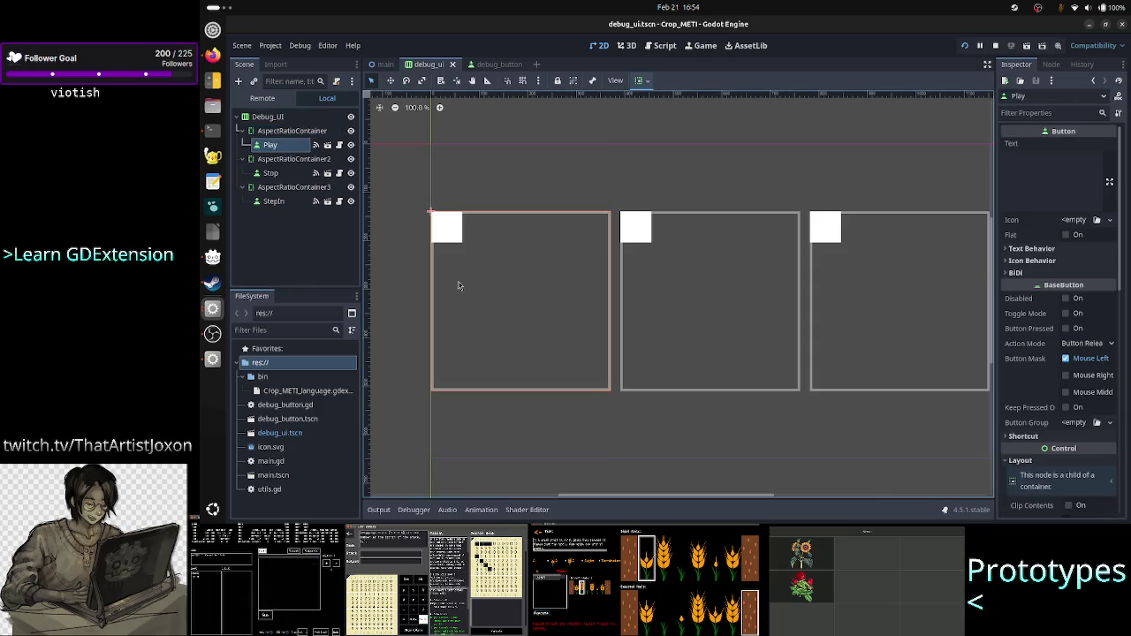
pyautogui.click(290, 133)
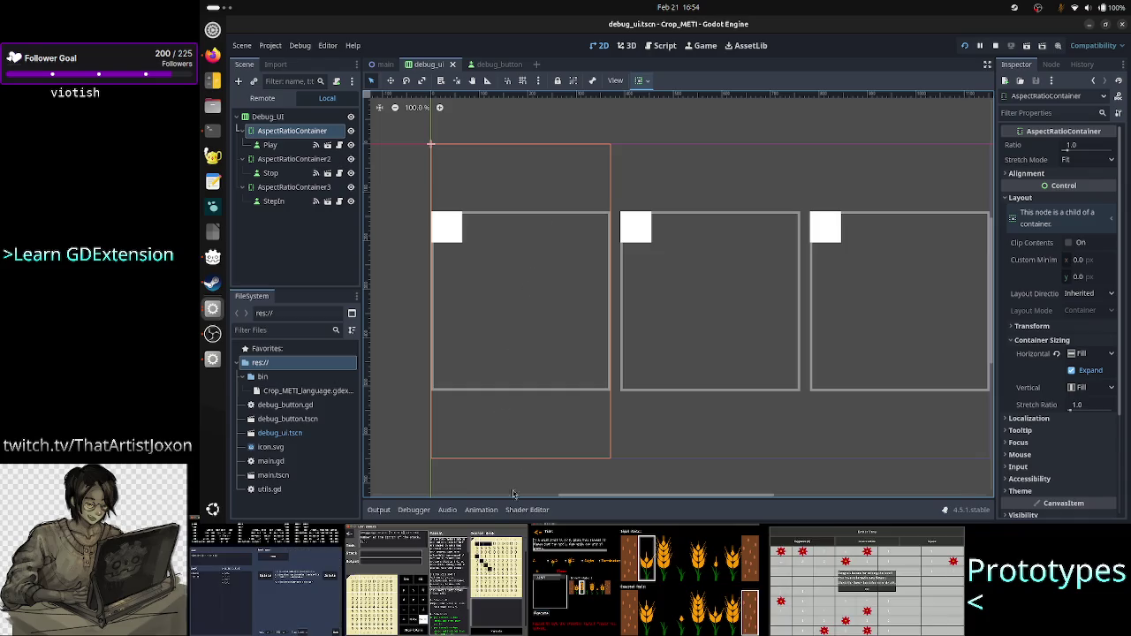
pyautogui.click(378, 511)
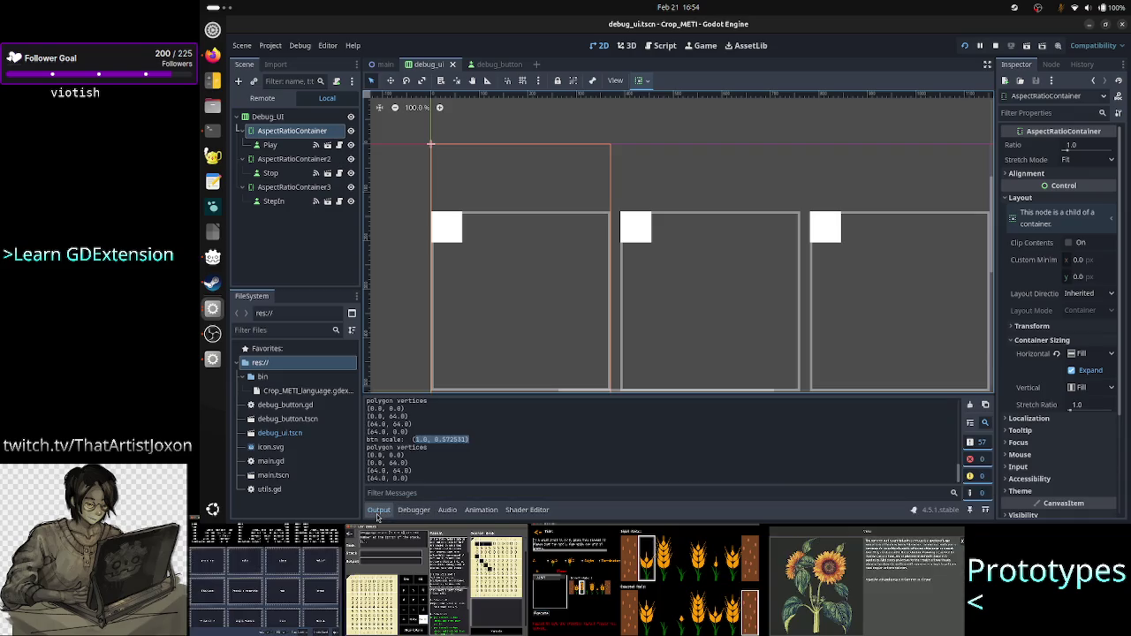
# Step: Examine the x and y components of btn scale (1.0, 0.572531), then return to debug_button.gd
pyautogui.click(425, 448)
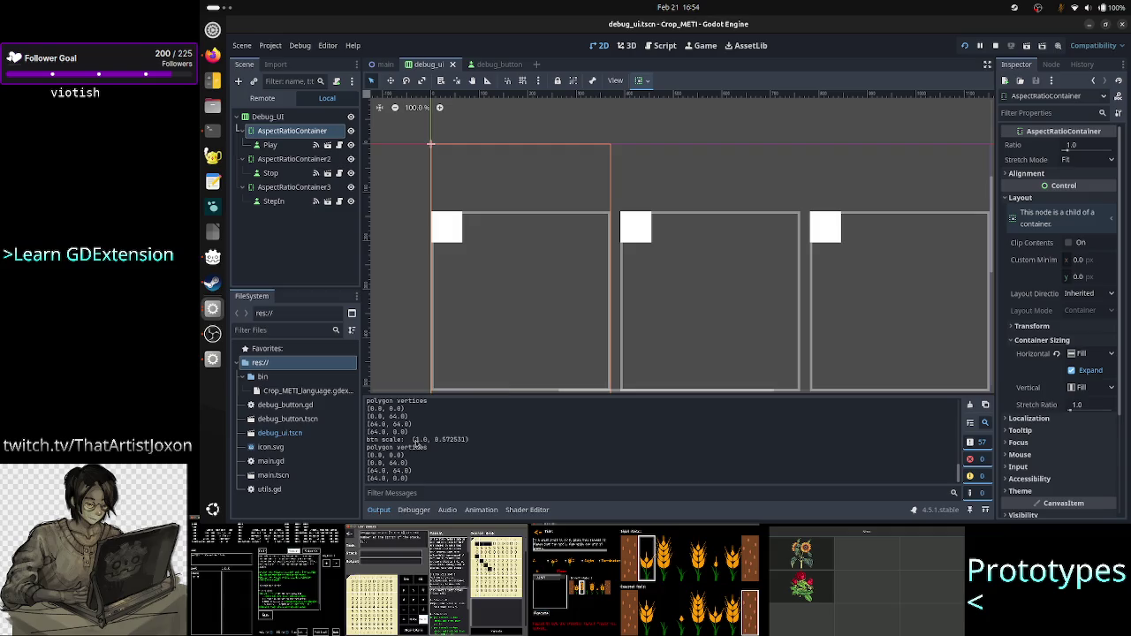
pyautogui.moveTo(413, 439); pyautogui.dragTo(469, 442)
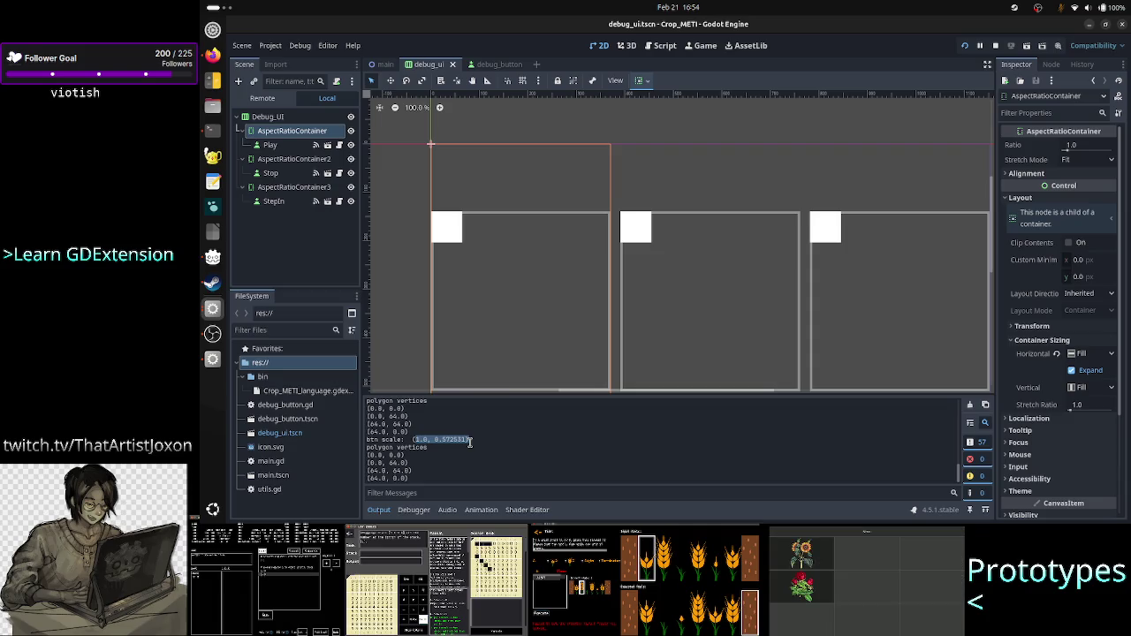
pyautogui.click(469, 441)
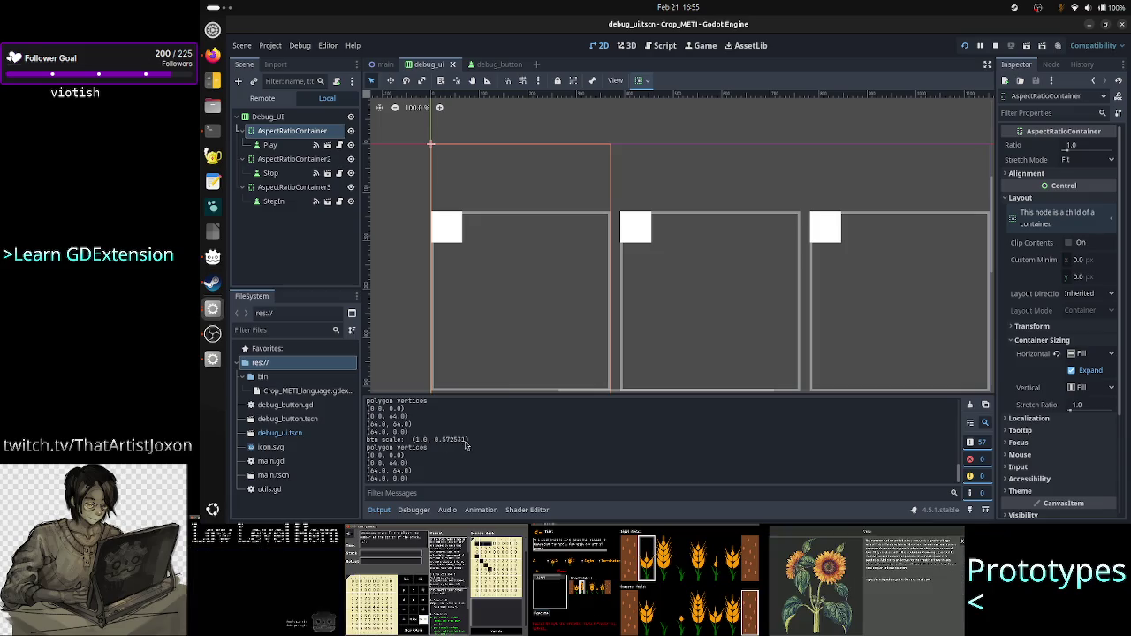
pyautogui.moveTo(468, 440); pyautogui.dragTo(411, 441)
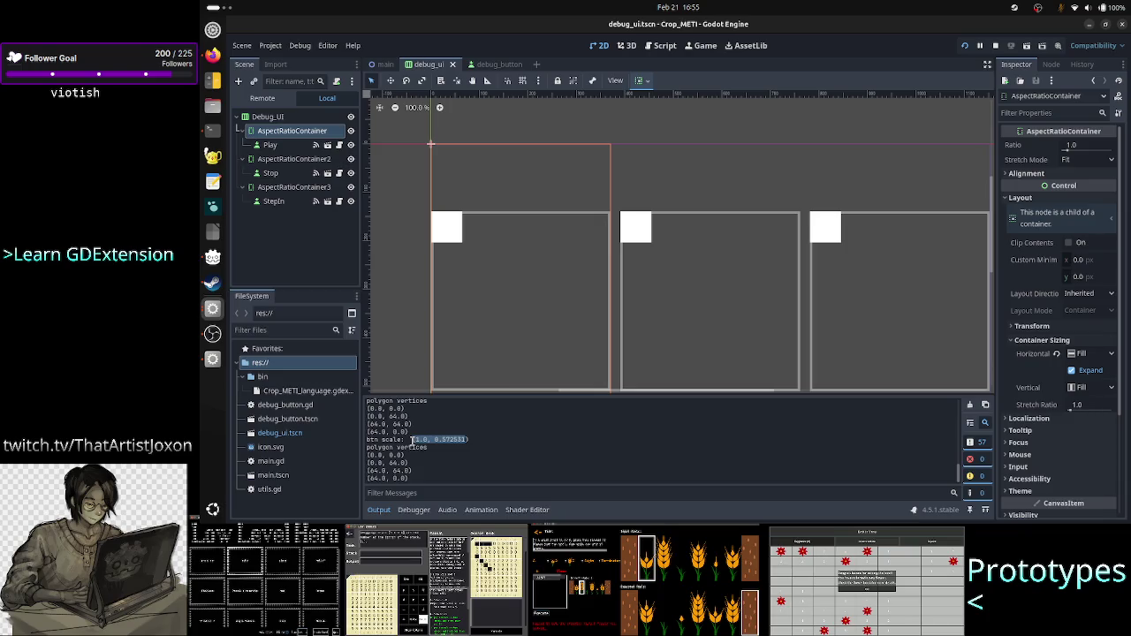
pyautogui.click(441, 441)
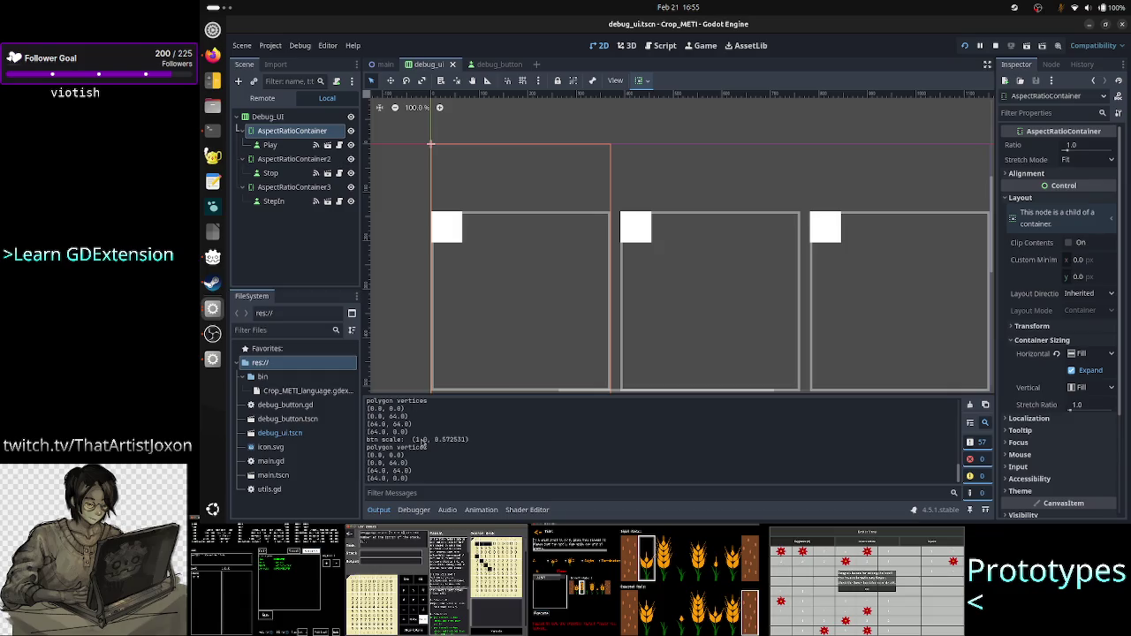
pyautogui.doubleClick(421, 440)
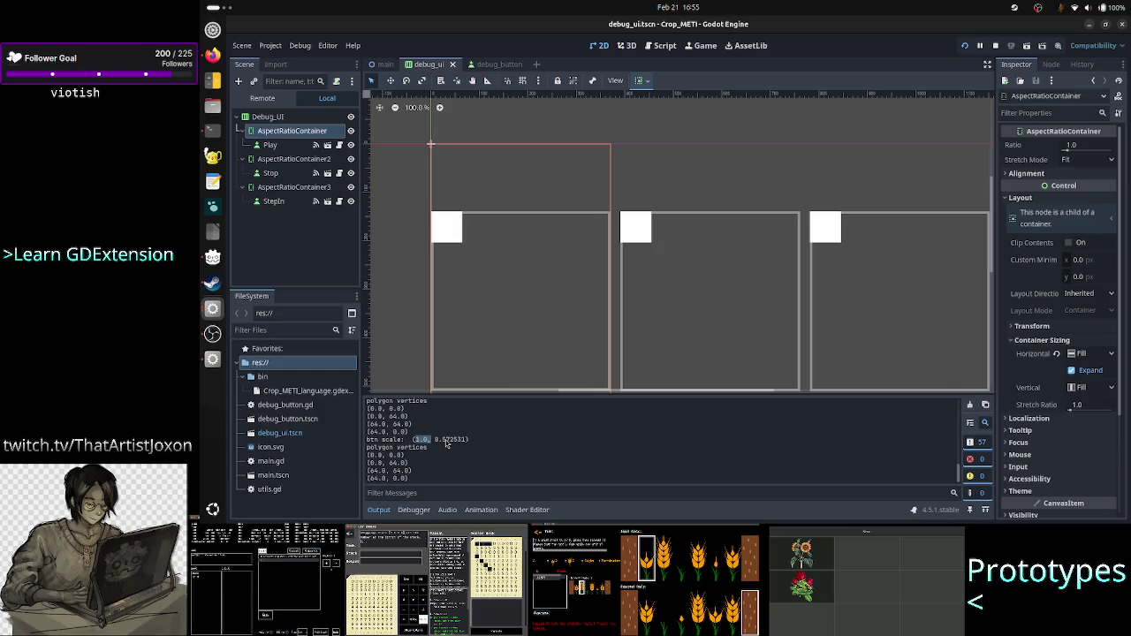
pyautogui.click(446, 445)
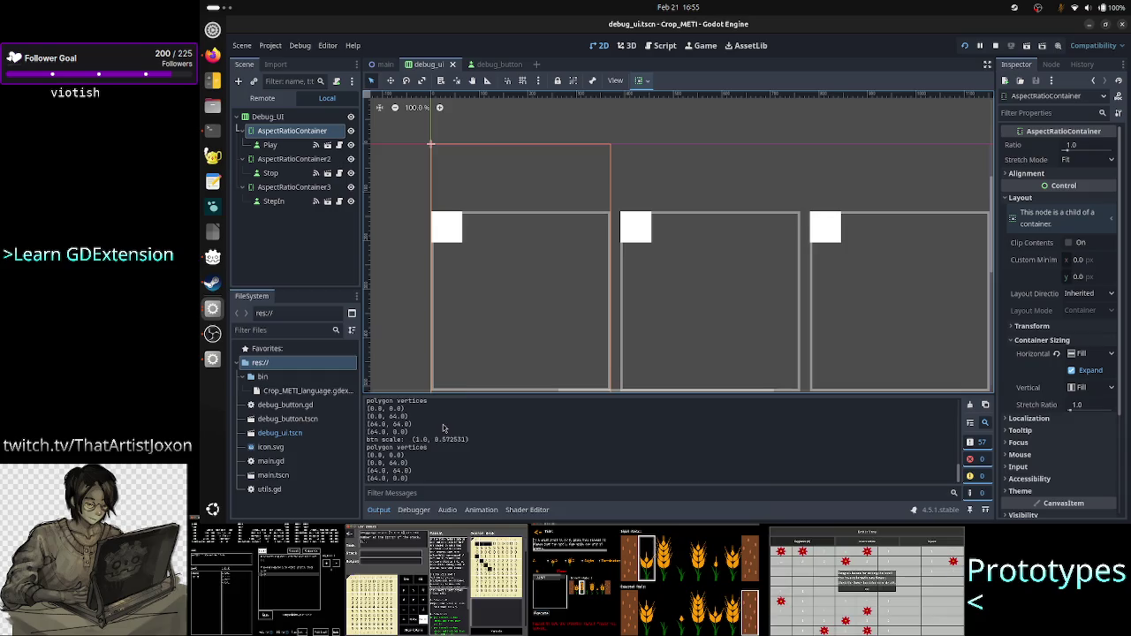
pyautogui.moveTo(467, 440); pyautogui.dragTo(414, 441)
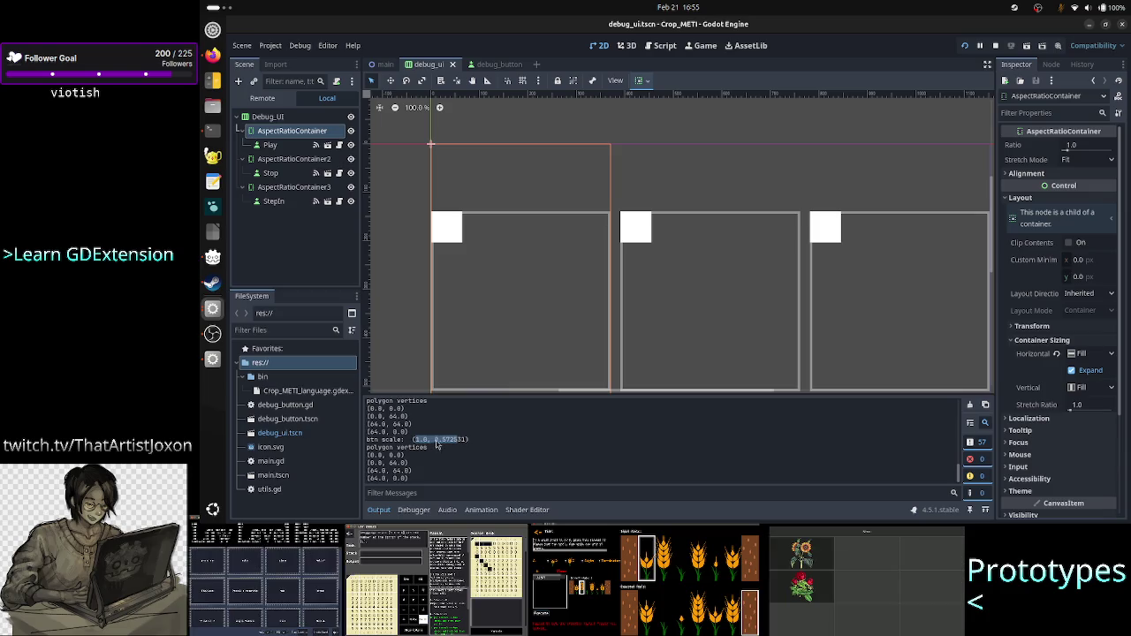
pyautogui.doubleClick(438, 441)
pyautogui.click(443, 442)
pyautogui.moveTo(466, 440); pyautogui.dragTo(412, 441)
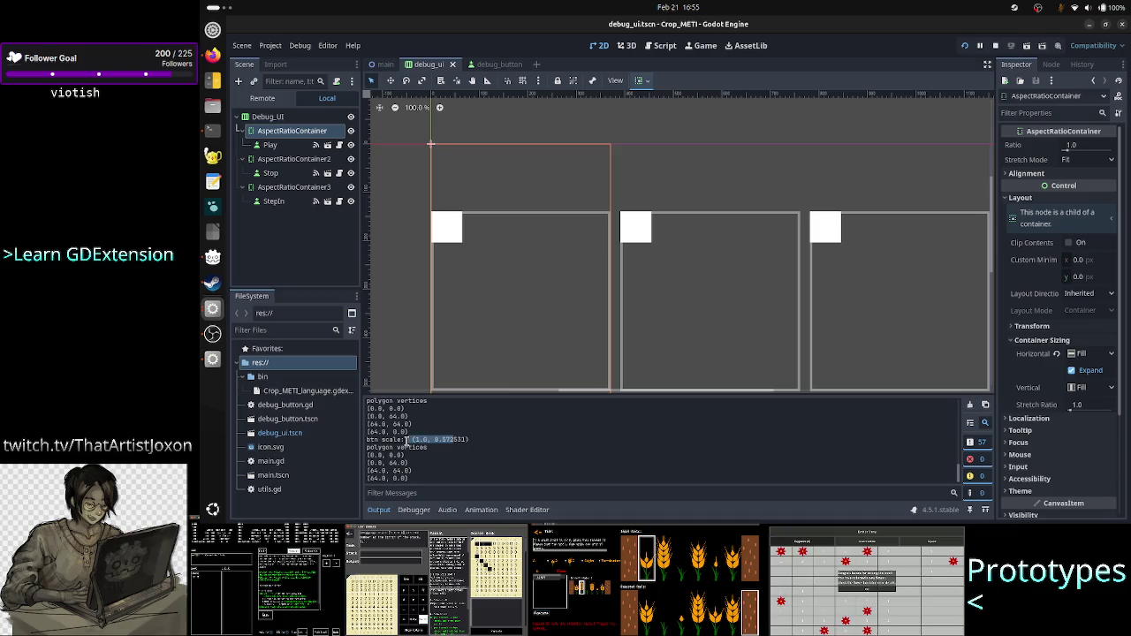
pyautogui.click(453, 440)
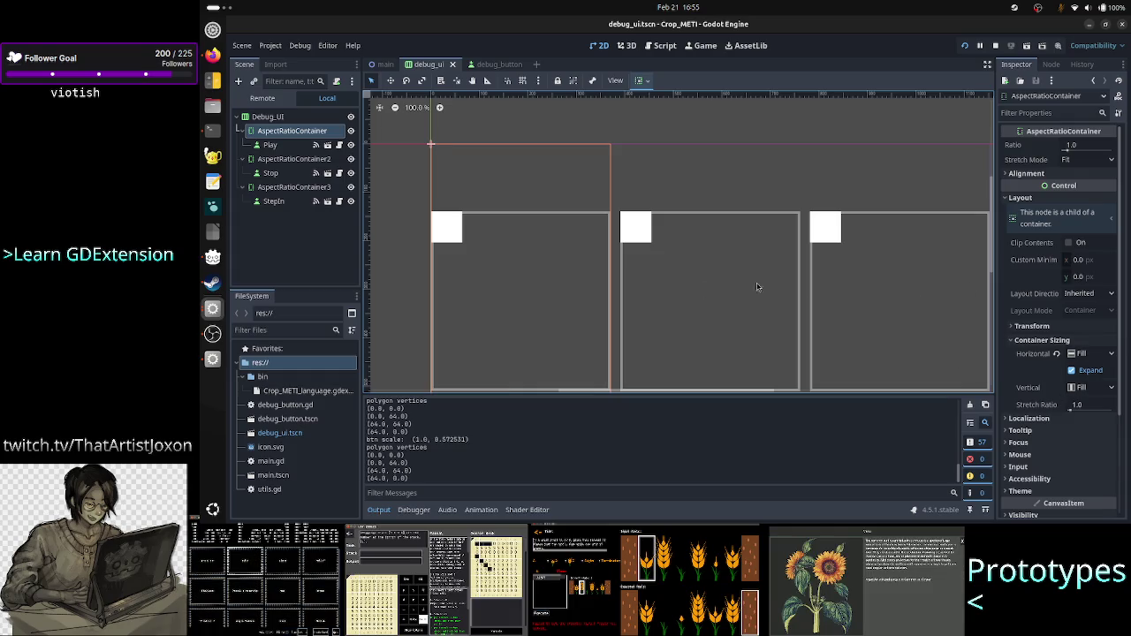
pyautogui.click(667, 46)
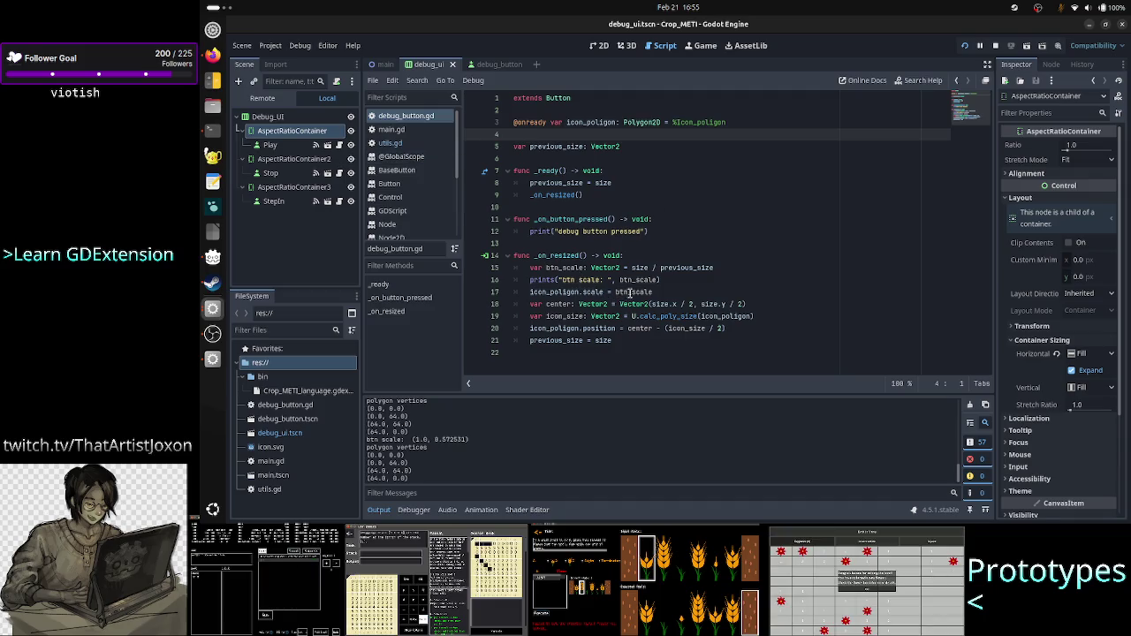
# Step: Add print("btn size: ", size) as the first line of _on_resized
pyautogui.click(633, 183)
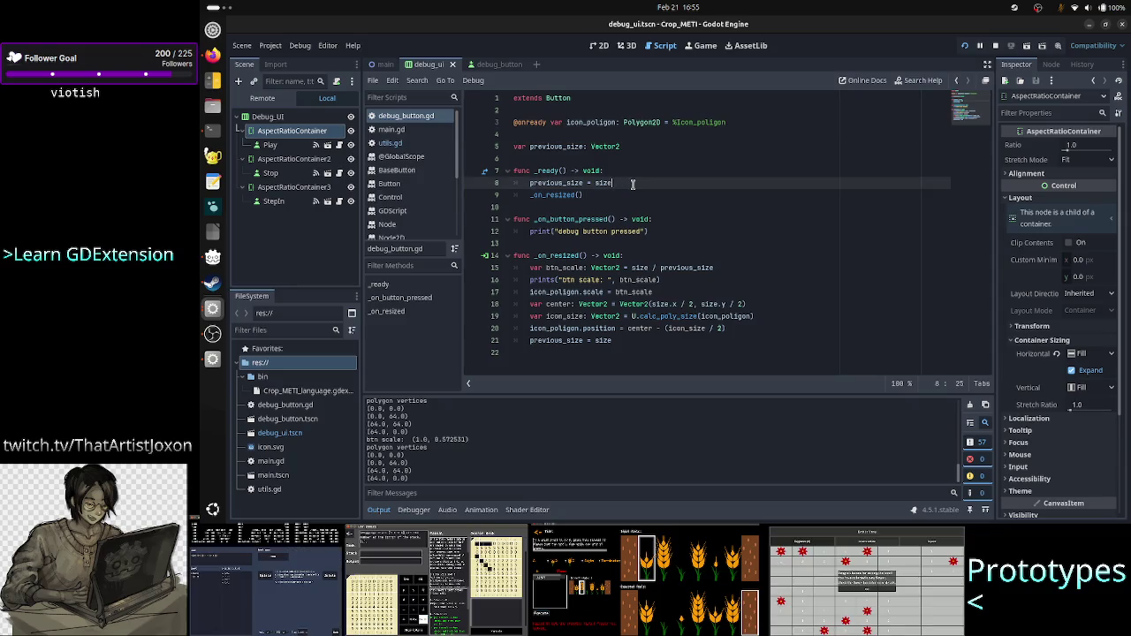
pyautogui.click(674, 257)
pyautogui.press('Return')
pyautogui.write('print(')
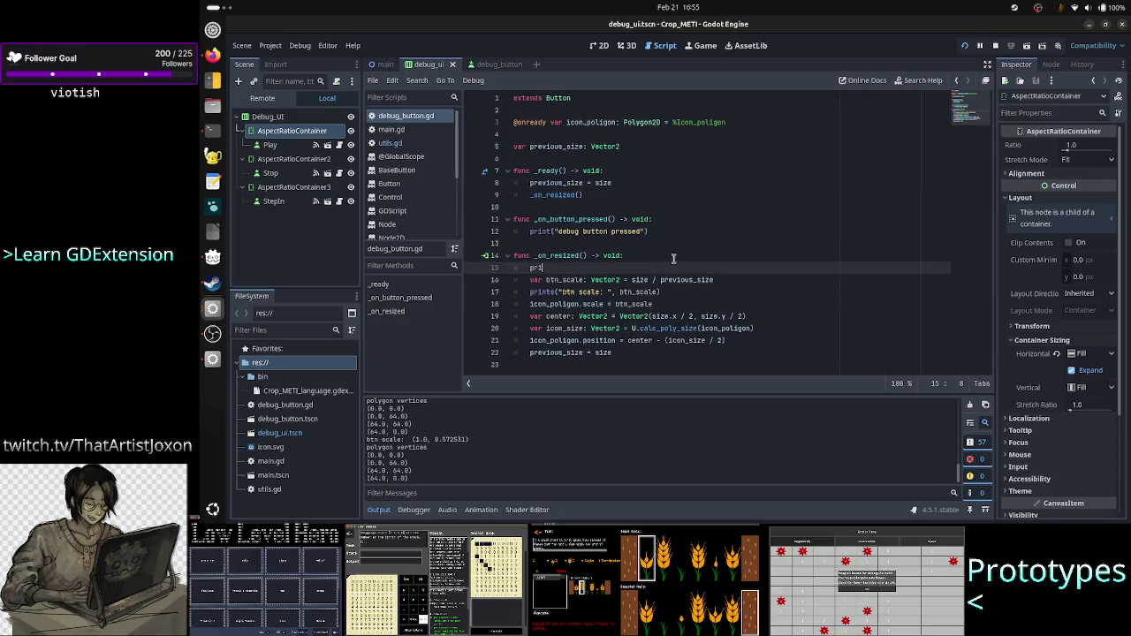
pyautogui.write('btn size')
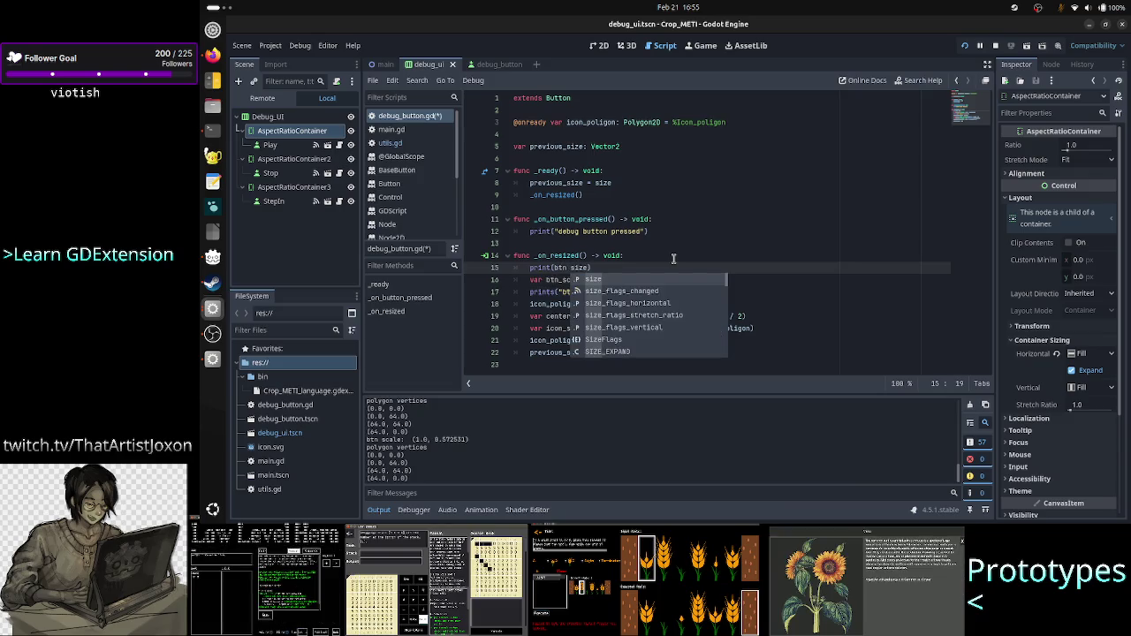
pyautogui.write('"')
pyautogui.hotkey('ctrl', 'Left')
pyautogui.hotkey('ctrl', 'Left')
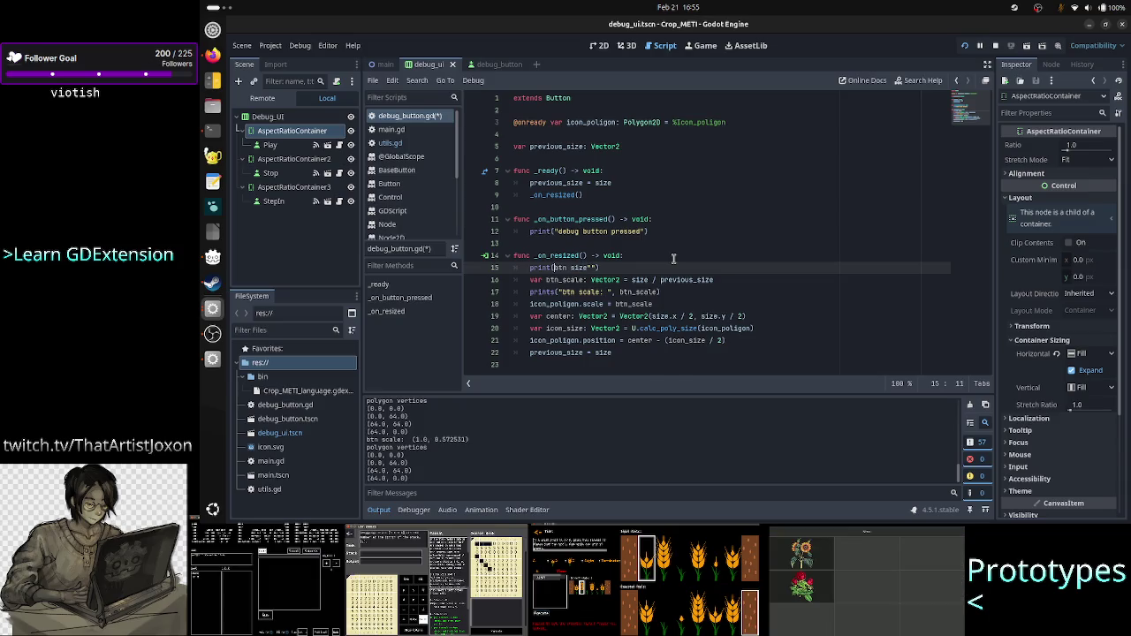
pyautogui.write('"')
pyautogui.press('Right')
pyautogui.press('Right')
pyautogui.press('Right')
pyautogui.press('BackSpace')
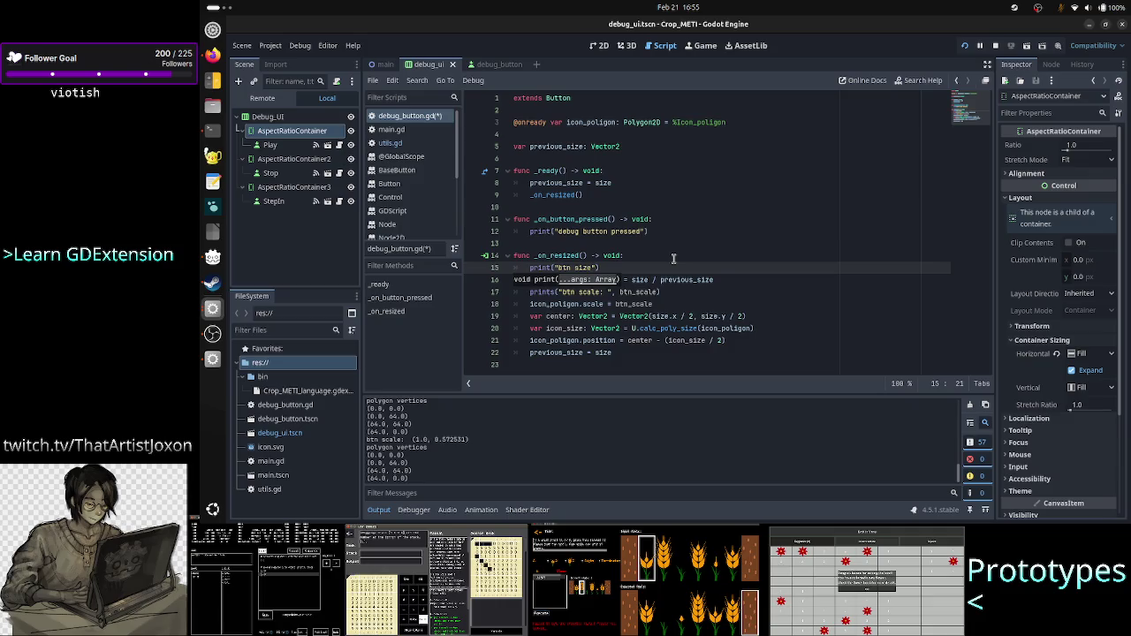
pyautogui.press('Left')
pyautogui.write(':')
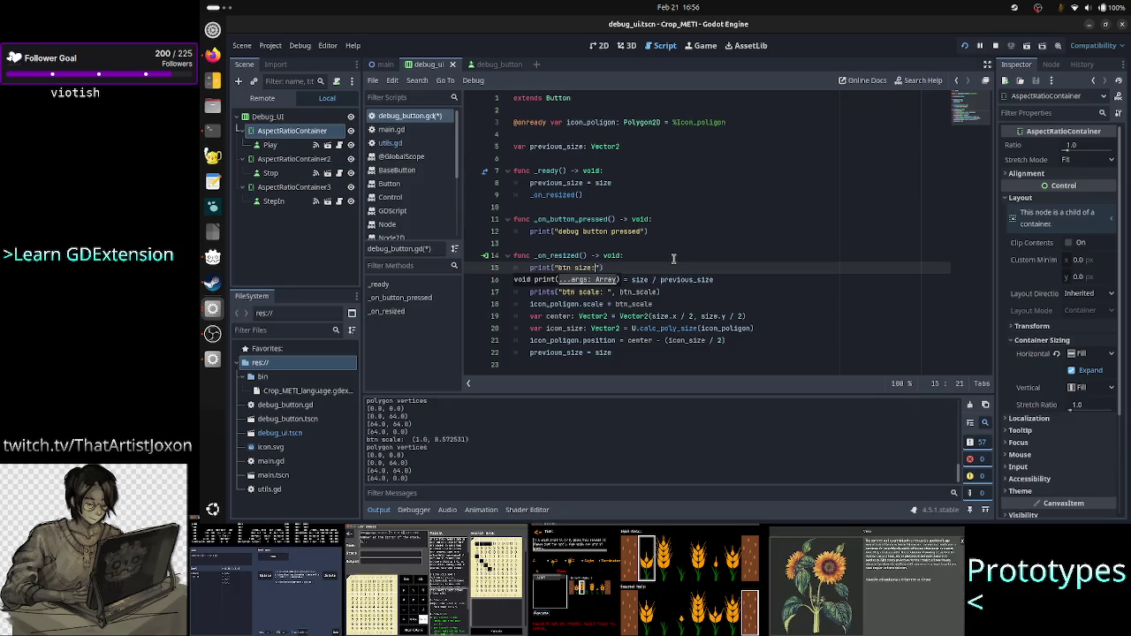
pyautogui.press('Right')
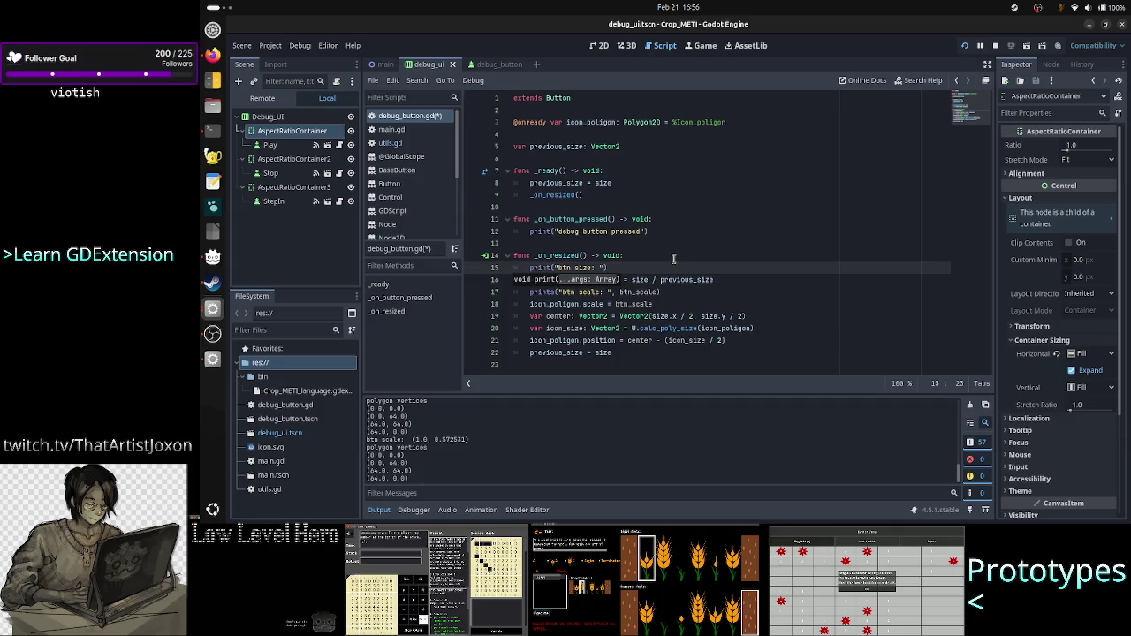
pyautogui.write(', s')
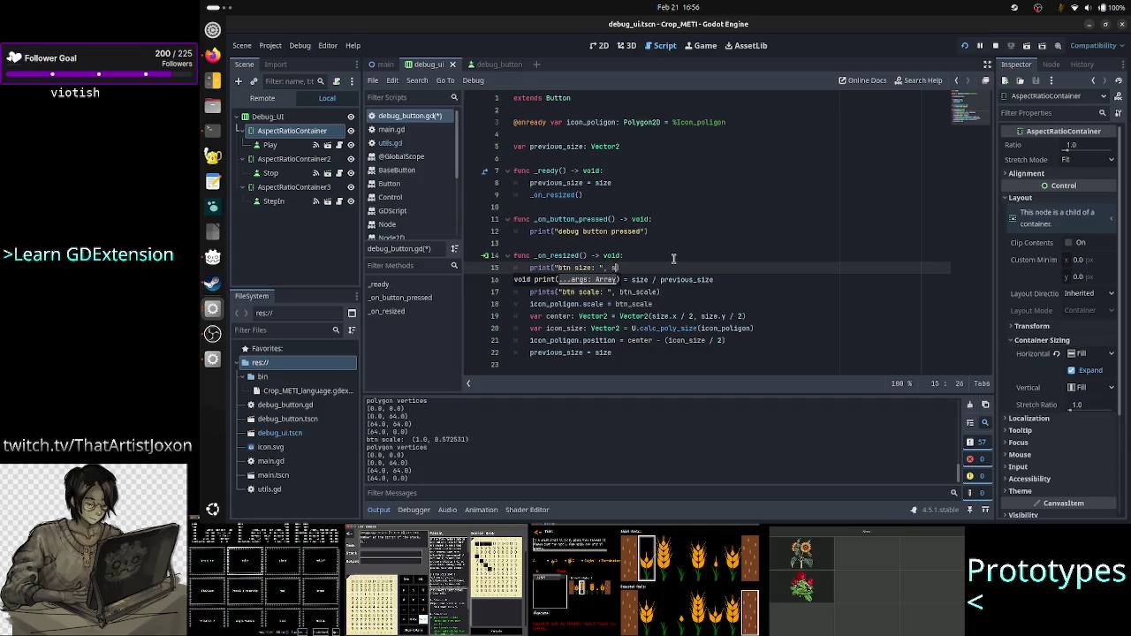
pyautogui.write('ize')
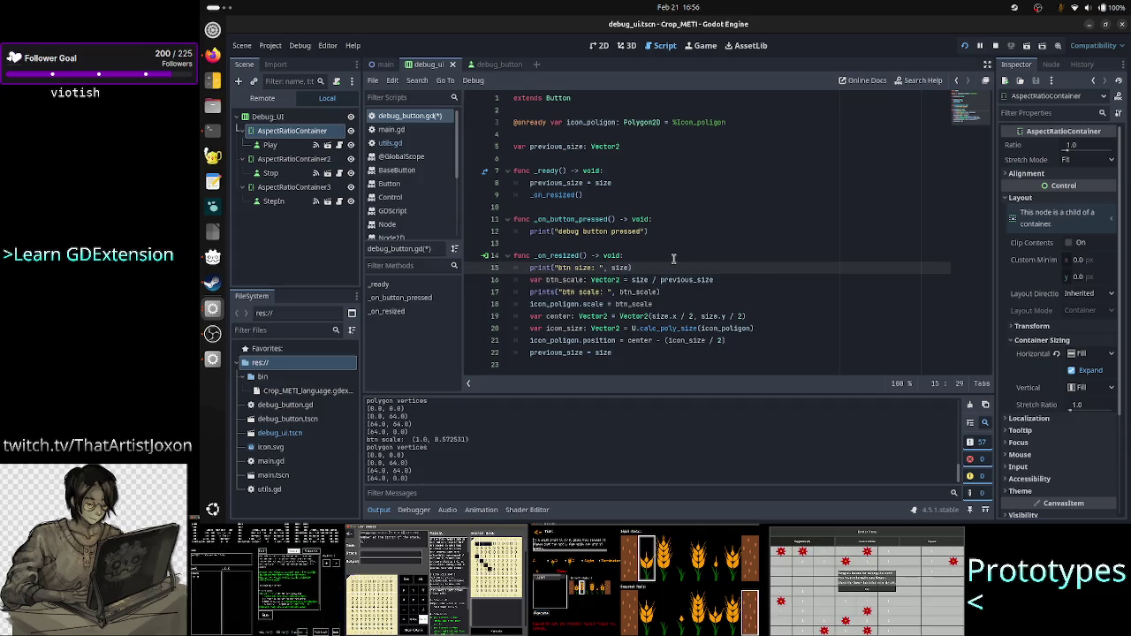
# Step: Add print("btn previous size: ", previous_size) on the line below
pyautogui.press('Return')
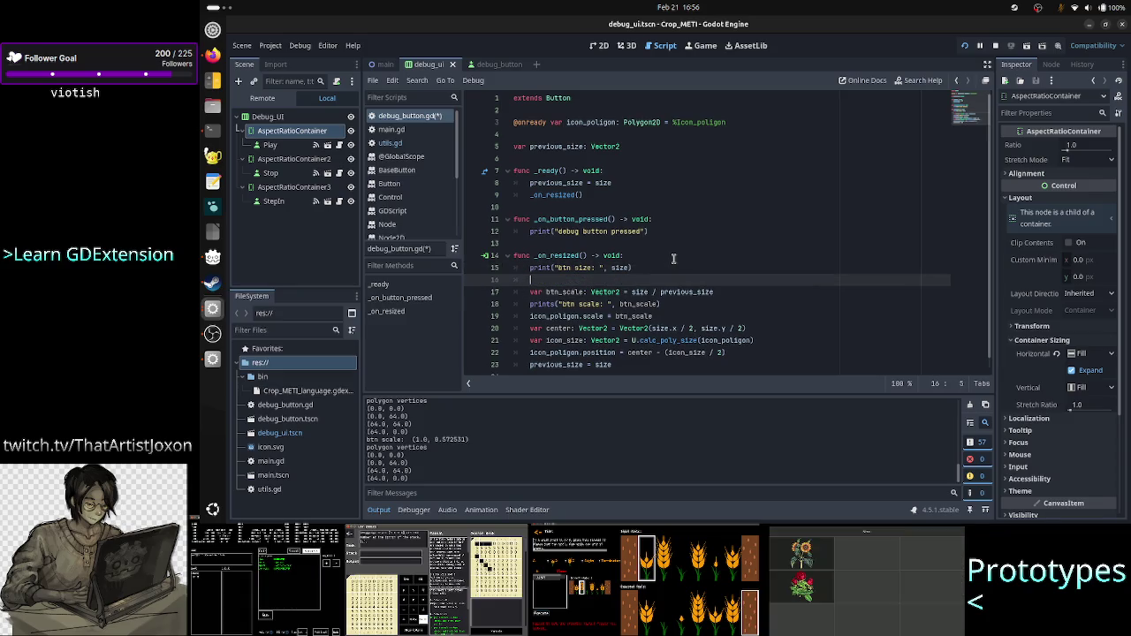
pyautogui.write('print("m')
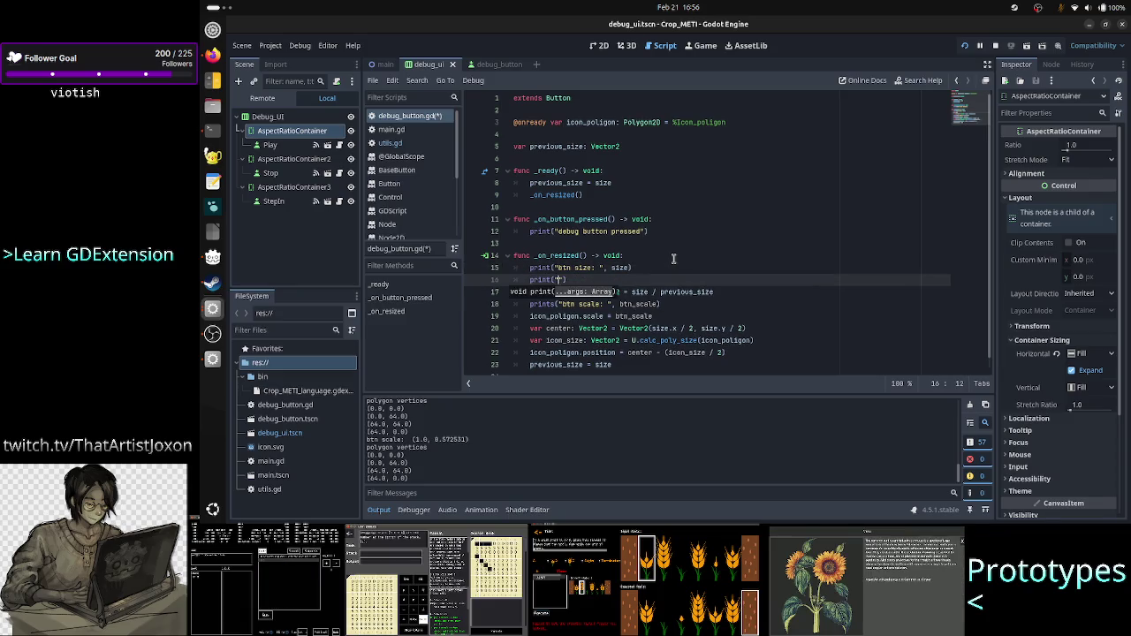
pyautogui.write('tn previous ')
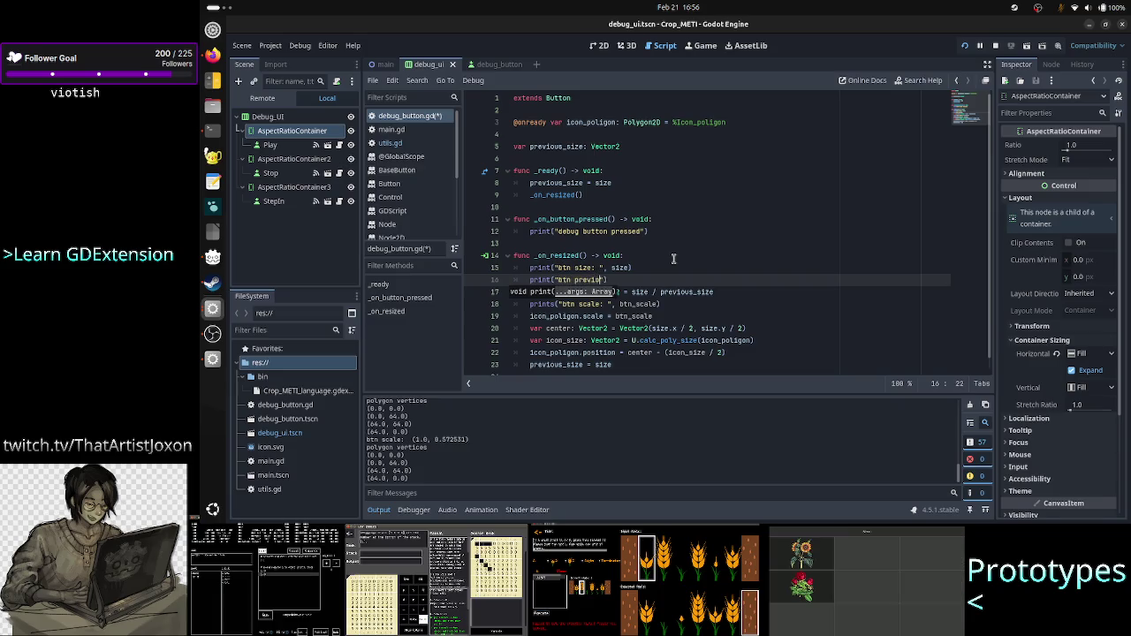
pyautogui.write('size: ')
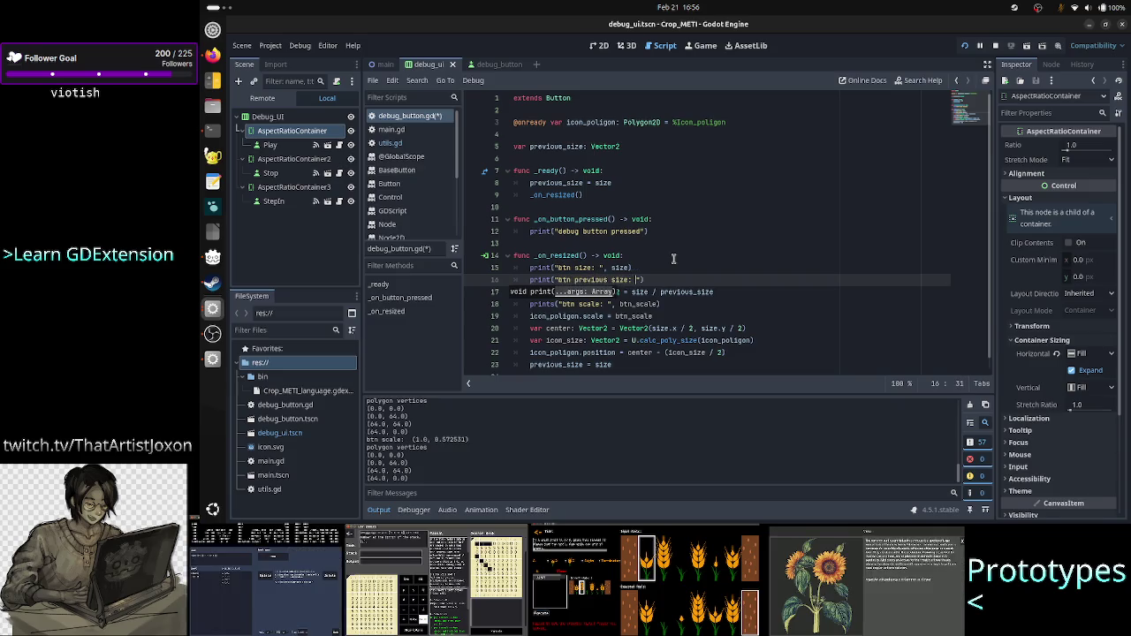
pyautogui.write(', previ')
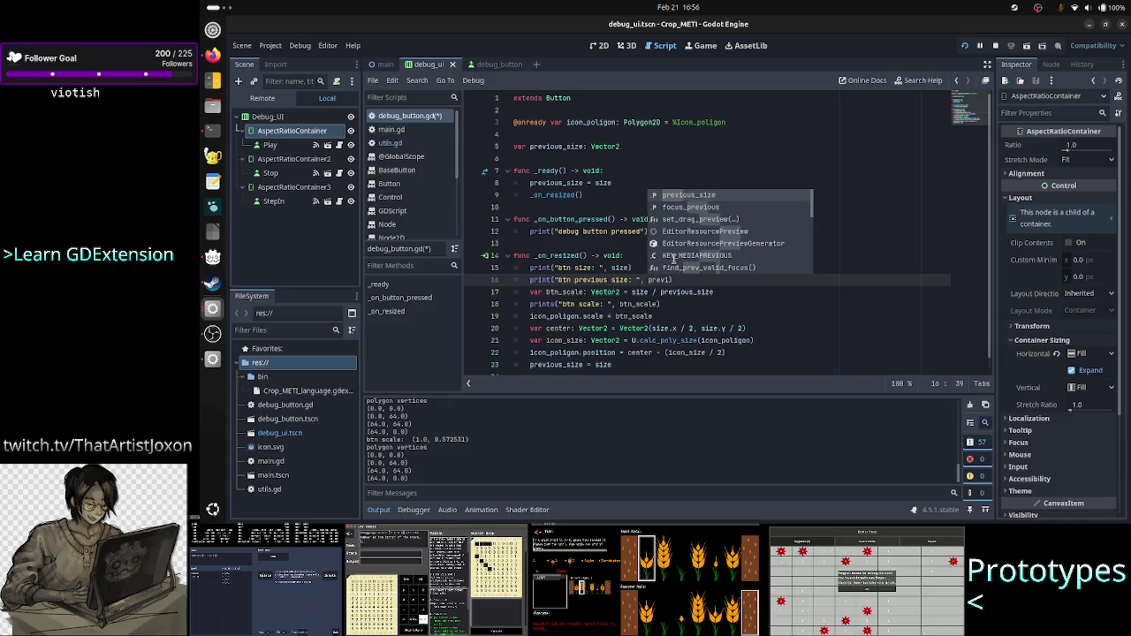
pyautogui.press('Return')
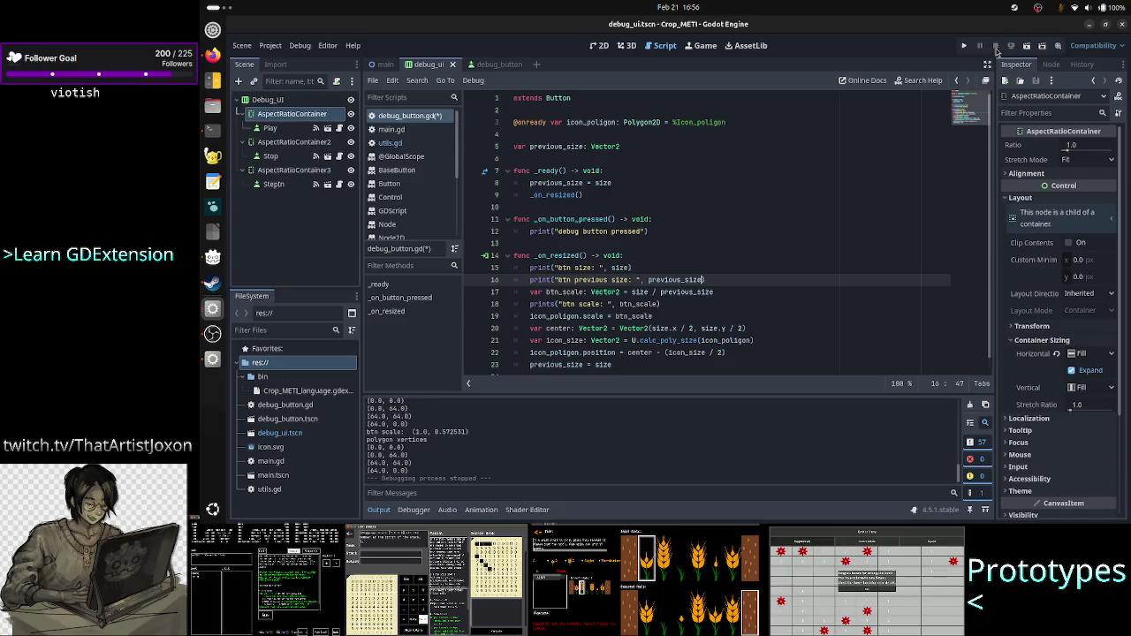
# Step: Restart the game, close its window and run it again with F5
pyautogui.click(964, 48)
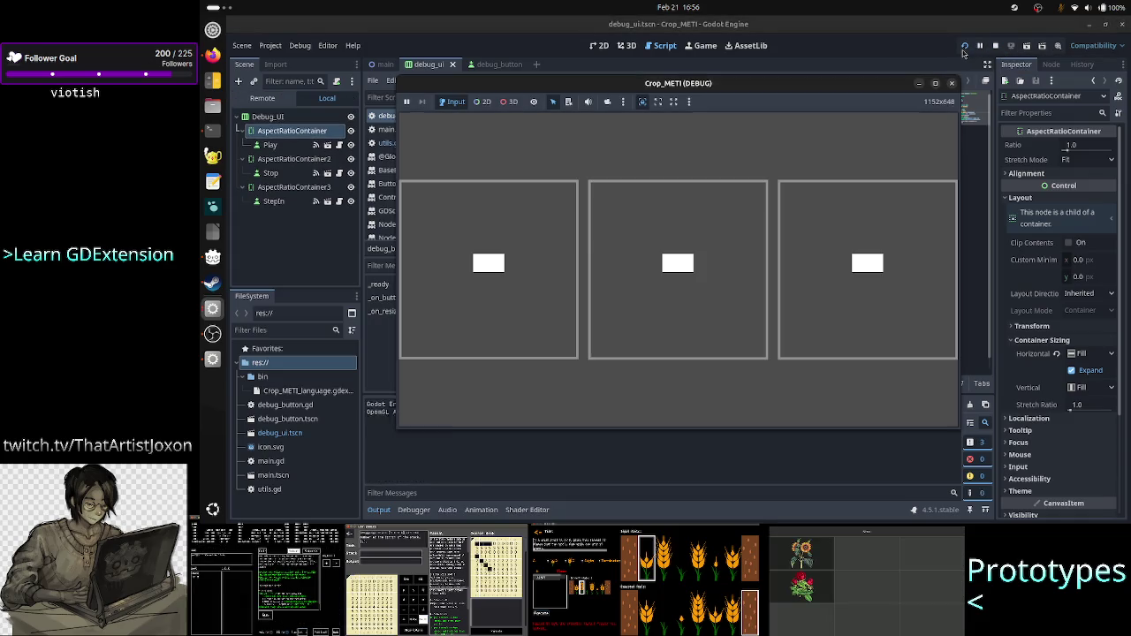
pyautogui.click(554, 428)
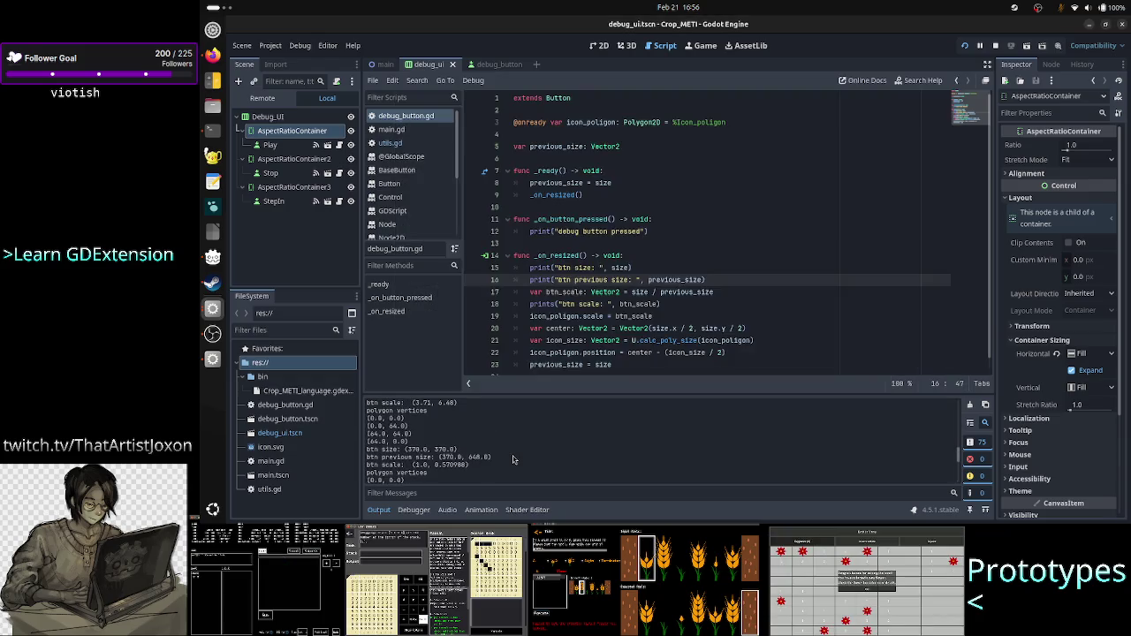
pyautogui.press('F5')
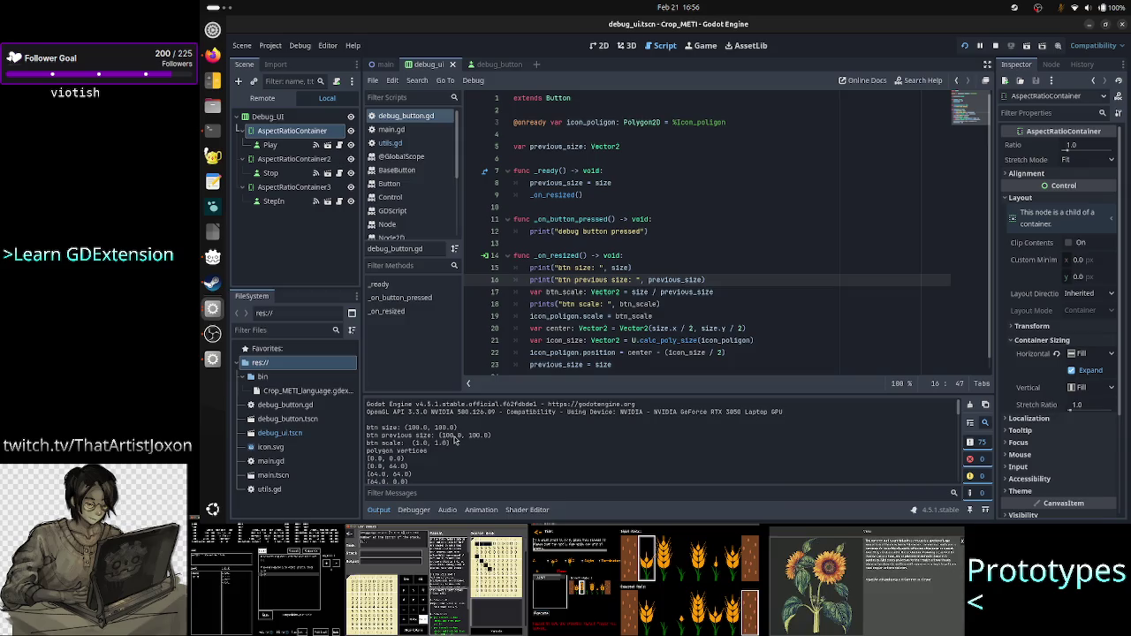
# Step: Find the logged btn size (370.0, 648.0) and previous size (100.0, 100.0) in Output
pyautogui.scroll(-2, 447, 448)
pyautogui.scroll(-3, 438, 454)
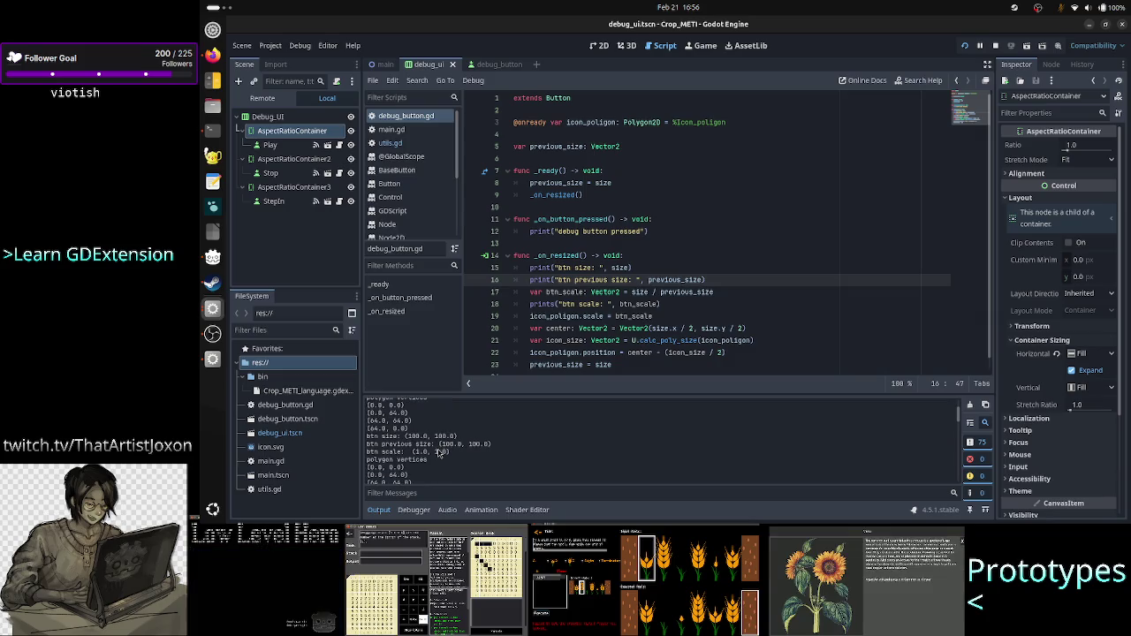
pyautogui.scroll(-3, 439, 453)
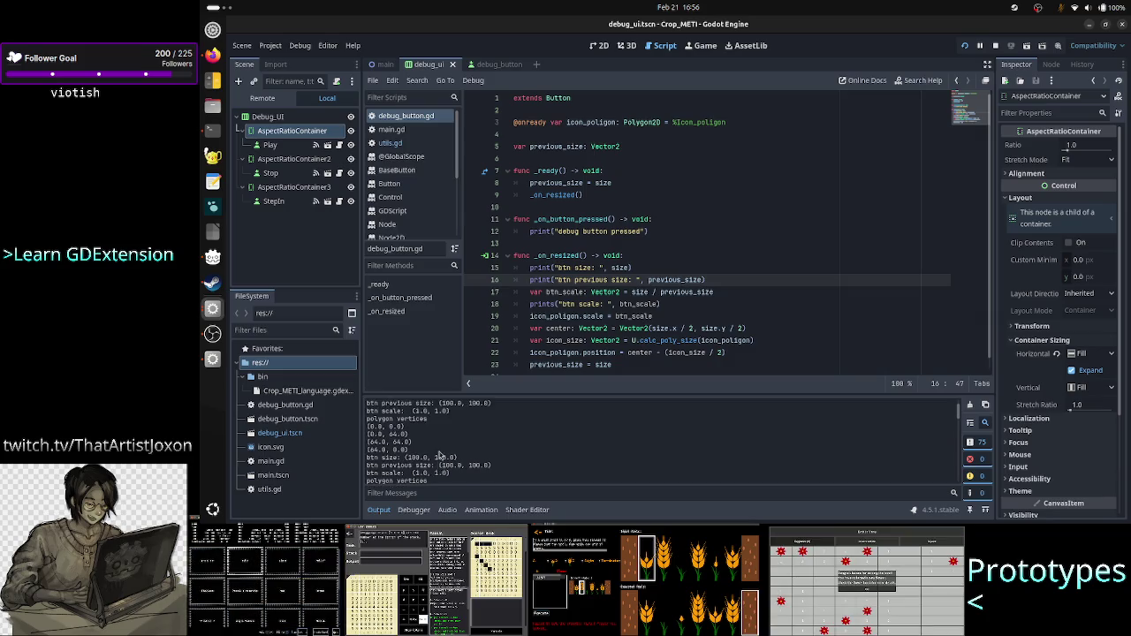
pyautogui.scroll(-5, 439, 454)
pyautogui.scroll(-5, 439, 454)
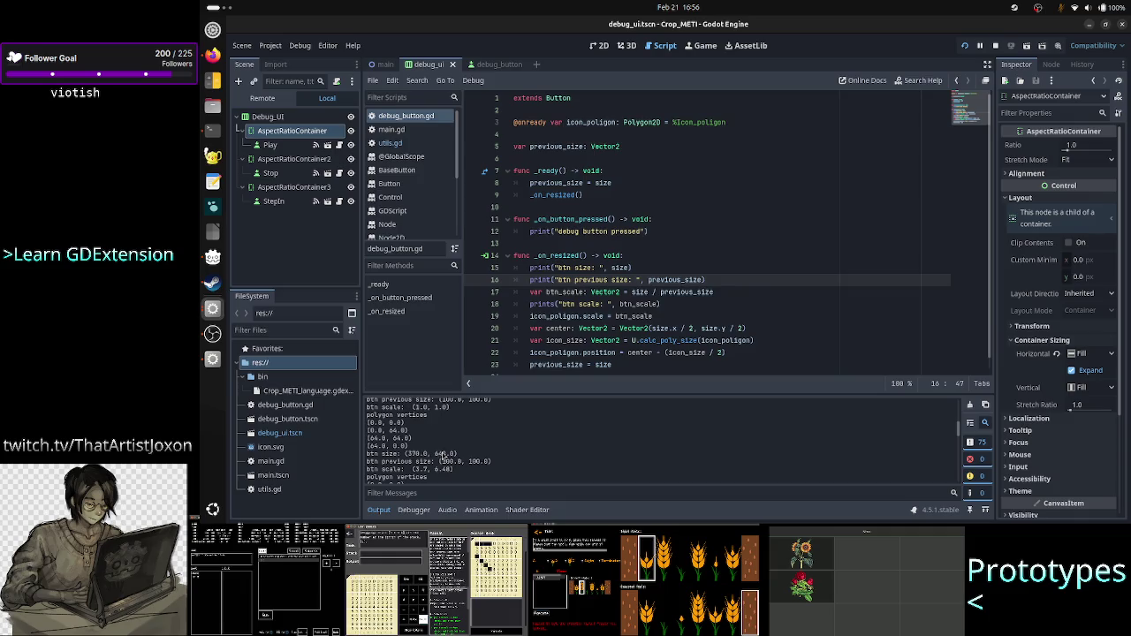
pyautogui.moveTo(369, 454); pyautogui.dragTo(506, 466)
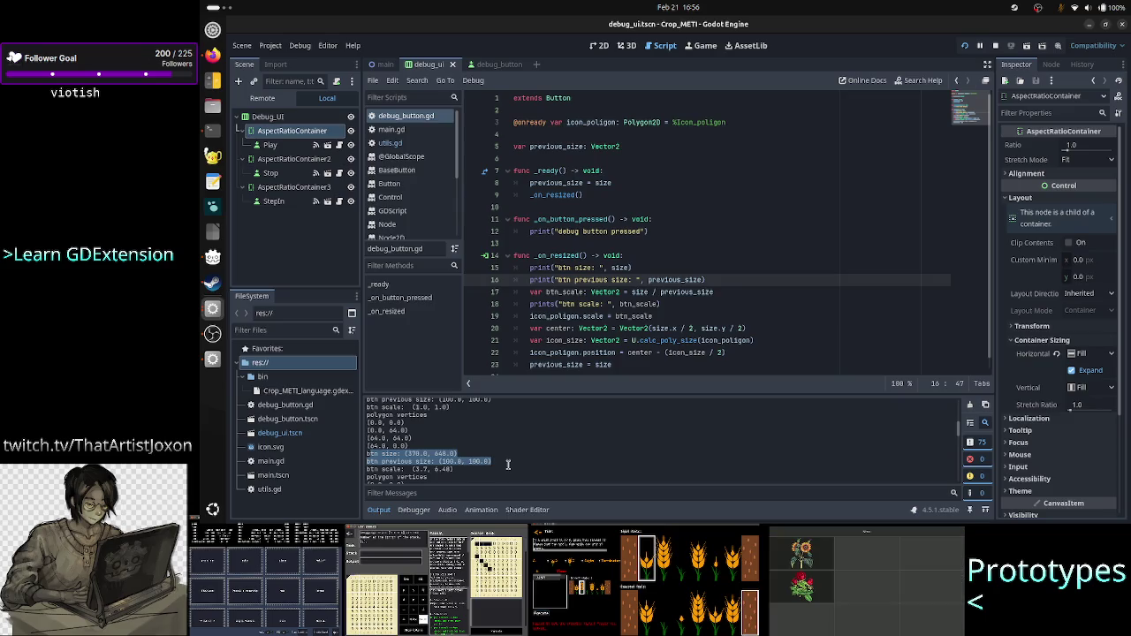
pyautogui.click(517, 460)
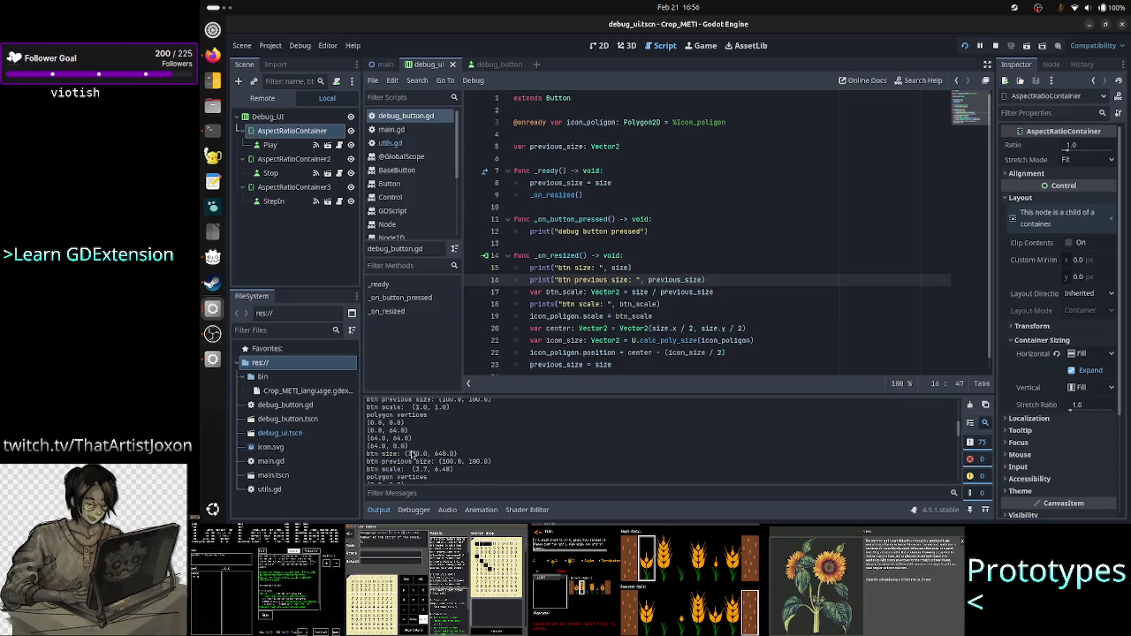
pyautogui.scroll(1, 421, 454)
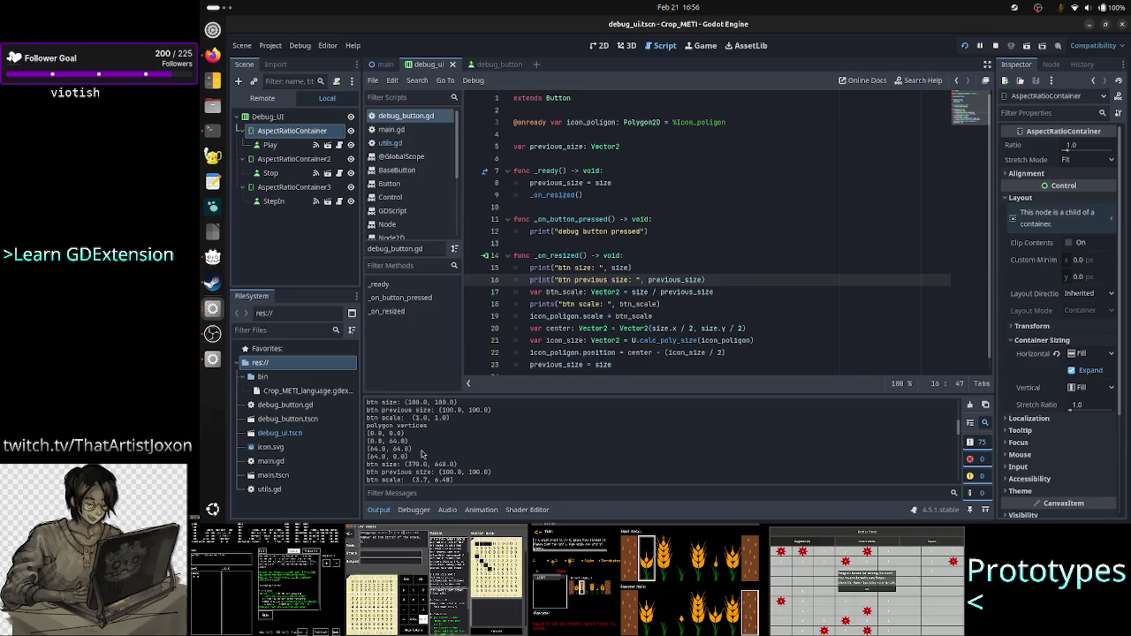
pyautogui.scroll(-1, 421, 454)
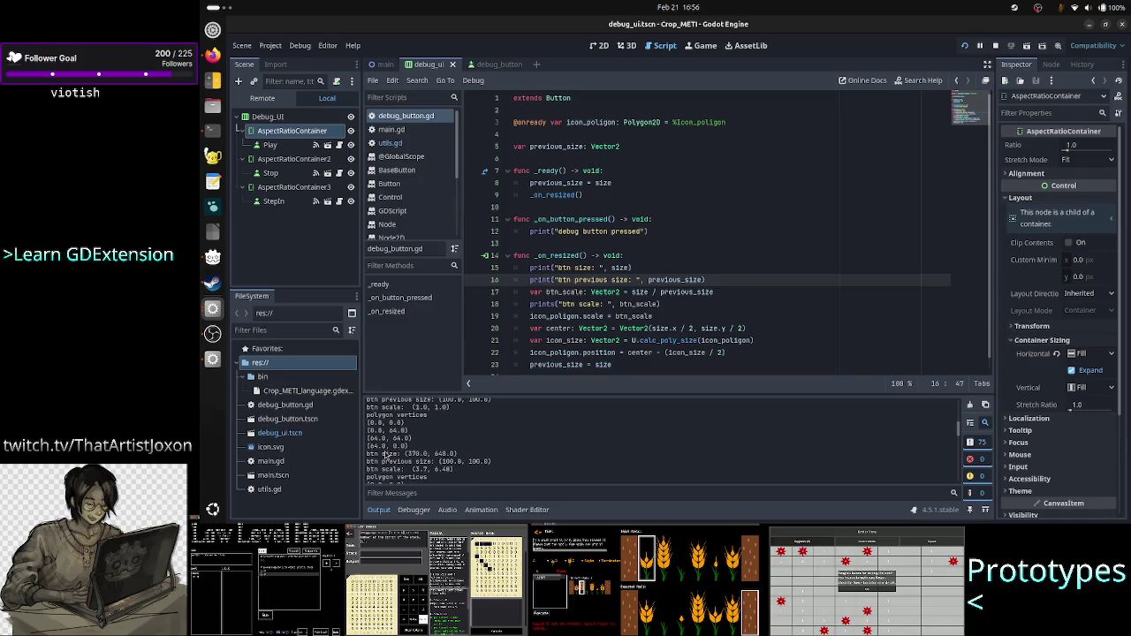
pyautogui.moveTo(404, 454); pyautogui.dragTo(459, 454)
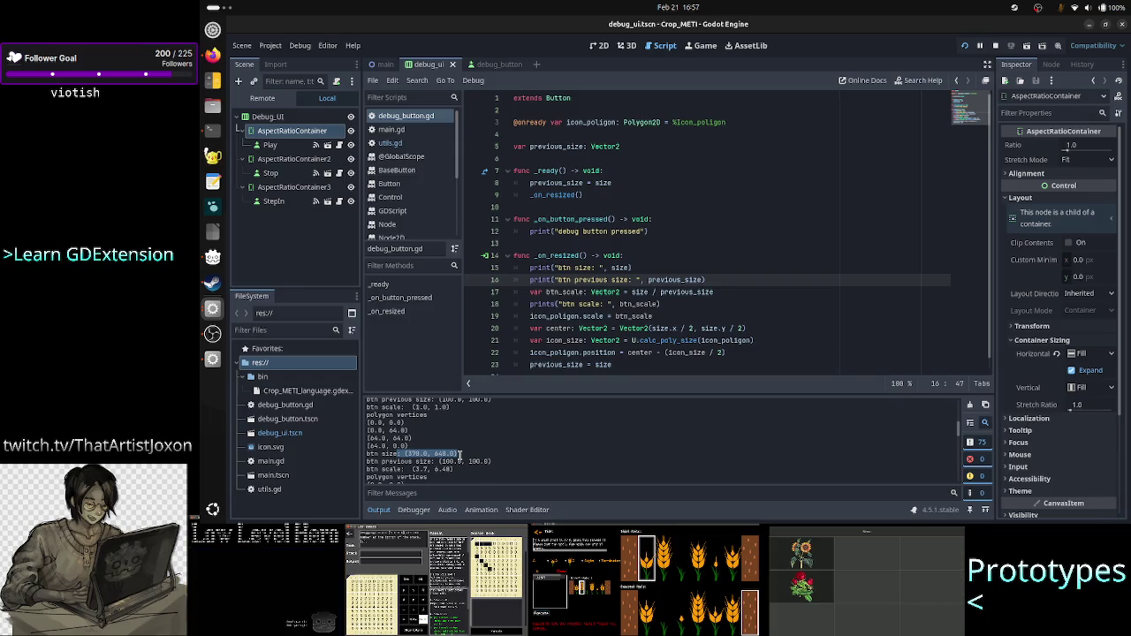
pyautogui.click(601, 46)
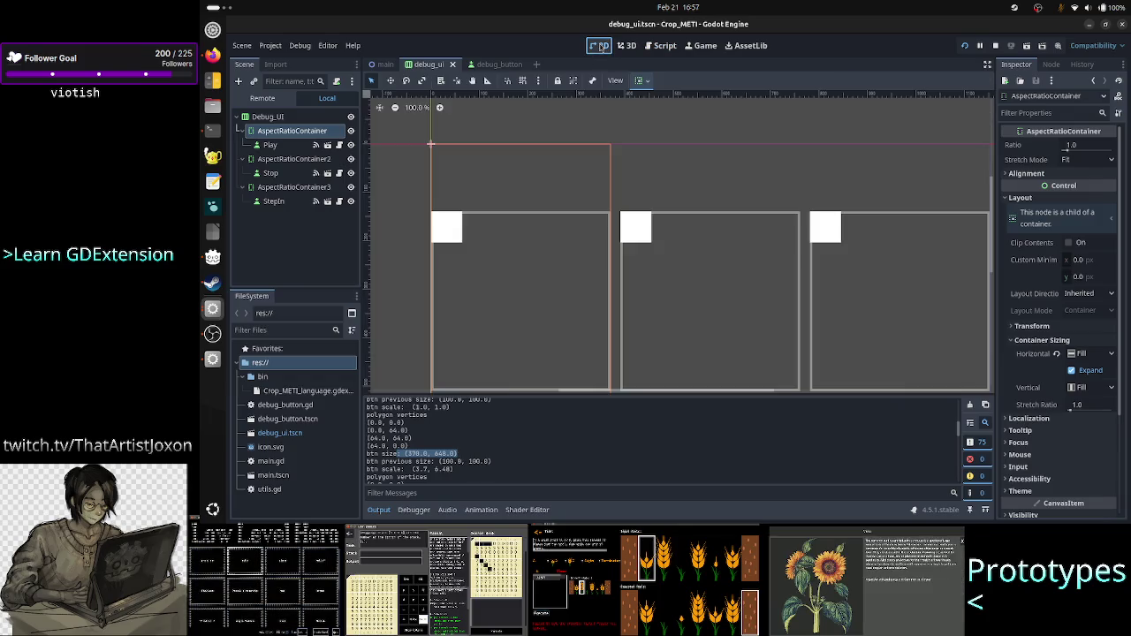
# Step: In the Remote tree, compare AspectRatioContainer's 370 × 648 size with the Play button's 370 × 370
pyautogui.click(265, 98)
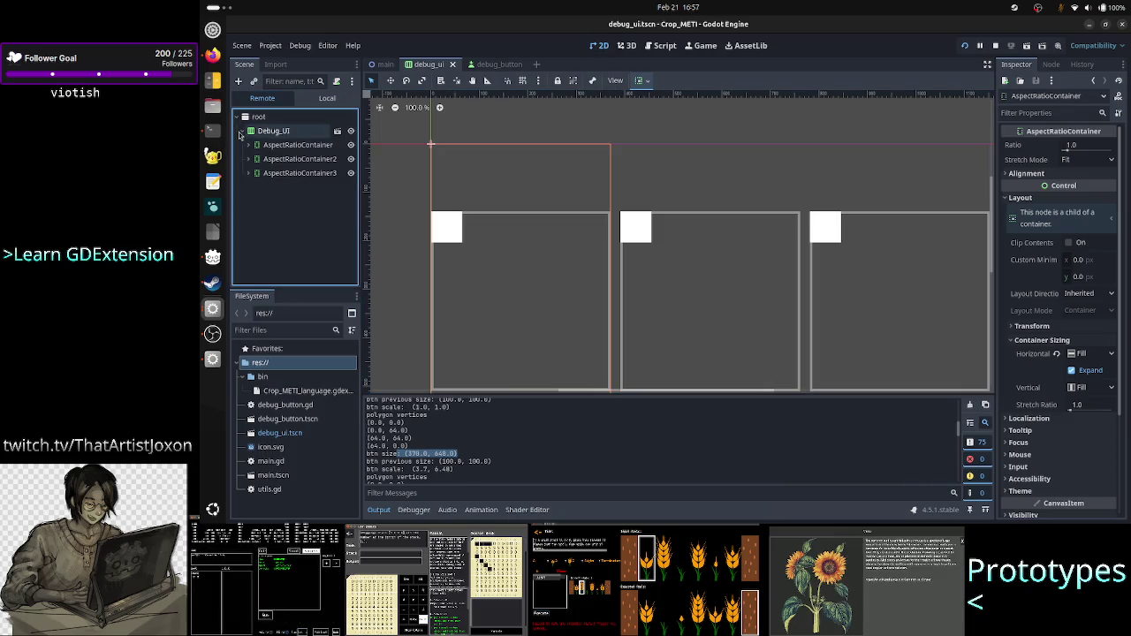
pyautogui.click(292, 145)
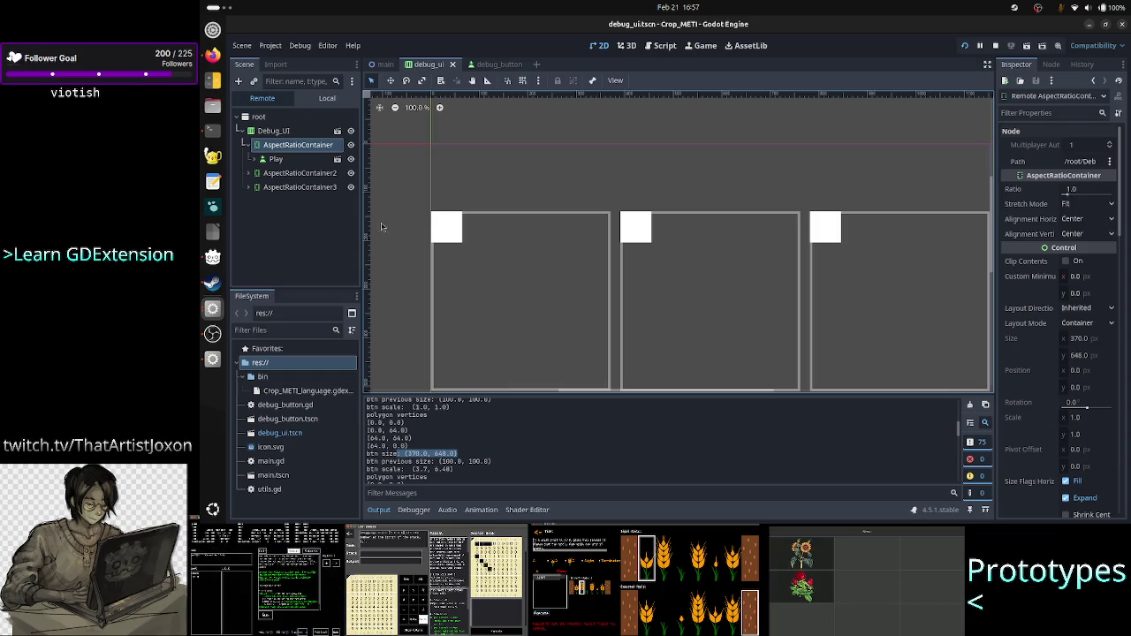
pyautogui.click(281, 161)
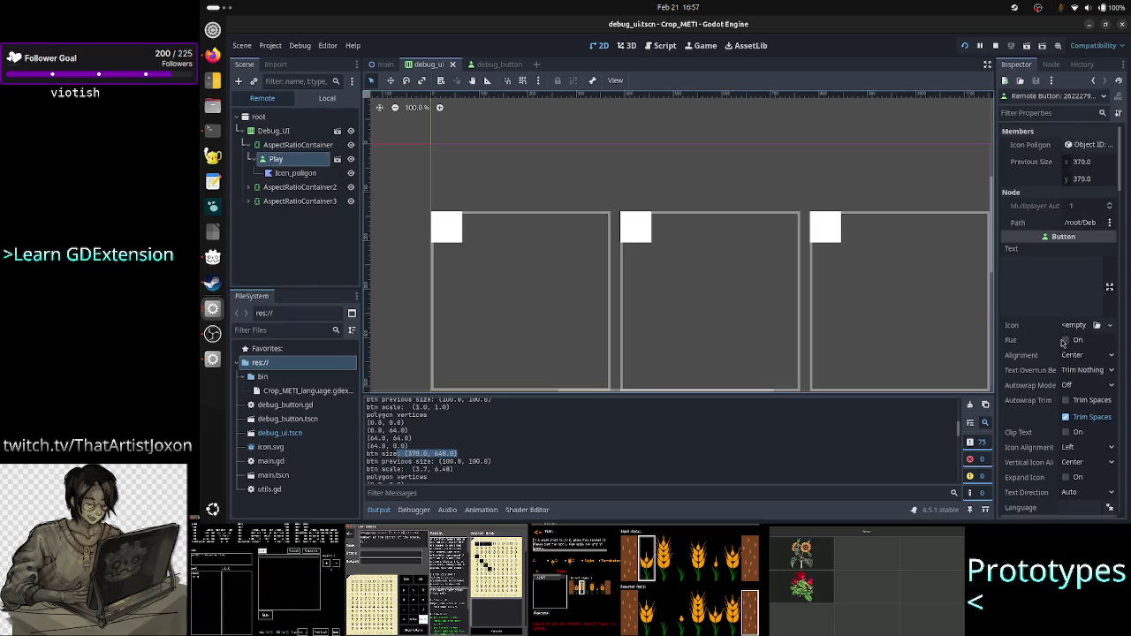
pyautogui.scroll(-5, 1062, 346)
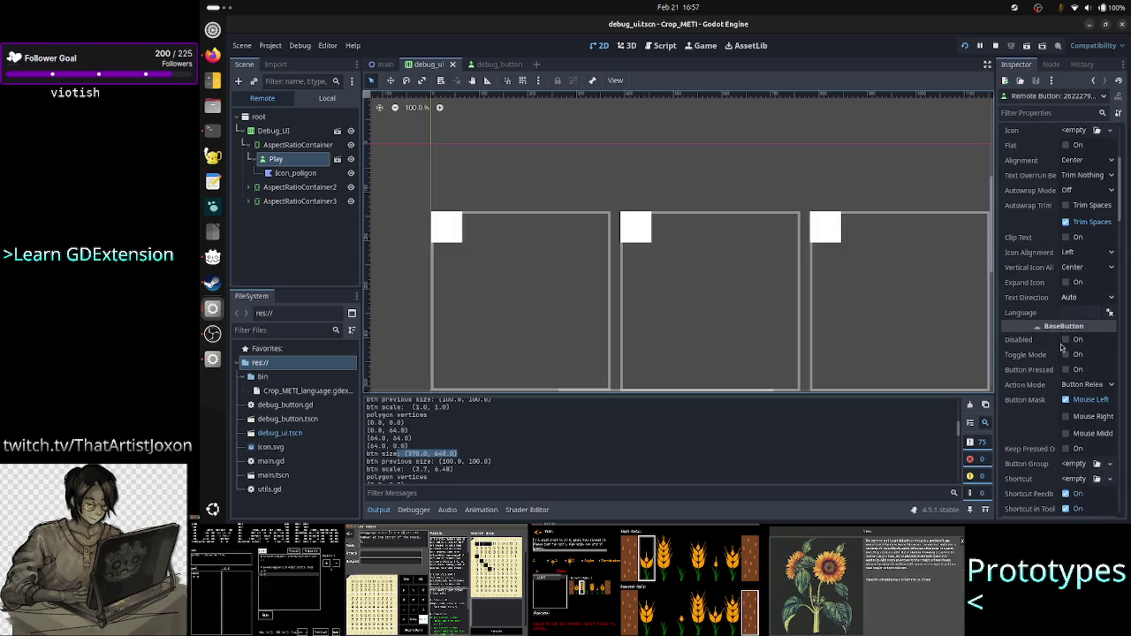
pyautogui.scroll(-5, 1061, 346)
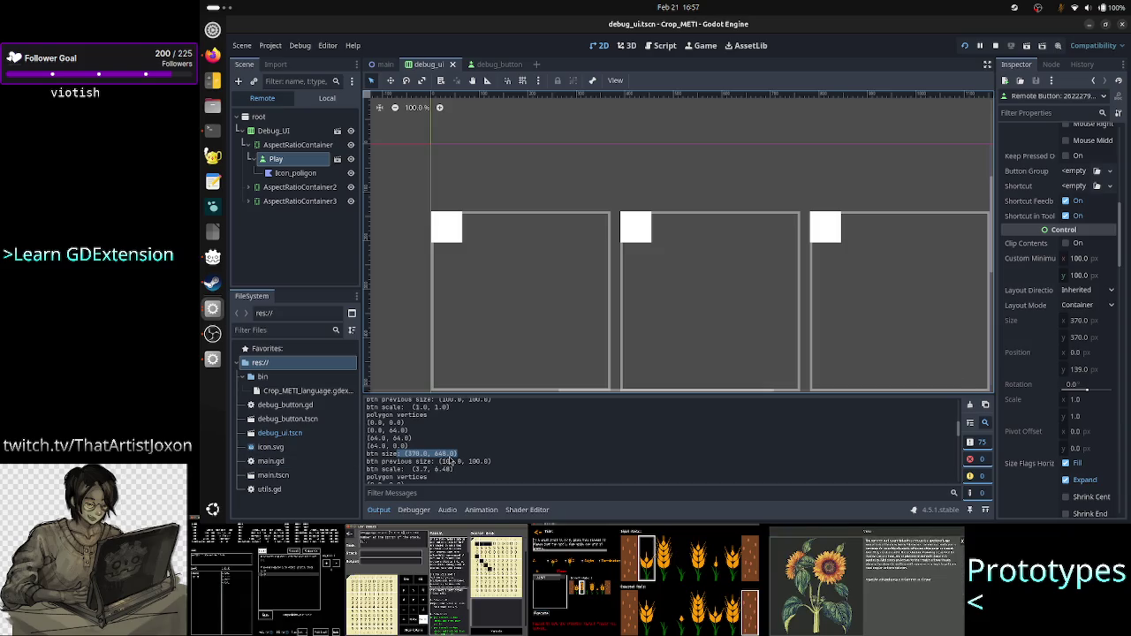
pyautogui.click(322, 147)
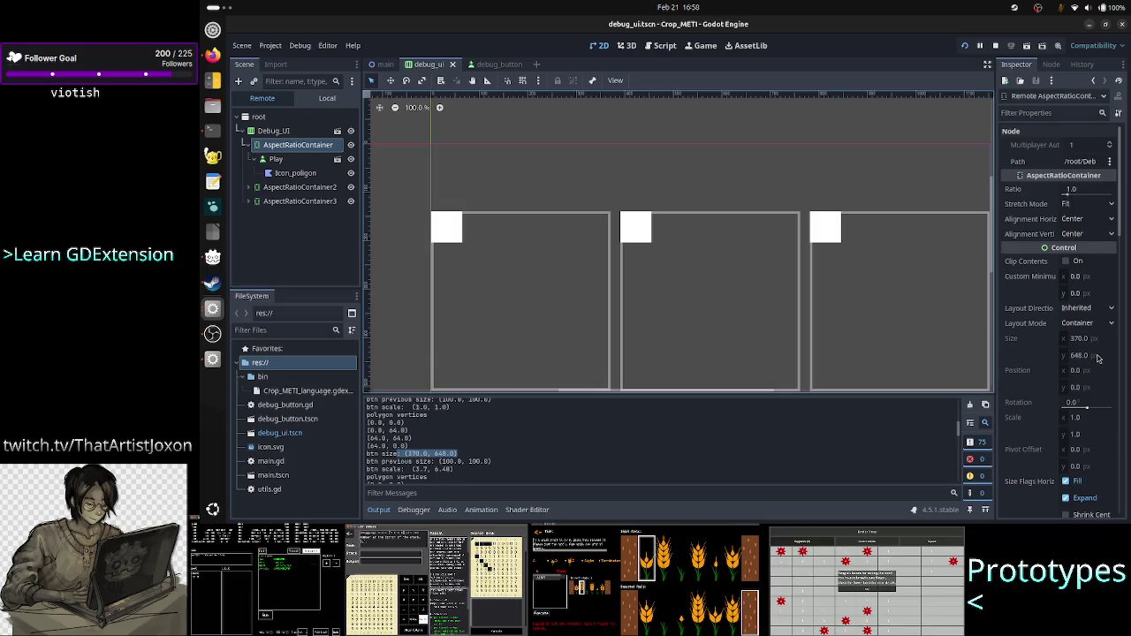
# Step: Select Play in the Remote tree and check its Previous Size of 370 × 370 under Members
pyautogui.click(298, 160)
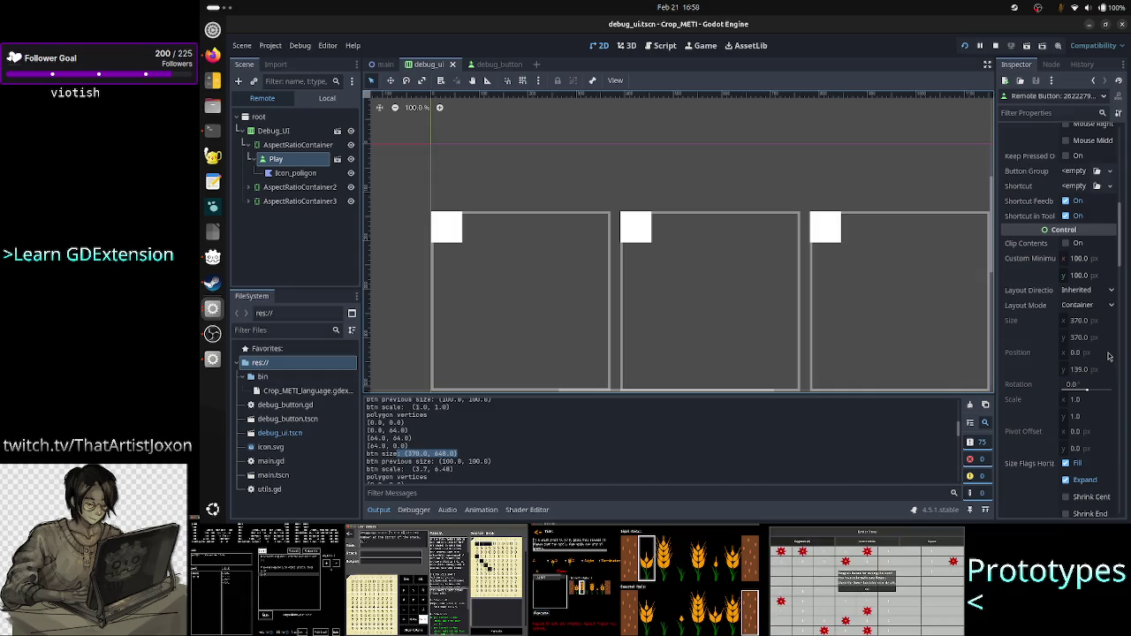
pyautogui.scroll(5, 1086, 372)
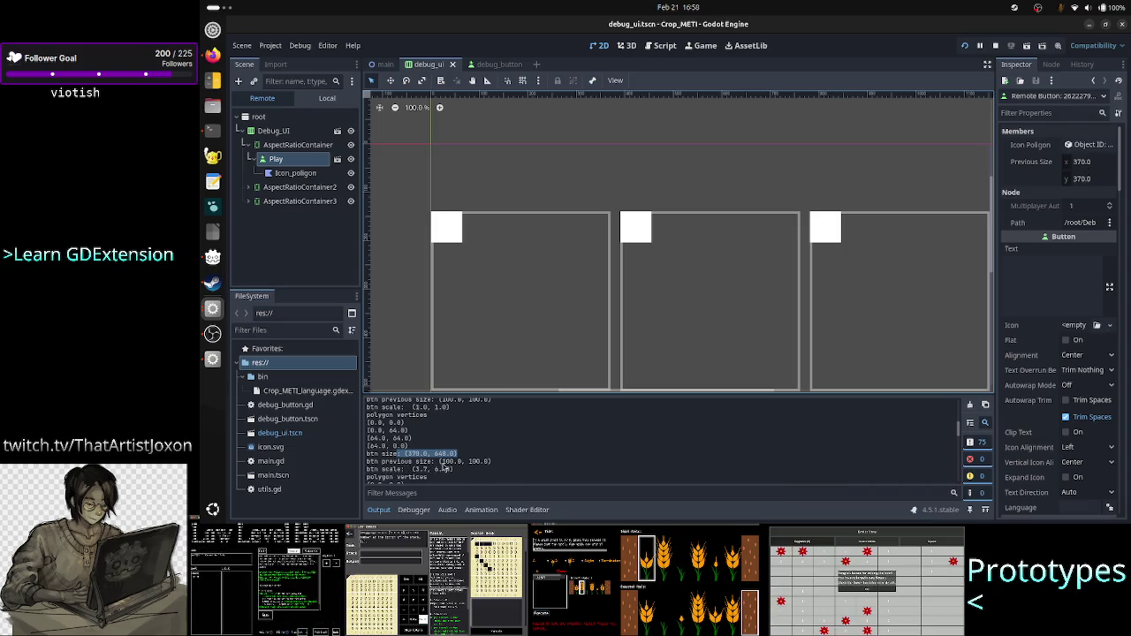
pyautogui.scroll(-2, 444, 468)
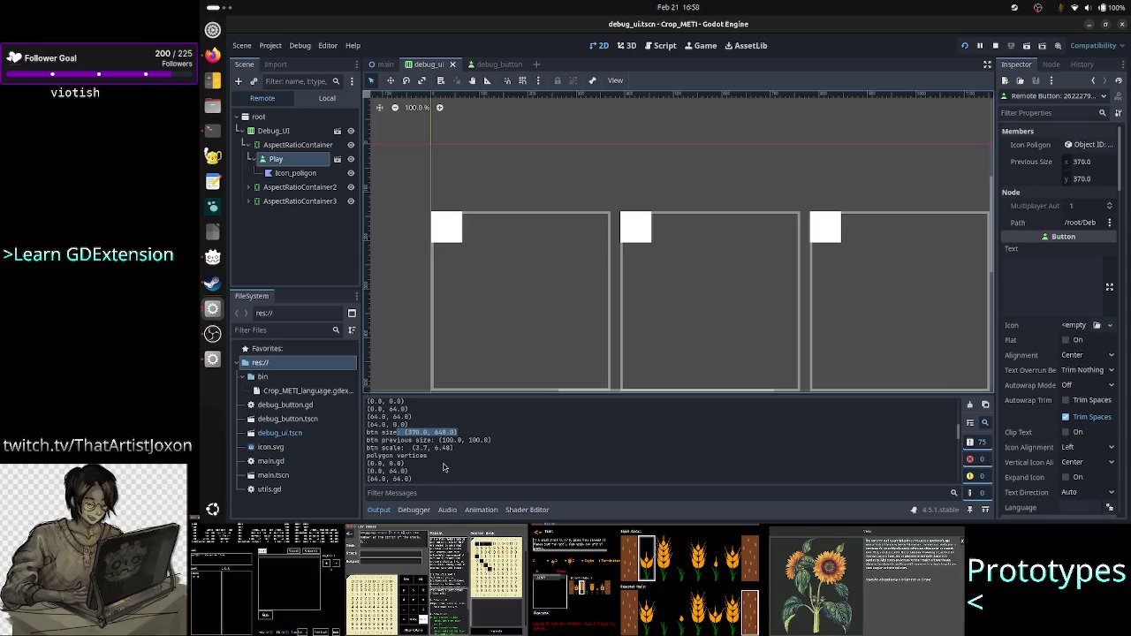
pyautogui.scroll(-3, 444, 464)
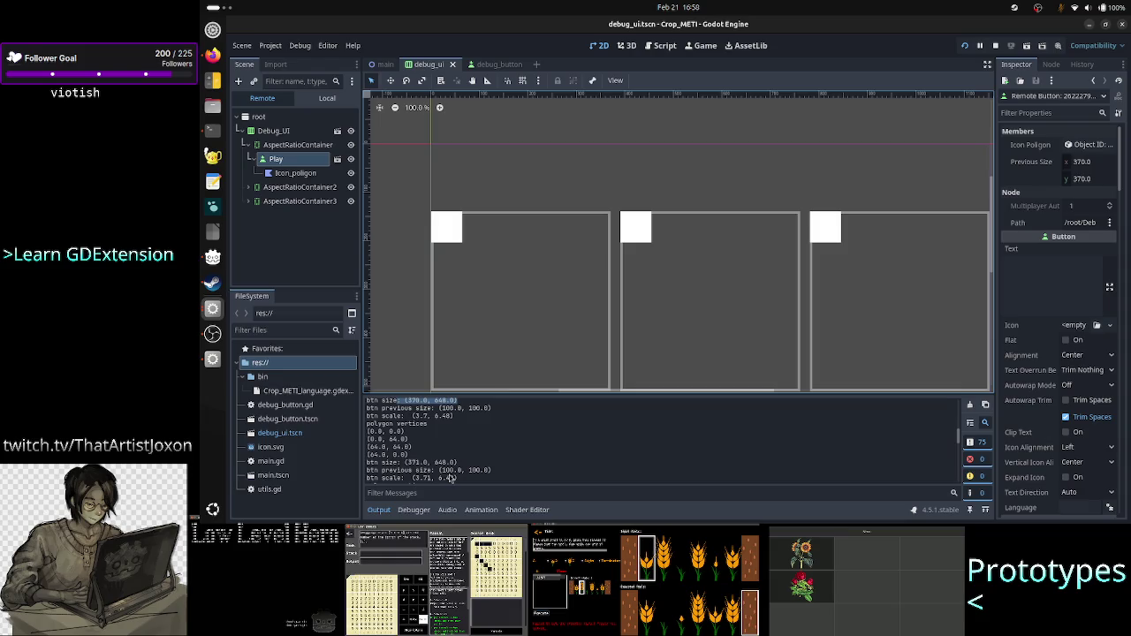
pyautogui.scroll(-1, 449, 478)
# Step: Select the latest btn size (370.0, 370.0), previous size (370.0, 648.0) and scale (1.0, 0.570988) log lines
pyautogui.scroll(-1, 449, 478)
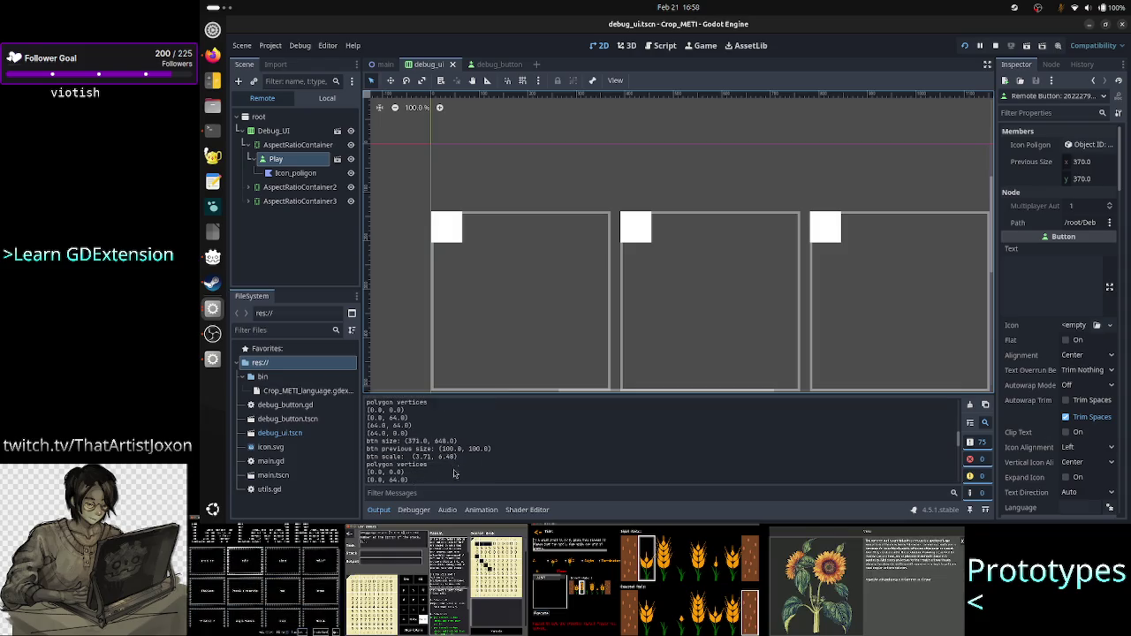
pyautogui.scroll(-3, 482, 449)
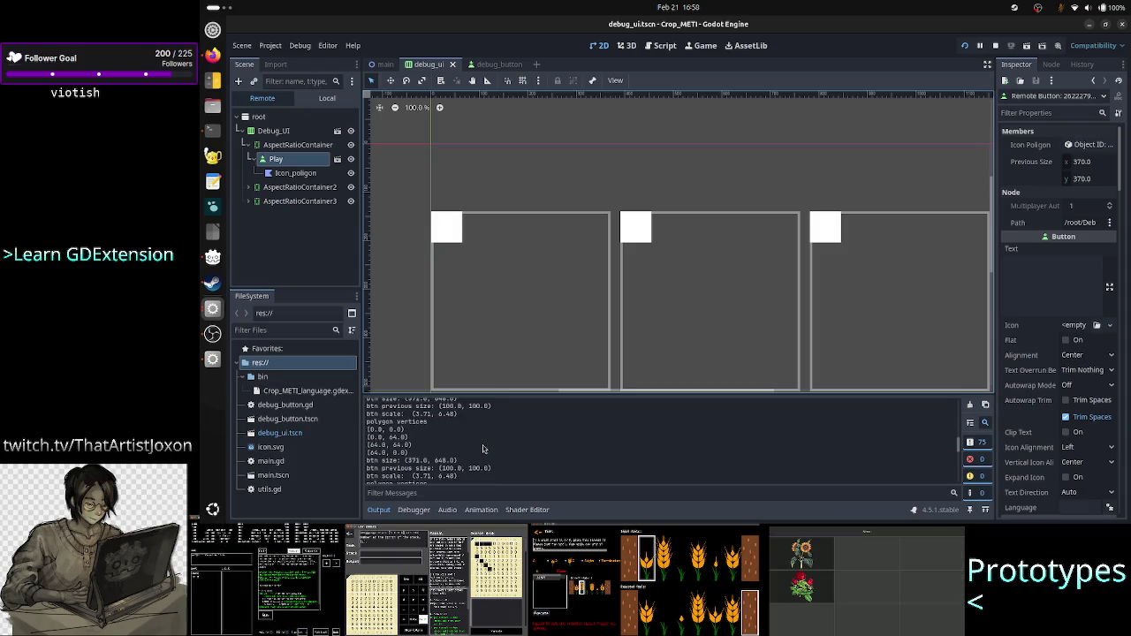
pyautogui.scroll(-2, 482, 449)
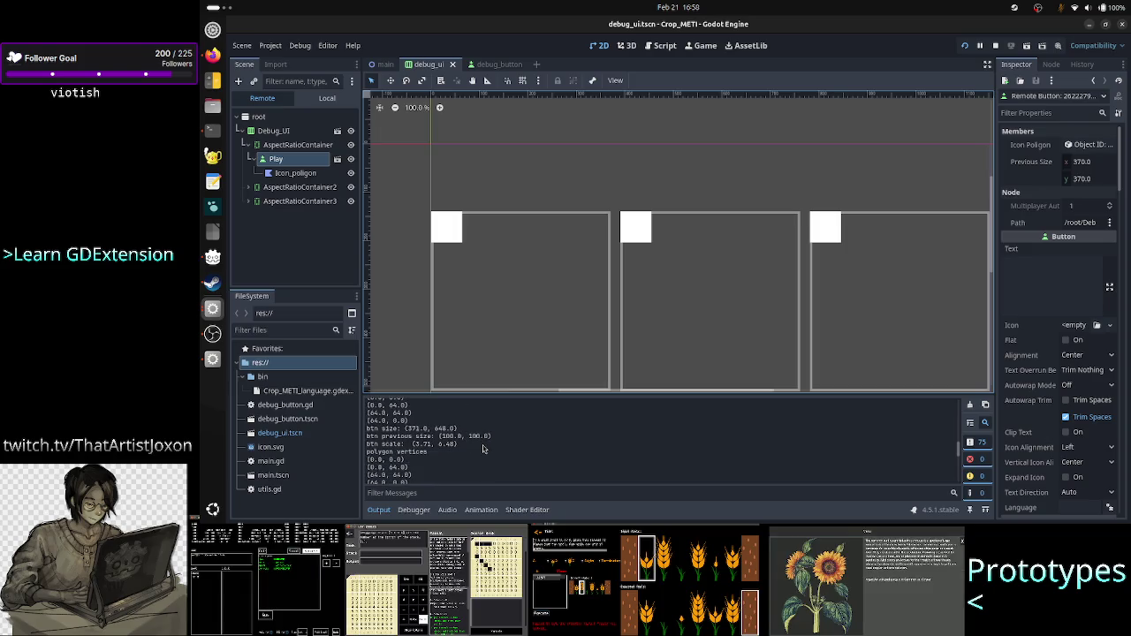
pyautogui.scroll(-2, 482, 449)
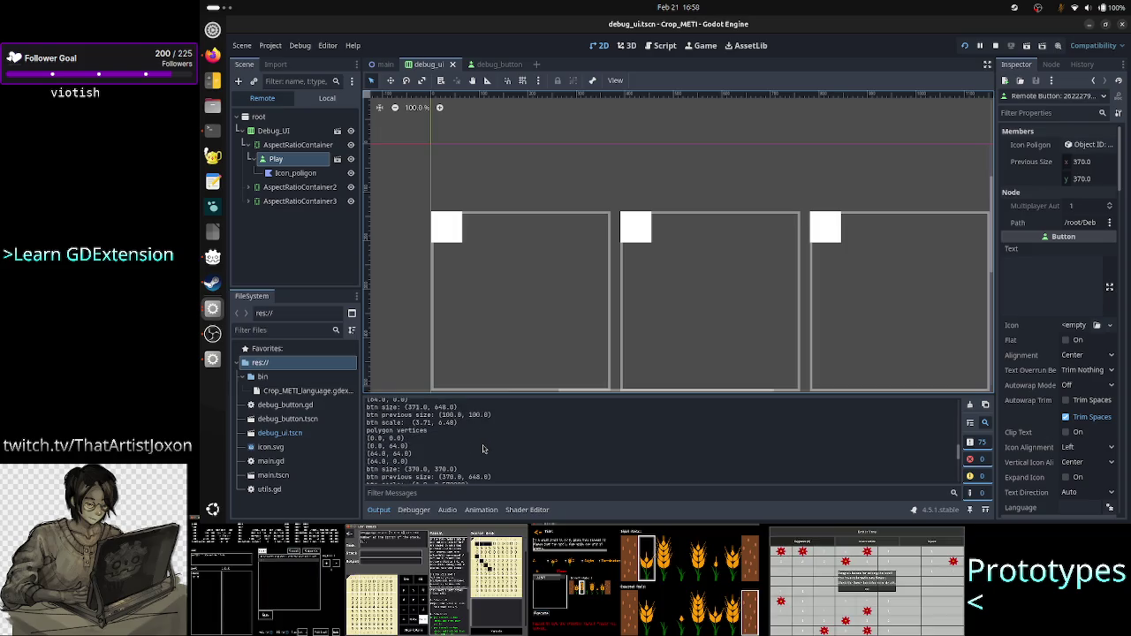
pyautogui.scroll(-1, 483, 448)
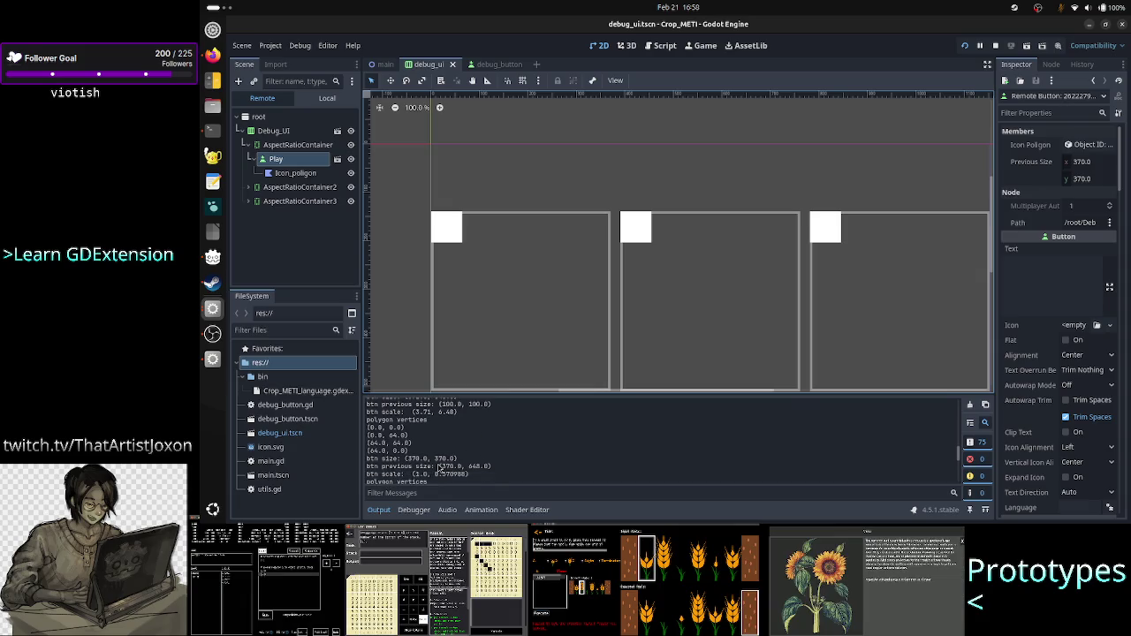
pyautogui.moveTo(439, 467); pyautogui.dragTo(496, 470)
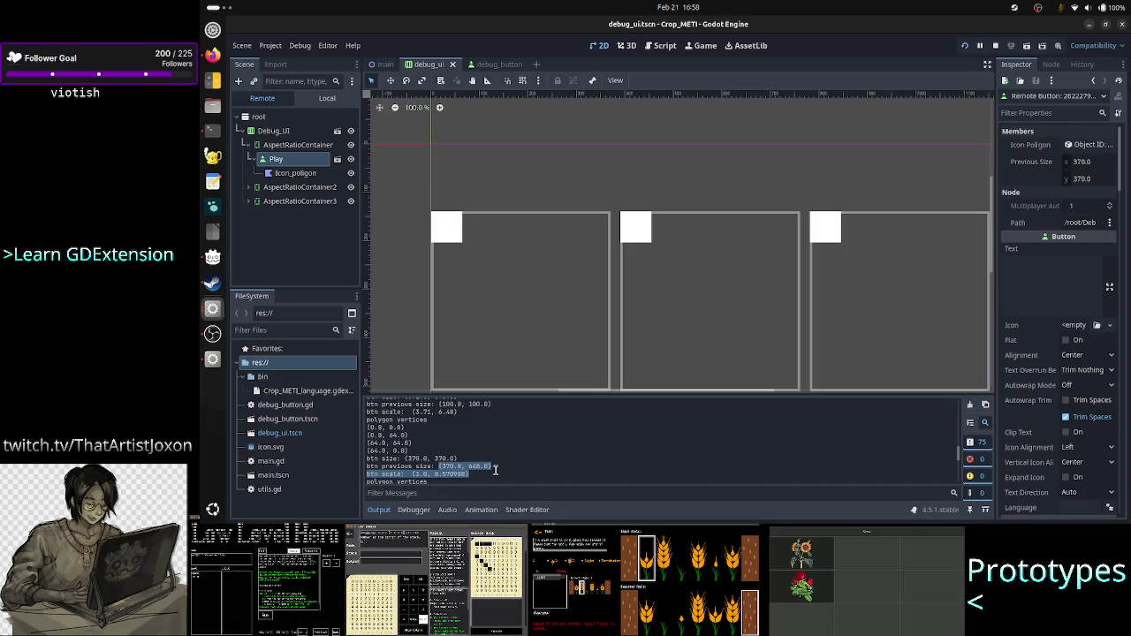
pyautogui.click(496, 441)
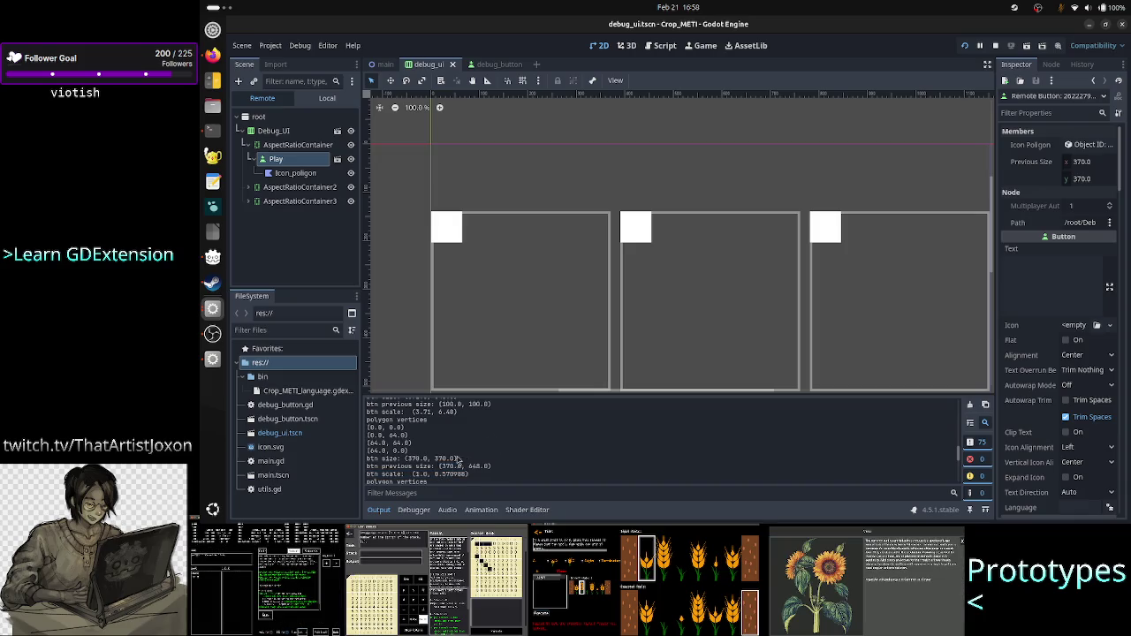
pyautogui.moveTo(433, 458); pyautogui.dragTo(489, 474)
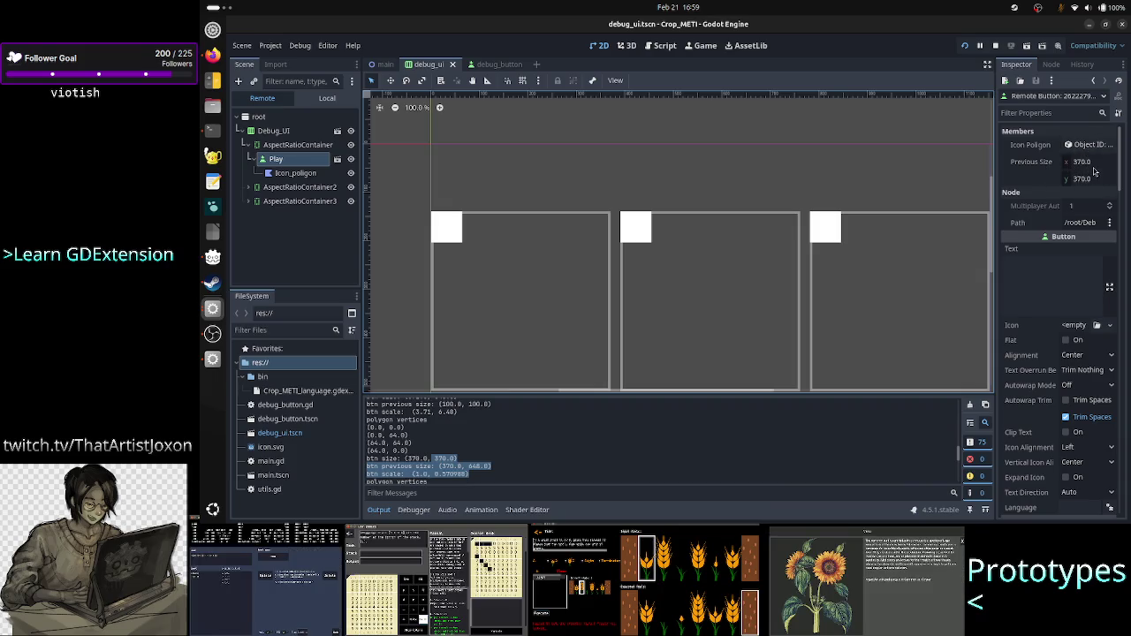
pyautogui.click(454, 444)
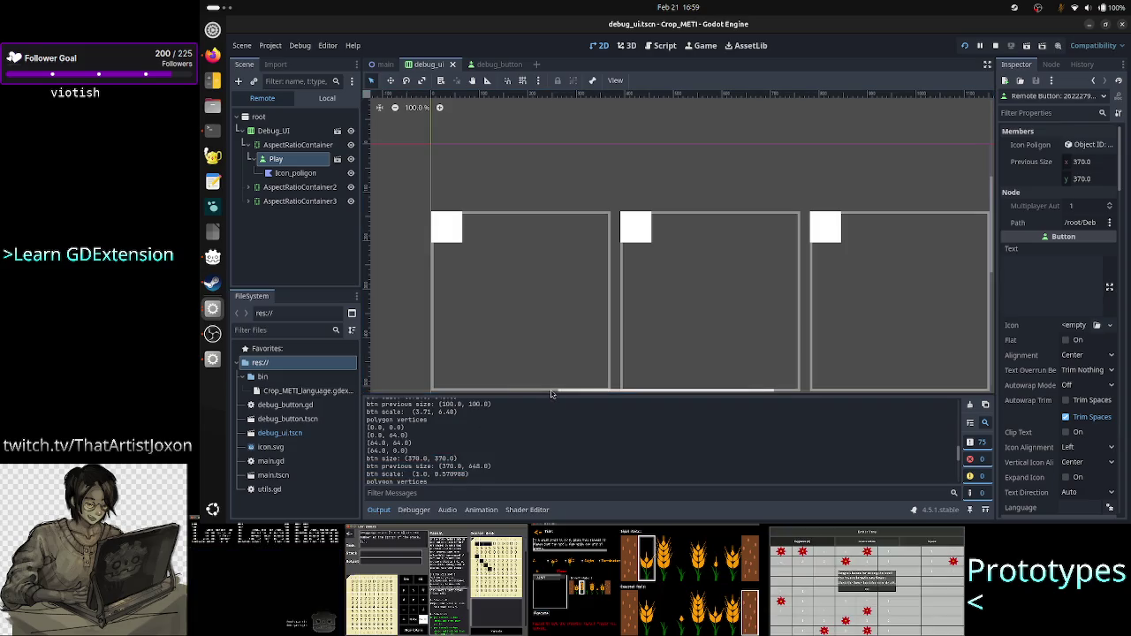
# Step: Enlarge the Output panel and select the previous size (370.0, 648.0) entry
pyautogui.moveTo(549, 394); pyautogui.dragTo(617, 106)
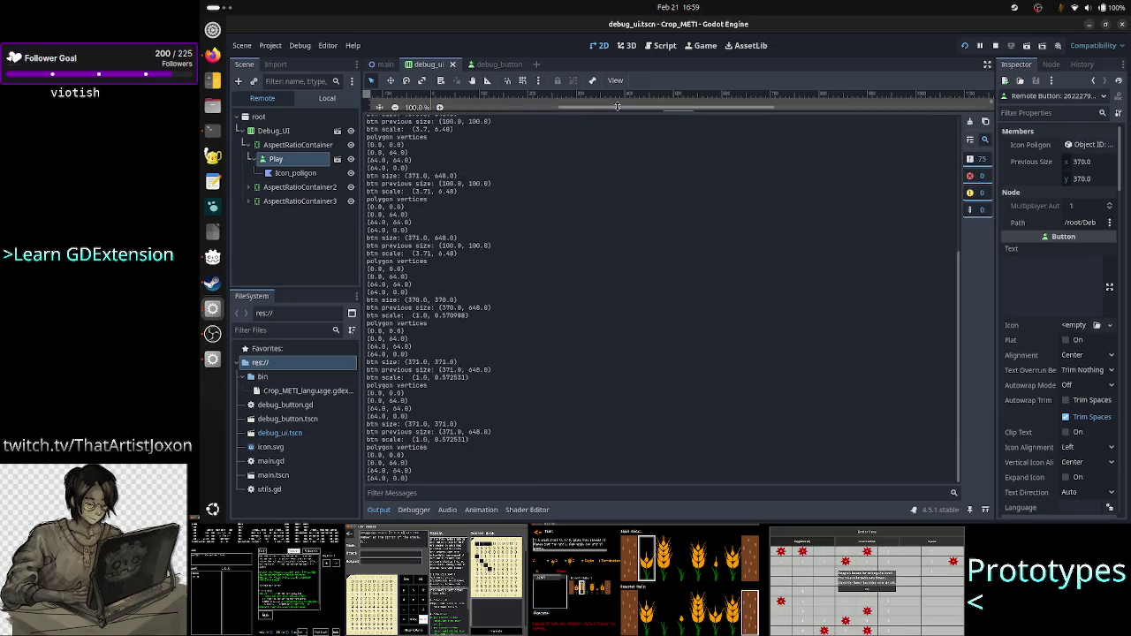
pyautogui.scroll(10, 426, 230)
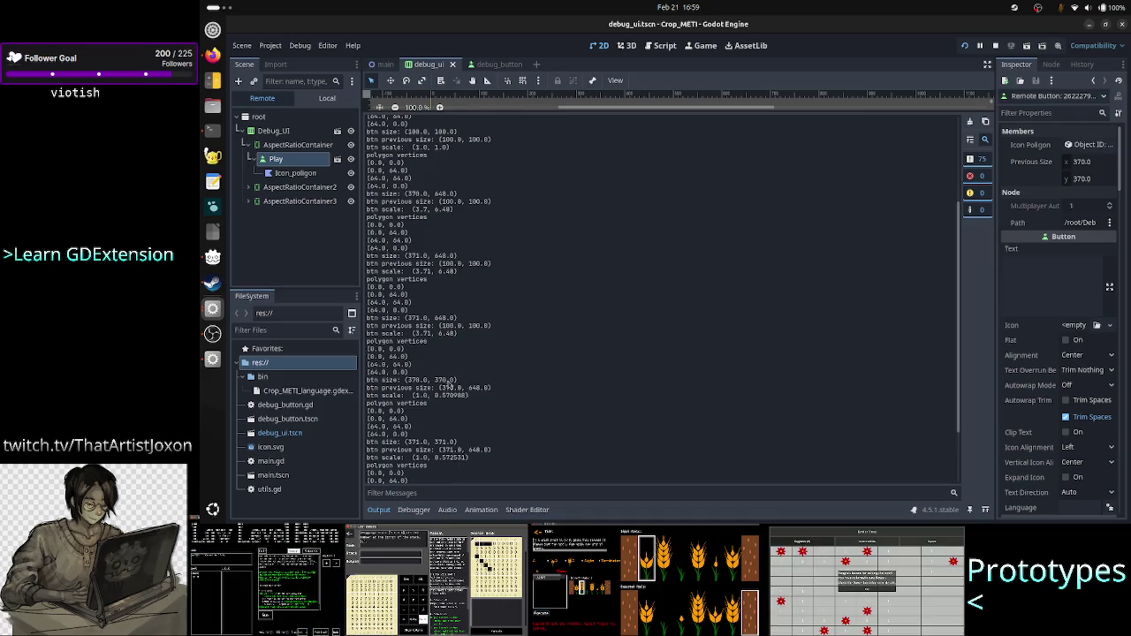
pyautogui.moveTo(382, 388); pyautogui.dragTo(502, 389)
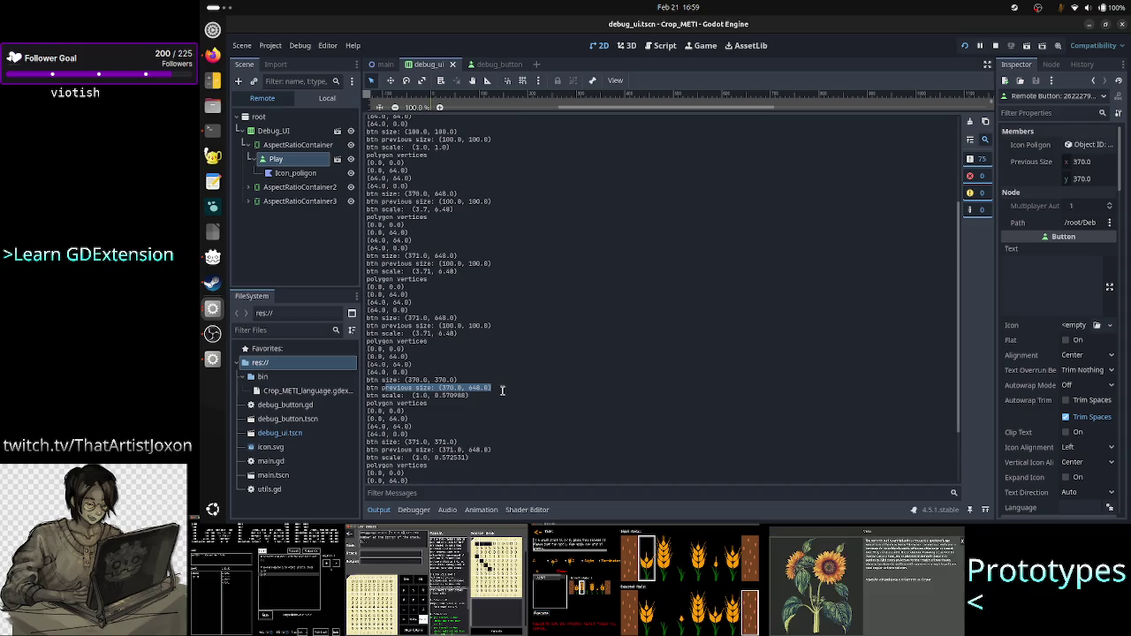
pyautogui.click(451, 369)
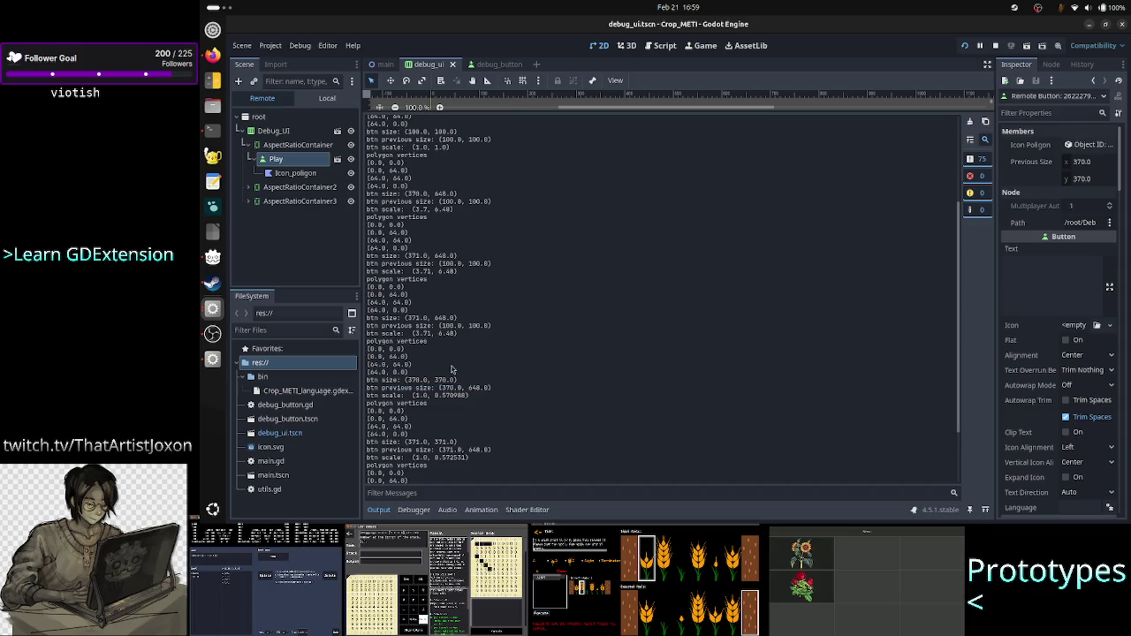
# Step: Stop the running game and bring up debug_button.gd in the script editor
pyautogui.click(995, 46)
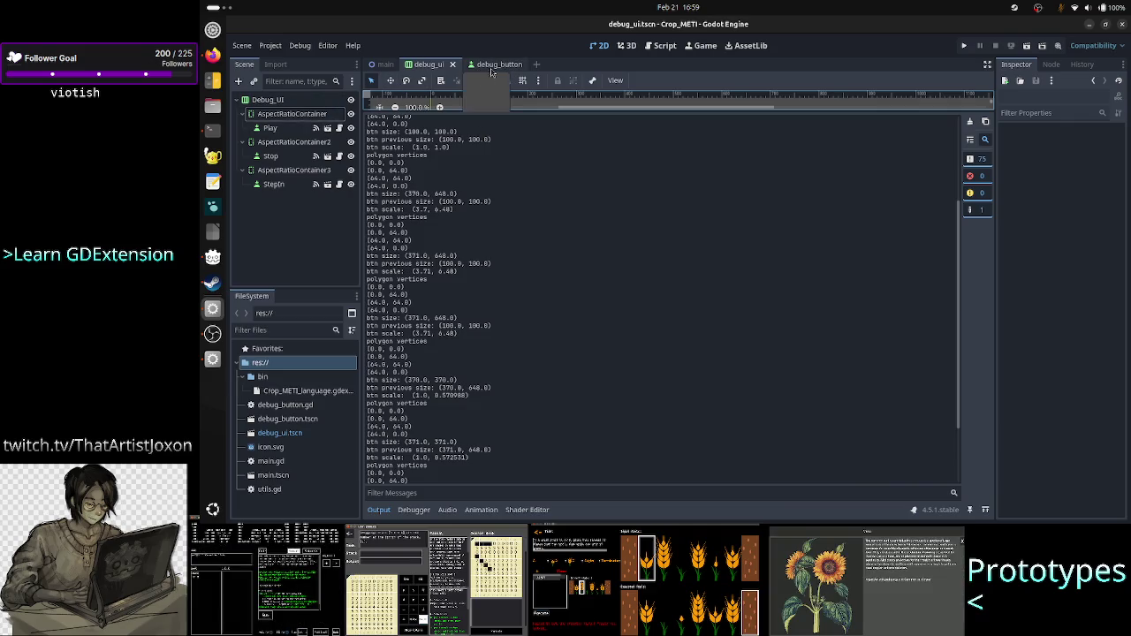
pyautogui.click(647, 49)
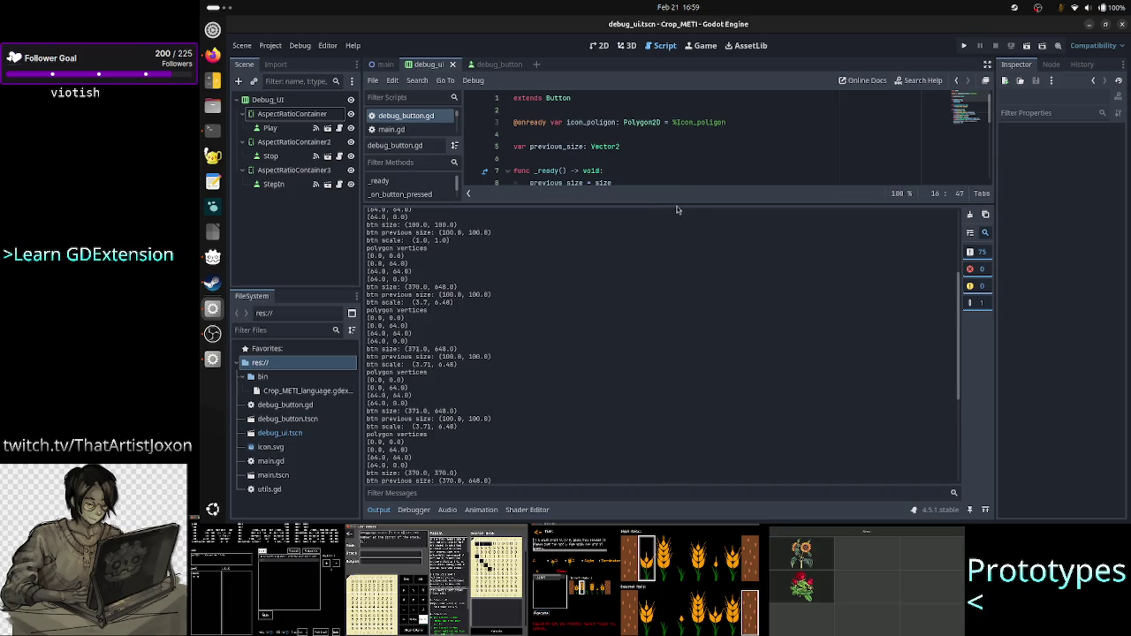
pyautogui.moveTo(679, 204)
pyautogui.mouseDown()
pyautogui.moveTo(665, 261)
pyautogui.moveTo(664, 394)
pyautogui.mouseUp()
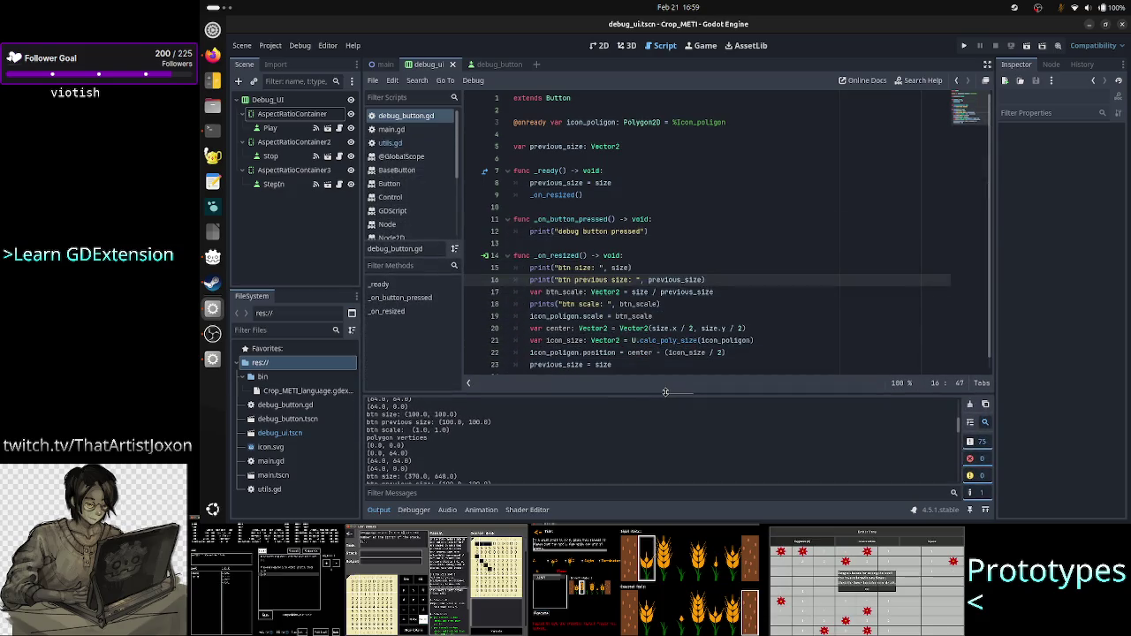
# Step: Rewrite line 8 as previous_size = Vector2(min(size.x, size.y)
pyautogui.click(639, 185)
pyautogui.press('BackSpace')
pyautogui.press('BackSpace')
pyautogui.press('BackSpace')
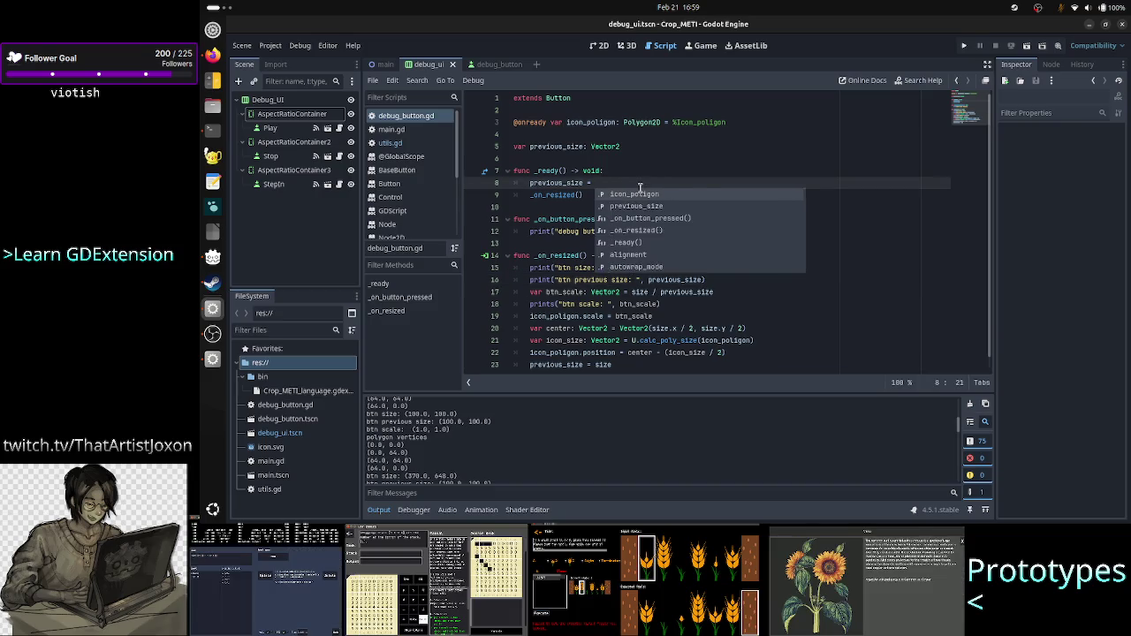
pyautogui.write('size')
pyautogui.press('BackSpace')
pyautogui.press('BackSpace')
pyautogui.press('BackSpace')
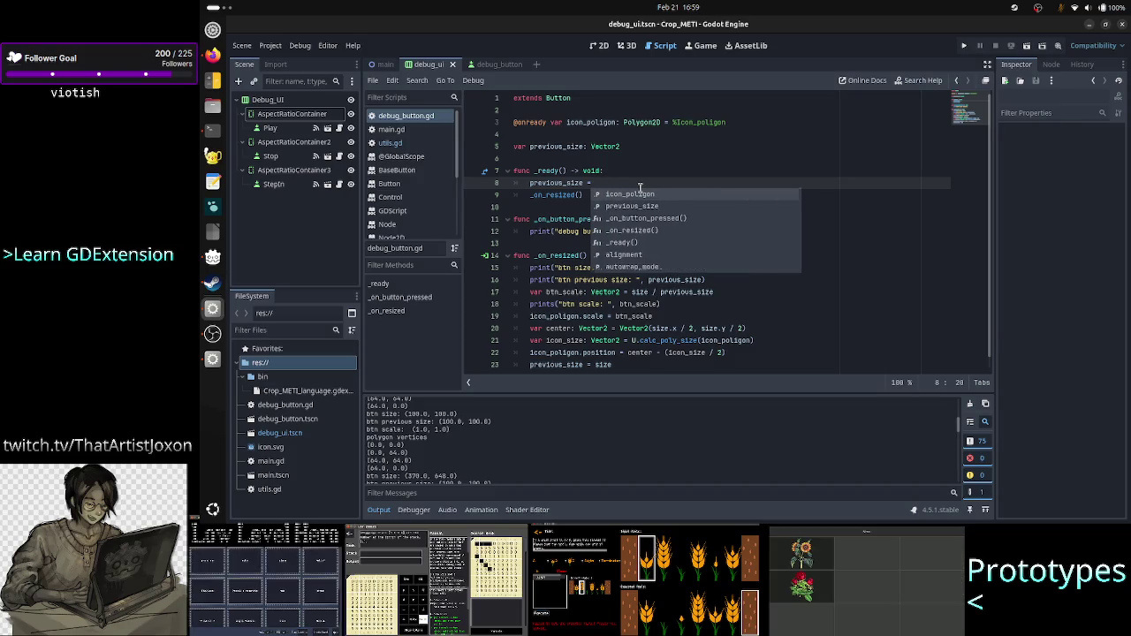
pyautogui.write('Vector')
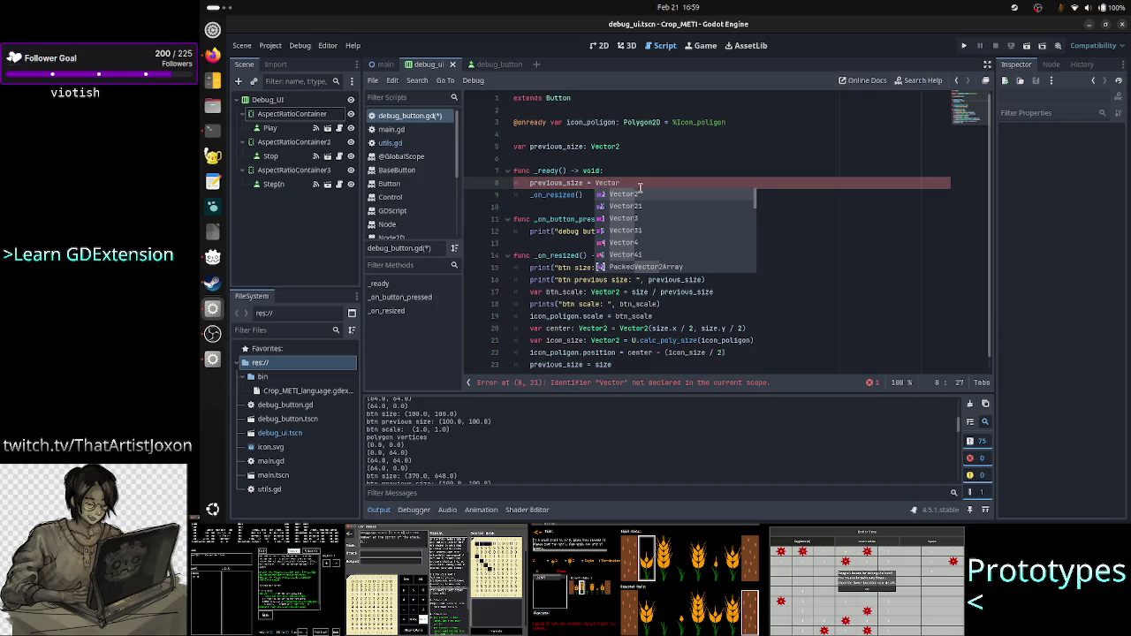
pyautogui.press('Return')
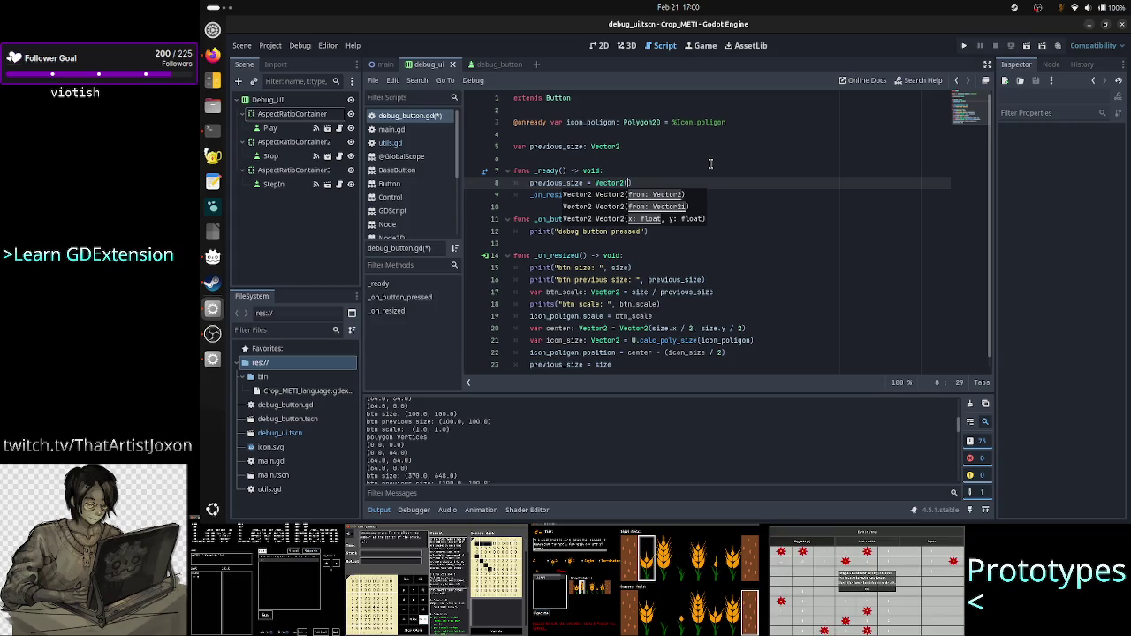
pyautogui.write('s')
pyautogui.write('(')
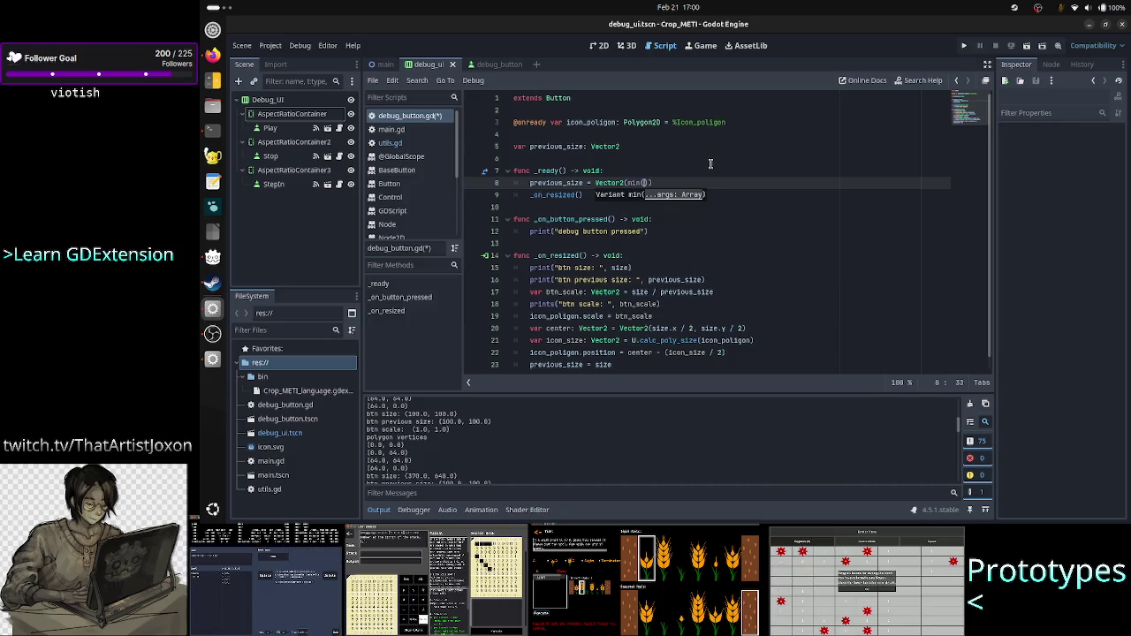
pyautogui.write('s')
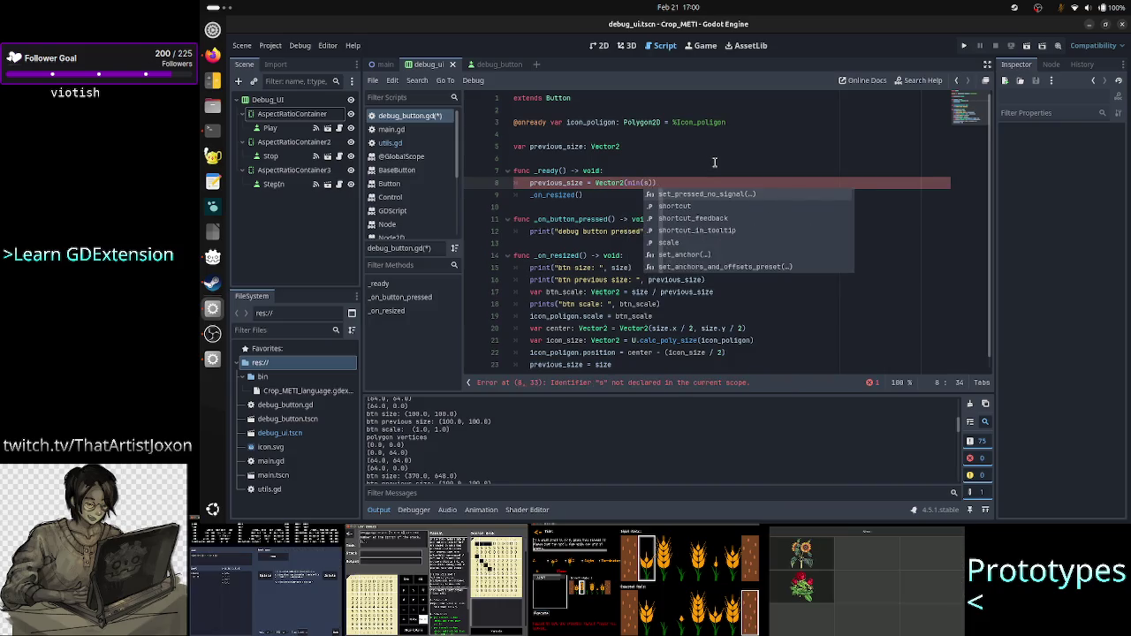
pyautogui.write('ize.')
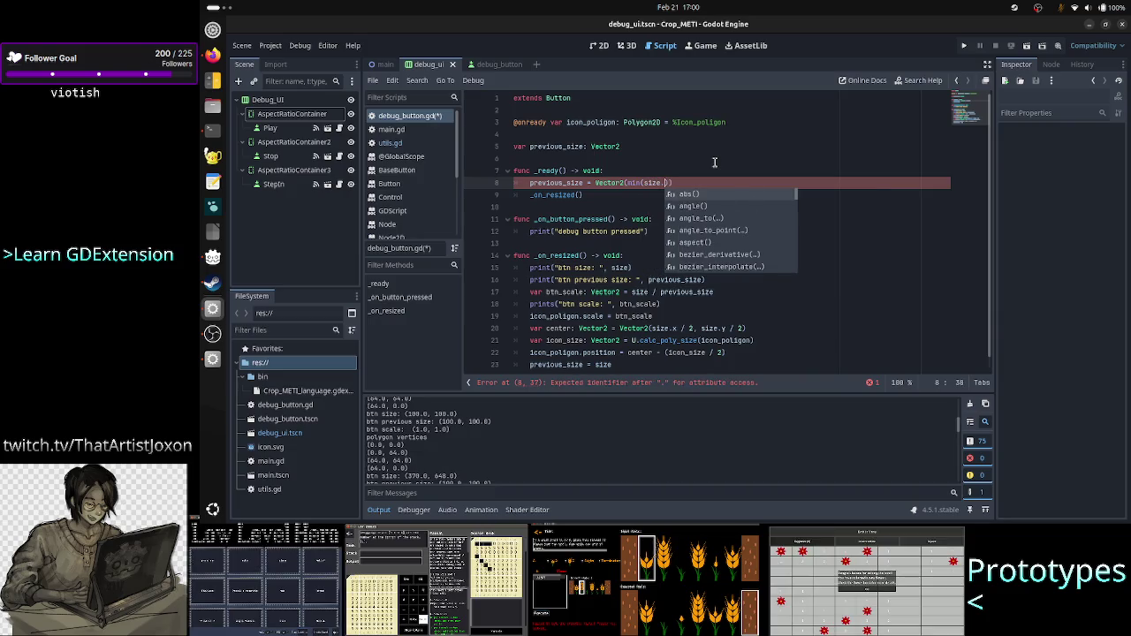
pyautogui.write('x')
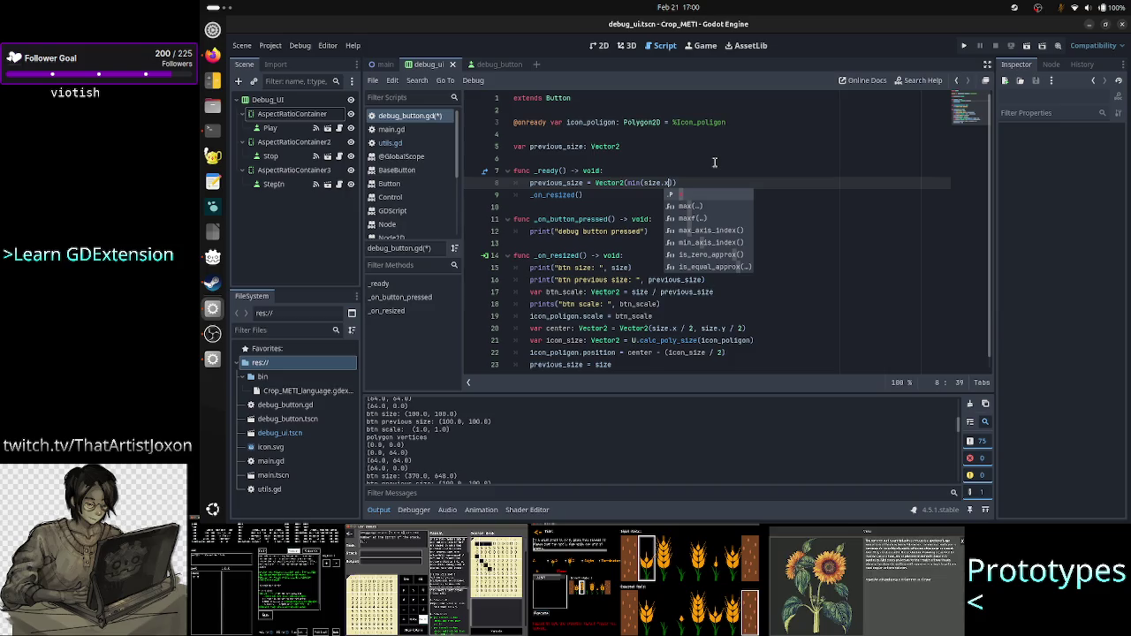
pyautogui.write(', size.y')
# Step: Copy min(size.x, size.y) and paste it as the second Vector2 argument
pyautogui.hotkey('ctrl', 'shift', 'Left')
pyautogui.hotkey('ctrl', 'shift', 'Left')
pyautogui.hotkey('ctrl', 'shift', 'Left')
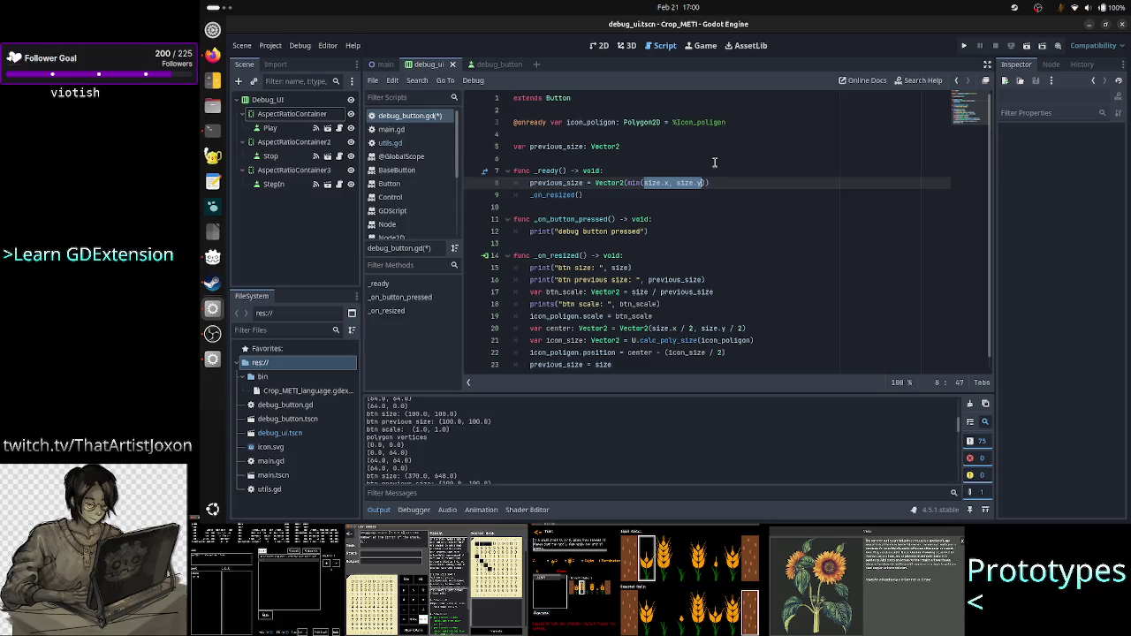
pyautogui.press('Left')
pyautogui.press('Right')
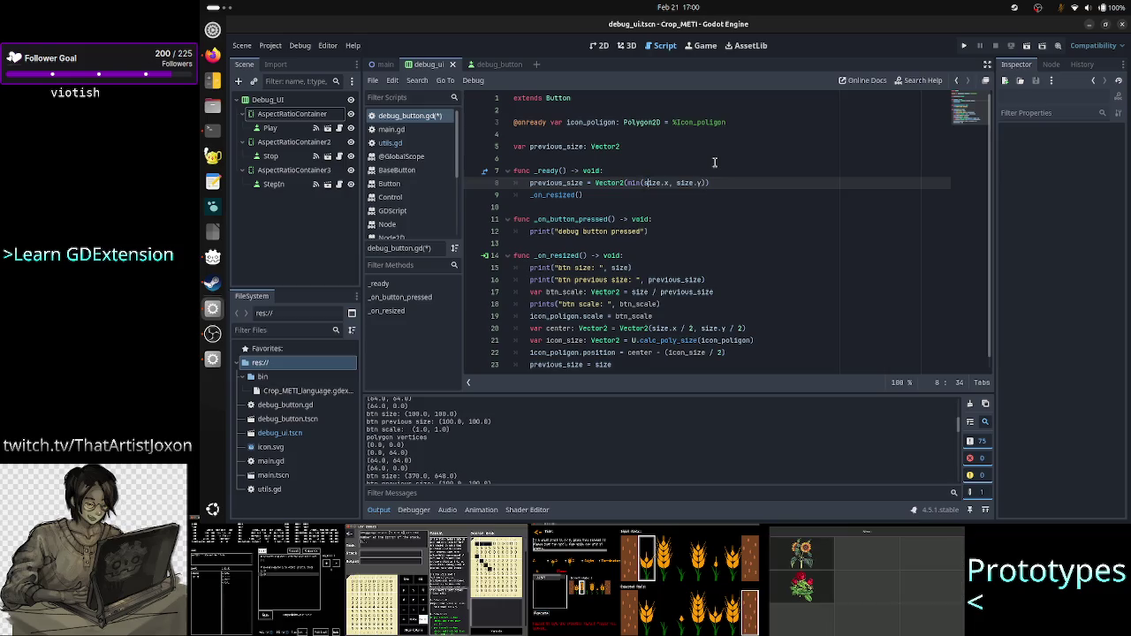
pyautogui.press('Right')
pyautogui.press('Right')
pyautogui.press('Right')
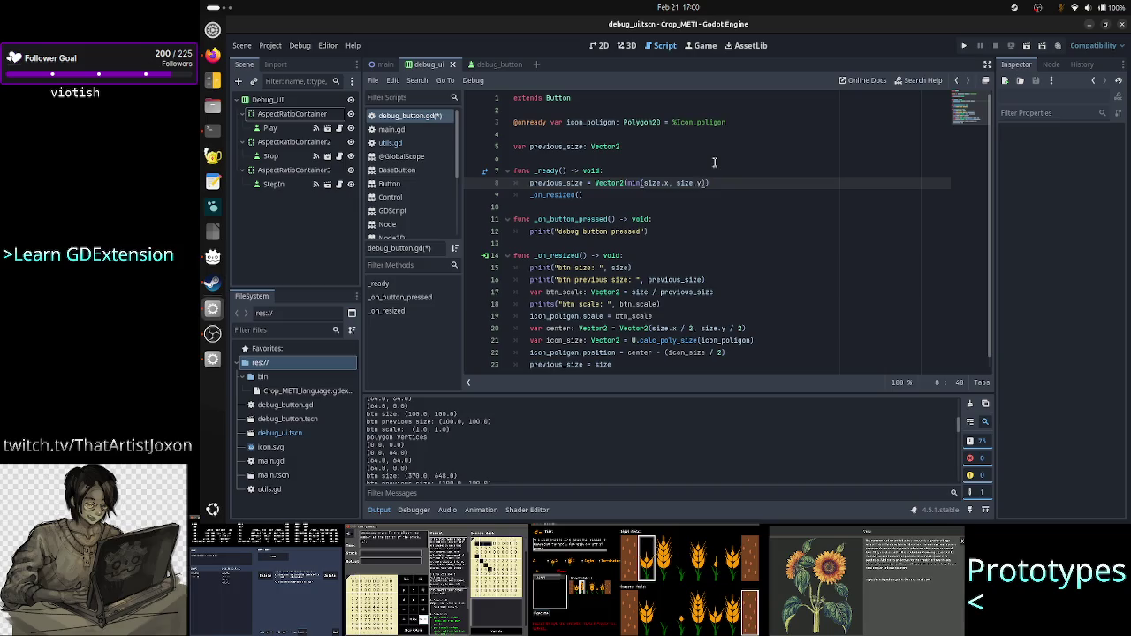
pyautogui.write(',')
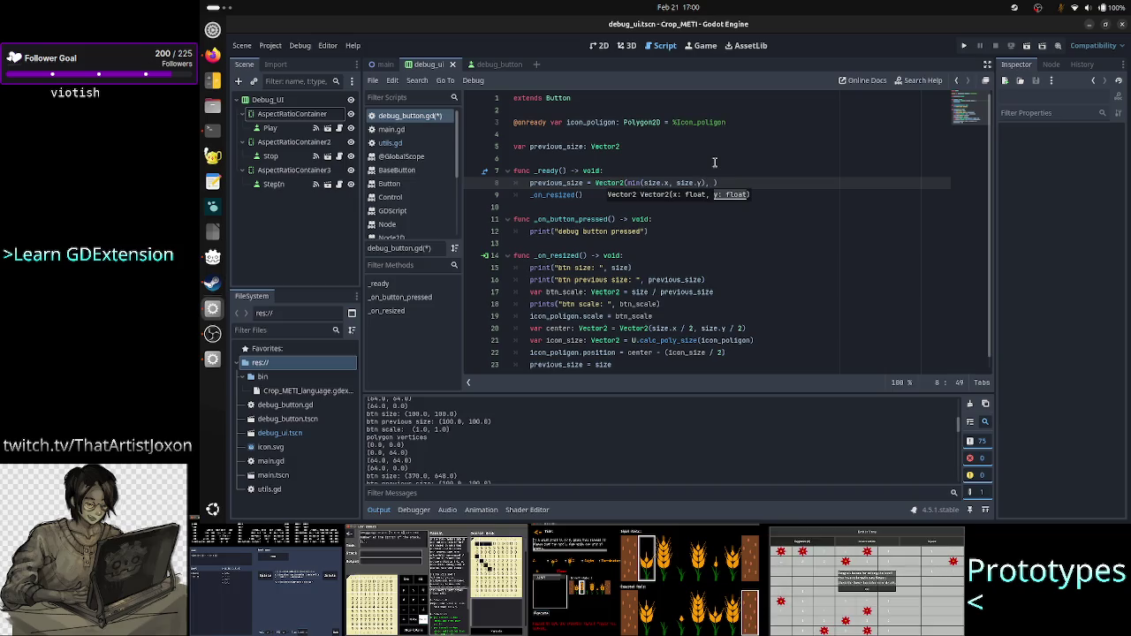
pyautogui.hotkey('shift', 'Left')
pyautogui.hotkey('shift', 'Left')
pyautogui.hotkey('shift', 'Left')
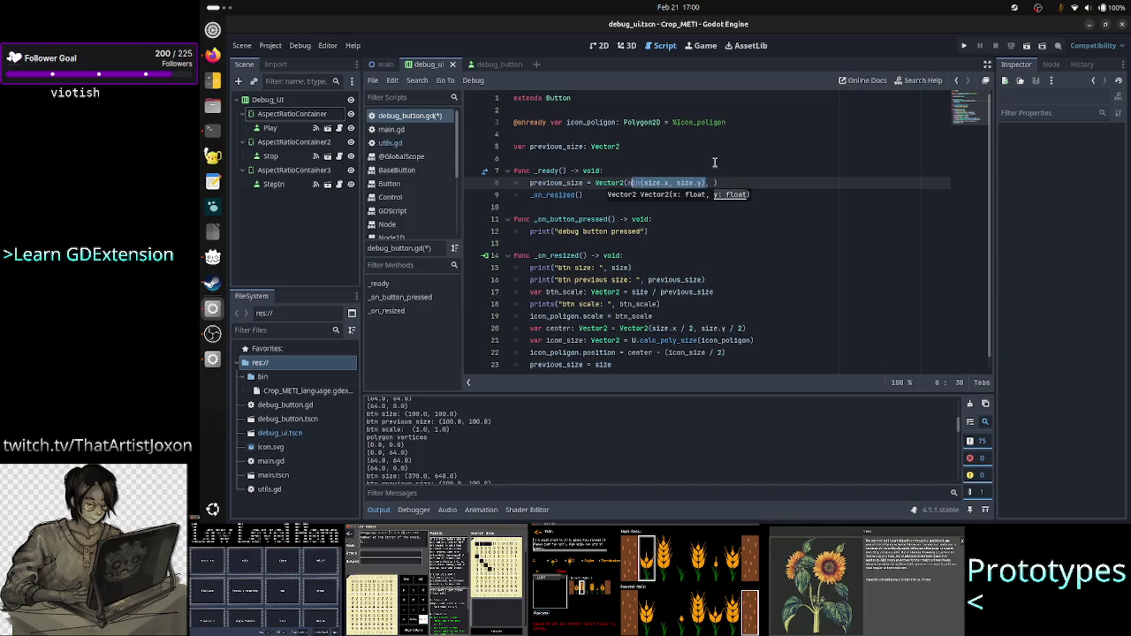
pyautogui.hotkey('shift', 'Left')
pyautogui.hotkey('ctrl', 'c')
pyautogui.press('End')
pyautogui.press('Left')
pyautogui.hotkey('ctrl', 'v')
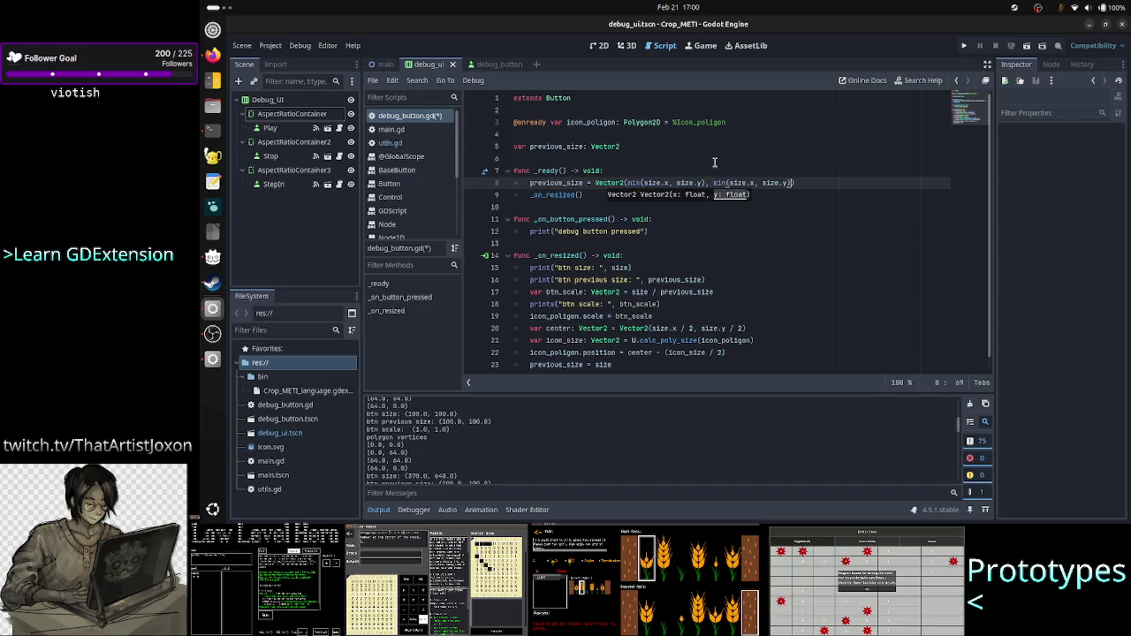
# Step: Review the print and btn_scale lines in _on_resized, ending on empty line 13
pyautogui.press('Escape')
pyautogui.press('Down')
pyautogui.press('Home')
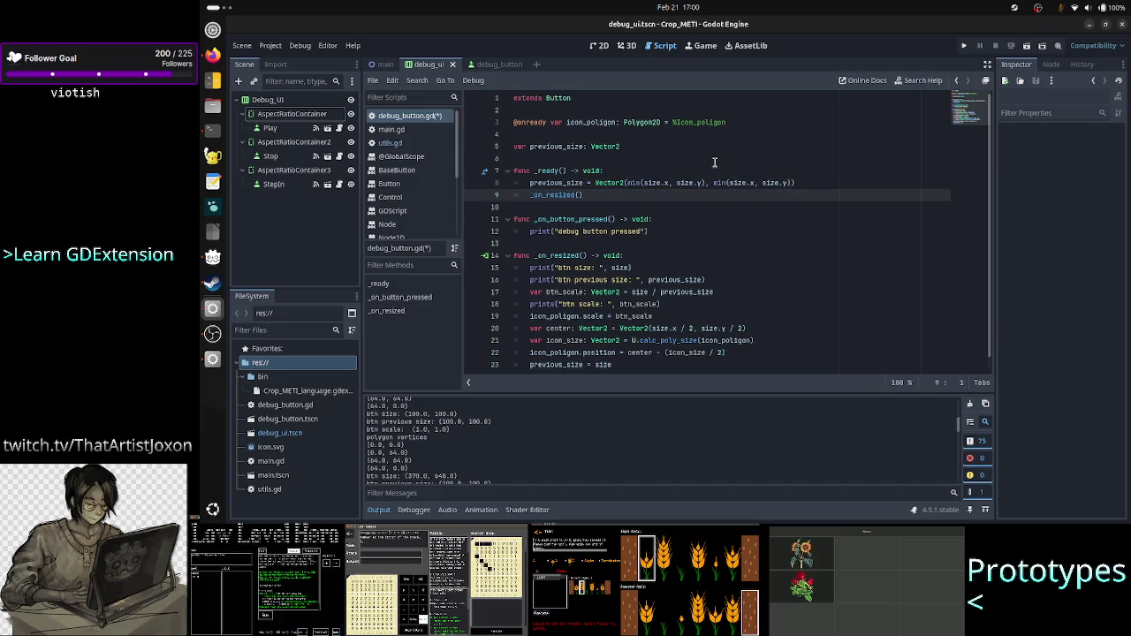
pyautogui.press('Down')
pyautogui.press('Down')
pyautogui.press('Down')
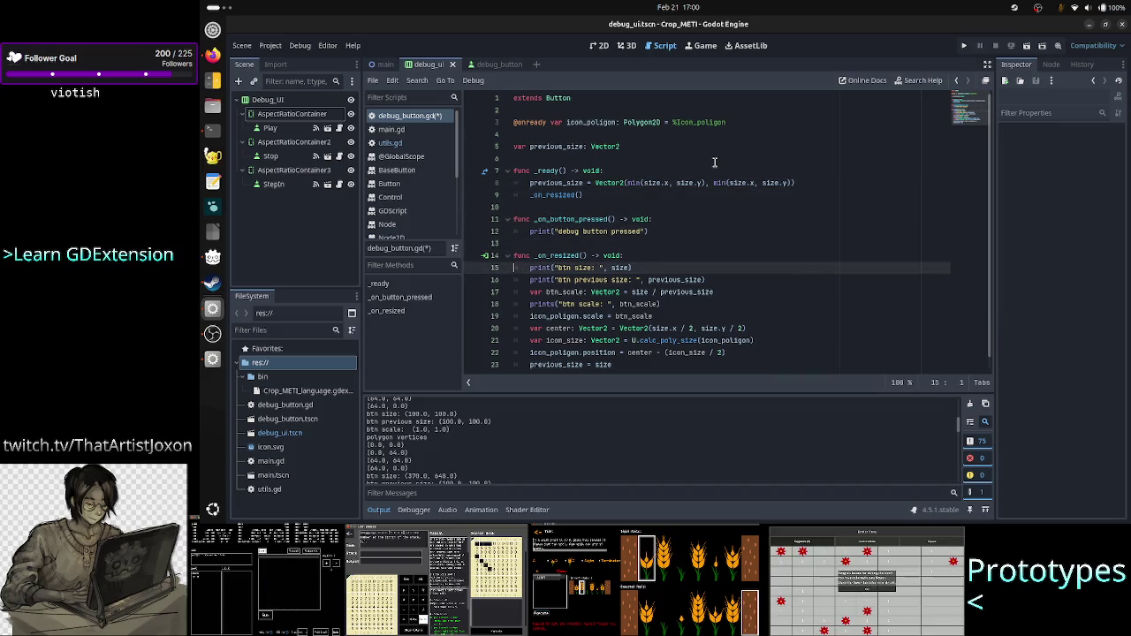
pyautogui.press('Down')
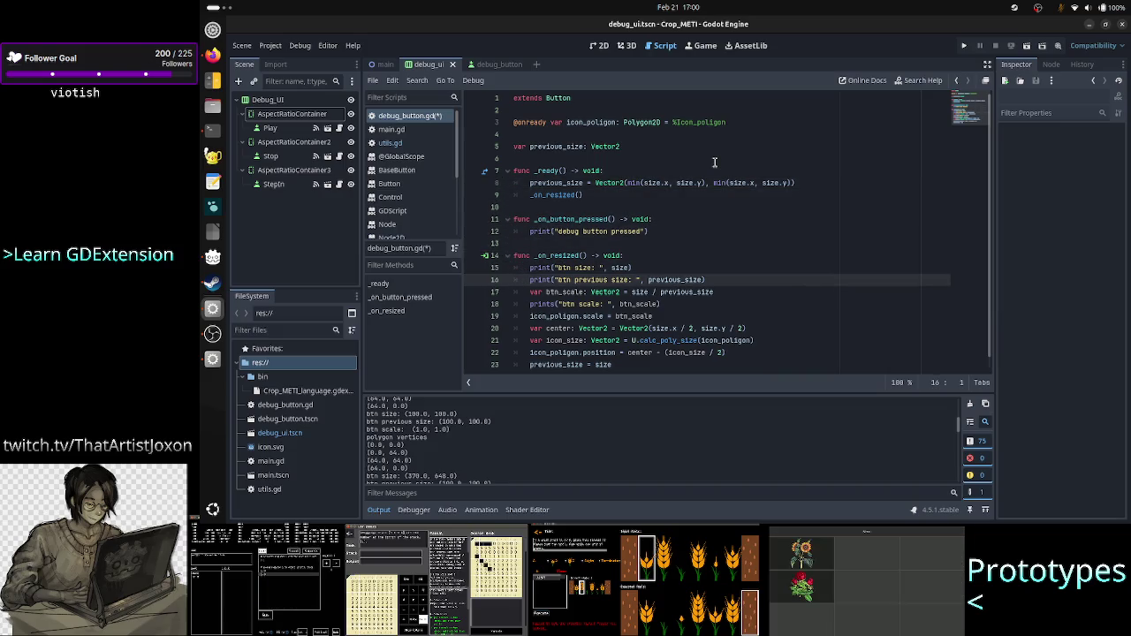
pyautogui.press('Down')
pyautogui.press('End')
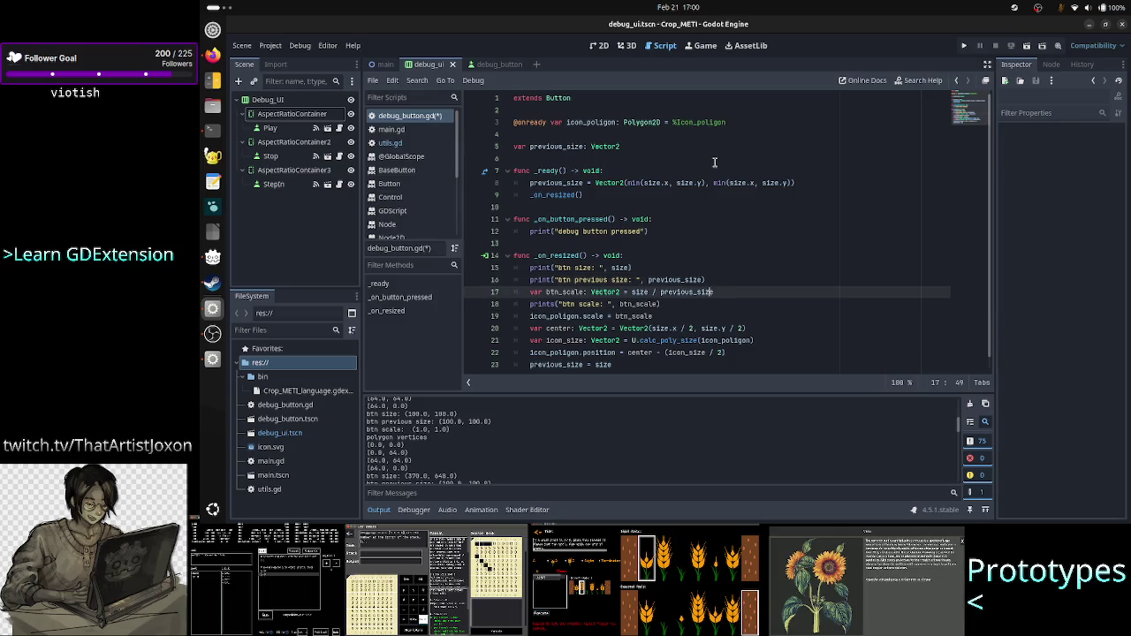
pyautogui.press('Left')
pyautogui.press('Left')
pyautogui.press('Left')
pyautogui.press('Left')
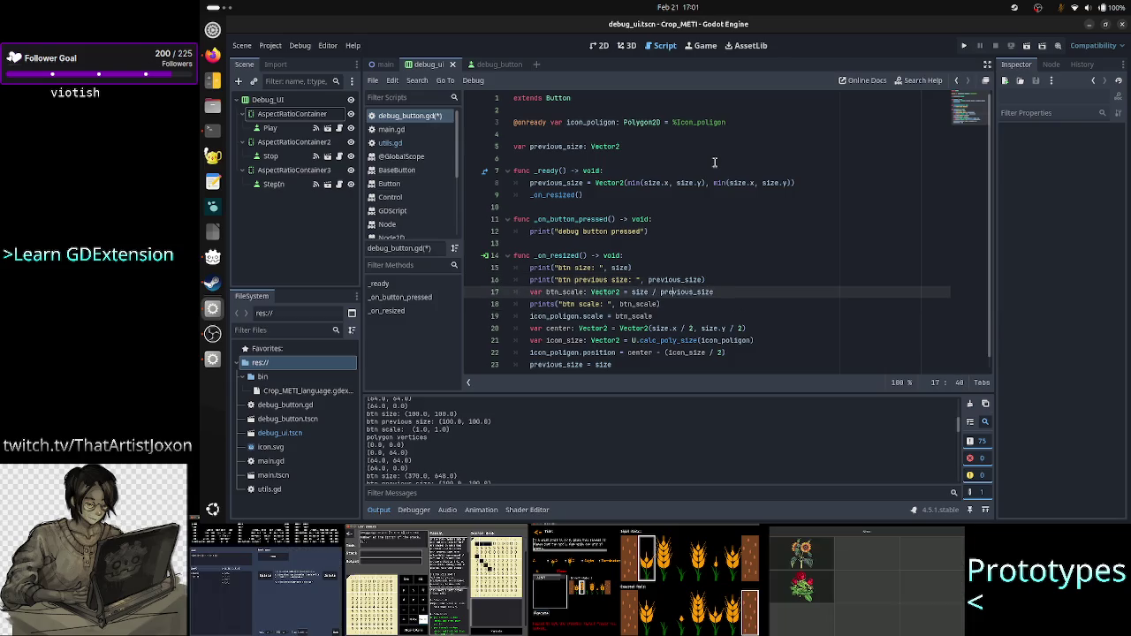
pyautogui.press('Up')
pyautogui.press('Up')
pyautogui.press('Up')
pyautogui.press('Down')
pyautogui.press('Down')
pyautogui.press('Down')
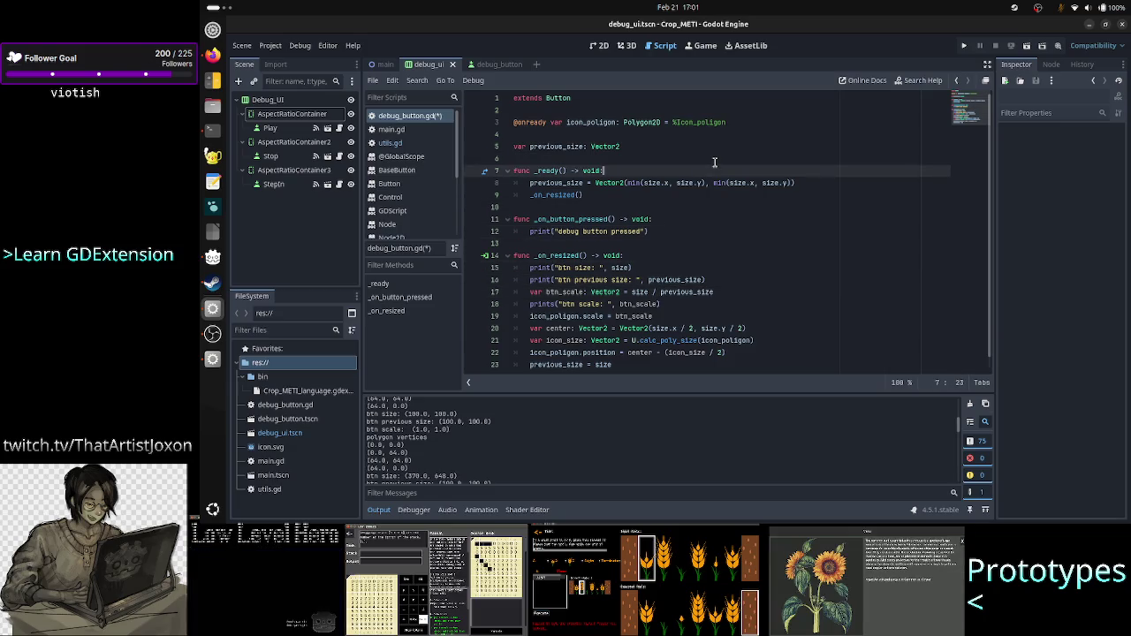
pyautogui.press('Down')
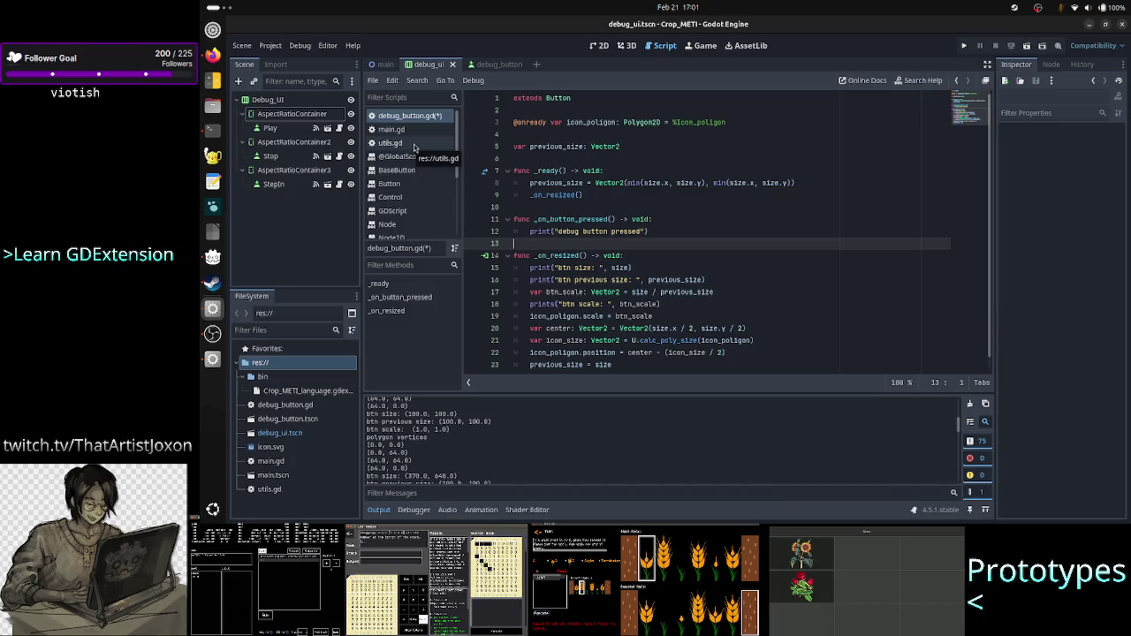
# Step: In utils.gd, add a new static function header square_size(size: Vector2)
pyautogui.click(415, 146)
pyautogui.click(573, 105)
pyautogui.press('Return')
pyautogui.press('Return')
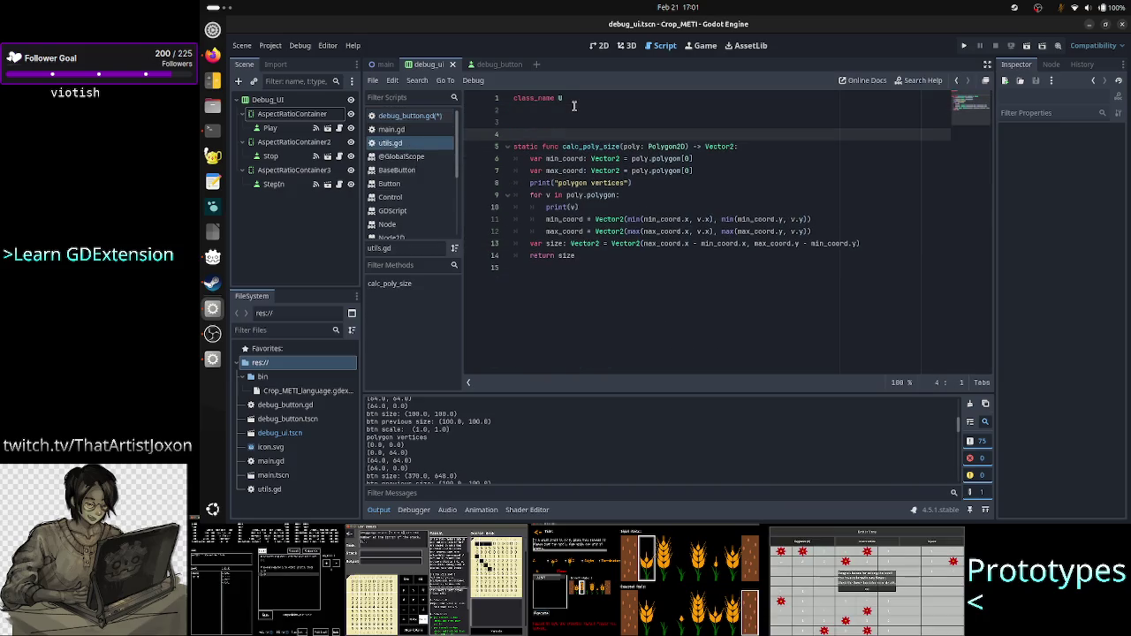
pyautogui.press('Up')
pyautogui.write('static func')
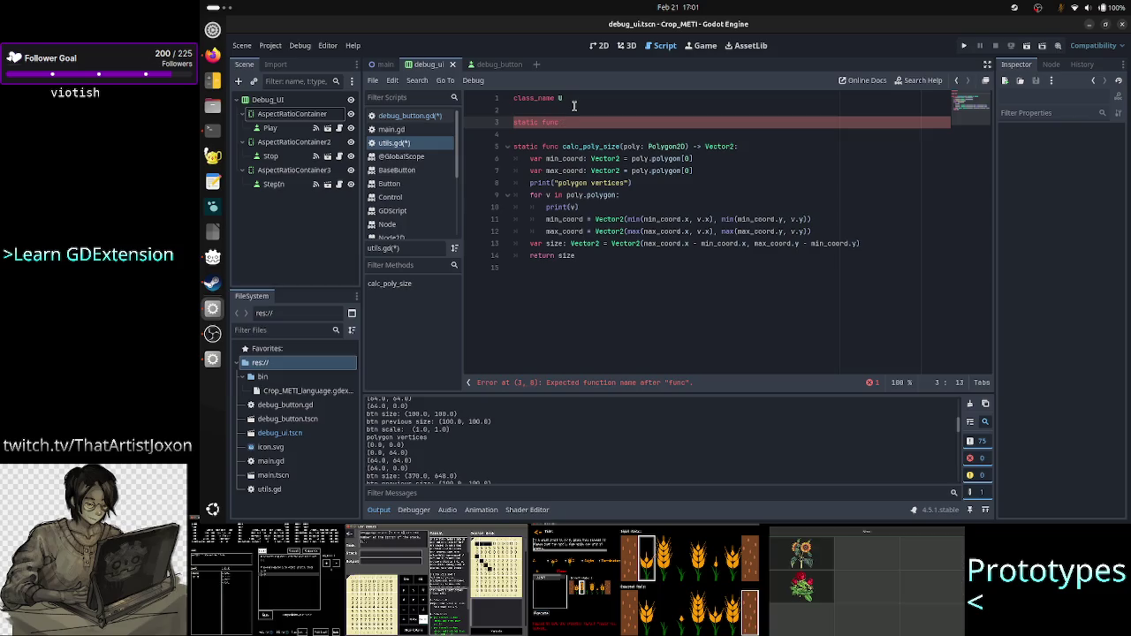
pyautogui.write('aspe')
pyautogui.press('BackSpace')
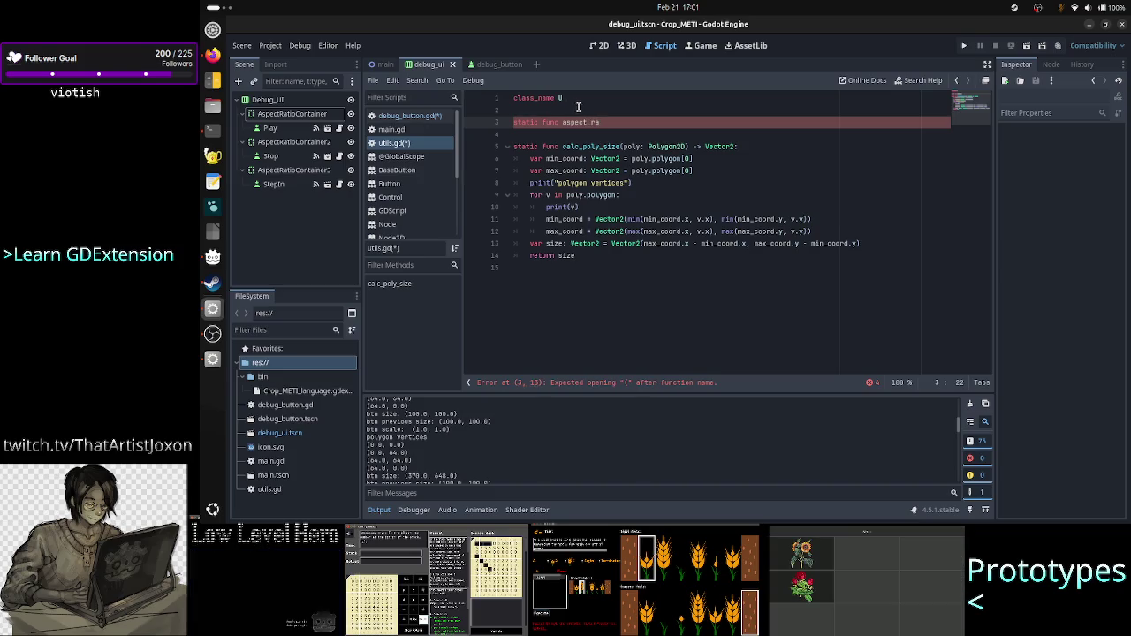
pyautogui.press('BackSpace')
pyautogui.press('BackSpace')
pyautogui.press('BackSpace')
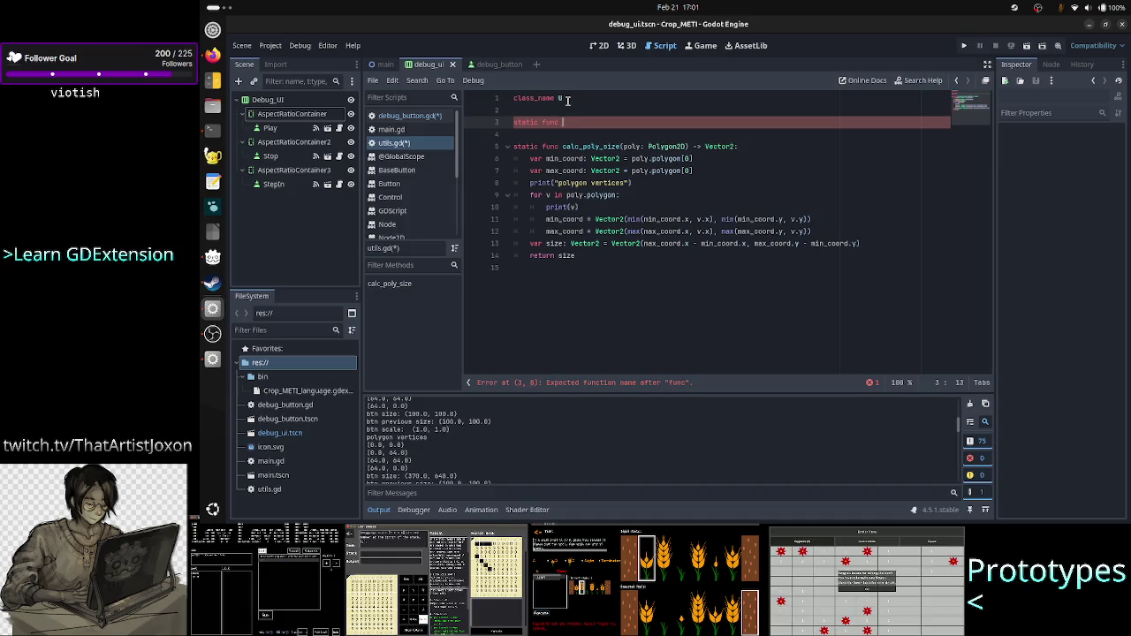
pyautogui.write('square_')
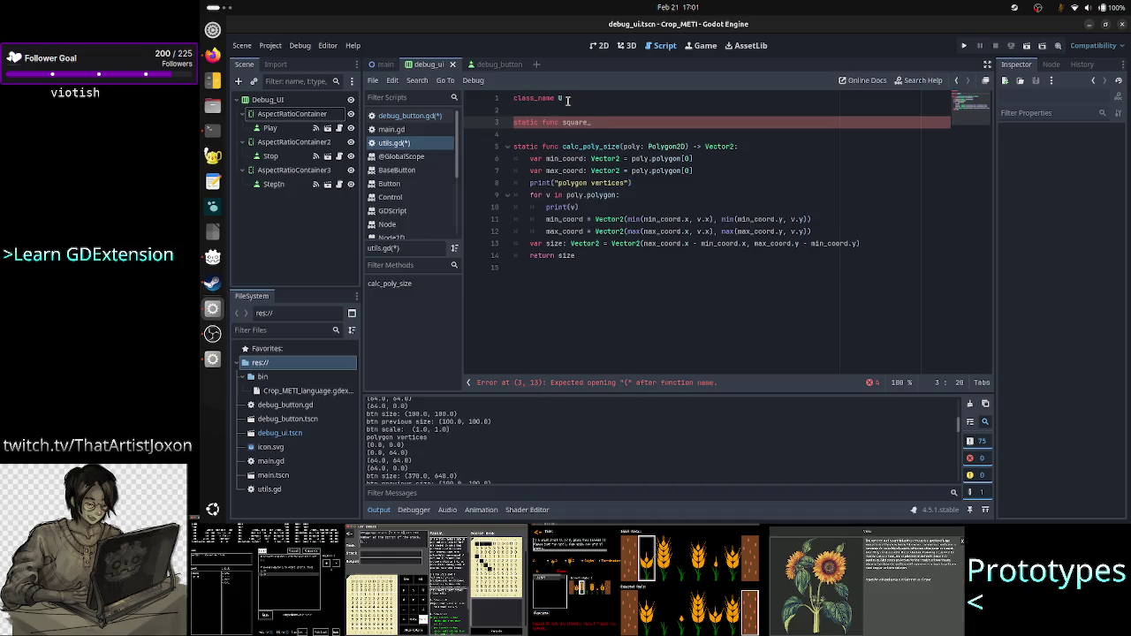
pyautogui.write('size')
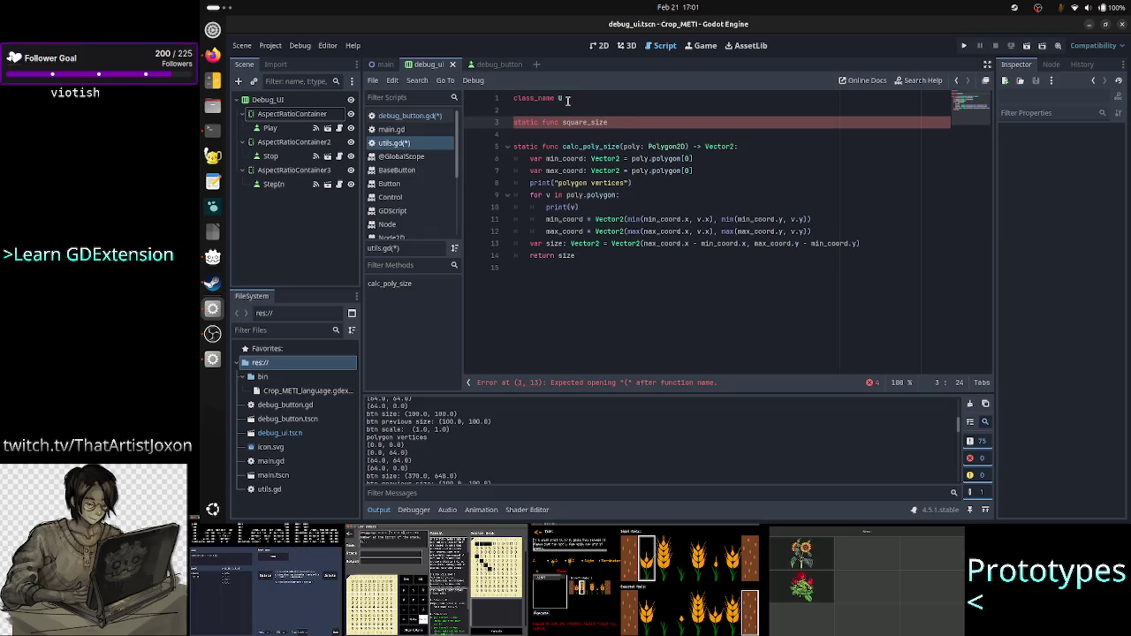
pyautogui.write('(')
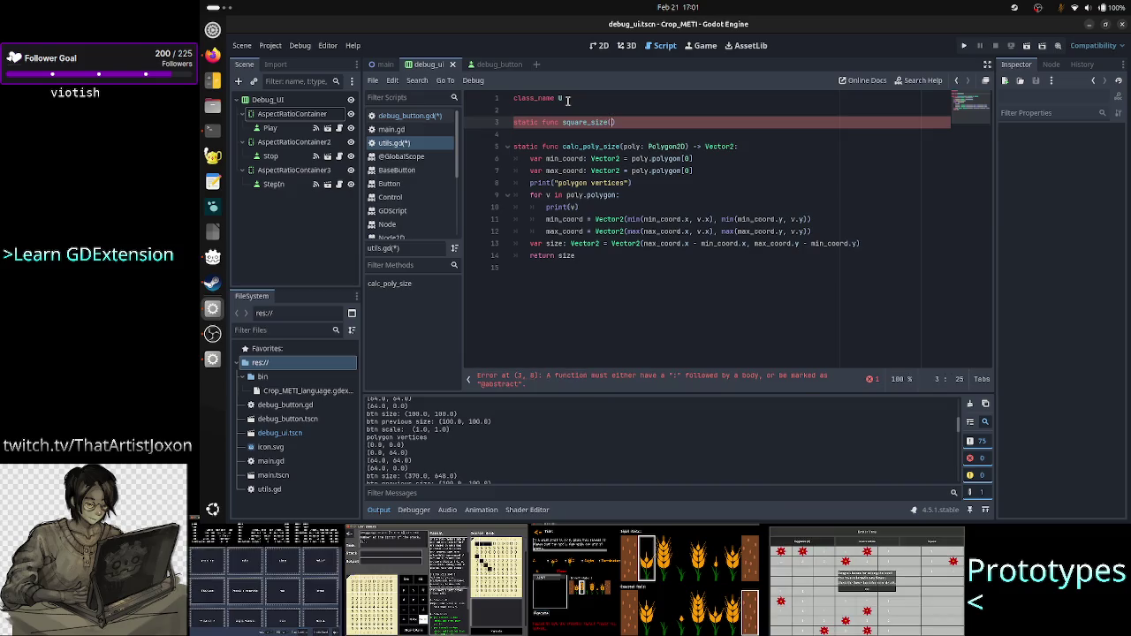
pyautogui.write('Ve')
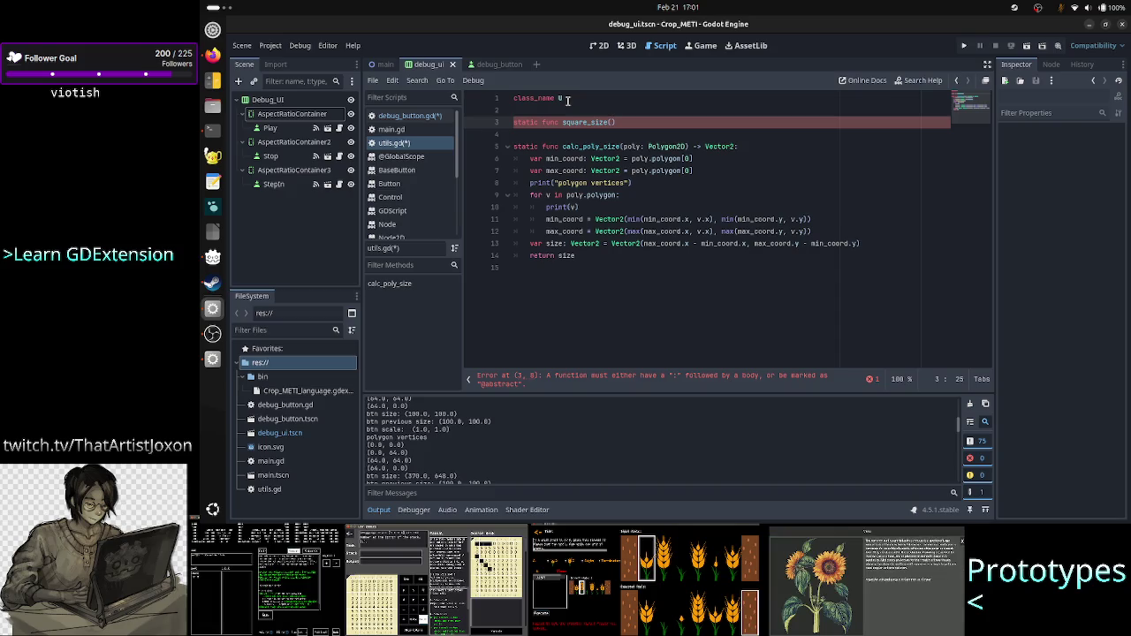
pyautogui.write('size:')
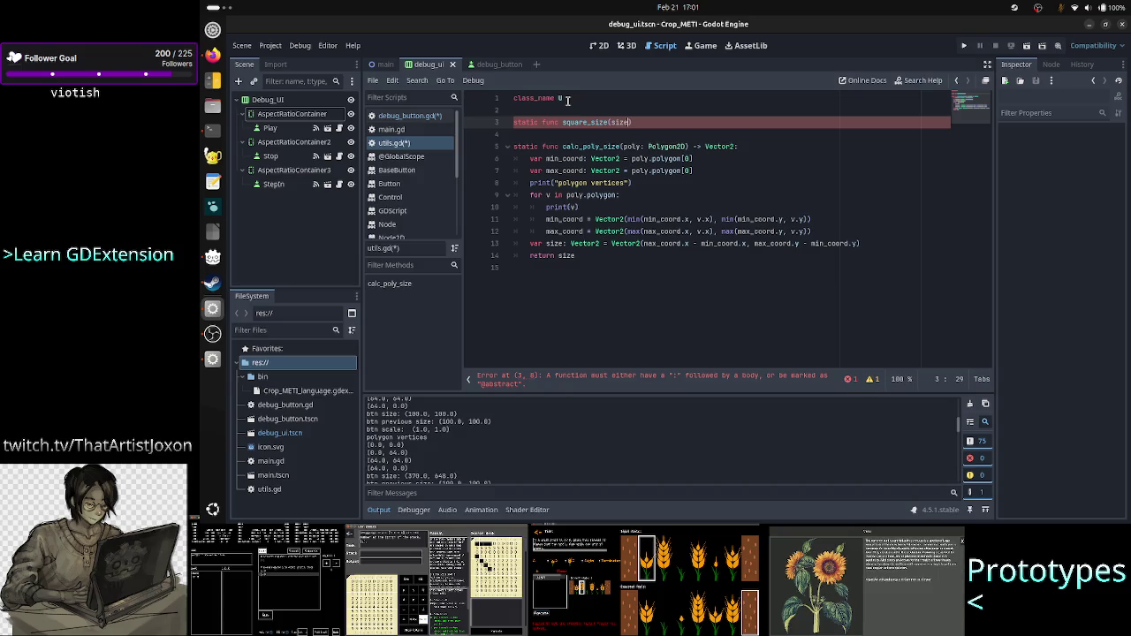
pyautogui.write(' Vector2')
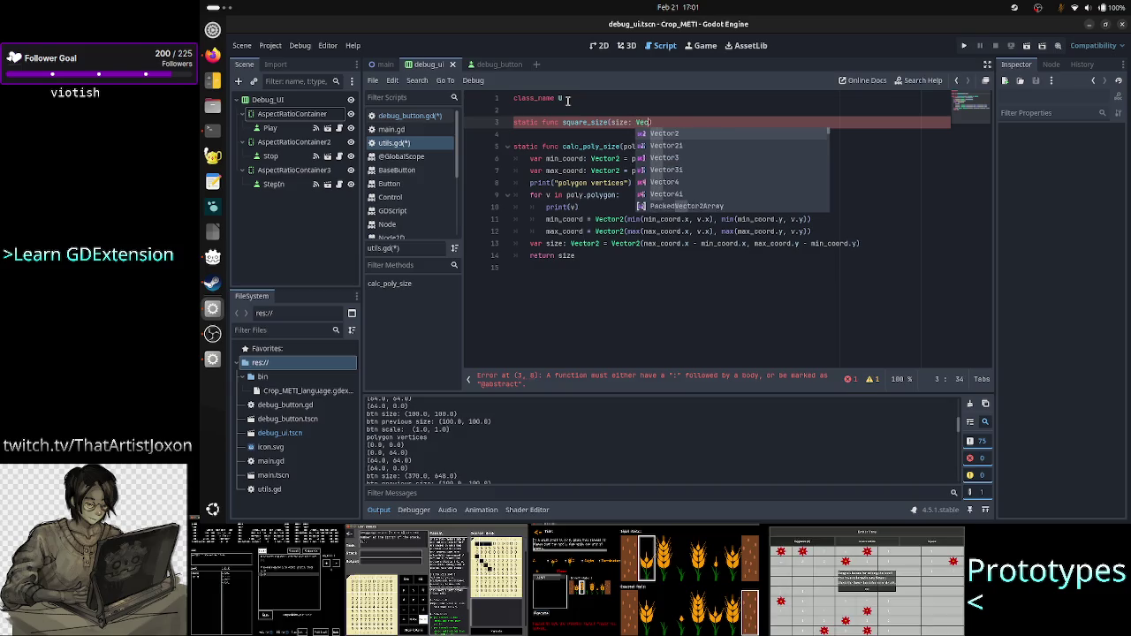
pyautogui.write(') {')
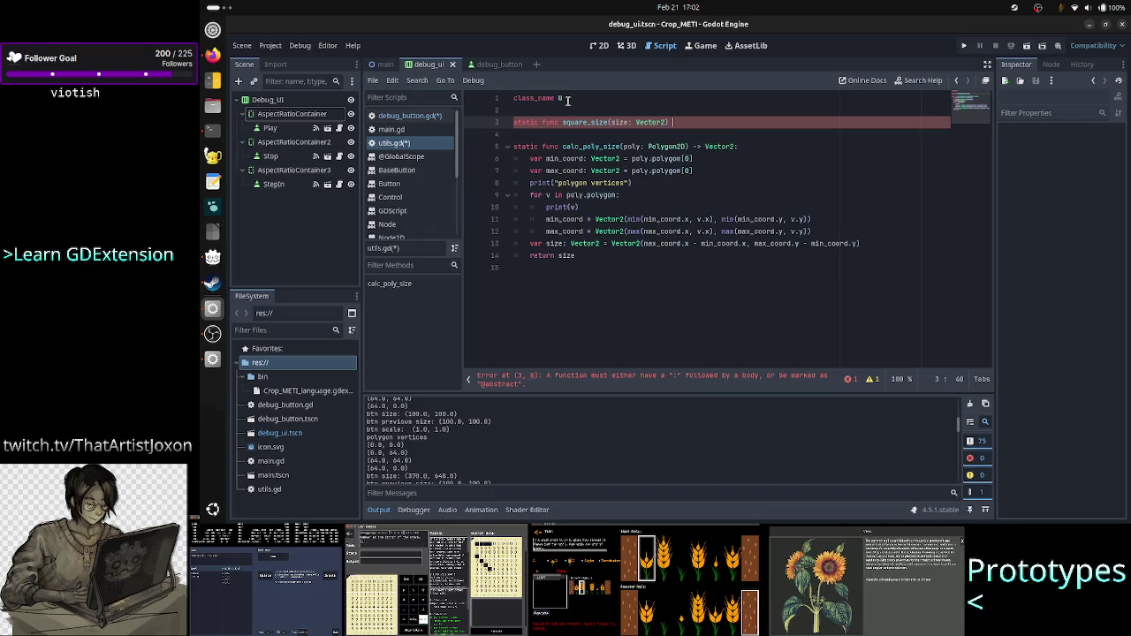
# Step: Declare min_side as min(size.x, size.y) and a square_size Vector2 variable in the body
pyautogui.press('Return')
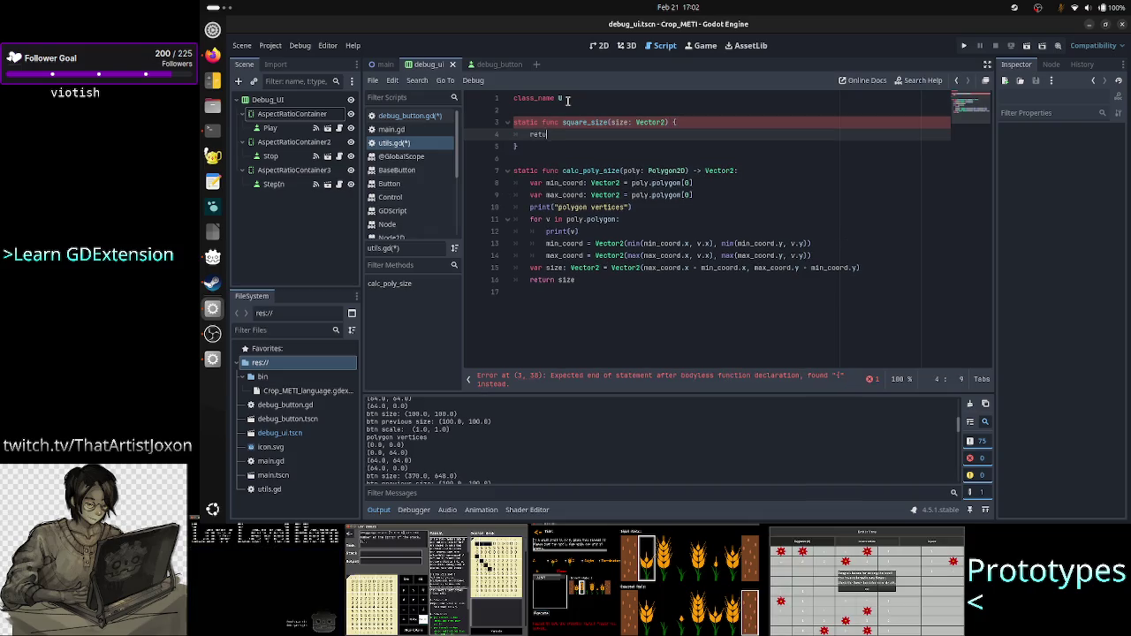
pyautogui.write('urn Vector')
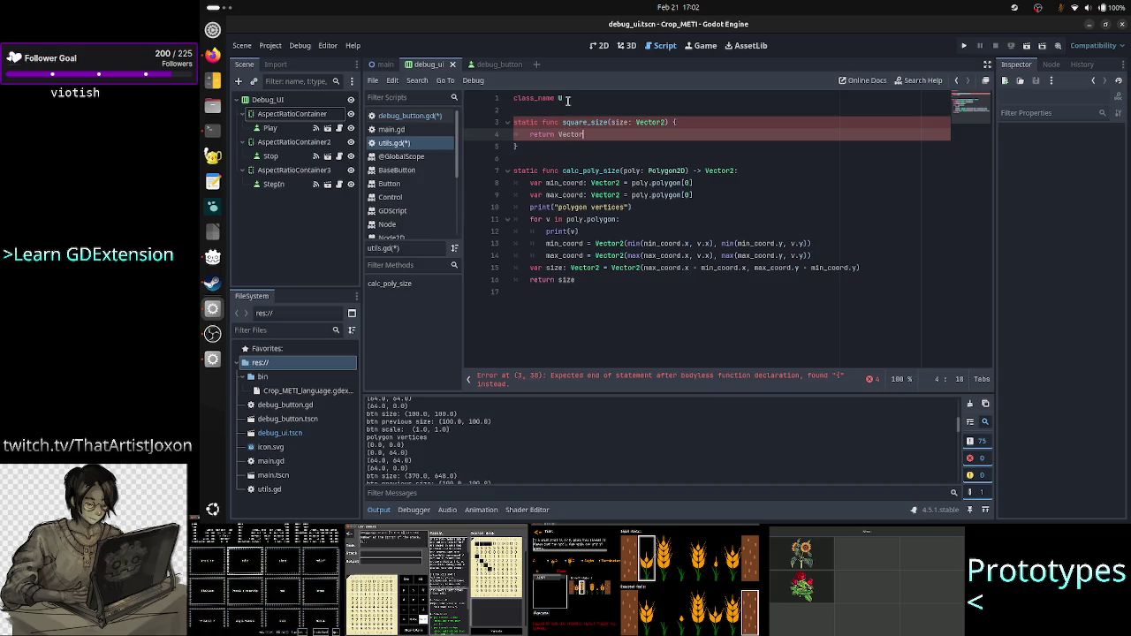
pyautogui.press('BackSpace')
pyautogui.press('BackSpace')
pyautogui.press('BackSpace')
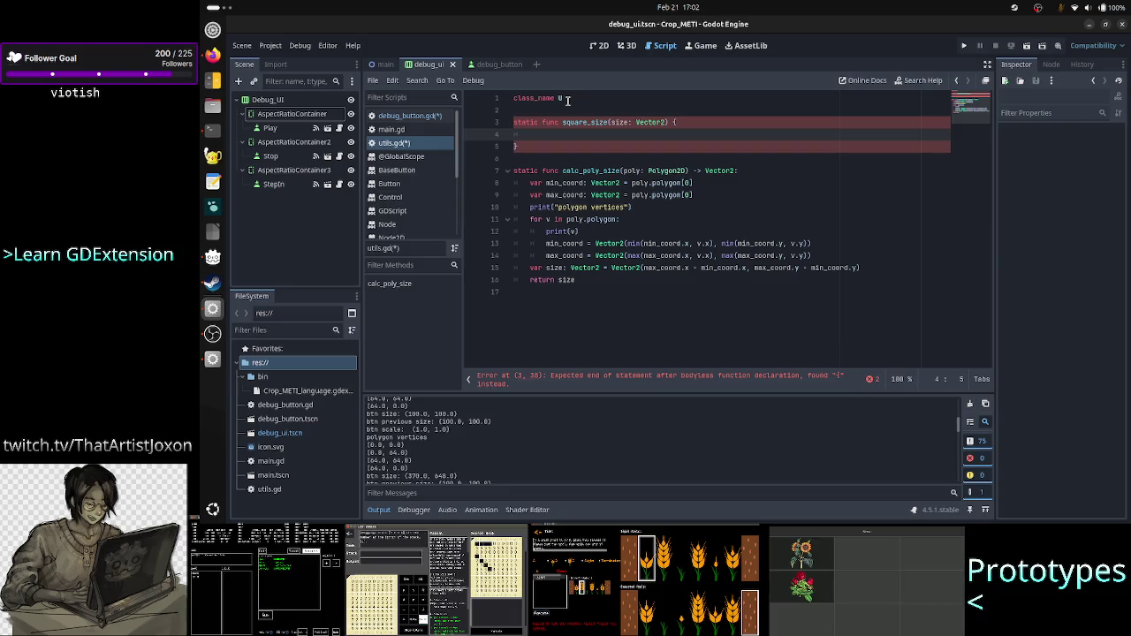
pyautogui.write('var ')
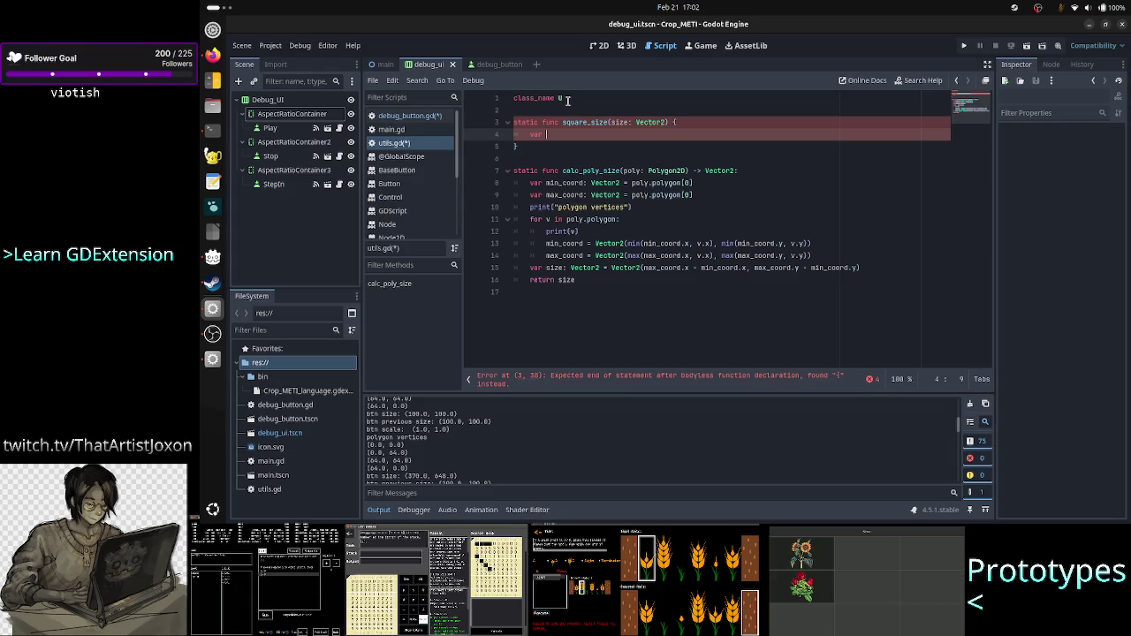
pyautogui.write('min_')
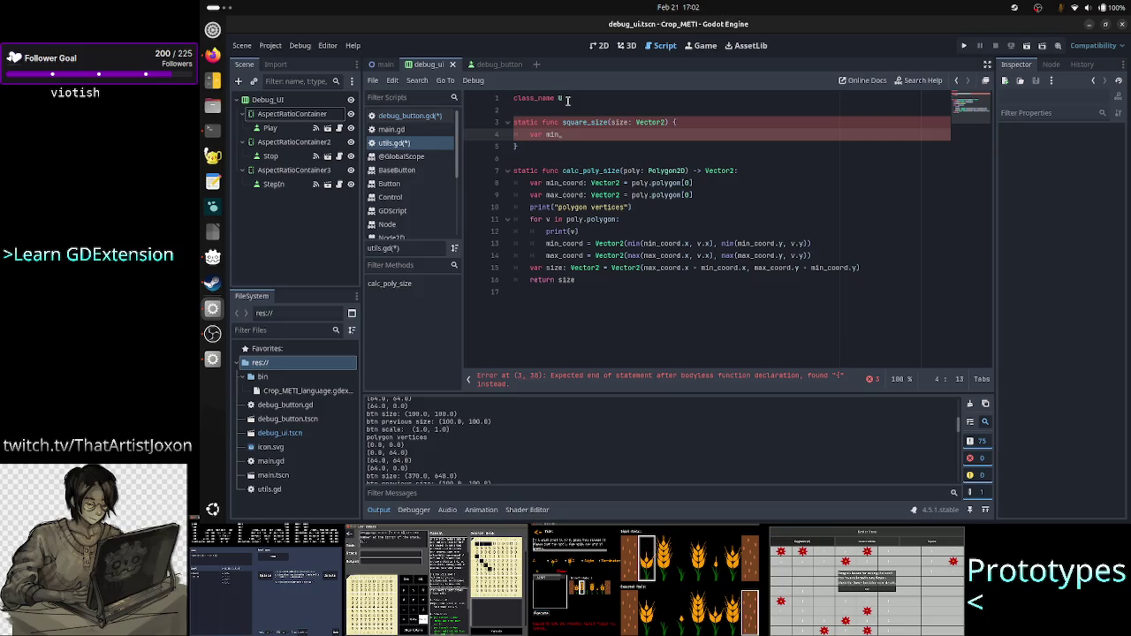
pyautogui.write('side')
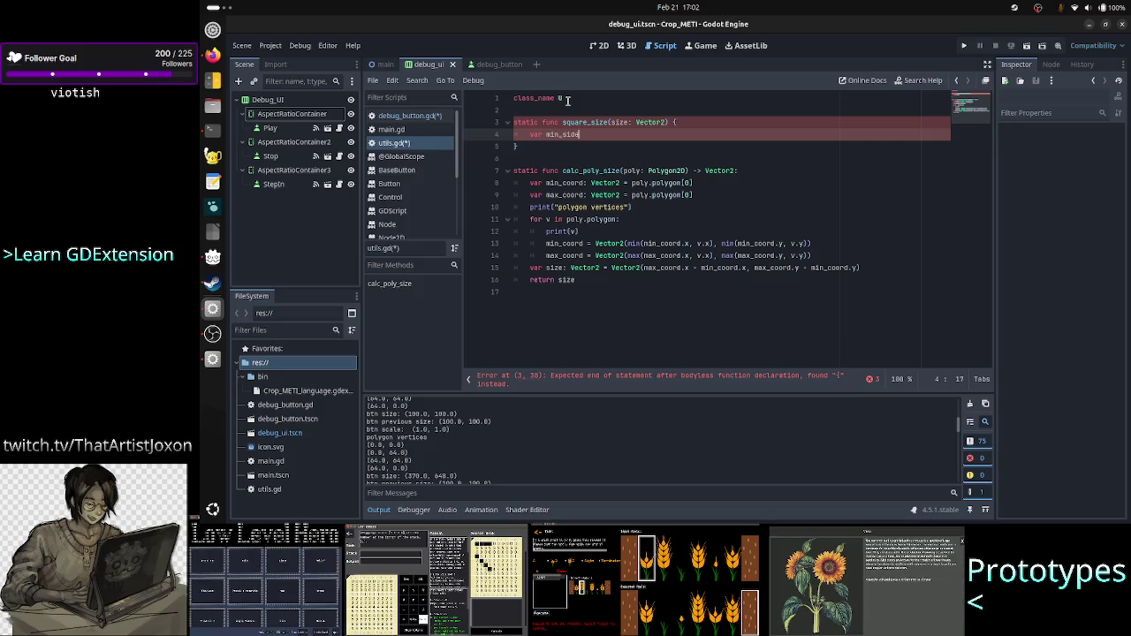
pyautogui.write(' = ')
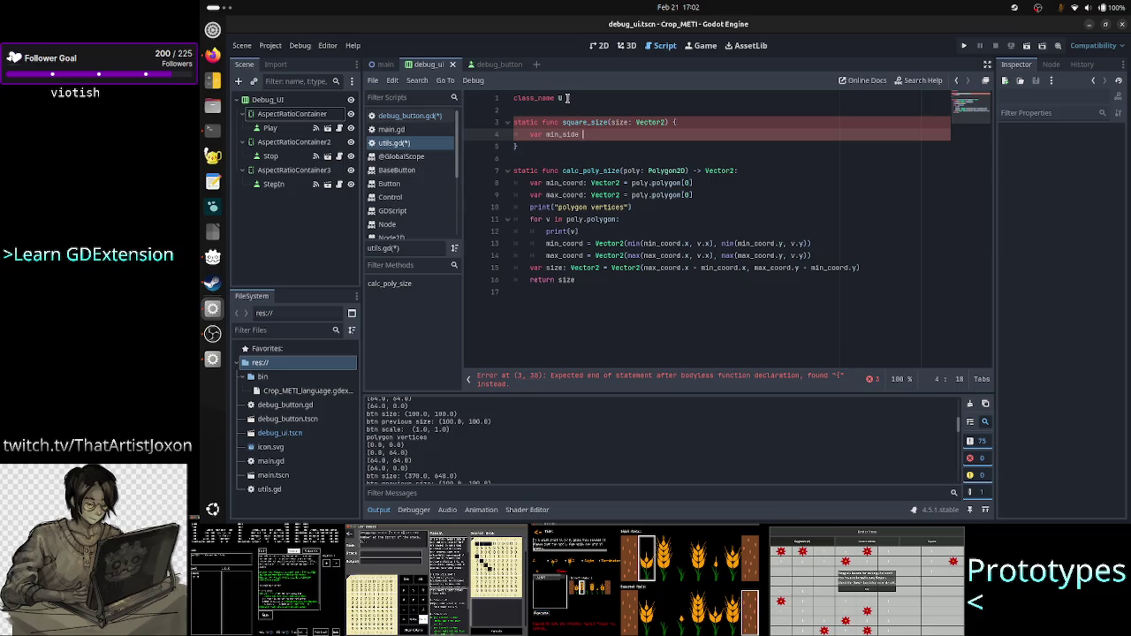
pyautogui.write('min')
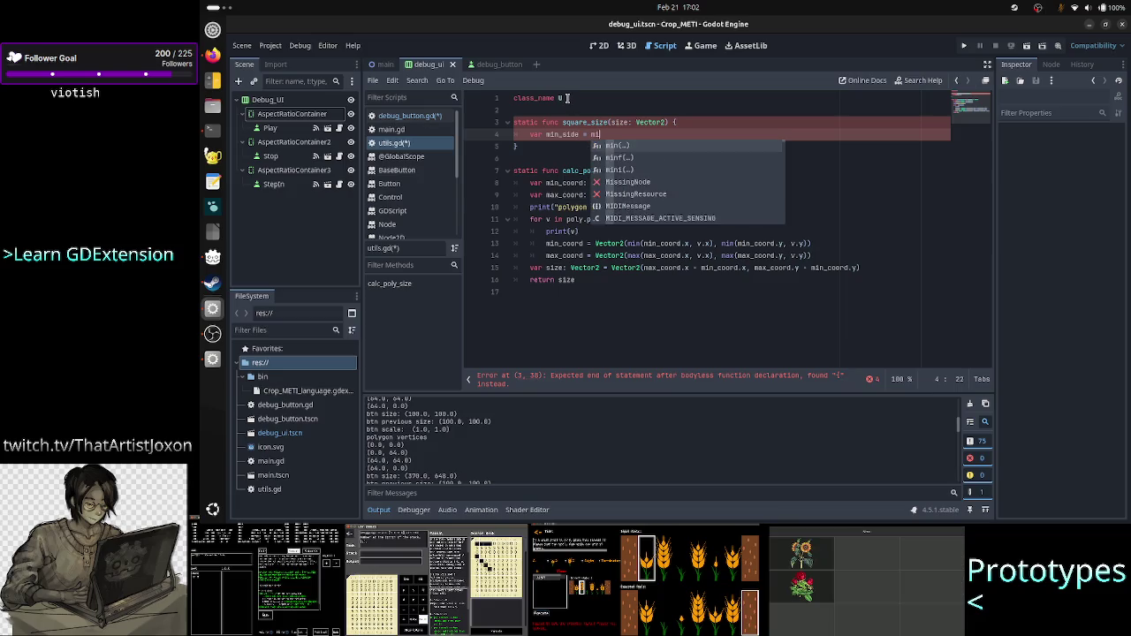
pyautogui.write('(size.x')
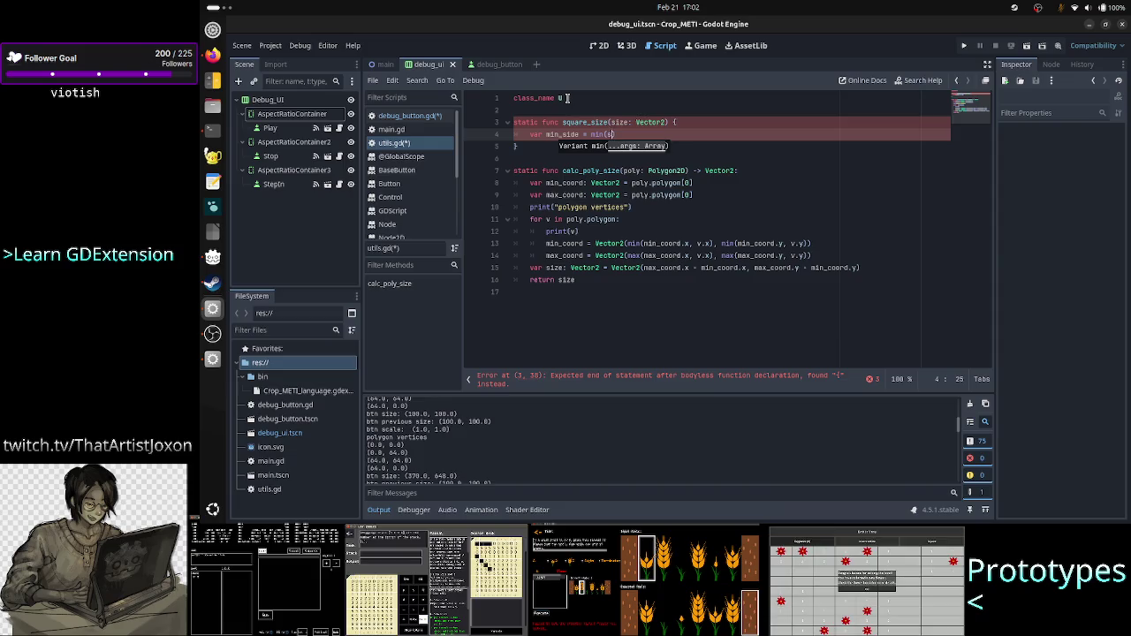
pyautogui.write(', size.y')
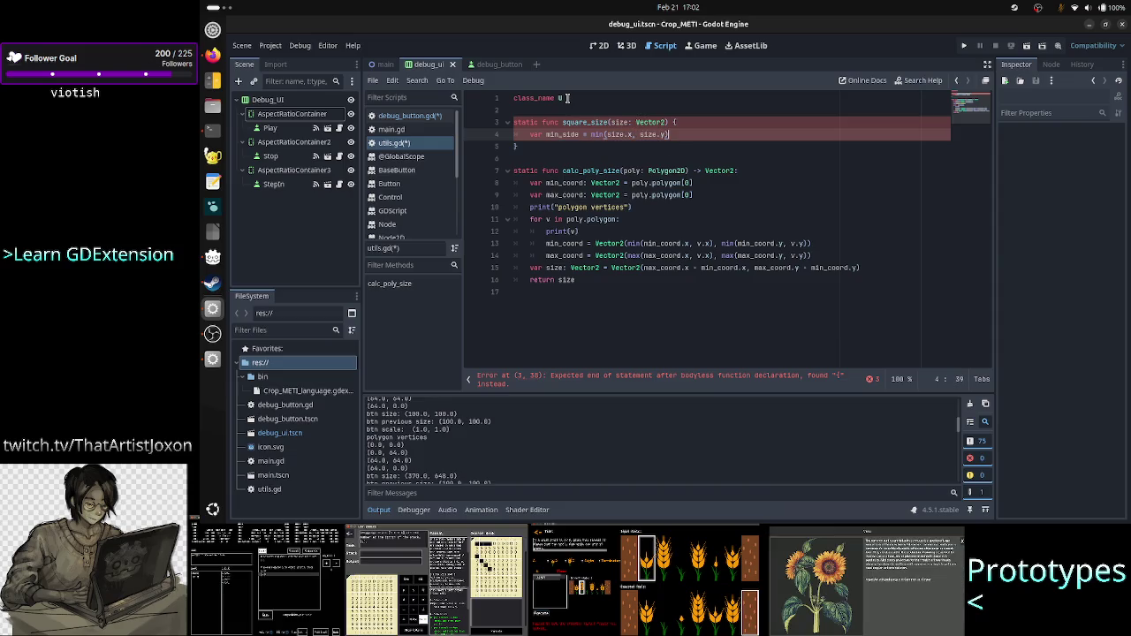
pyautogui.press('Return')
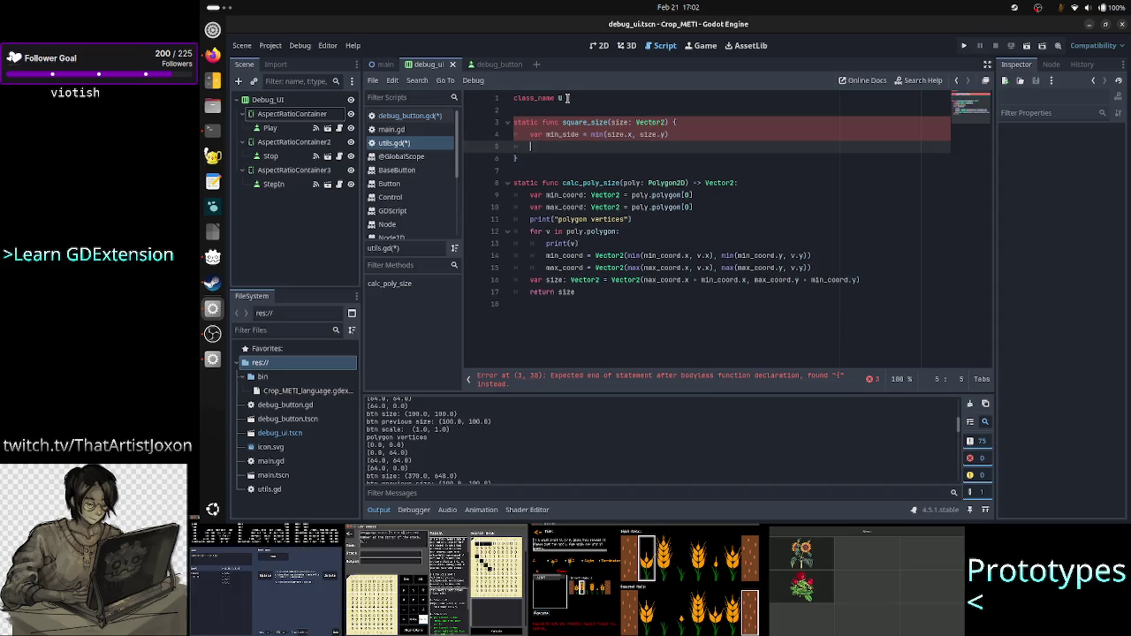
pyautogui.write('retur')
pyautogui.press('BackSpace')
pyautogui.press('BackSpace')
pyautogui.press('BackSpace')
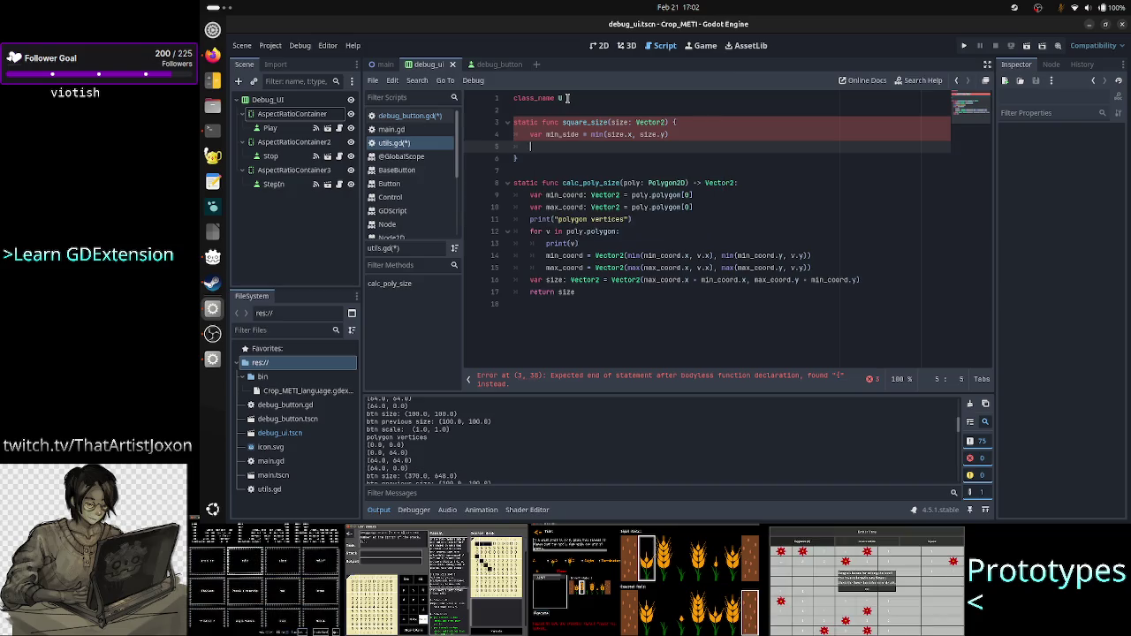
pyautogui.write('var ')
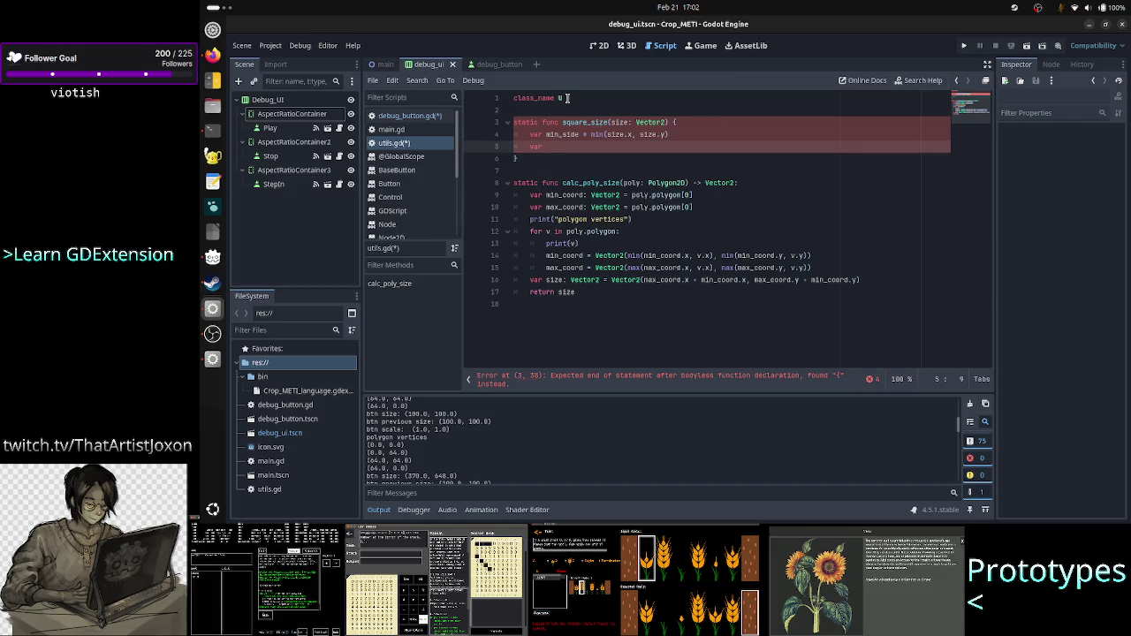
pyautogui.write('square_')
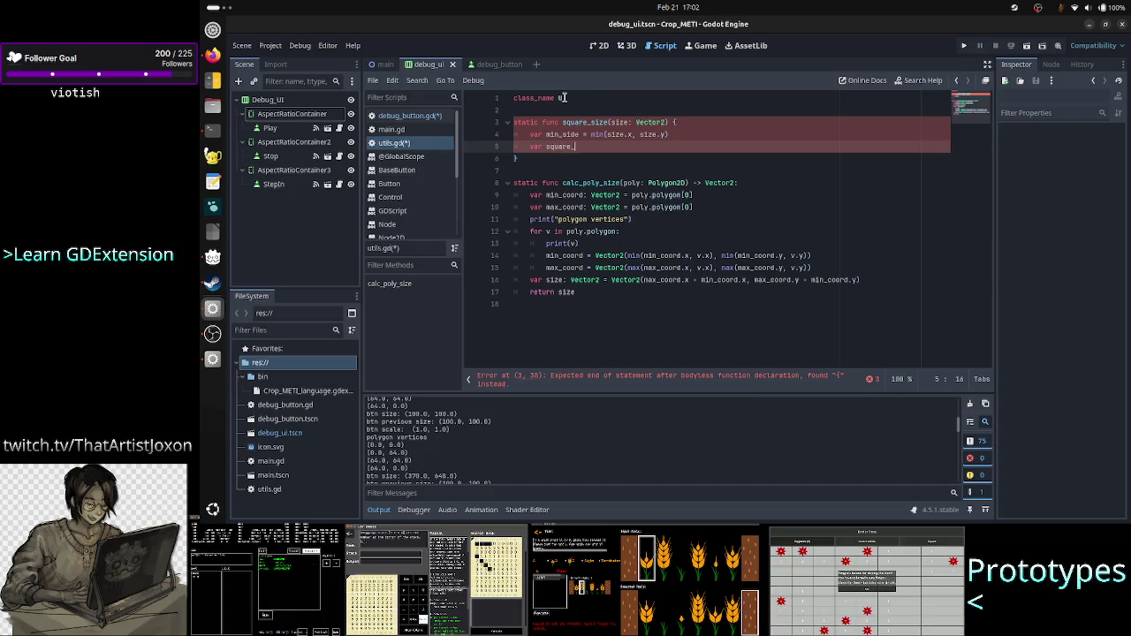
pyautogui.write('size:')
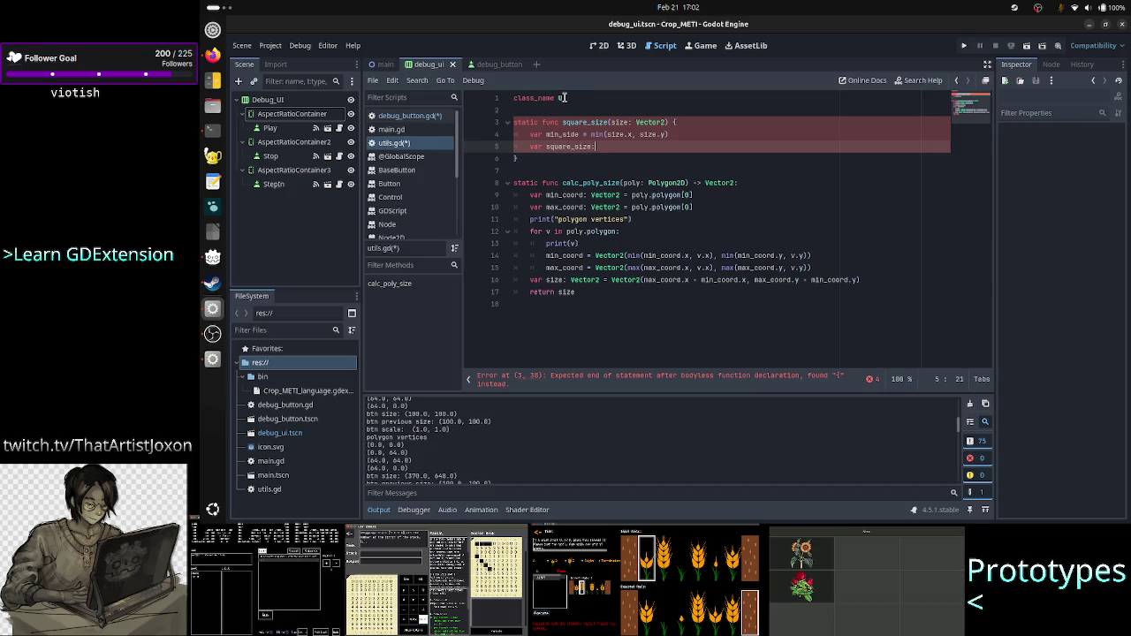
pyautogui.write(' Vector2')
pyautogui.press('Escape')
# Step: Type min_side as float and assign Vector2(min_side) to square_size
pyautogui.press('Up')
pyautogui.press('Left')
pyautogui.press('Left')
pyautogui.press('Left')
pyautogui.press('Left')
pyautogui.press('Left')
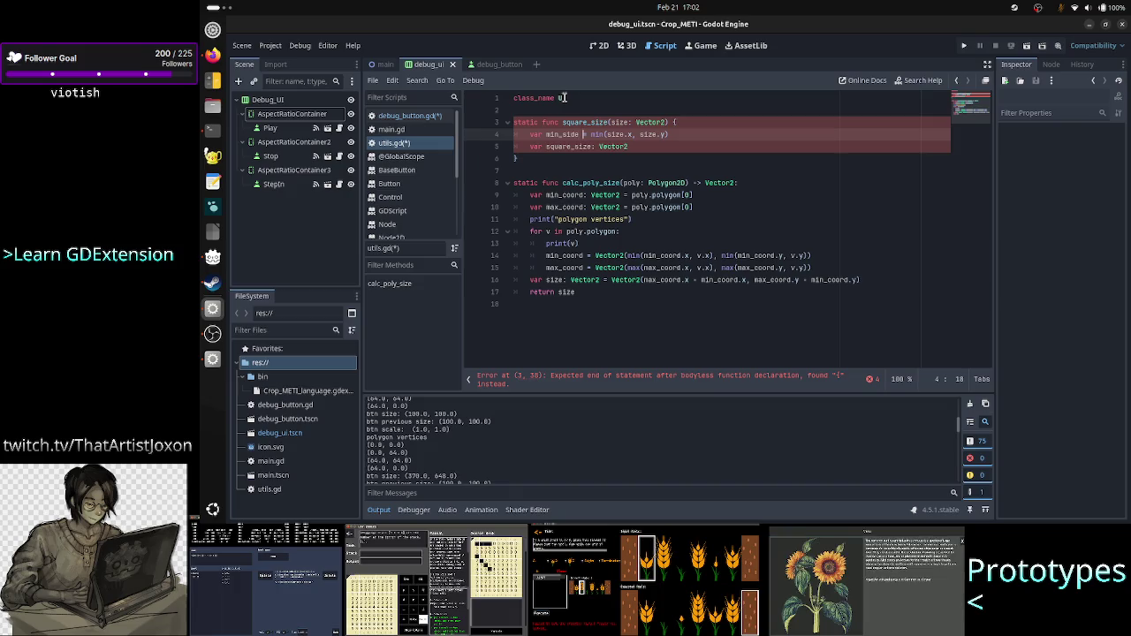
pyautogui.write(': ')
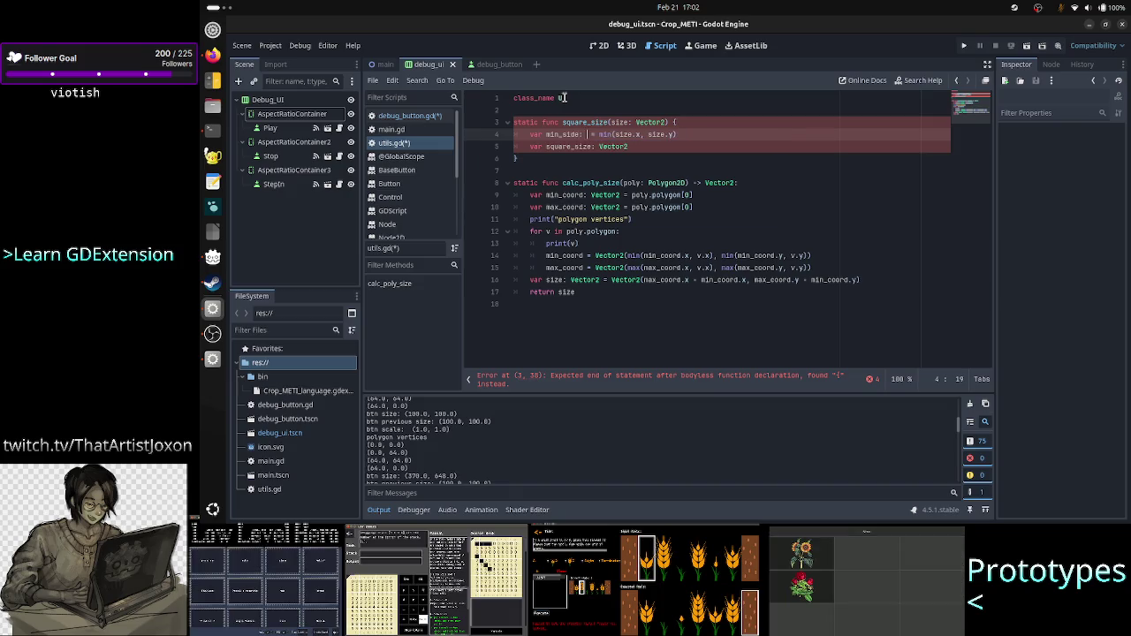
pyautogui.write('float')
pyautogui.press('Escape')
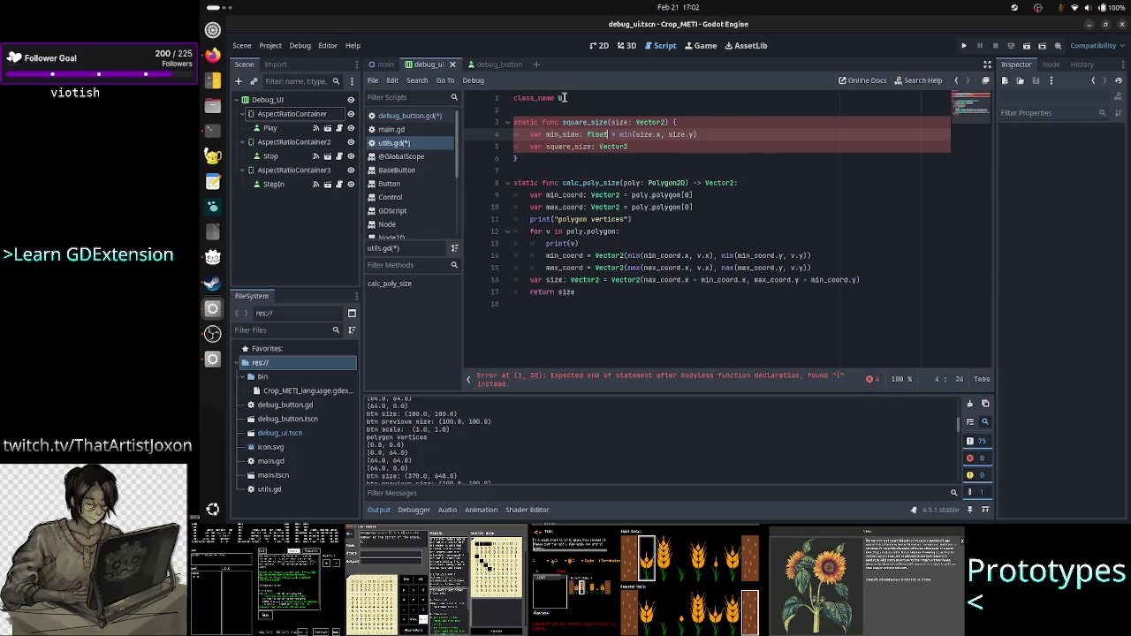
pyautogui.press('Down')
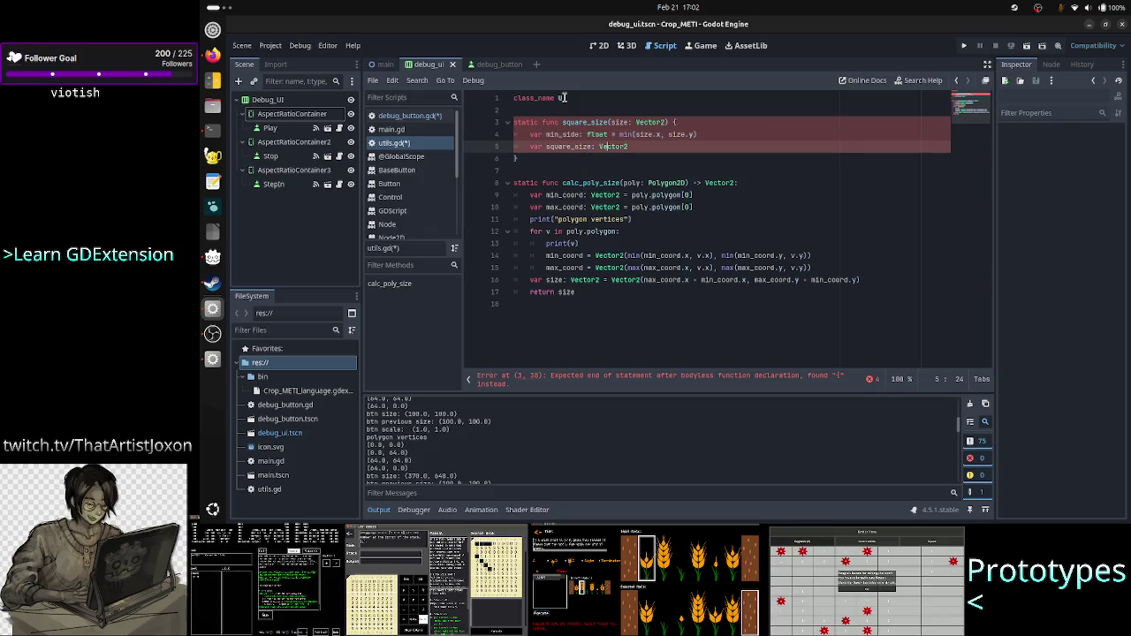
pyautogui.press('Right')
pyautogui.press('Right')
pyautogui.press('Right')
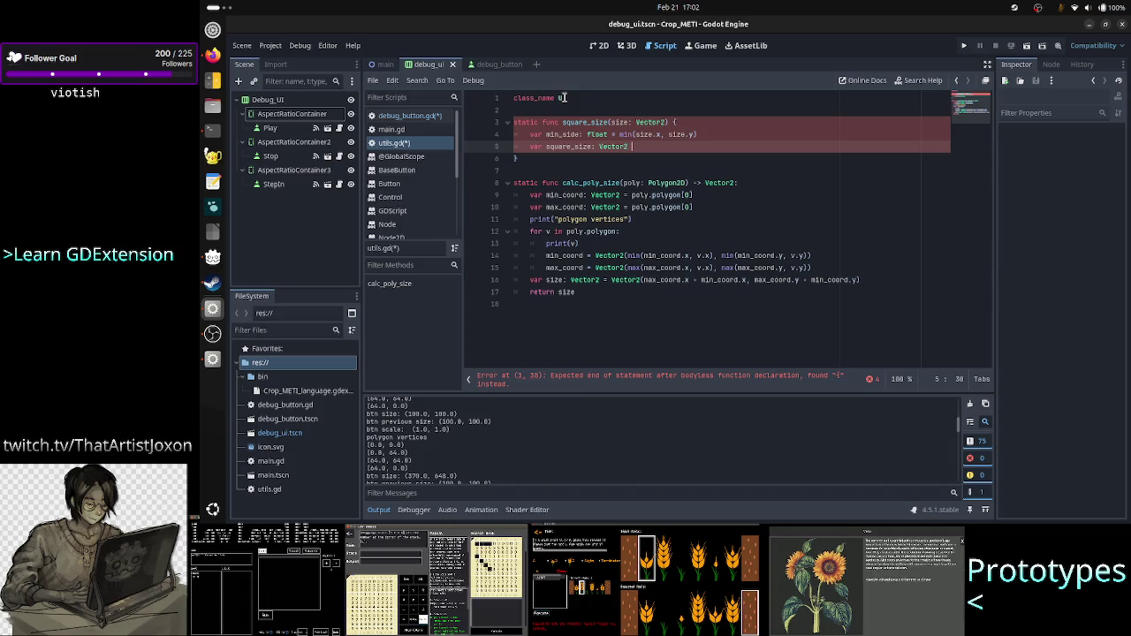
pyautogui.write('= Vecto')
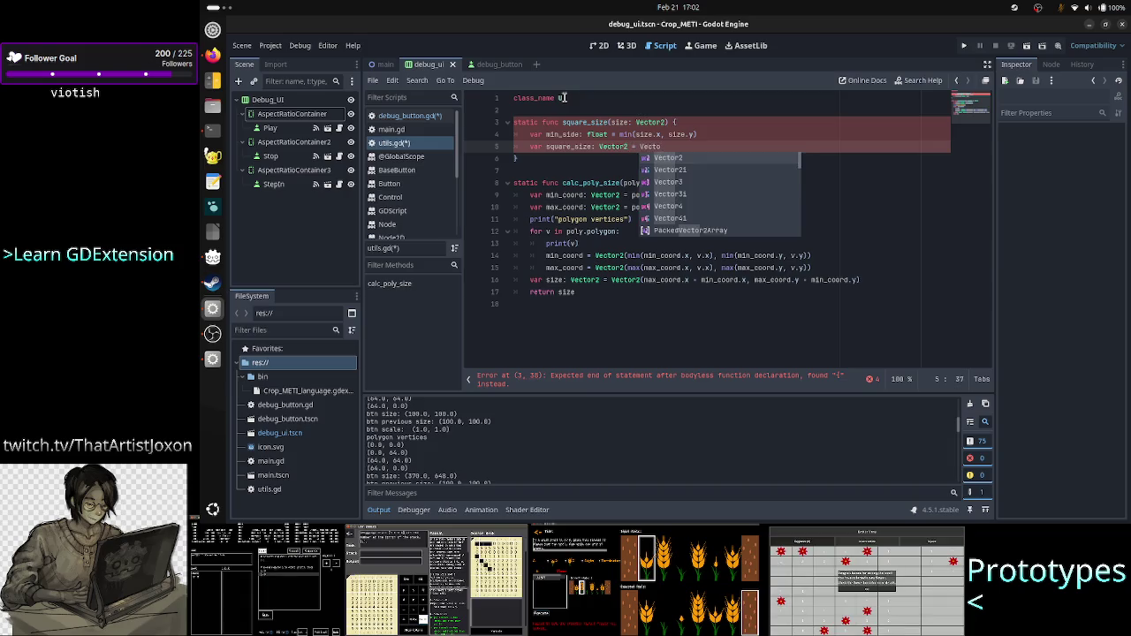
pyautogui.write('r2(min_')
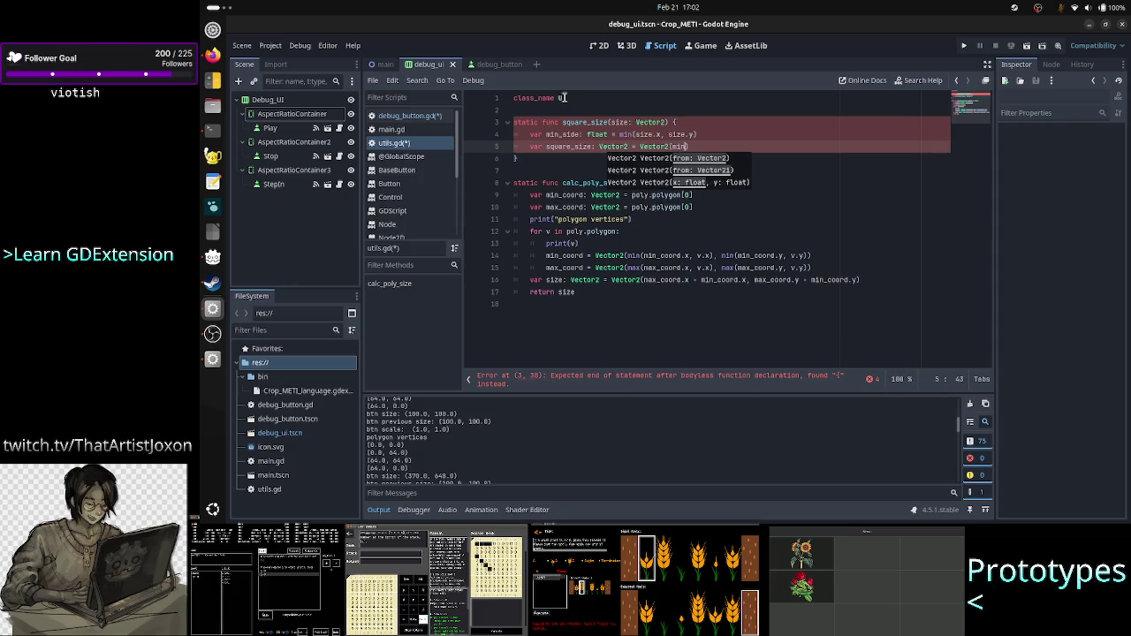
pyautogui.write('s')
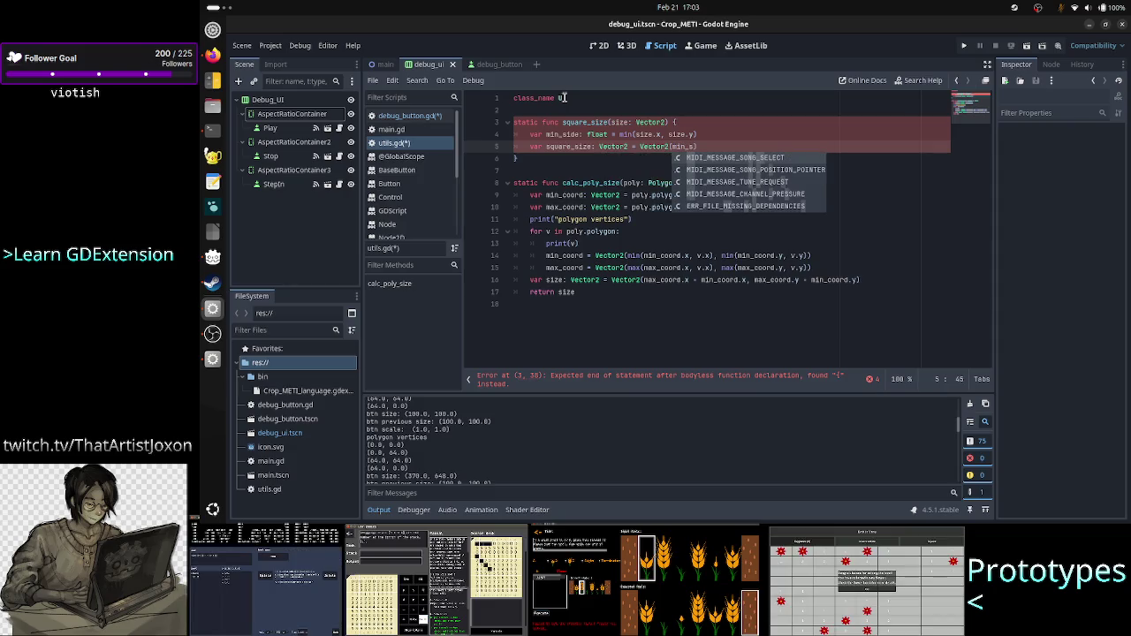
pyautogui.write('i')
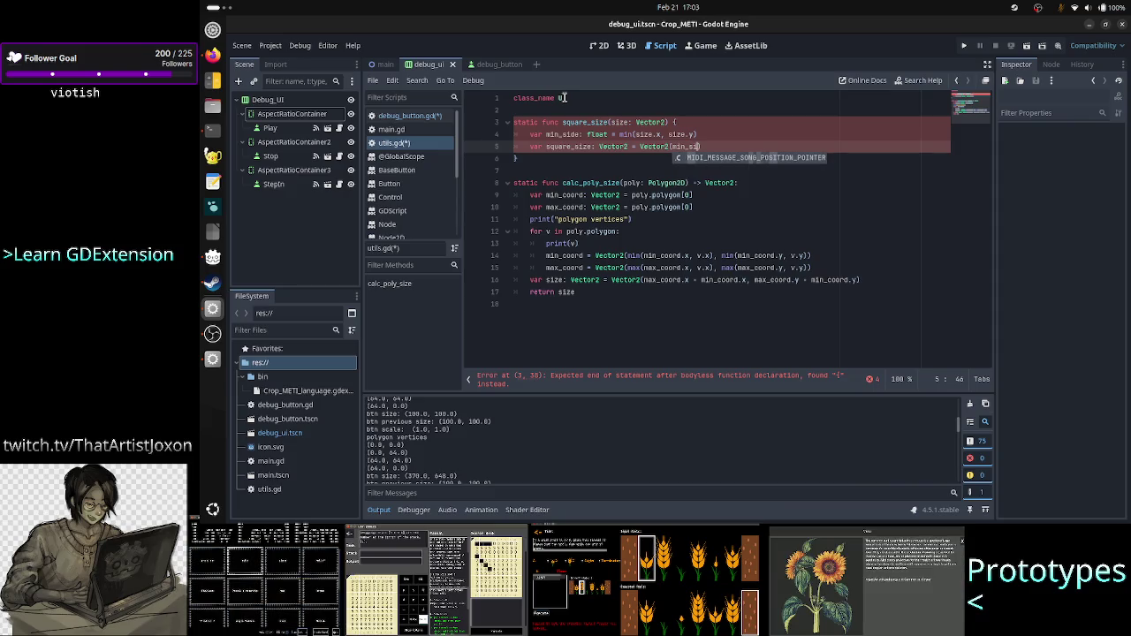
pyautogui.press('Escape')
pyautogui.write('ze')
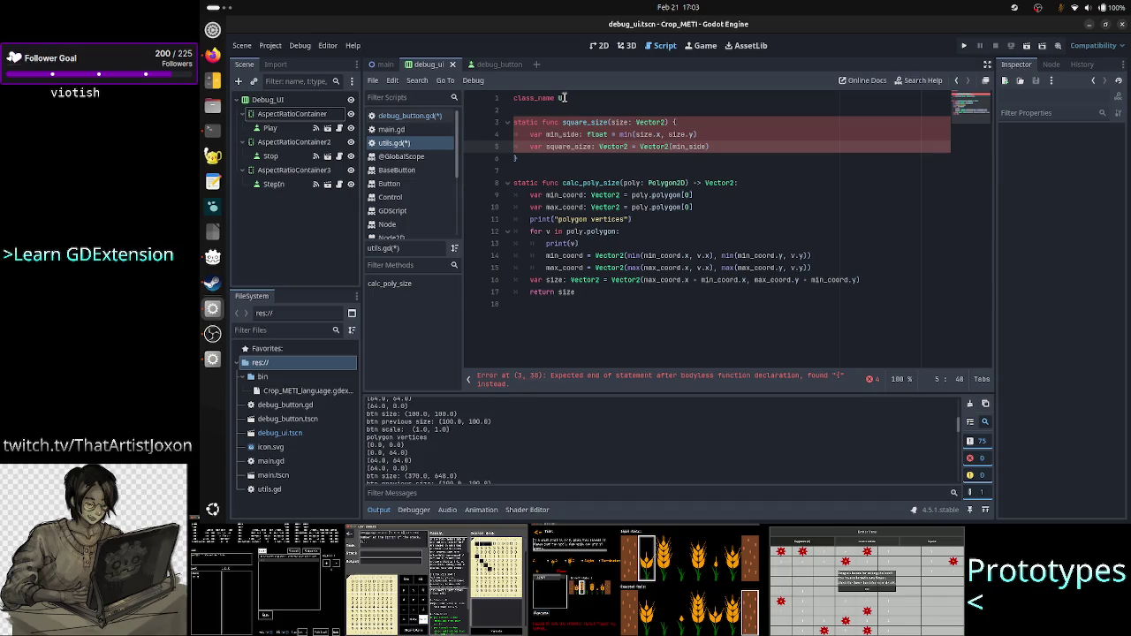
pyautogui.press('Return')
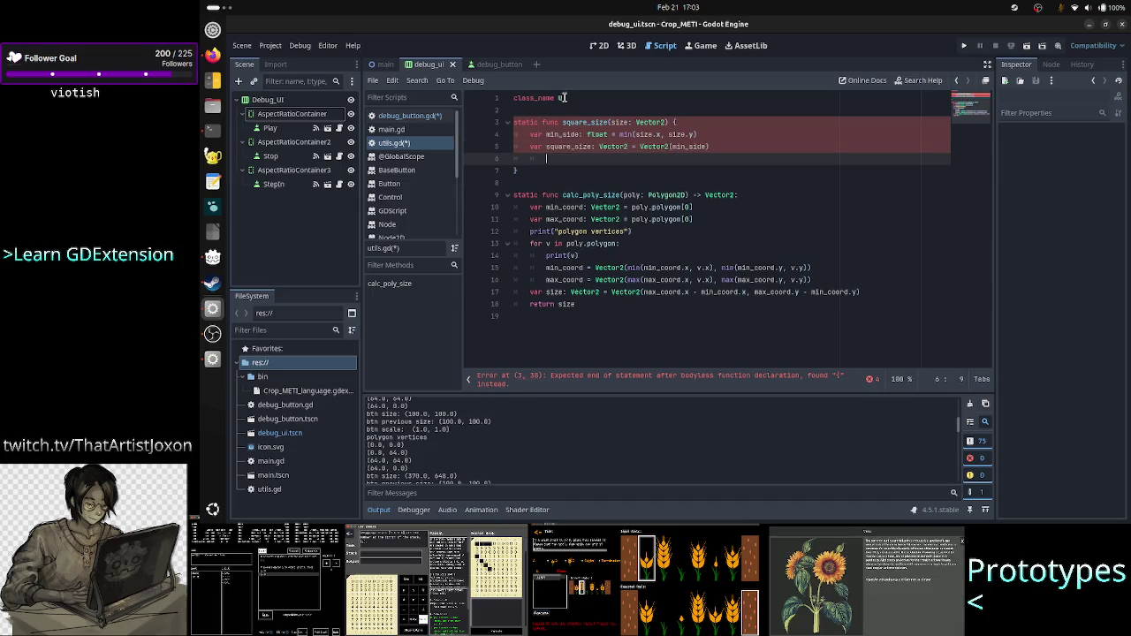
pyautogui.write('ret')
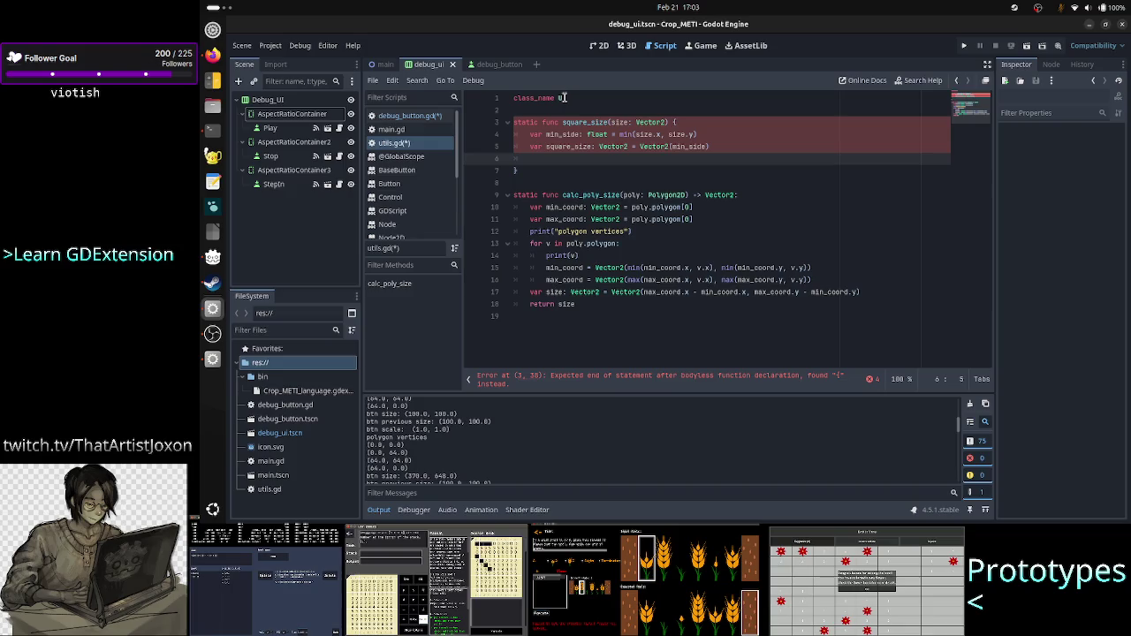
pyautogui.write('urn')
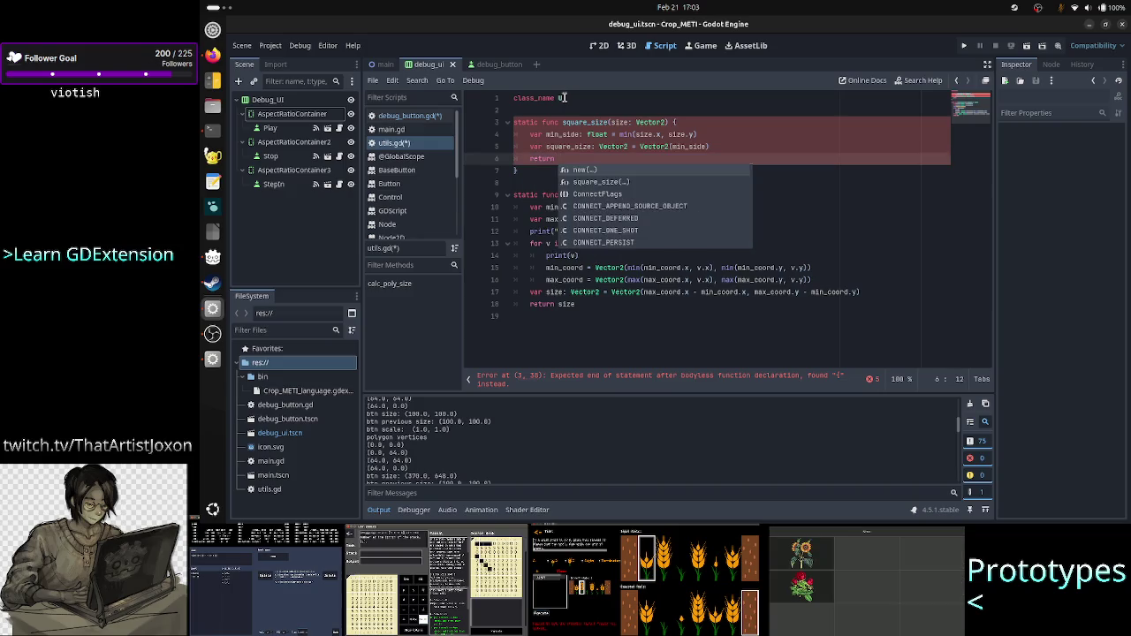
pyautogui.press('Escape')
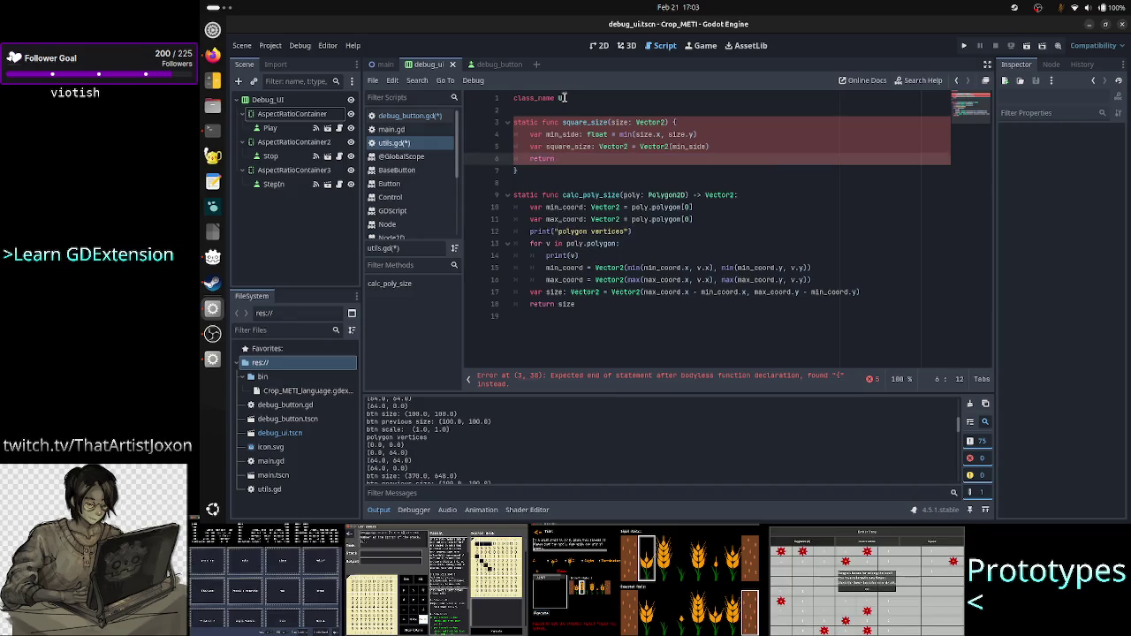
pyautogui.press('Up')
pyautogui.press('Up')
pyautogui.press('Up')
pyautogui.press('Right')
pyautogui.press('Right')
pyautogui.press('Right')
pyautogui.press('Right')
pyautogui.write('-> V')
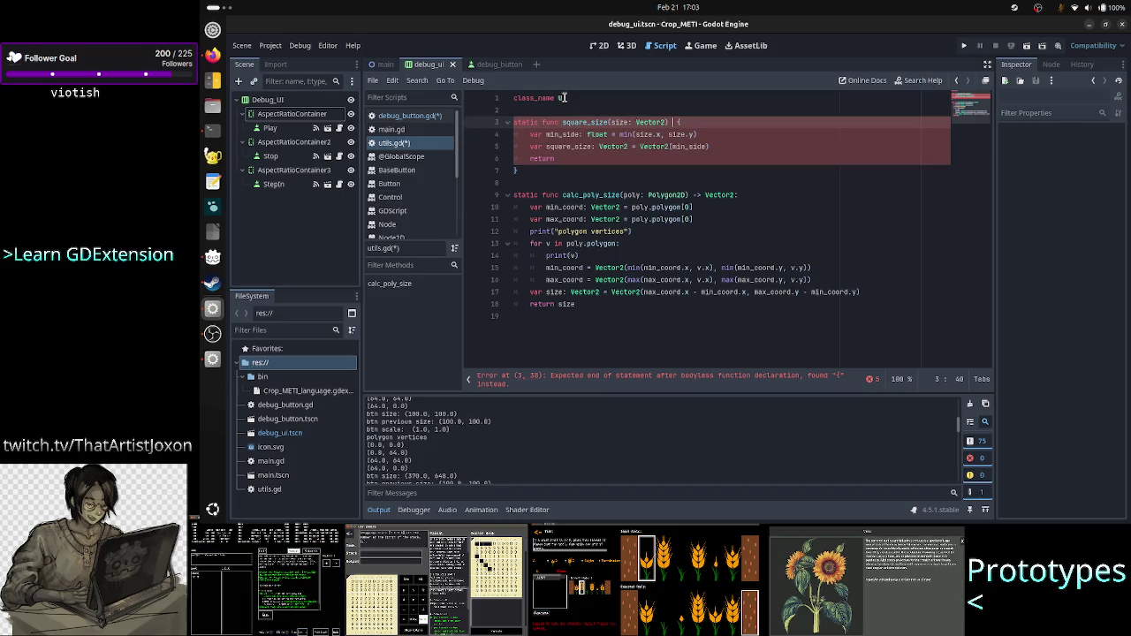
pyautogui.write('ector2')
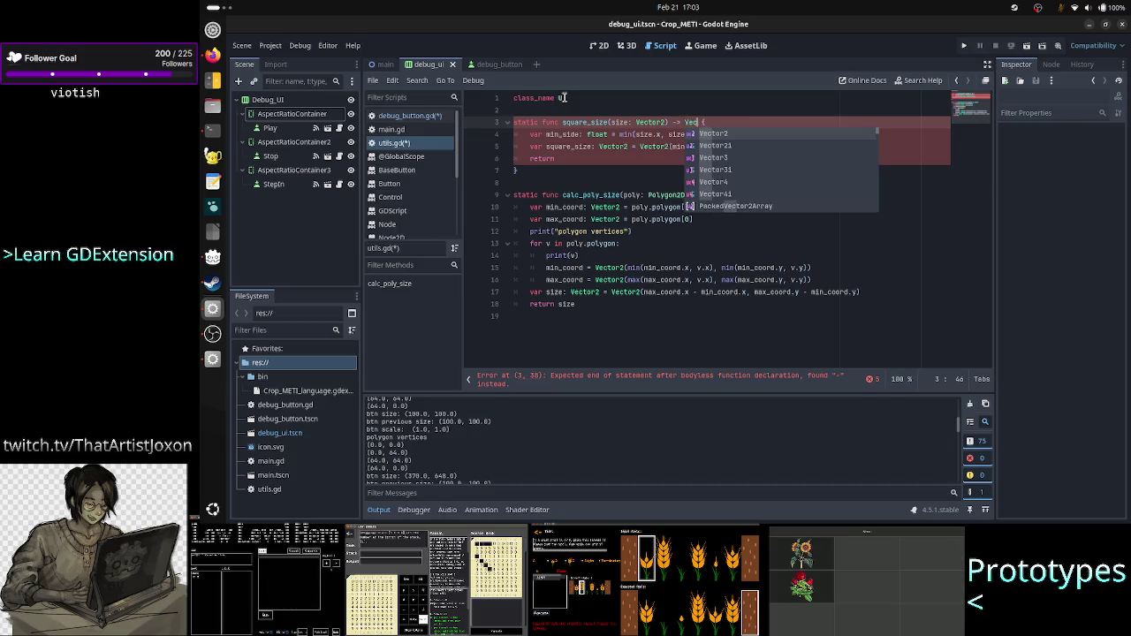
pyautogui.press('Down')
pyautogui.press('Down')
pyautogui.press('Down')
pyautogui.press('Up')
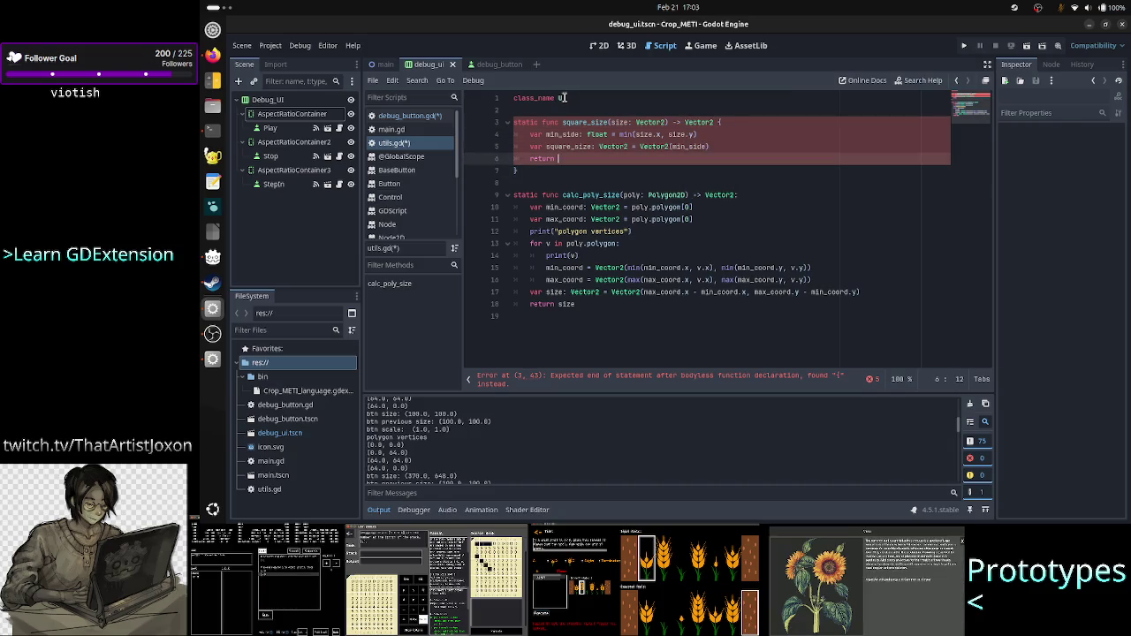
pyautogui.write('square_size')
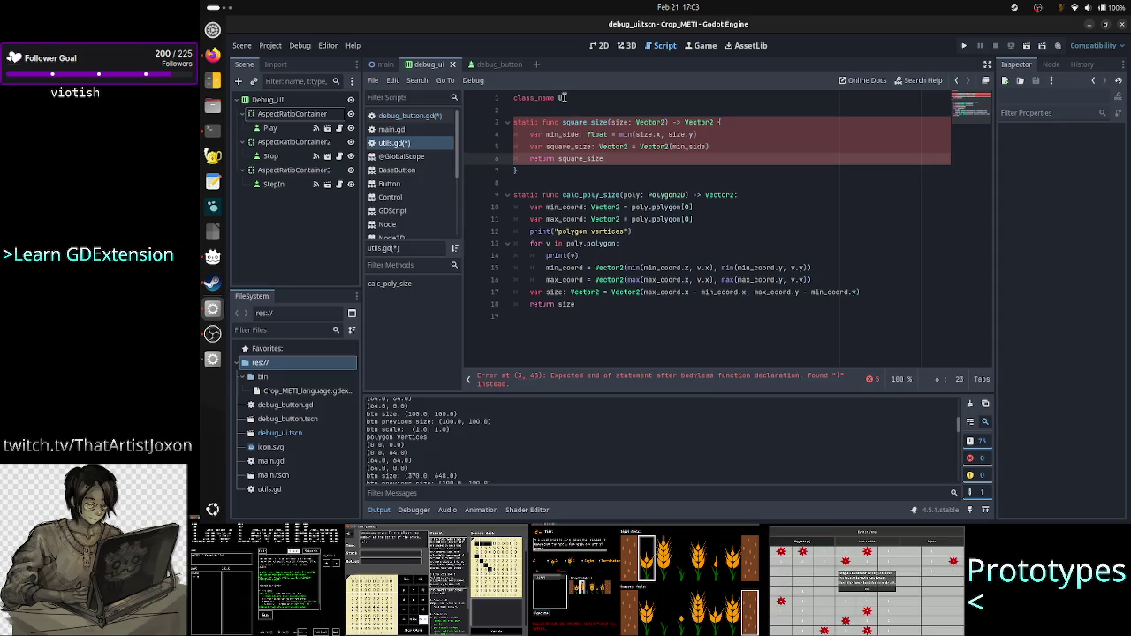
pyautogui.press('Up')
pyautogui.press('Up')
pyautogui.press('Up')
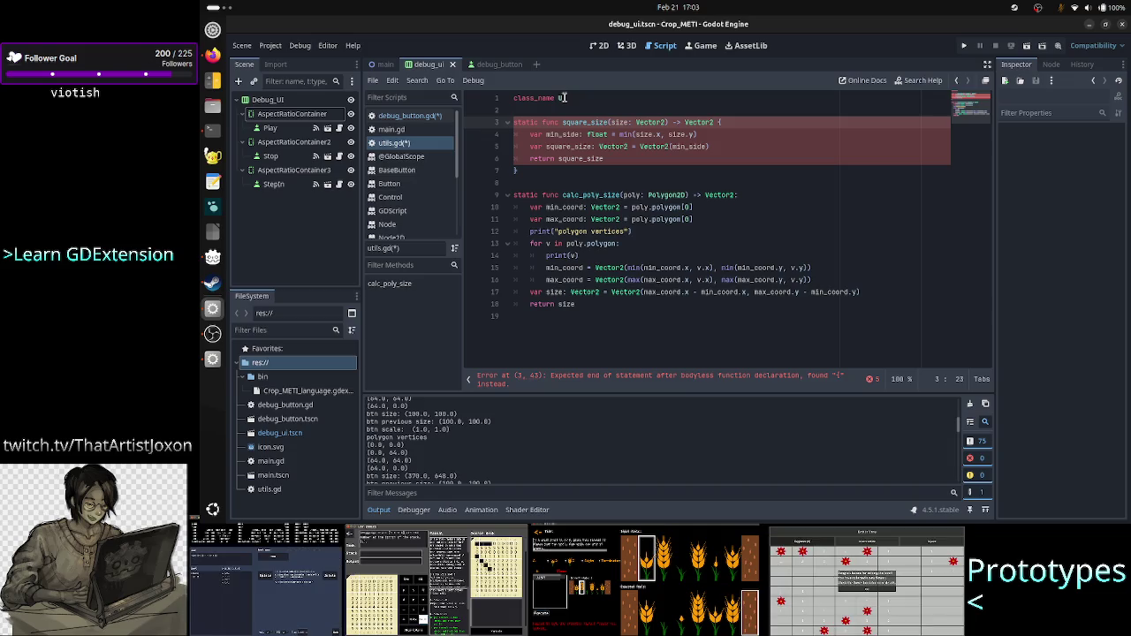
pyautogui.press('Home')
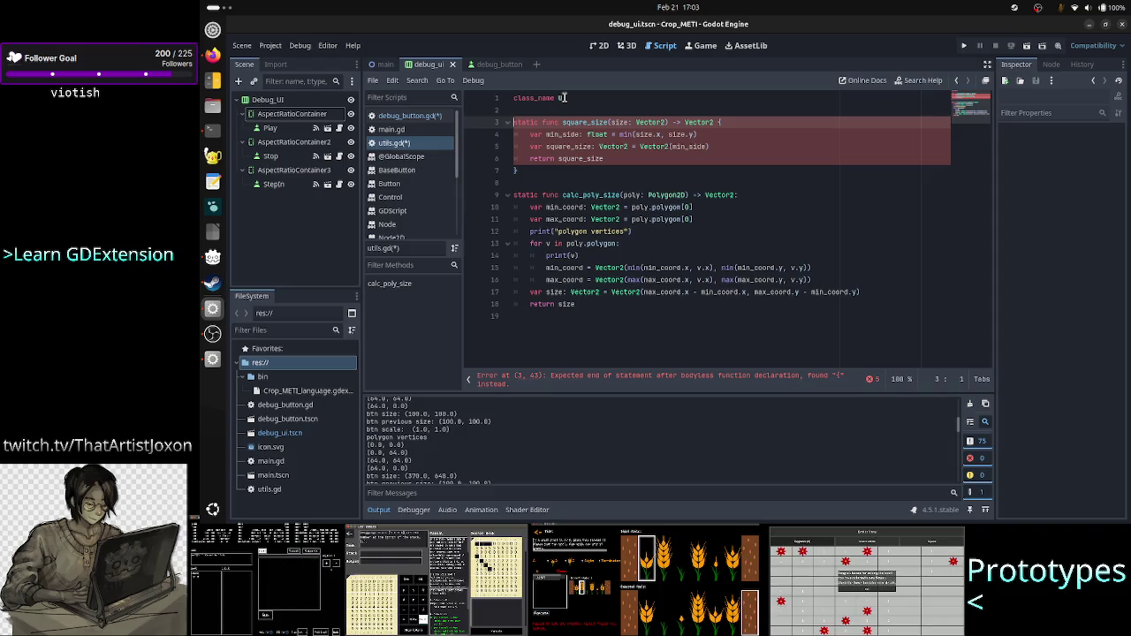
pyautogui.hotkey('ctrl', 'Right')
pyautogui.hotkey('ctrl', 'Right')
pyautogui.hotkey('ctrl', 'Right')
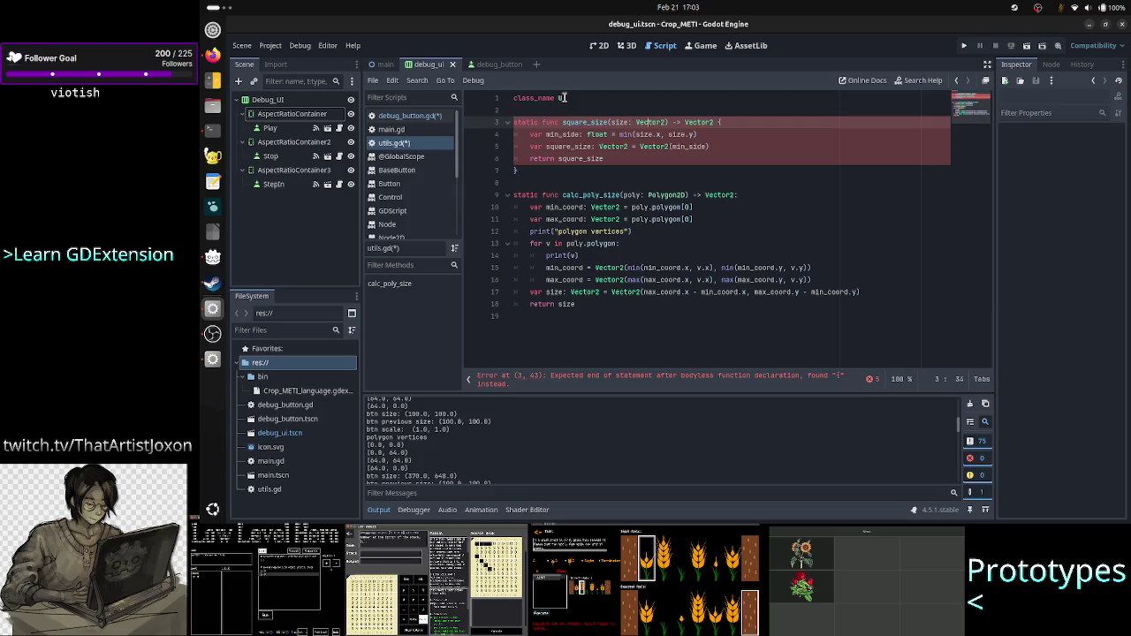
pyautogui.press('Right')
pyautogui.press('Right')
pyautogui.press('Right')
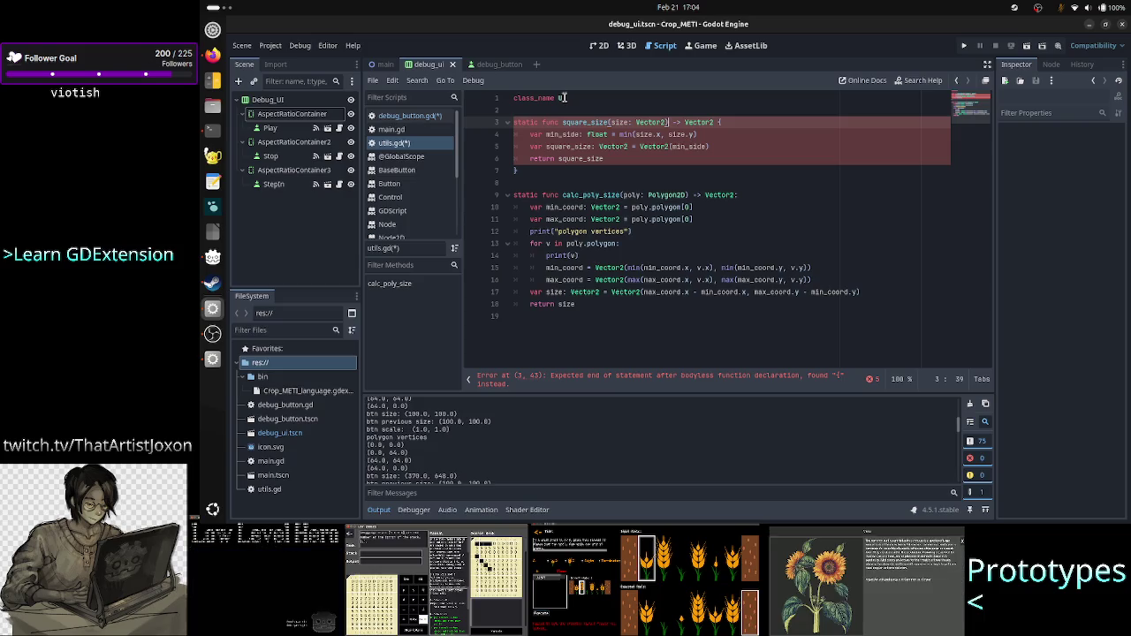
pyautogui.press('Down')
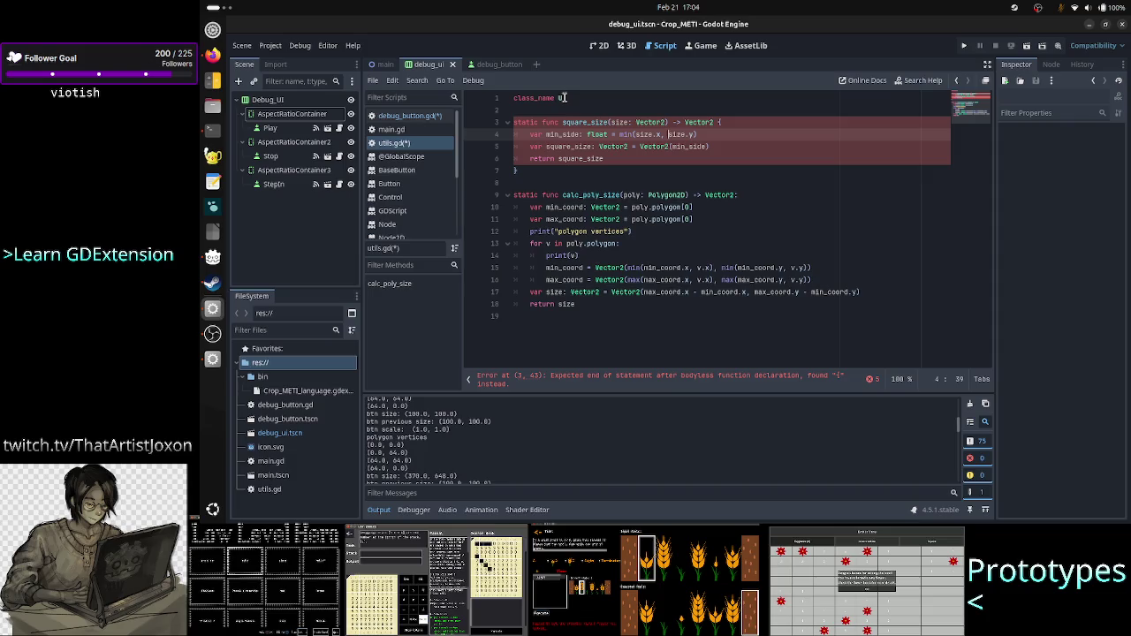
# Step: Add min_side as the second Vector2 argument and rename the min_side variable to min_length
pyautogui.press('Down')
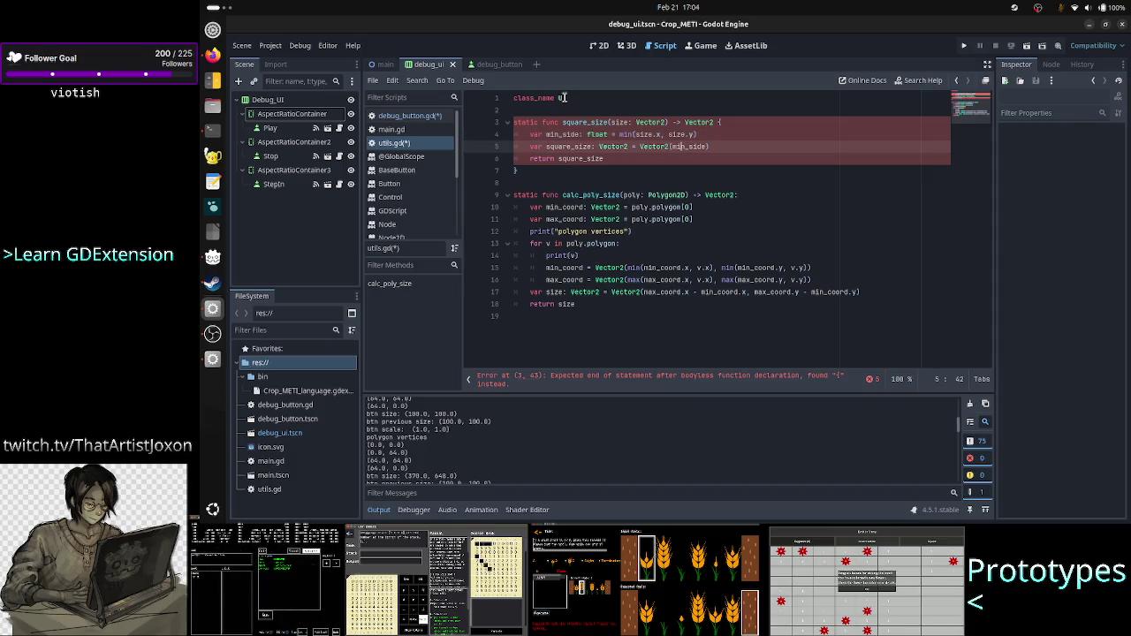
pyautogui.hotkey('ctrl', 'Right')
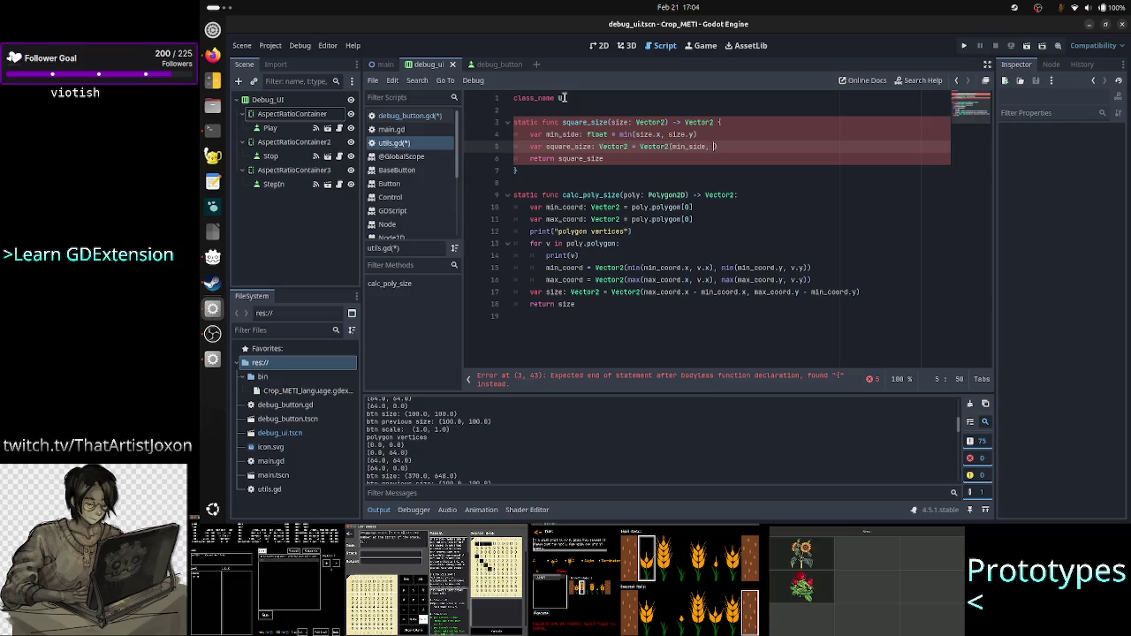
pyautogui.write('min_side')
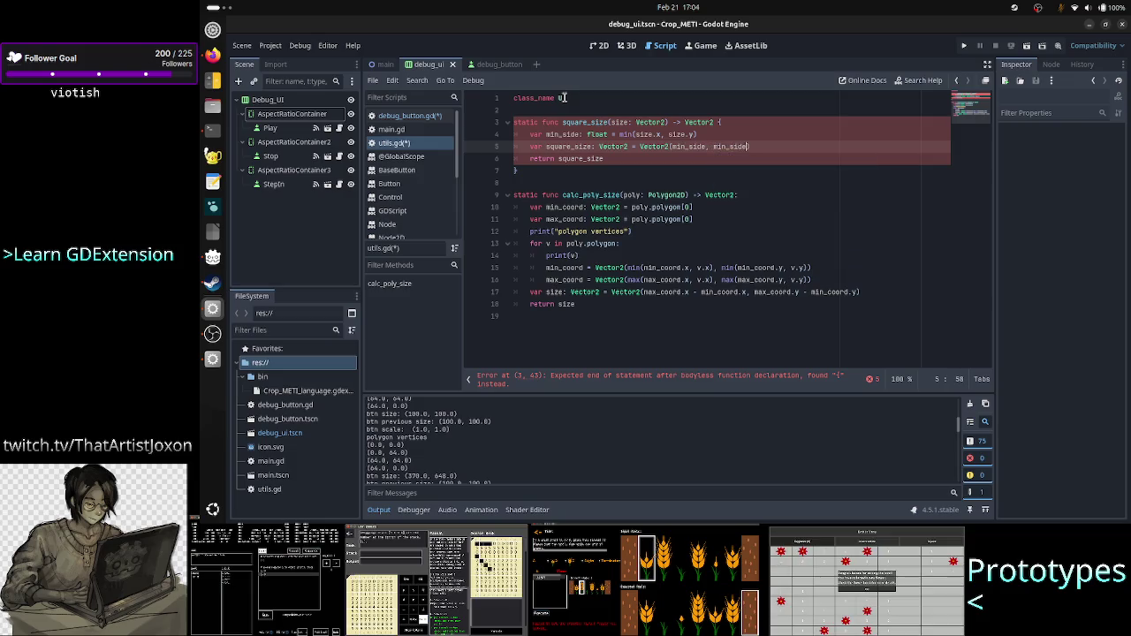
pyautogui.press('Up')
pyautogui.press('Home')
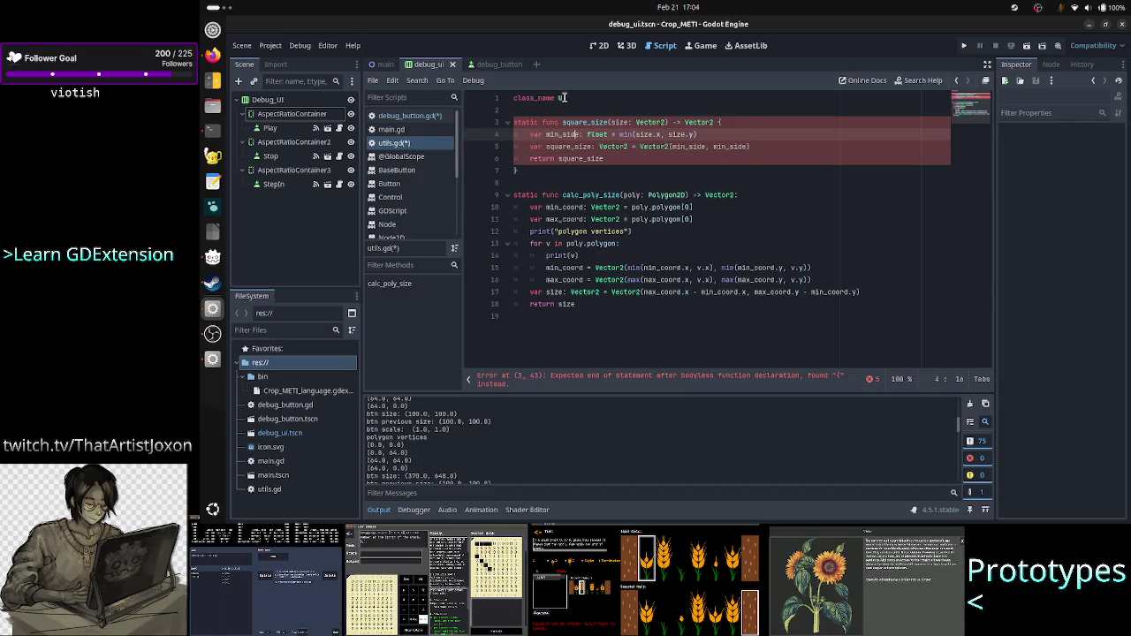
pyautogui.hotkey('ctrl', 'Right')
pyautogui.press('BackSpace')
pyautogui.press('BackSpace')
pyautogui.press('BackSpace')
pyautogui.write('length')
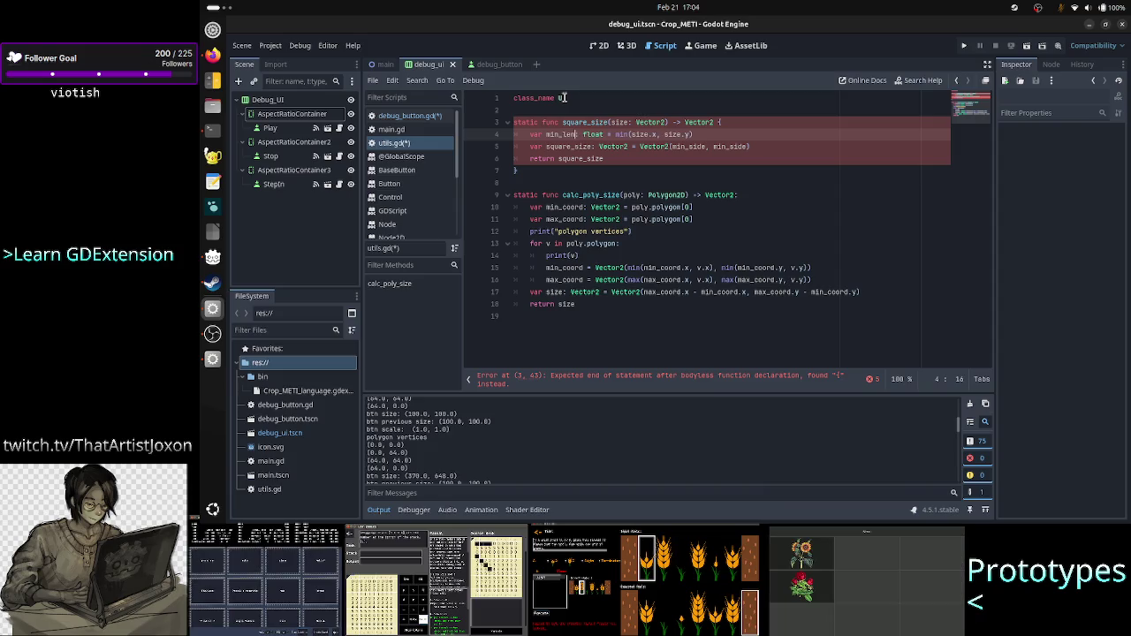
# Step: Change both Vector2 arguments to min_length, giving Vector2(min_length, min_length)
pyautogui.press('Down')
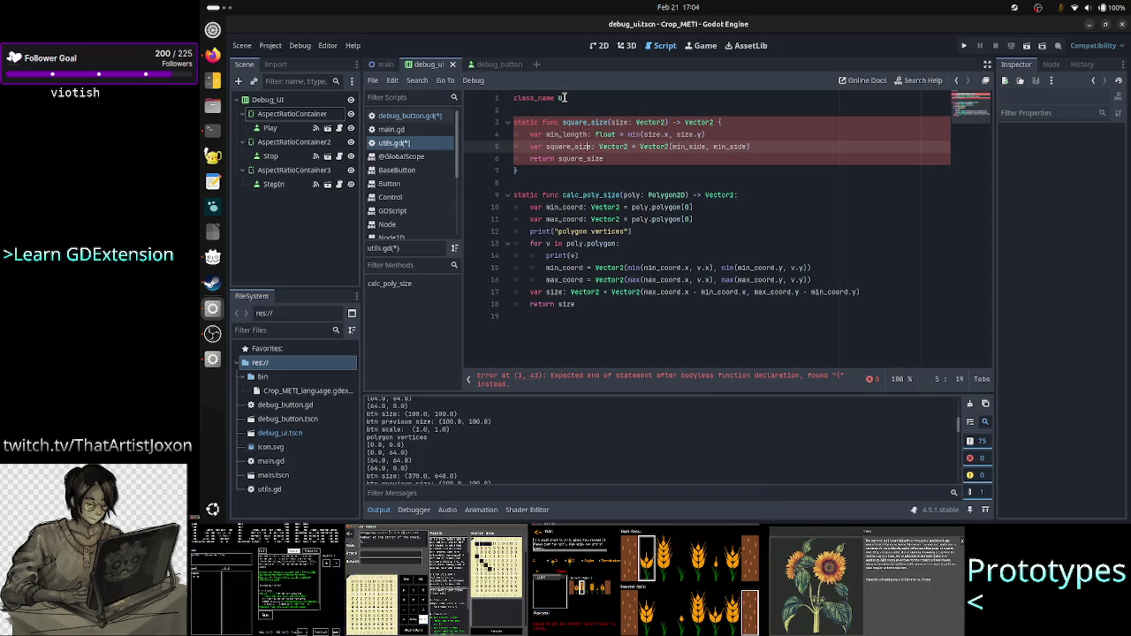
pyautogui.hotkey('ctrl', 'Right')
pyautogui.hotkey('ctrl', 'Right')
pyautogui.hotkey('ctrl', 'Right')
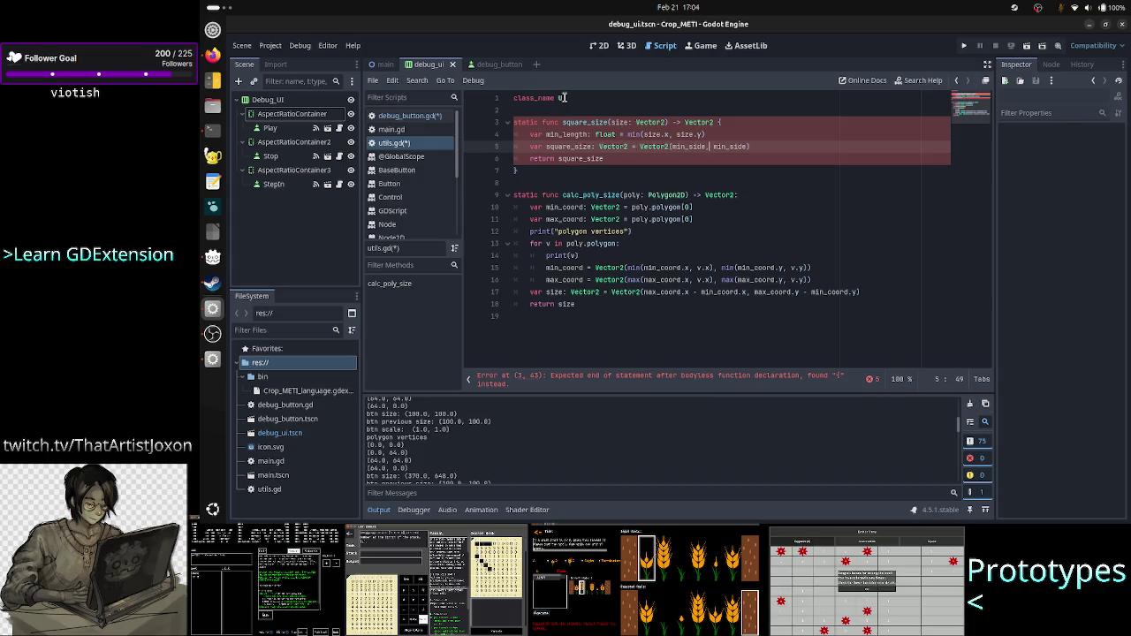
pyautogui.press('Left')
pyautogui.hotkey('ctrl', 'BackSpace')
pyautogui.write('min_length,')
pyautogui.press('BackSpace')
pyautogui.press('BackSpace')
pyautogui.press('BackSpace')
pyautogui.write('le')
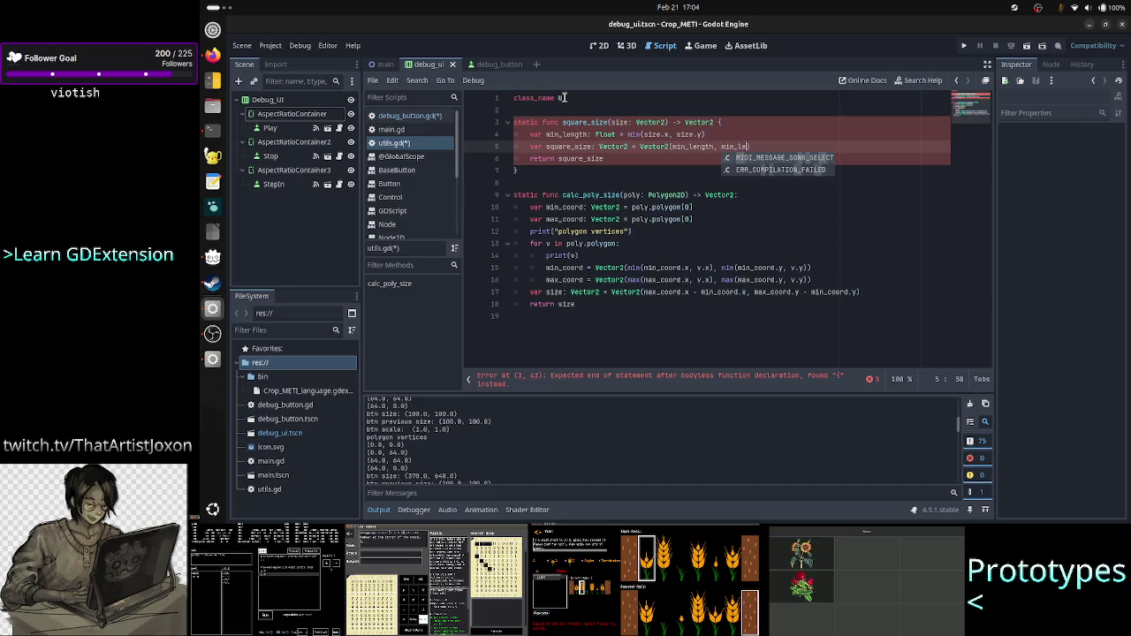
pyautogui.write('ngth')
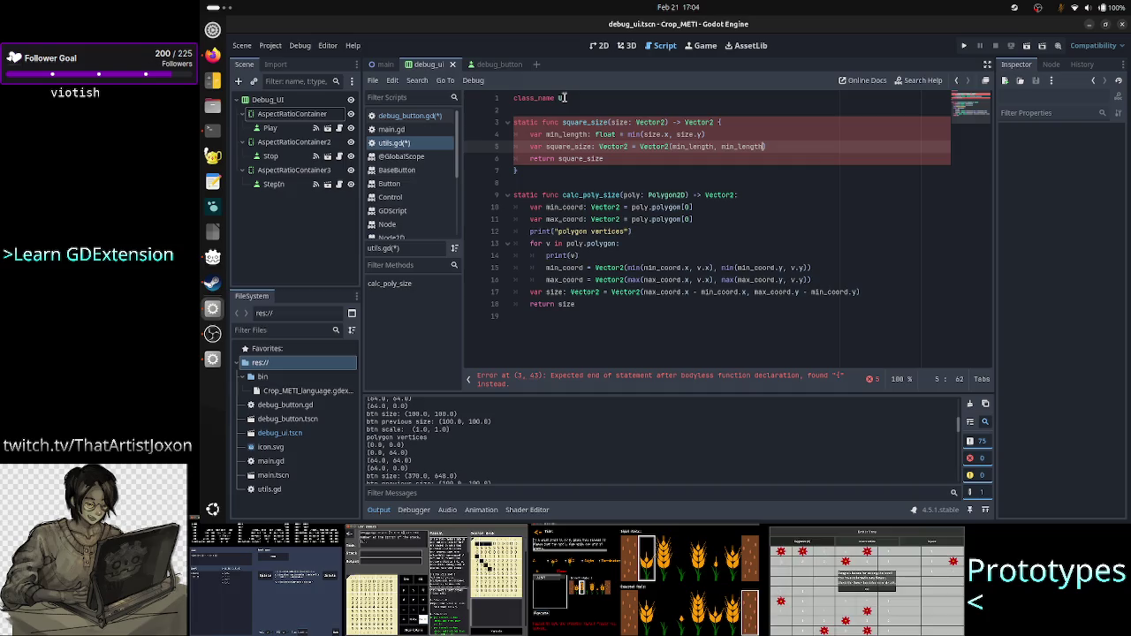
# Step: Add the missing colon to the function header and delete the stray closing brace
pyautogui.press('Up')
pyautogui.press('Up')
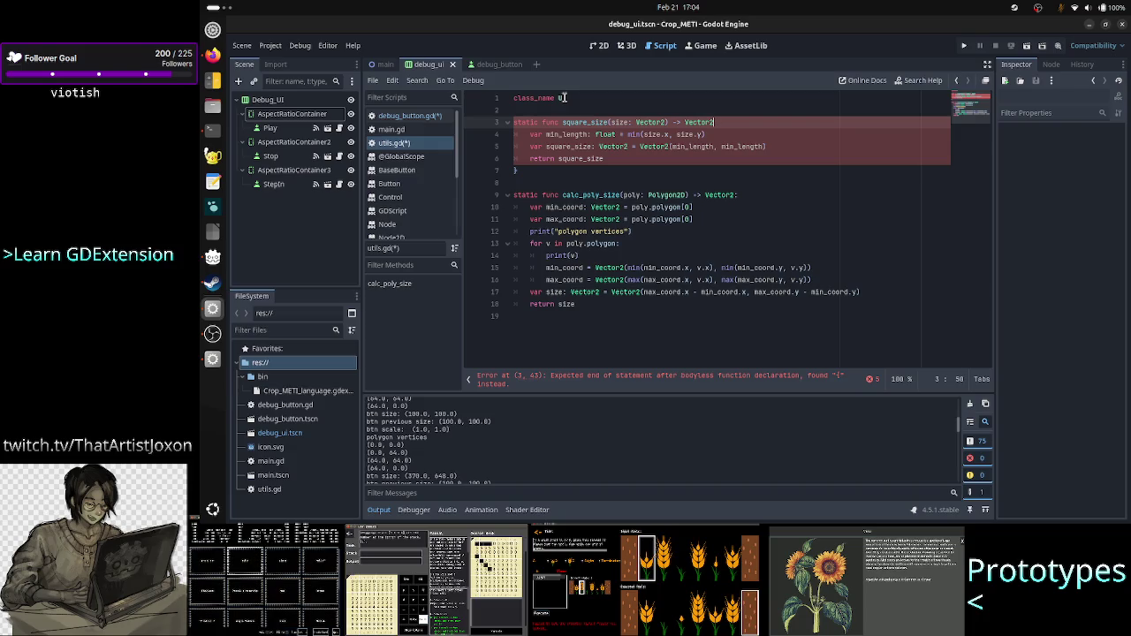
pyautogui.write(':')
pyautogui.press('Down')
pyautogui.press('Down')
pyautogui.press('Down')
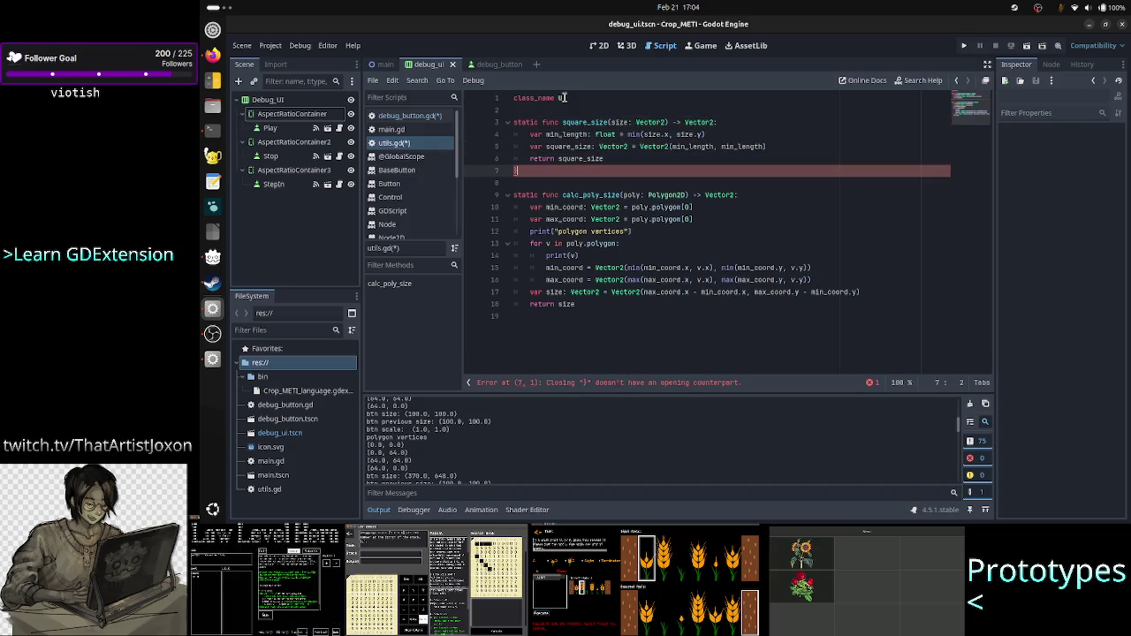
pyautogui.press('Delete')
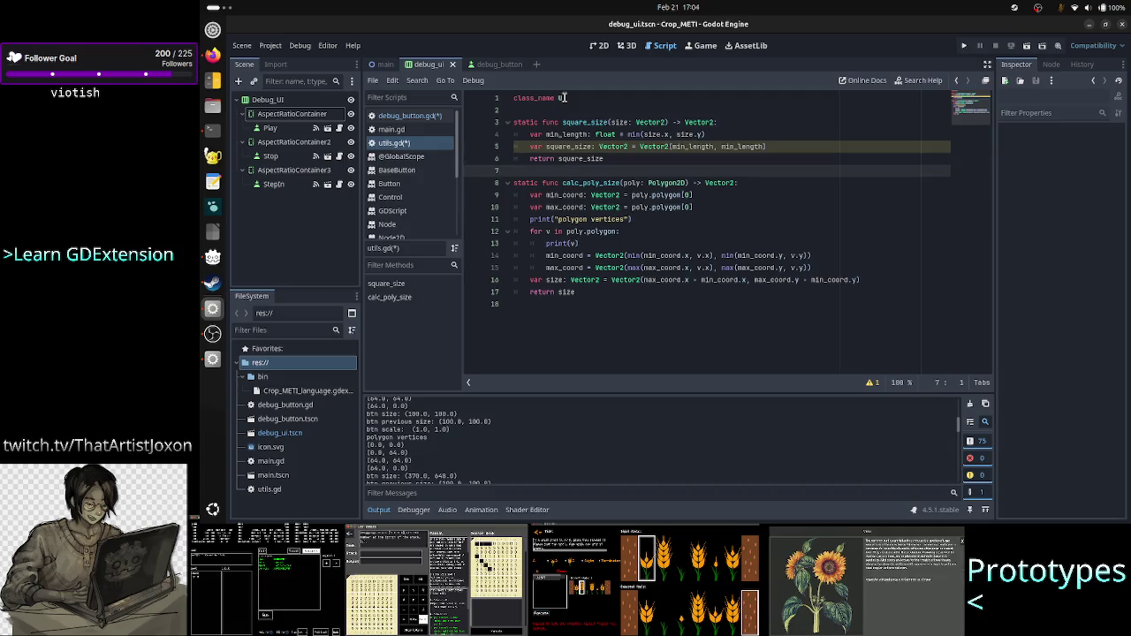
pyautogui.press('Left')
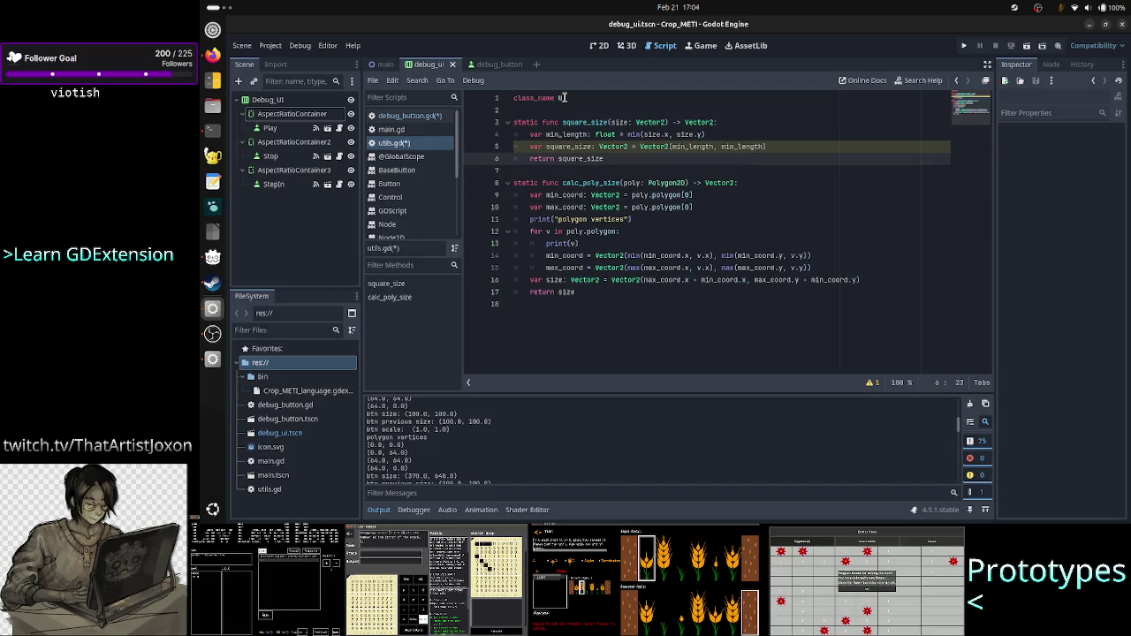
# Step: Review the details of the warning about the square_size variable
pyautogui.press('Up')
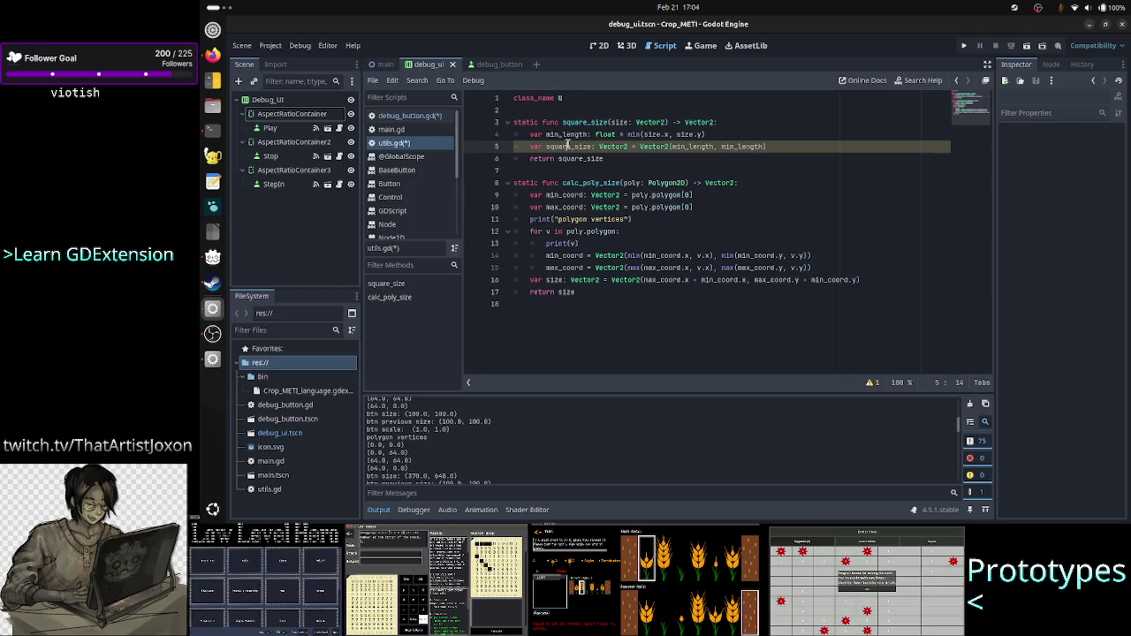
pyautogui.click(623, 159)
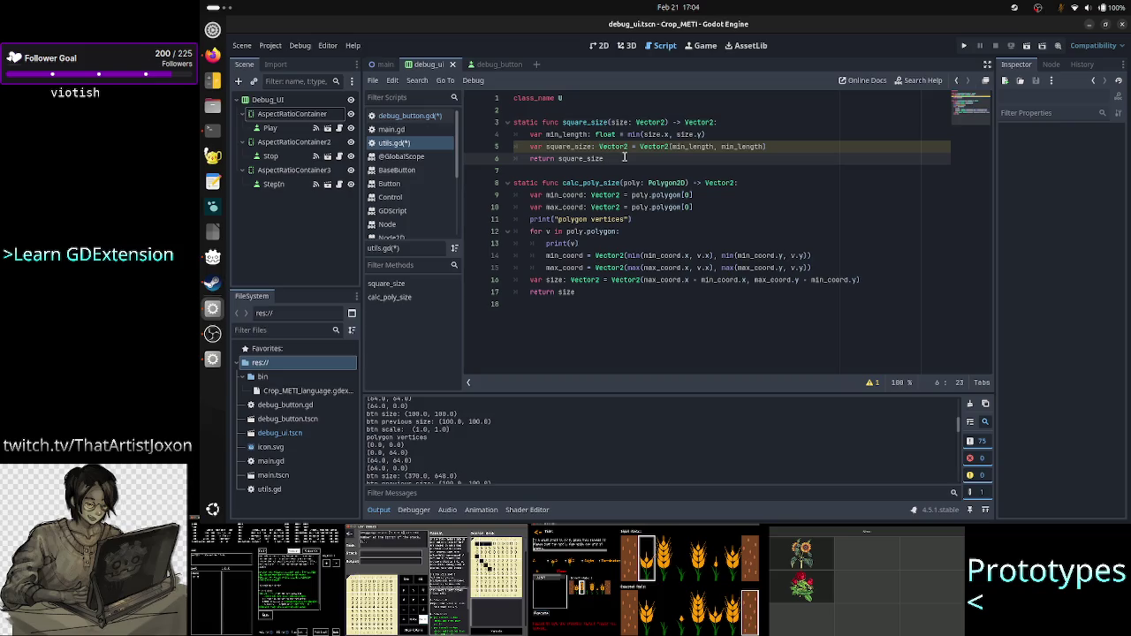
pyautogui.click(869, 384)
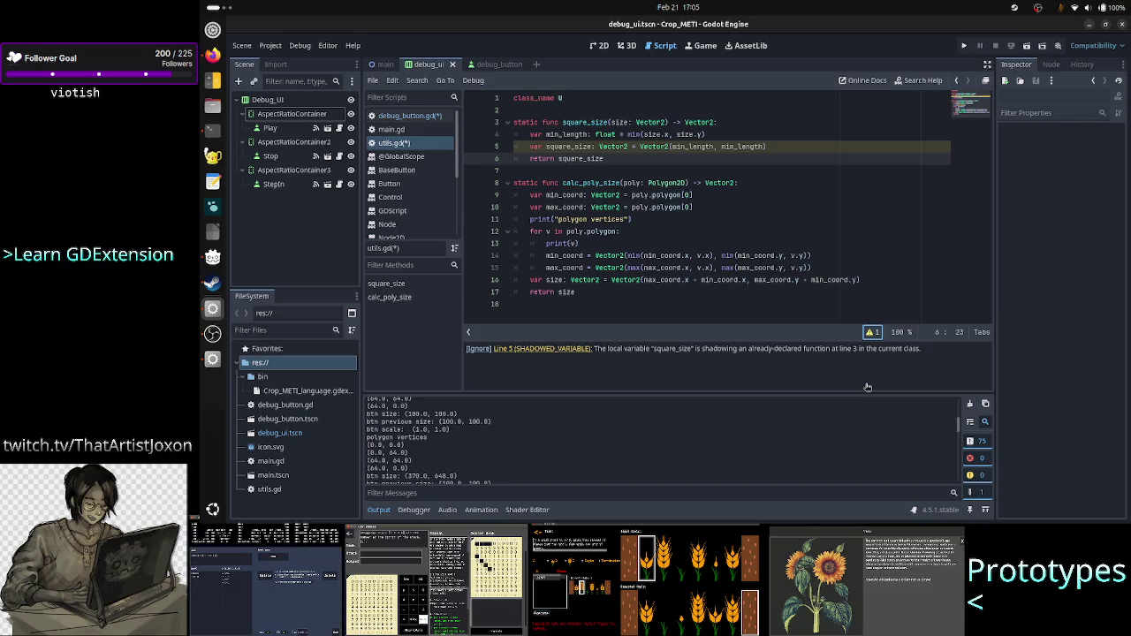
pyautogui.click(871, 333)
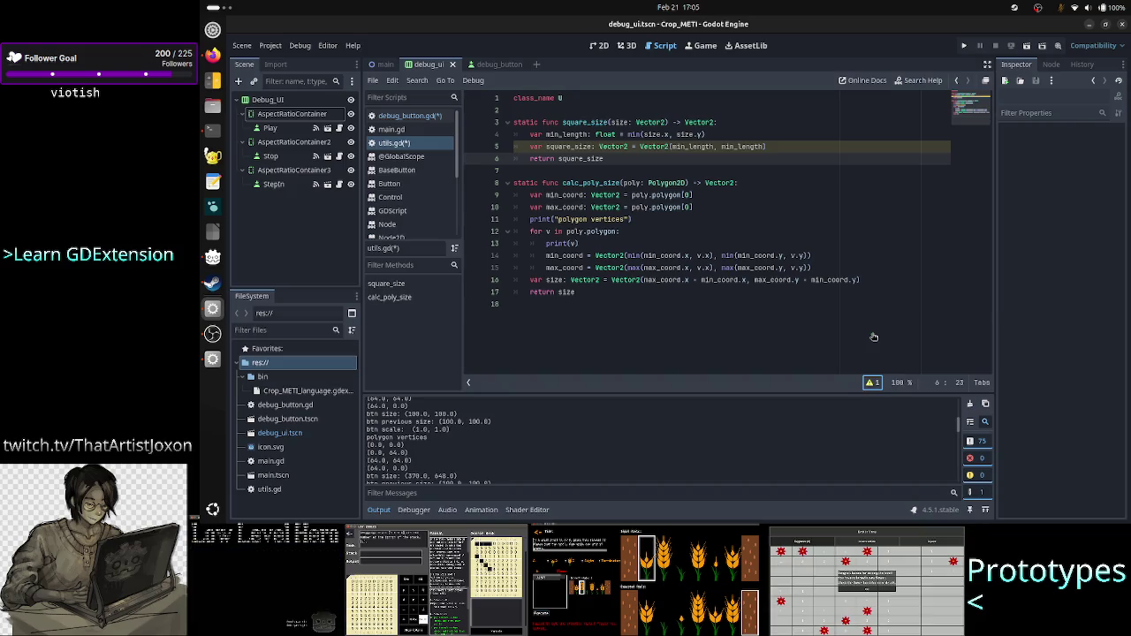
# Step: Rename the shadowing square_size local variable to new_size in its declaration
pyautogui.doubleClick(570, 146)
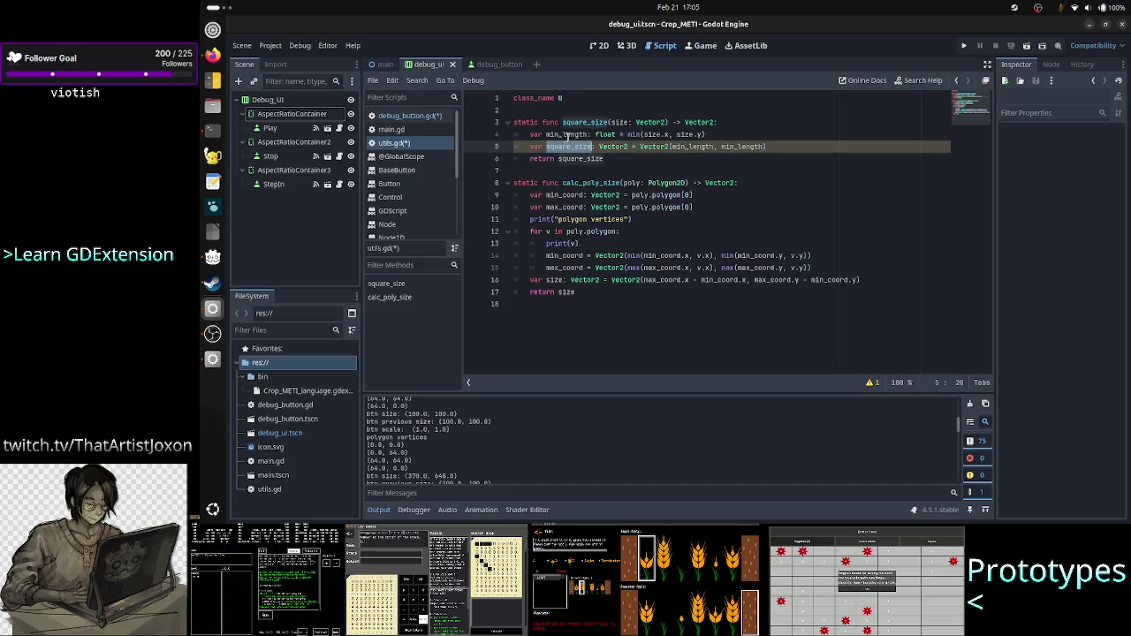
pyautogui.click(563, 135)
pyautogui.press('Down')
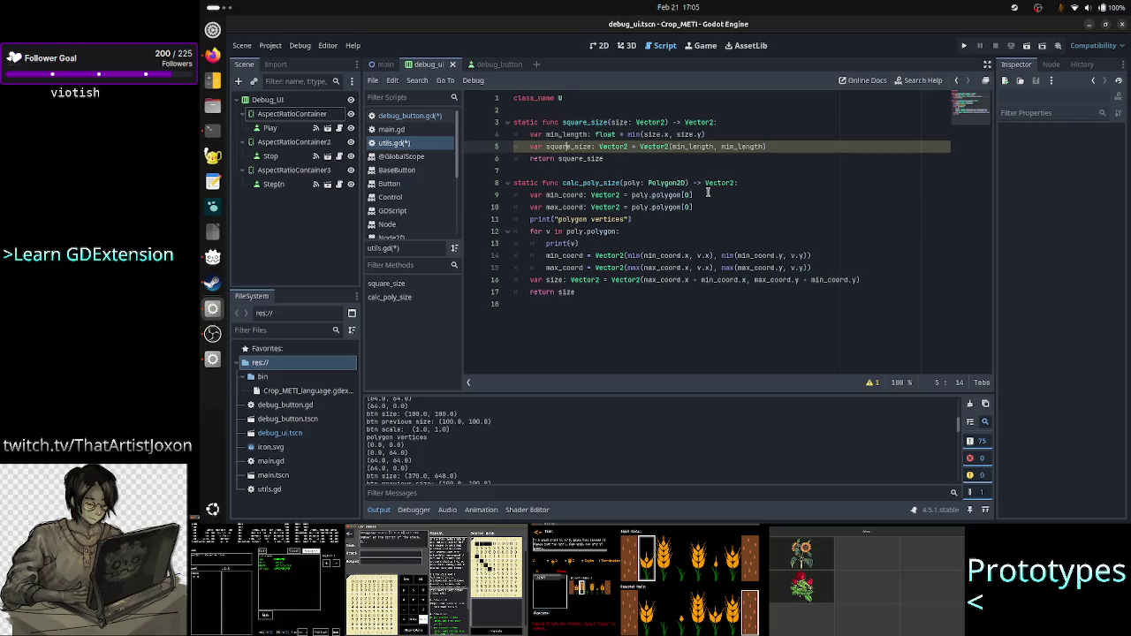
pyautogui.press('Right')
pyautogui.press('Right')
pyautogui.press('Right')
pyautogui.press('Right')
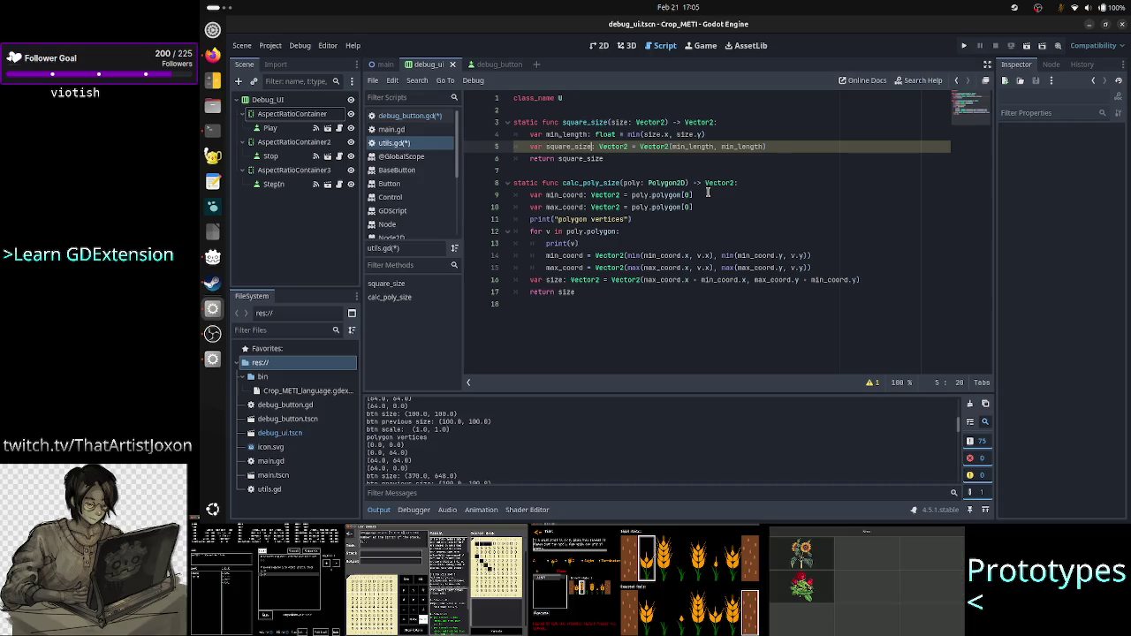
pyautogui.press('Up')
pyautogui.press('Up')
pyautogui.press('Down')
pyautogui.press('Down')
pyautogui.press('Left')
pyautogui.press('Left')
pyautogui.press('Left')
pyautogui.press('Left')
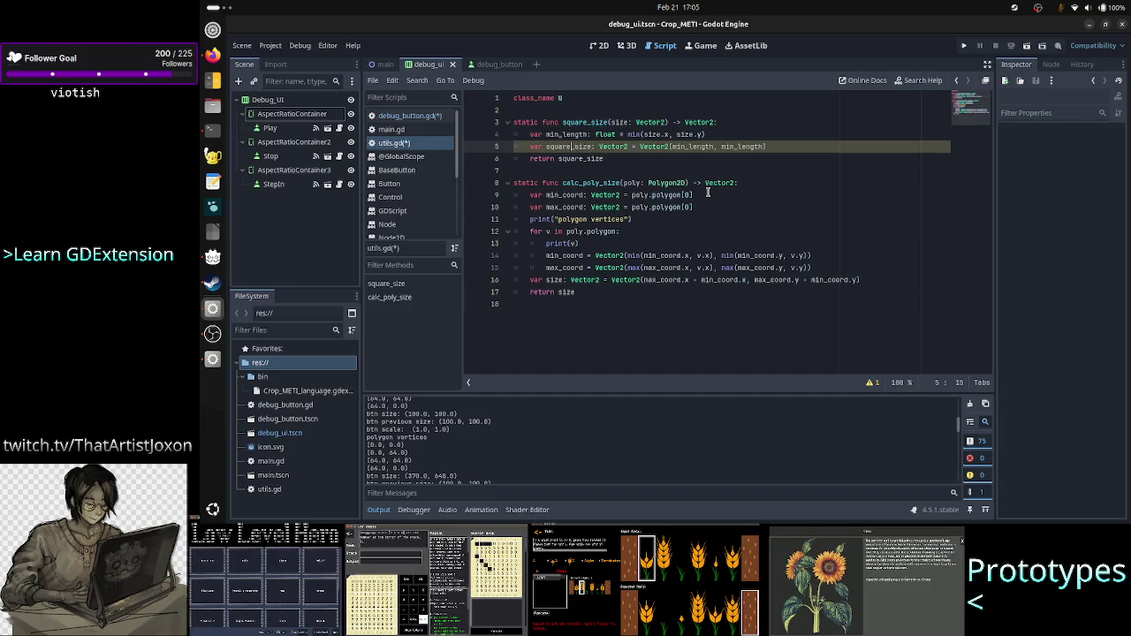
pyautogui.press('BackSpace')
pyautogui.press('BackSpace')
pyautogui.press('BackSpace')
pyautogui.press('BackSpace')
pyautogui.press('BackSpace')
pyautogui.write('new')
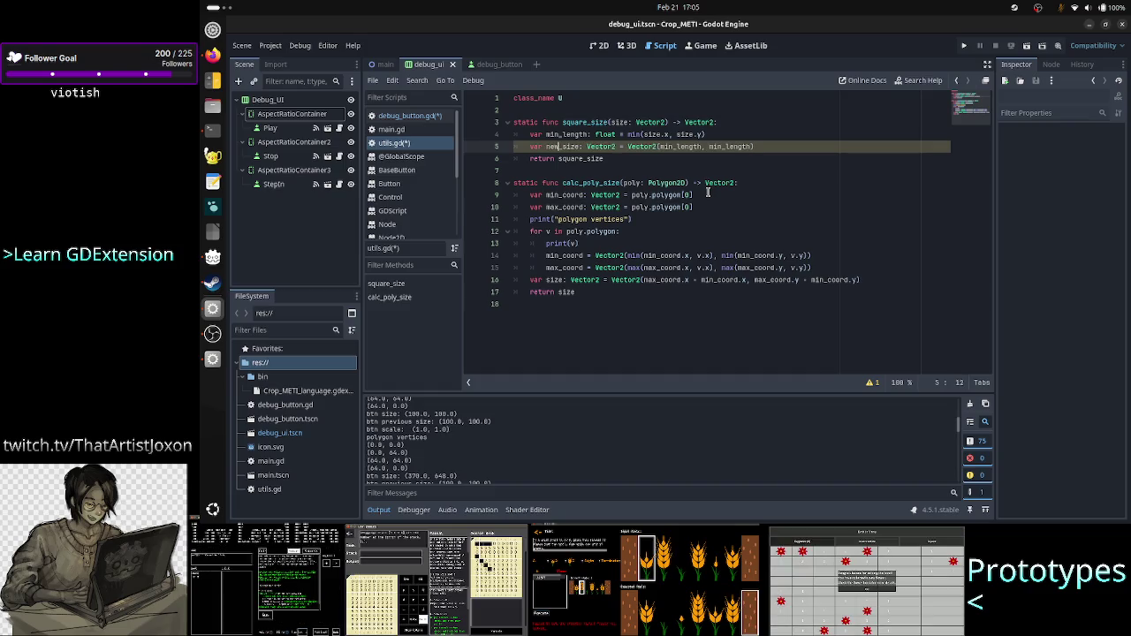
# Step: Return new_size instead of square_size and save the scripts
pyautogui.press('Down')
pyautogui.press('Right')
pyautogui.press('Right')
pyautogui.press('Right')
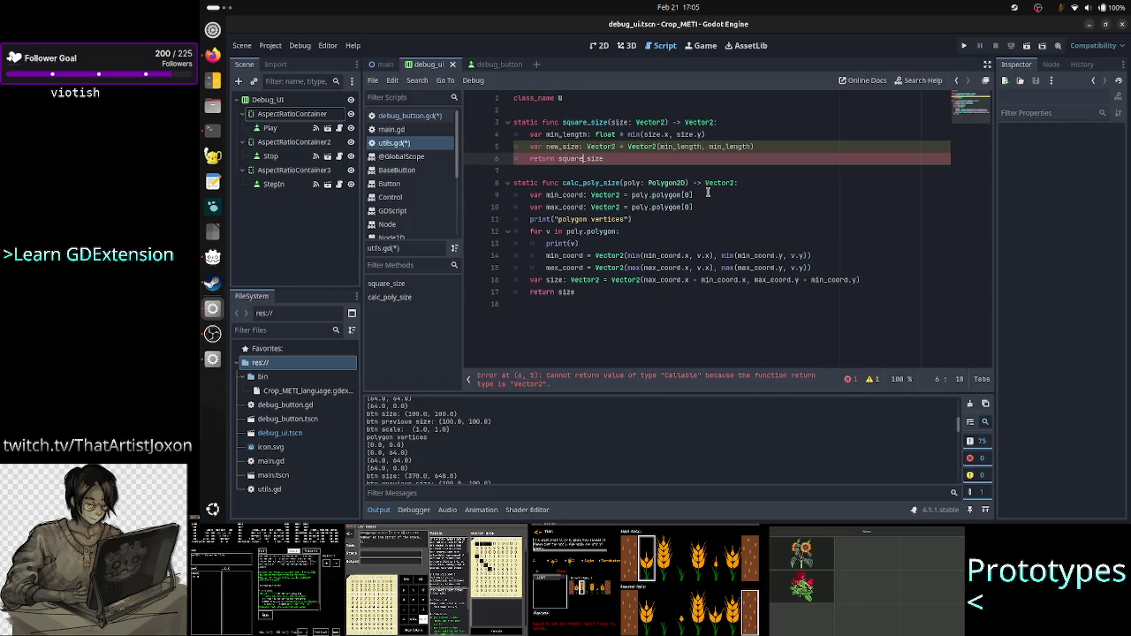
pyautogui.press('BackSpace')
pyautogui.press('BackSpace')
pyautogui.press('BackSpace')
pyautogui.press('Delete')
pyautogui.write('new')
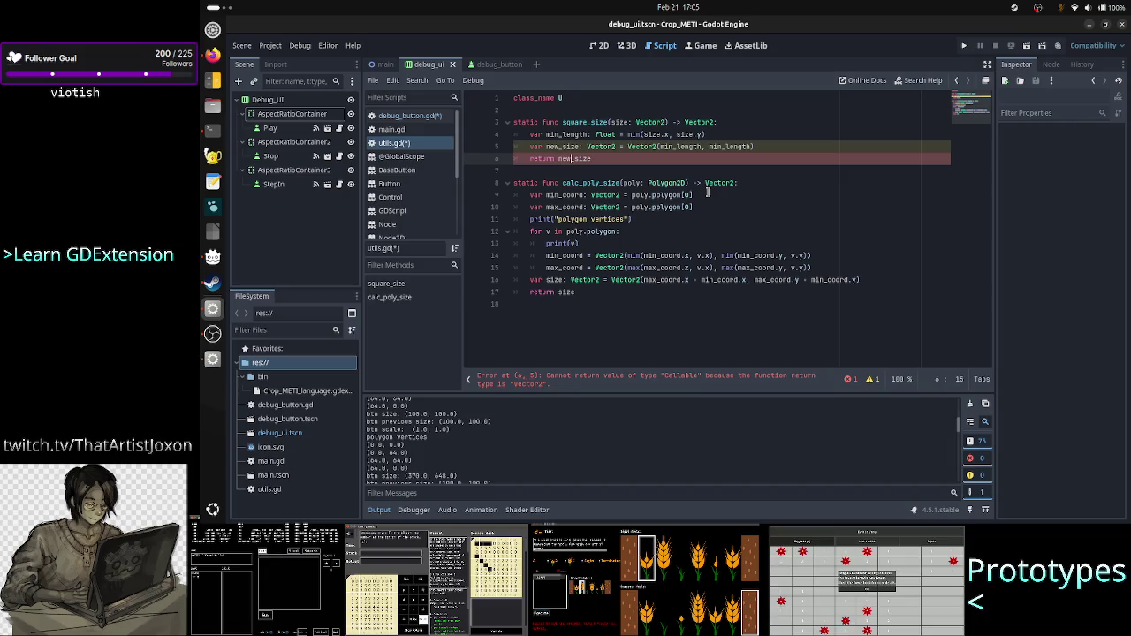
pyautogui.press('Escape')
pyautogui.press('Down')
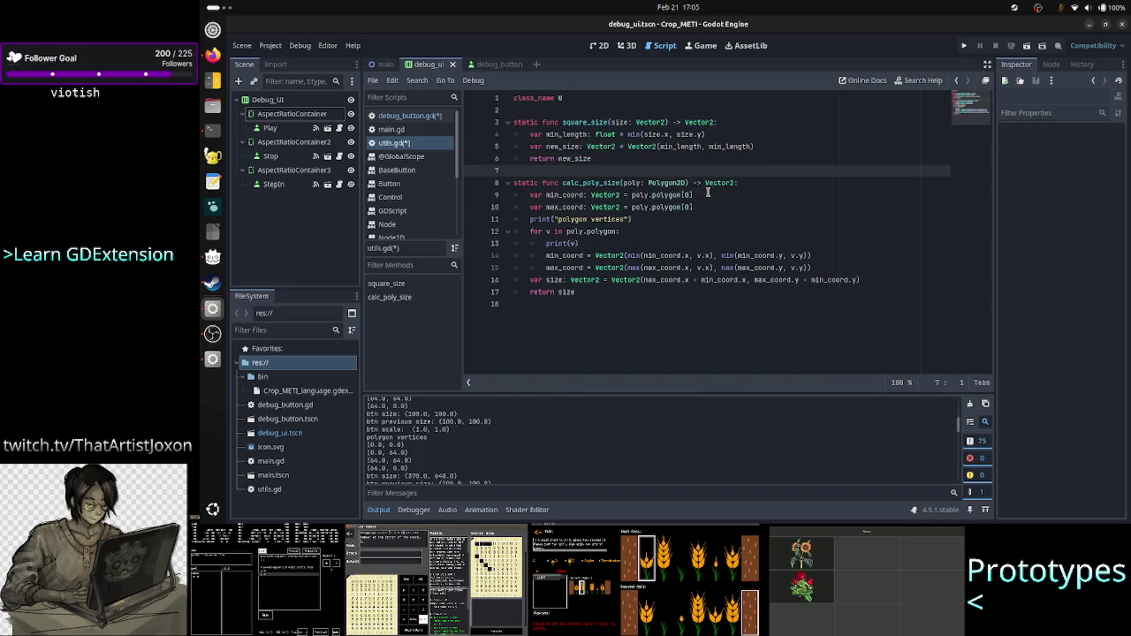
pyautogui.hotkey('ctrl', 's')
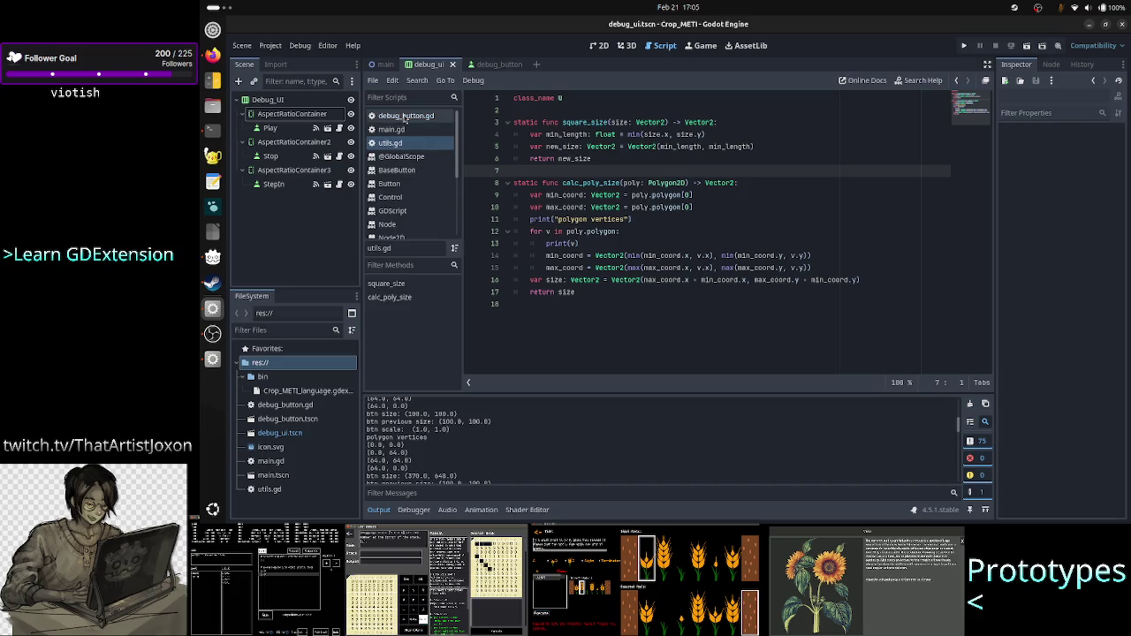
# Step: In debug_button.gd, set previous_size to U.square_size(size) on line 8
pyautogui.click(404, 116)
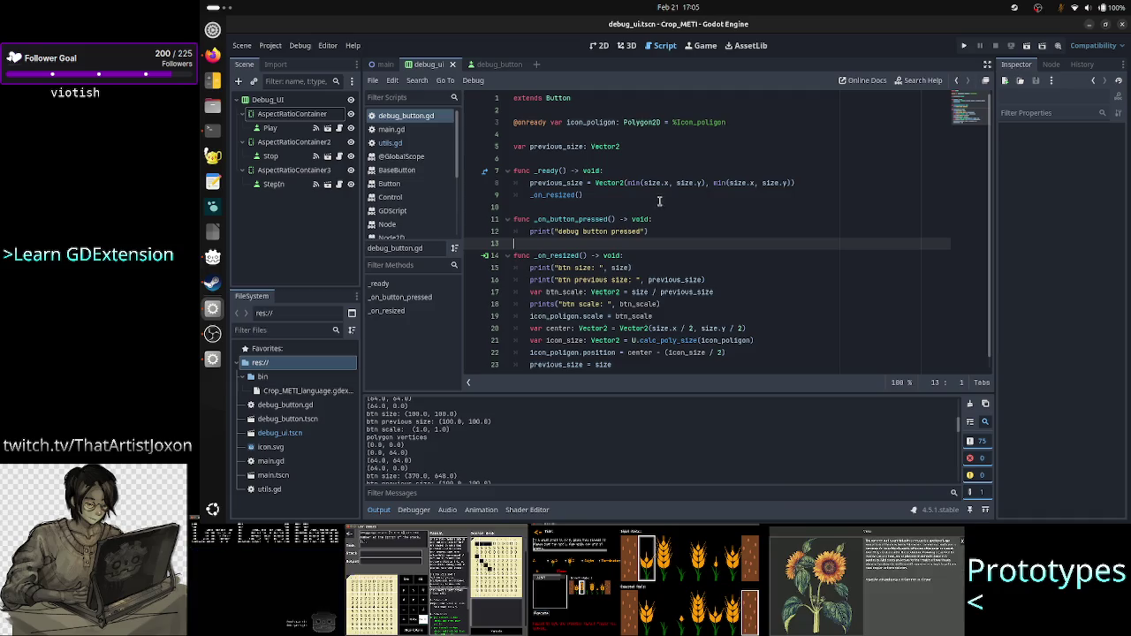
pyautogui.click(812, 180)
pyautogui.press('BackSpace')
pyautogui.press('BackSpace')
pyautogui.press('BackSpace')
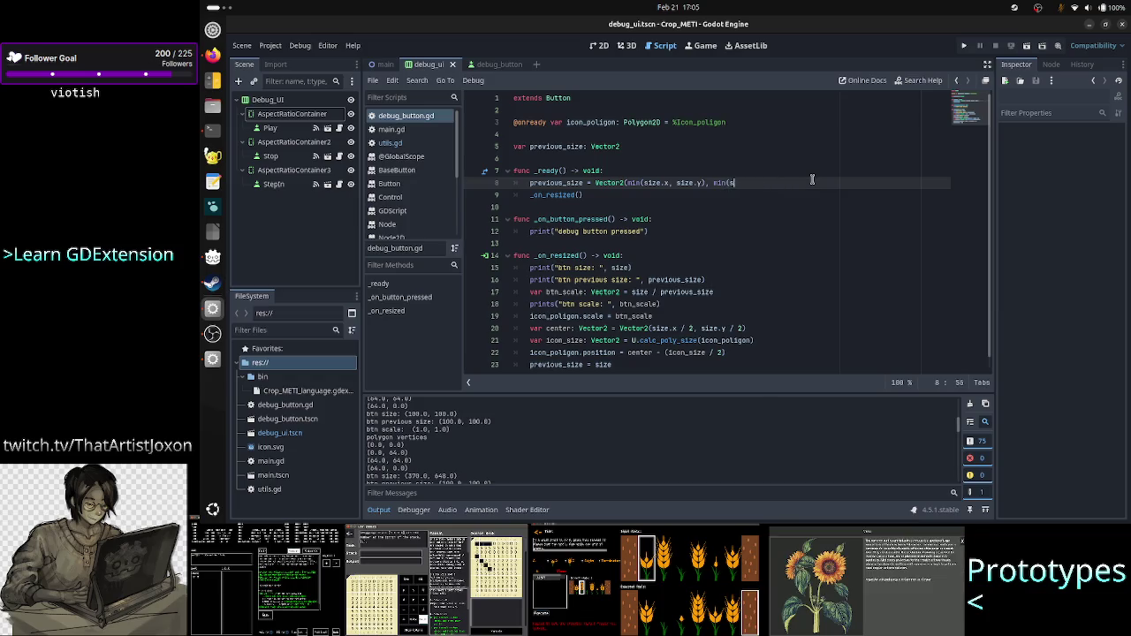
pyautogui.press('BackSpace')
pyautogui.press('BackSpace')
pyautogui.press('BackSpace')
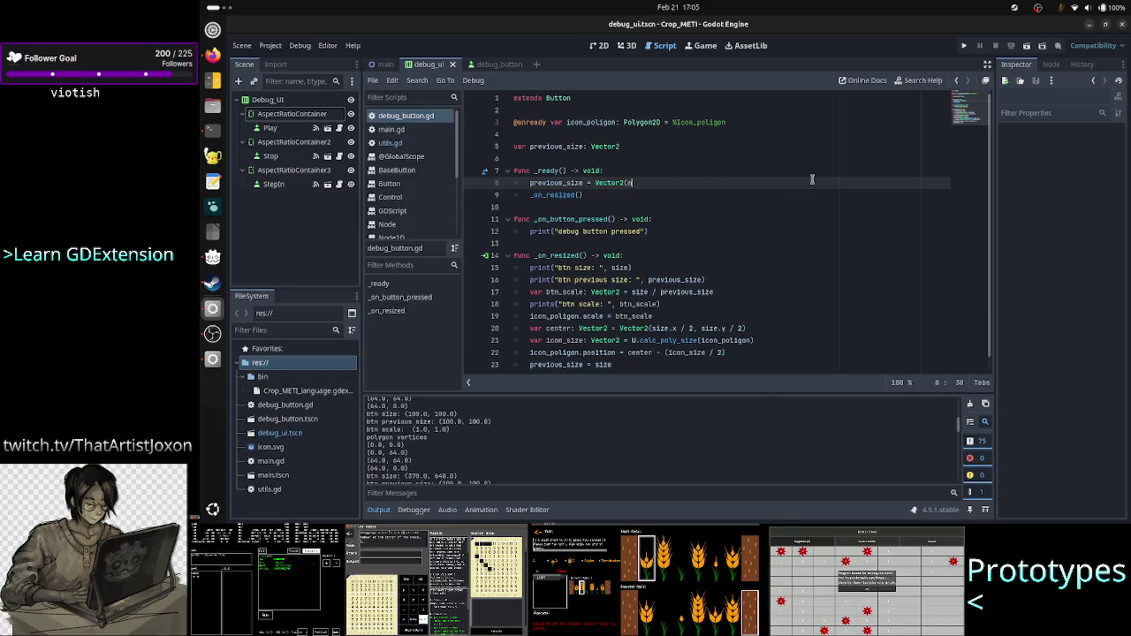
pyautogui.press('BackSpace')
pyautogui.press('BackSpace')
pyautogui.press('BackSpace')
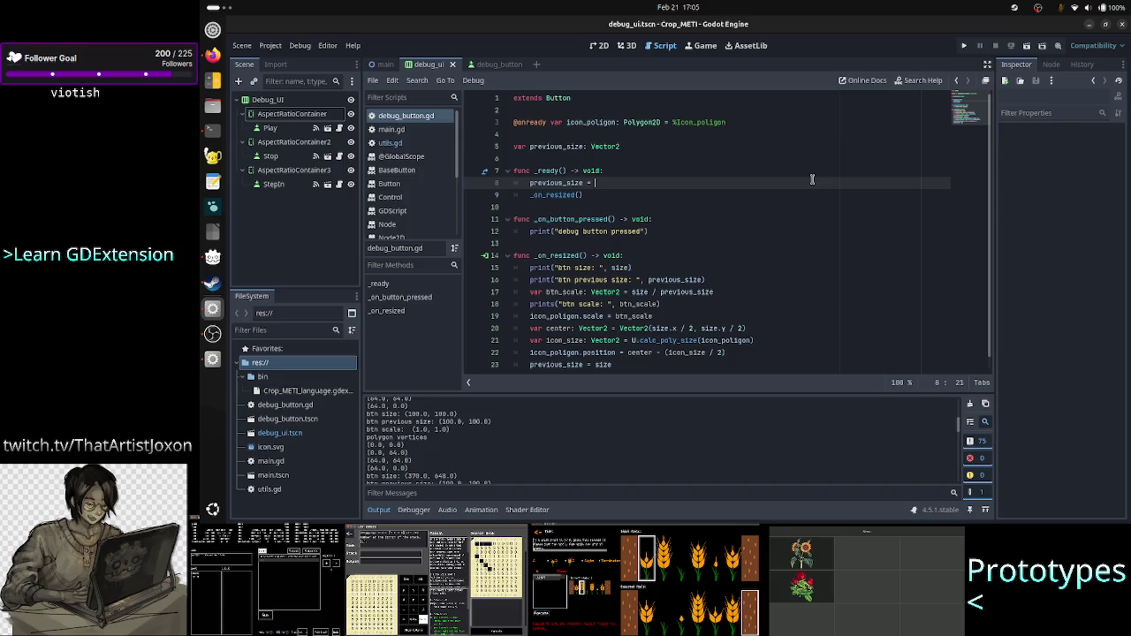
pyautogui.write('u')
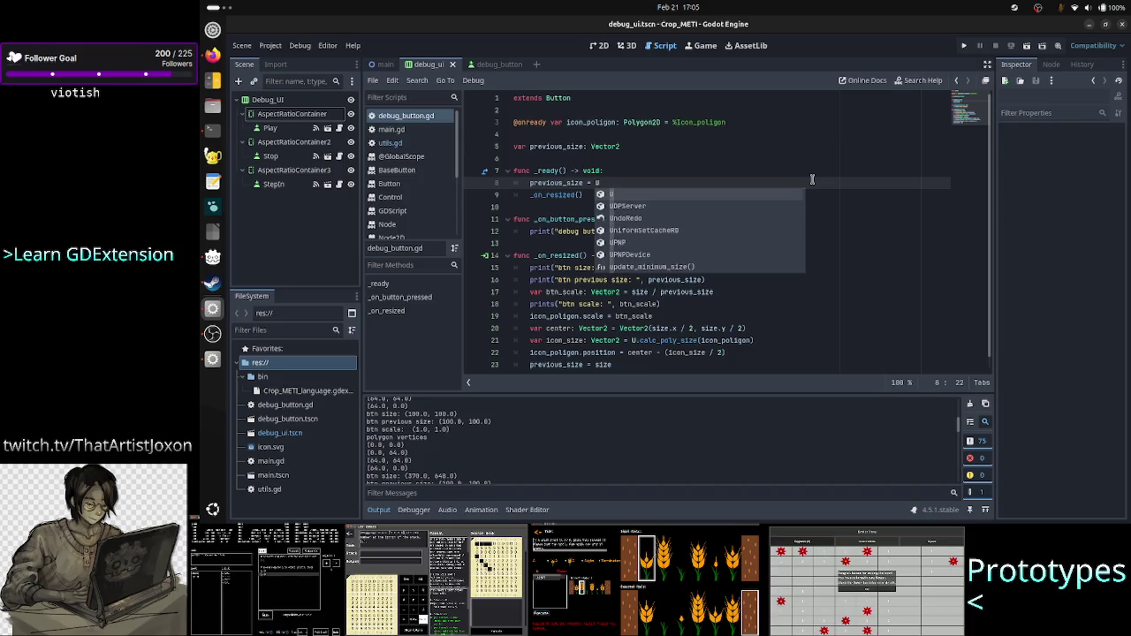
pyautogui.press('Return')
pyautogui.write('.sq')
pyautogui.press('Return')
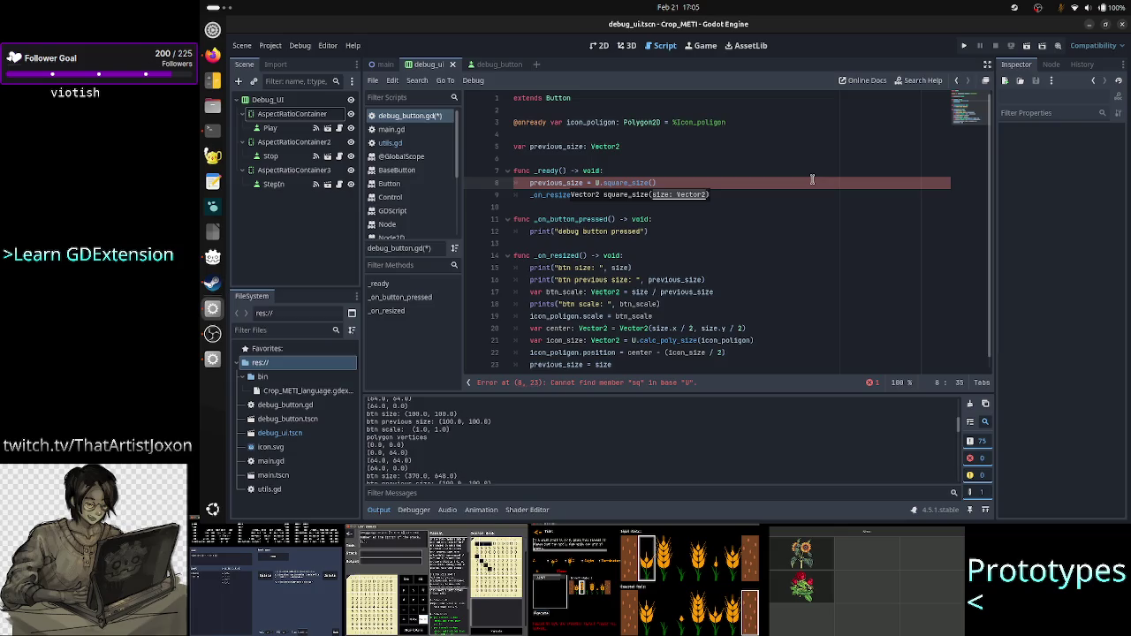
pyautogui.write('size)')
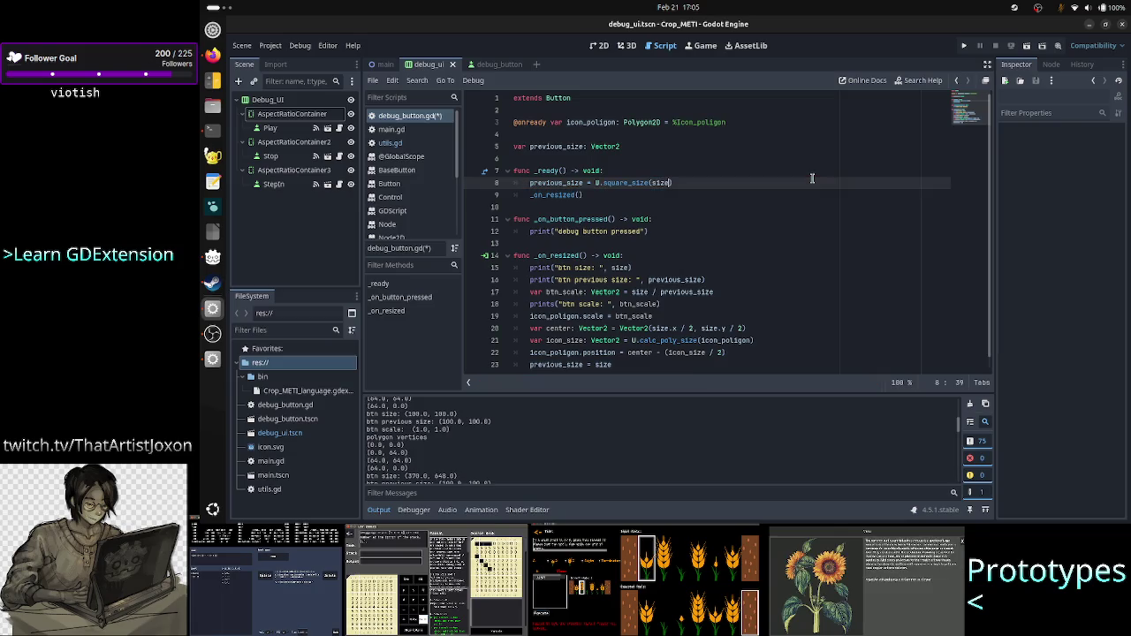
# Step: Compute btn_scale on line 17 as U.square_size(size) / previous_size
pyautogui.press('Down')
pyautogui.press('Down')
pyautogui.press('Down')
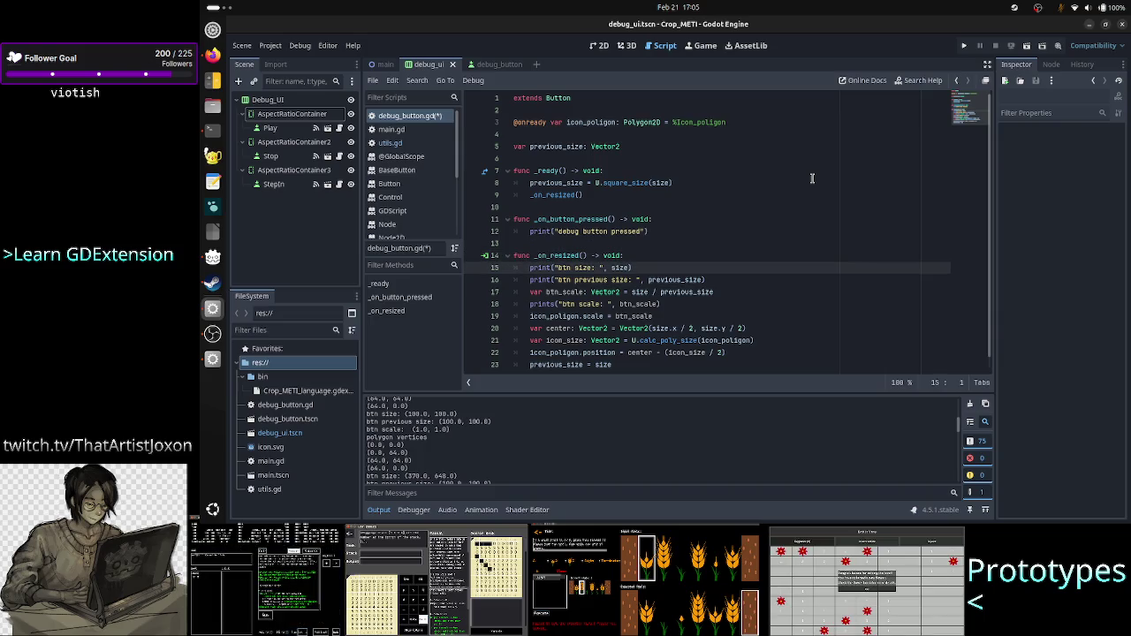
pyautogui.press('End')
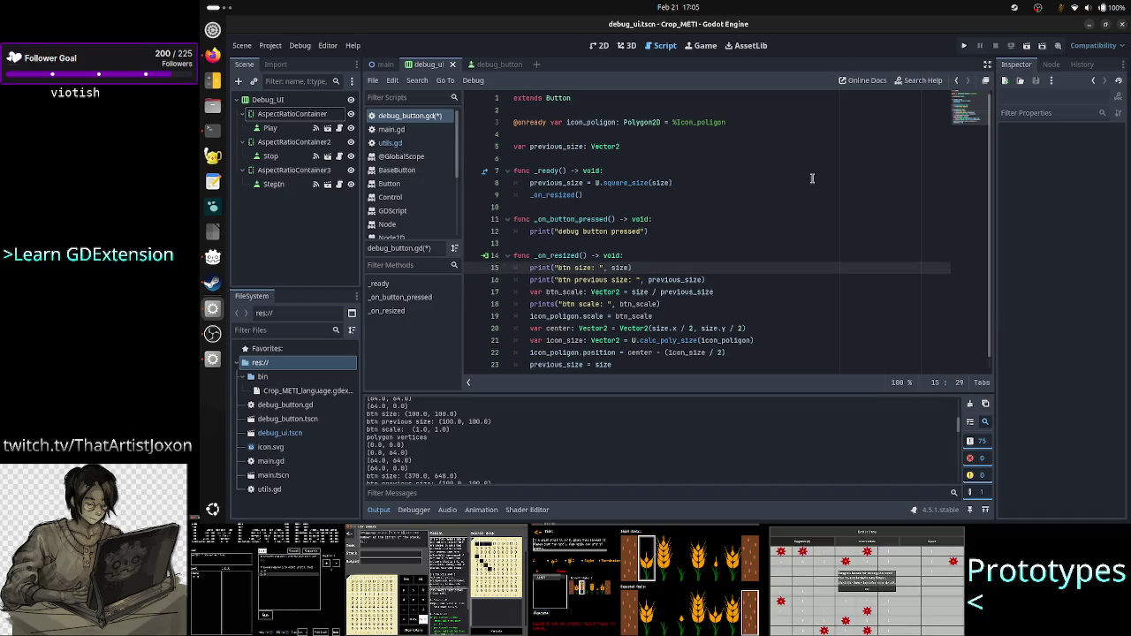
pyautogui.press('Down')
pyautogui.press('Down')
pyautogui.press('Home')
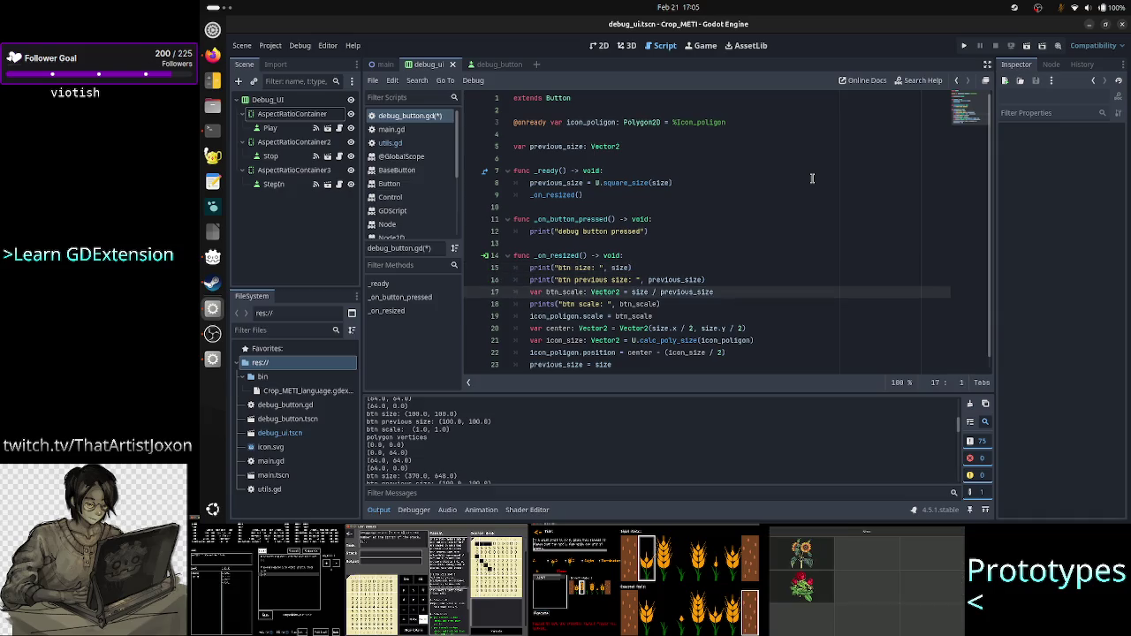
pyautogui.press('End')
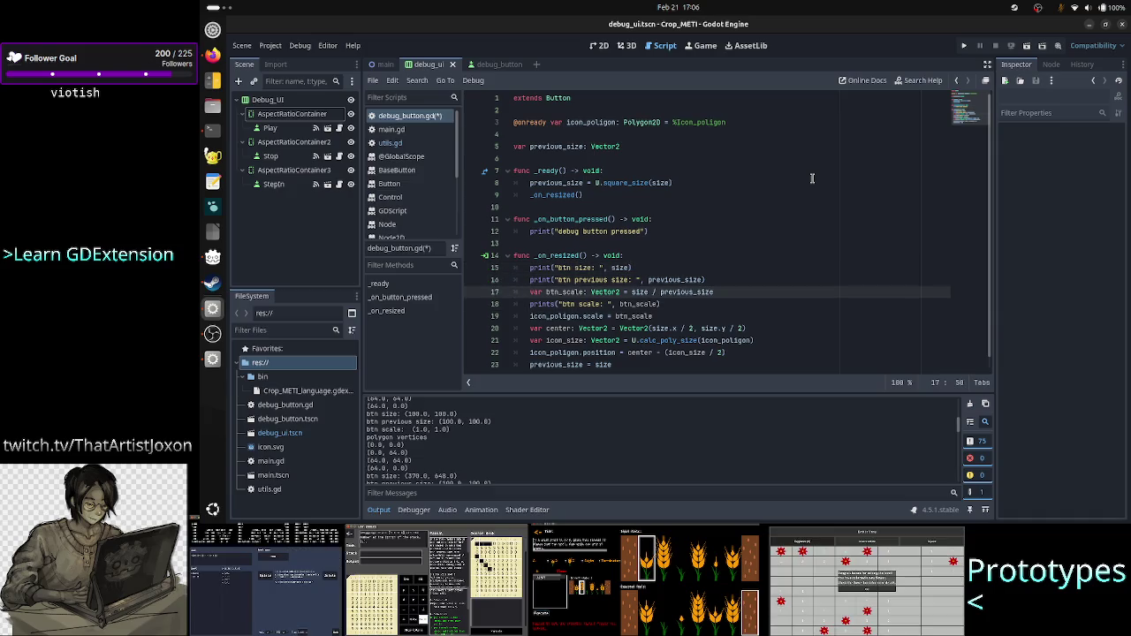
pyautogui.press('Left')
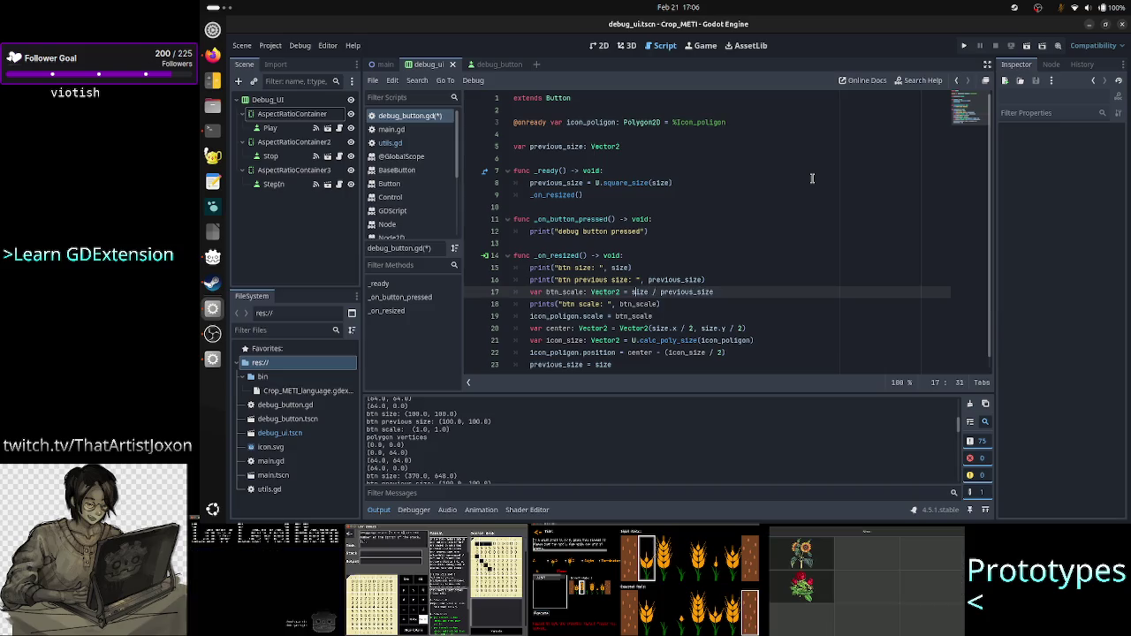
pyautogui.write('U.')
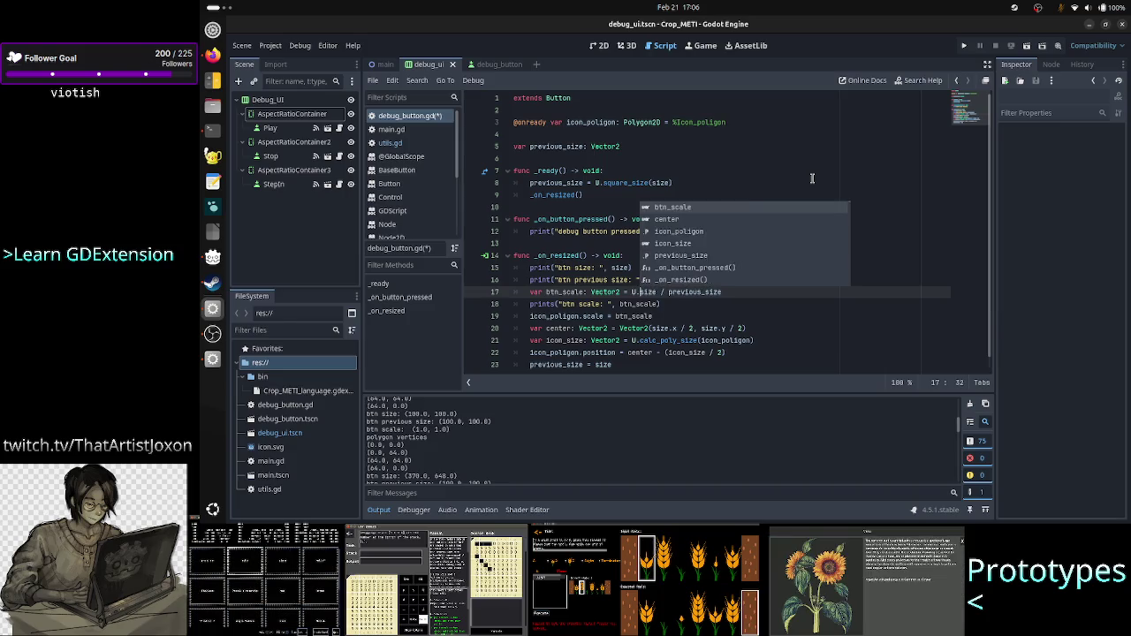
pyautogui.write('sq')
pyautogui.press('Return')
pyautogui.write('size')
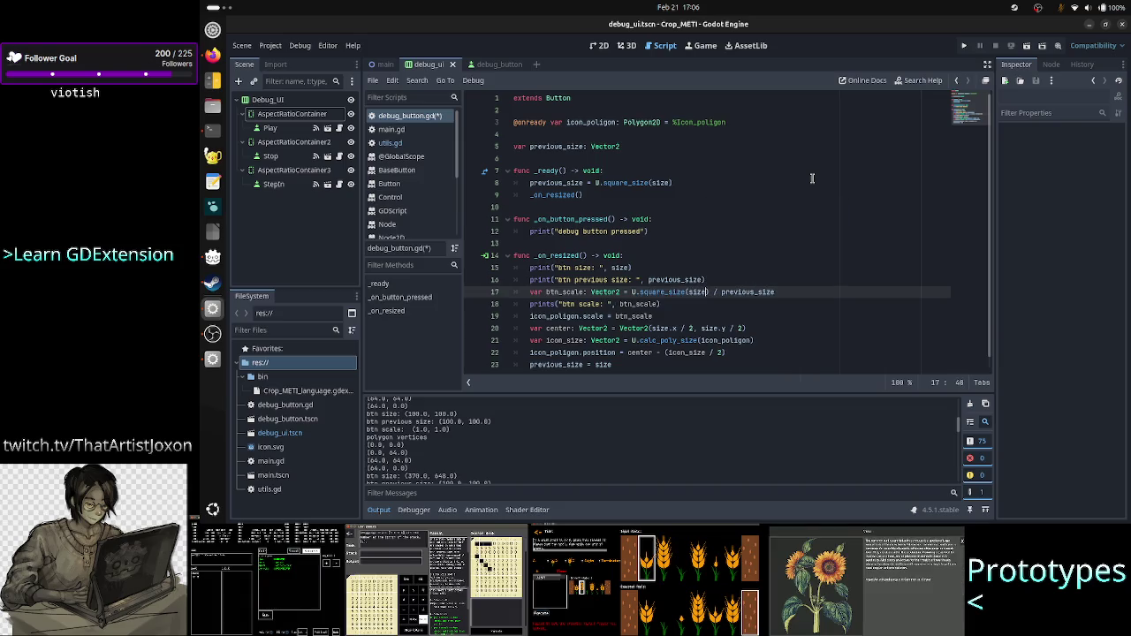
pyautogui.press('Up')
pyautogui.press('Up')
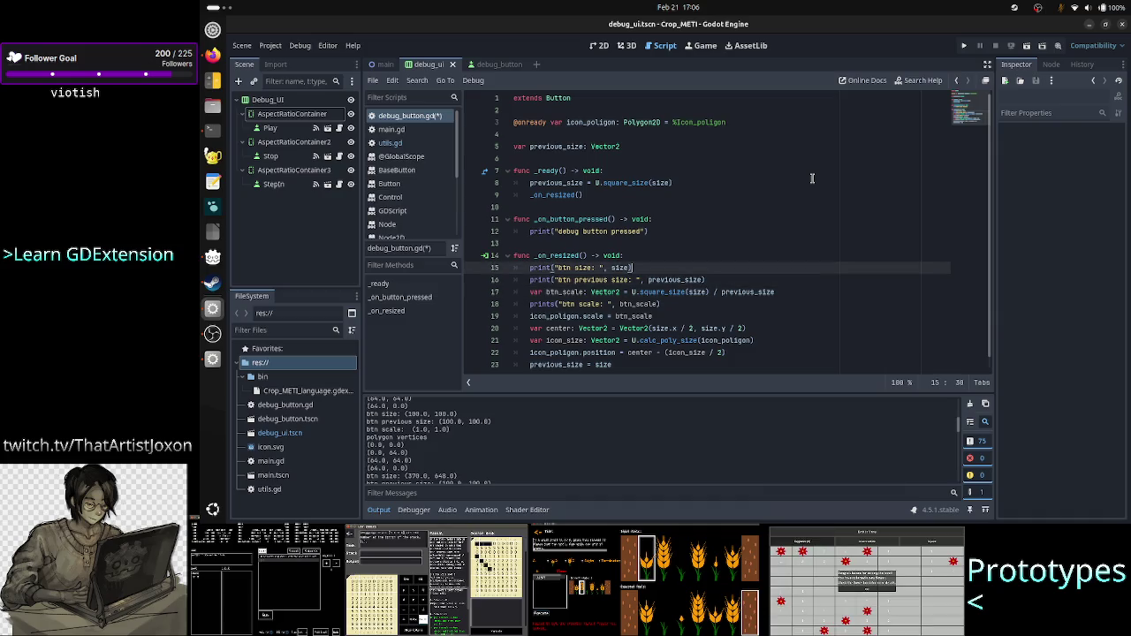
pyautogui.click(963, 46)
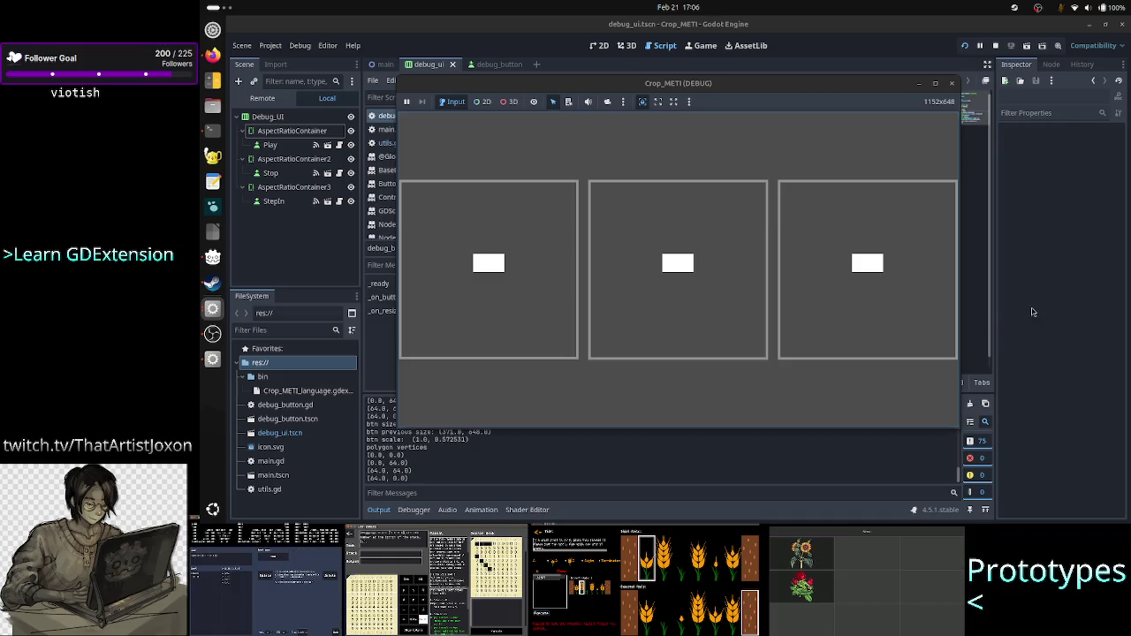
# Step: Resize the game window to check the icons stay square, then close the game
pyautogui.moveTo(955, 428)
pyautogui.mouseDown()
pyautogui.moveTo(997, 466)
pyautogui.moveTo(1051, 479)
pyautogui.moveTo(874, 374)
pyautogui.moveTo(757, 323)
pyautogui.moveTo(712, 285)
pyautogui.moveTo(699, 203)
pyautogui.moveTo(716, 316)
pyautogui.moveTo(740, 328)
pyautogui.moveTo(753, 478)
pyautogui.moveTo(888, 487)
pyautogui.moveTo(1000, 521)
pyautogui.moveTo(1115, 524)
pyautogui.mouseUp()
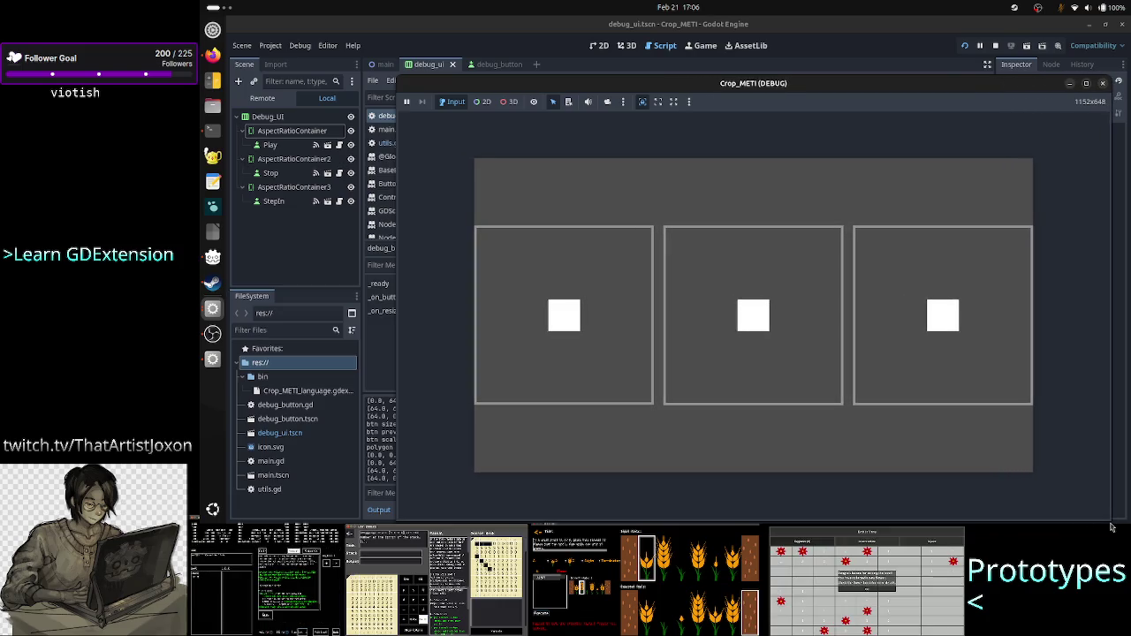
pyautogui.click(1101, 83)
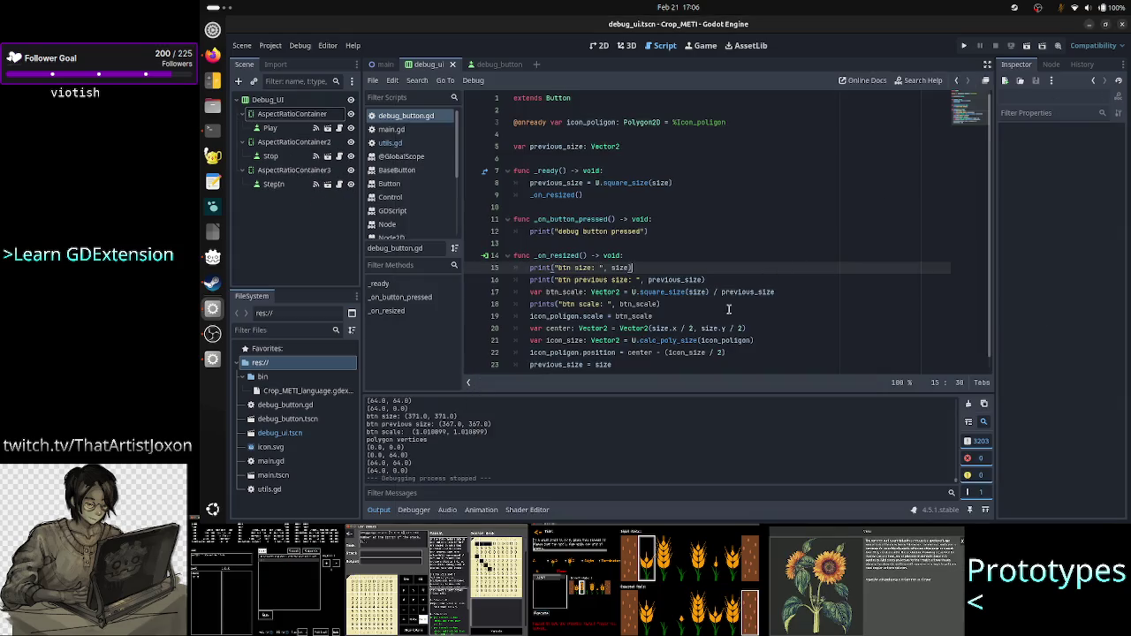
# Step: Put the caret at the end of line 23 and relaunch Crop_METI
pyautogui.scroll(-1, 703, 344)
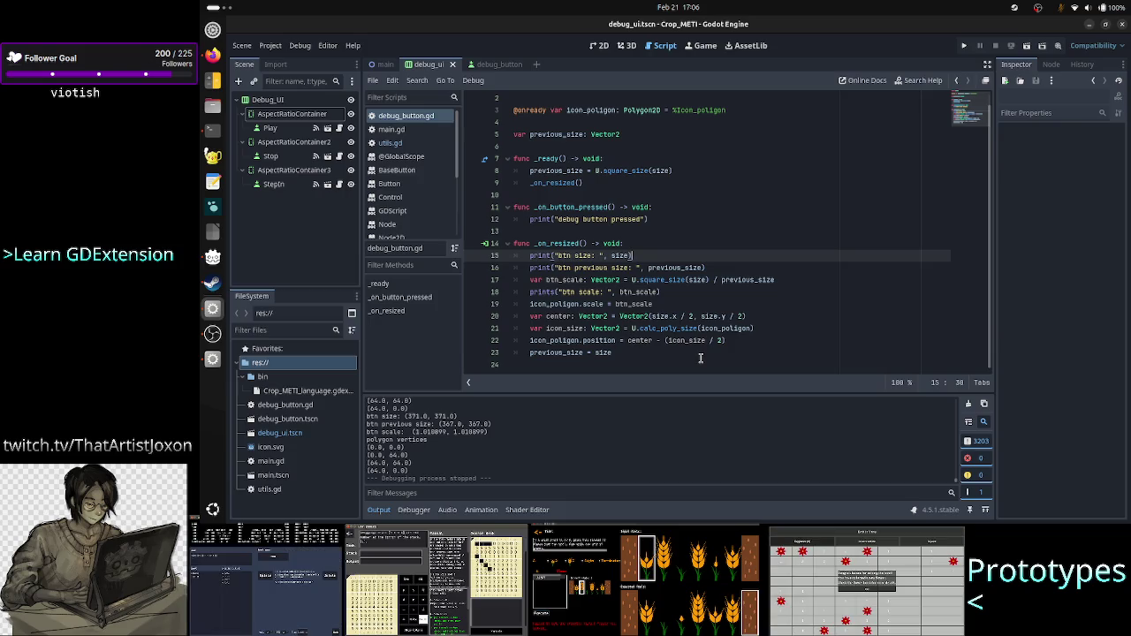
pyautogui.click(700, 358)
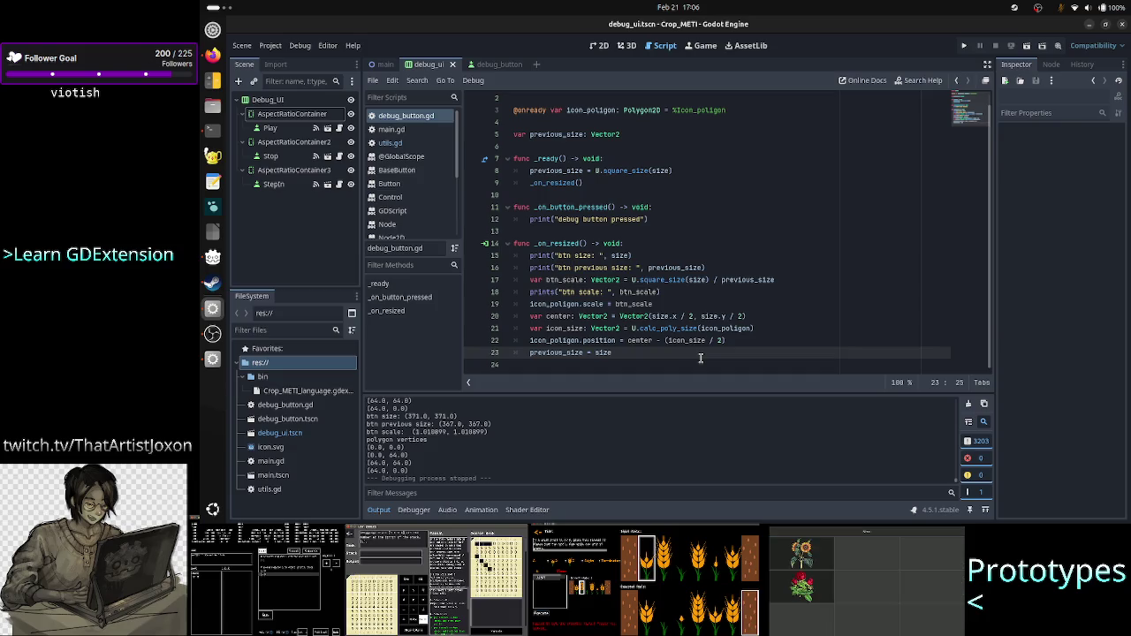
pyautogui.click(965, 47)
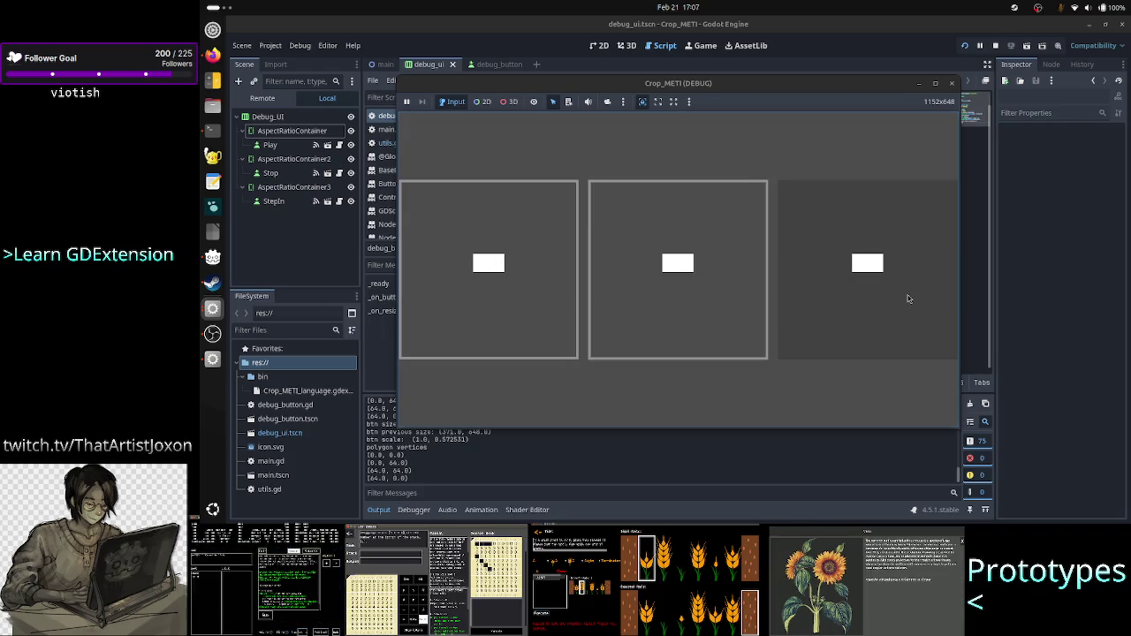
# Step: Raise the editor and scroll the Output log up to the first btn size, previous size and scale prints
pyautogui.click(512, 466)
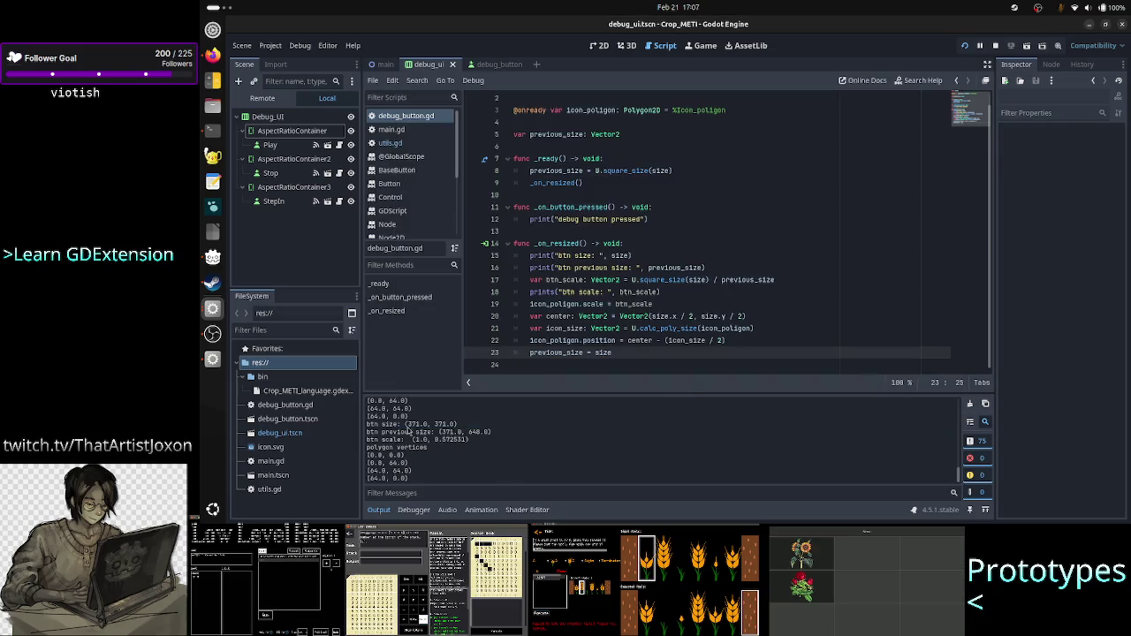
pyautogui.scroll(5, 417, 438)
pyautogui.scroll(3, 418, 440)
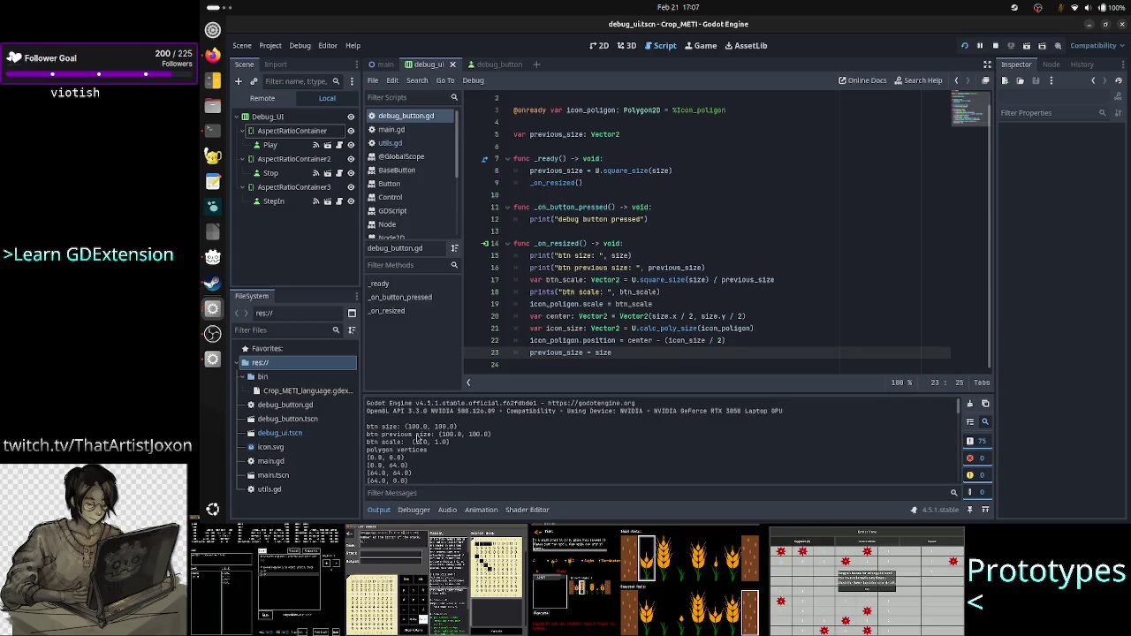
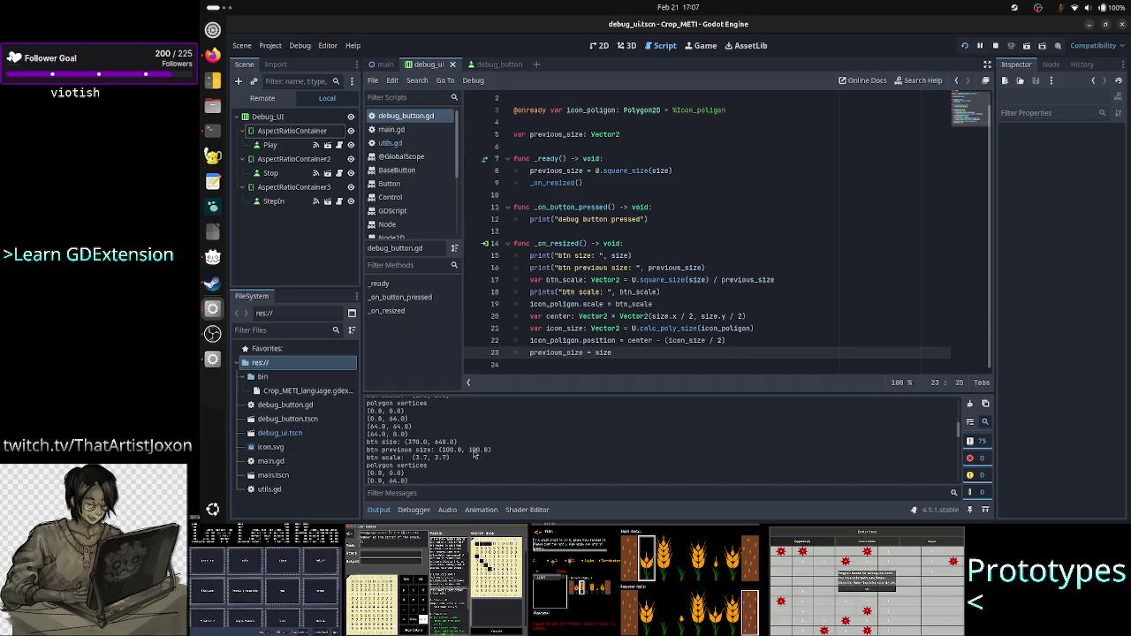
# Step: Inspect the logged button size (370), previous size (100.0, 100.0) and scale (3.7, 3.7) in the output log
pyautogui.doubleClick(478, 450)
pyautogui.moveTo(463, 450); pyautogui.dragTo(436, 451)
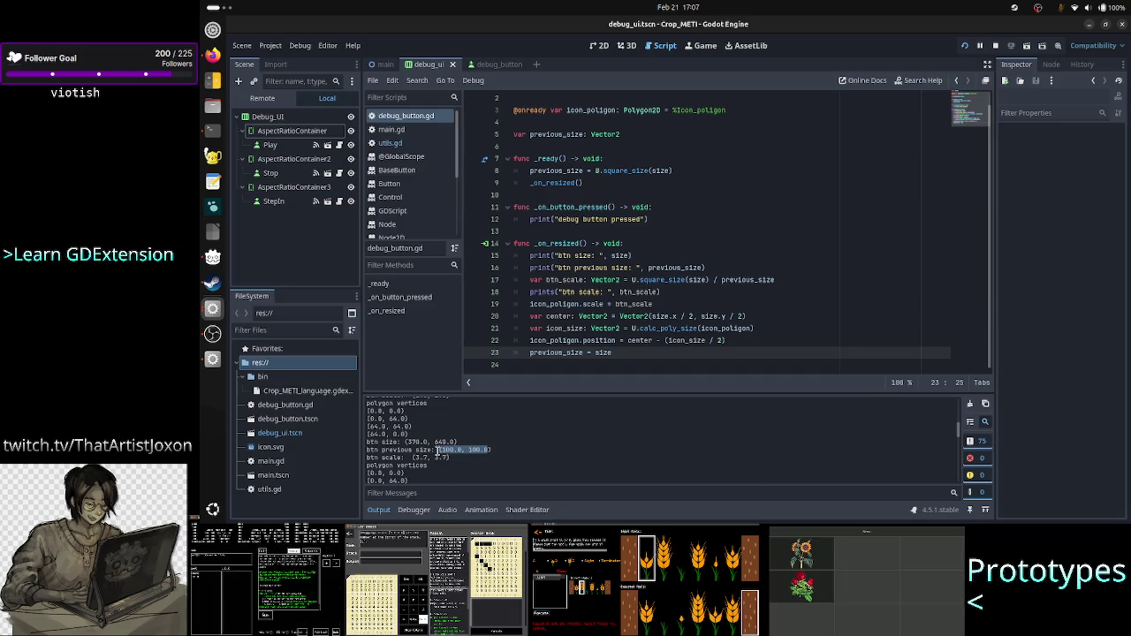
pyautogui.click(436, 451)
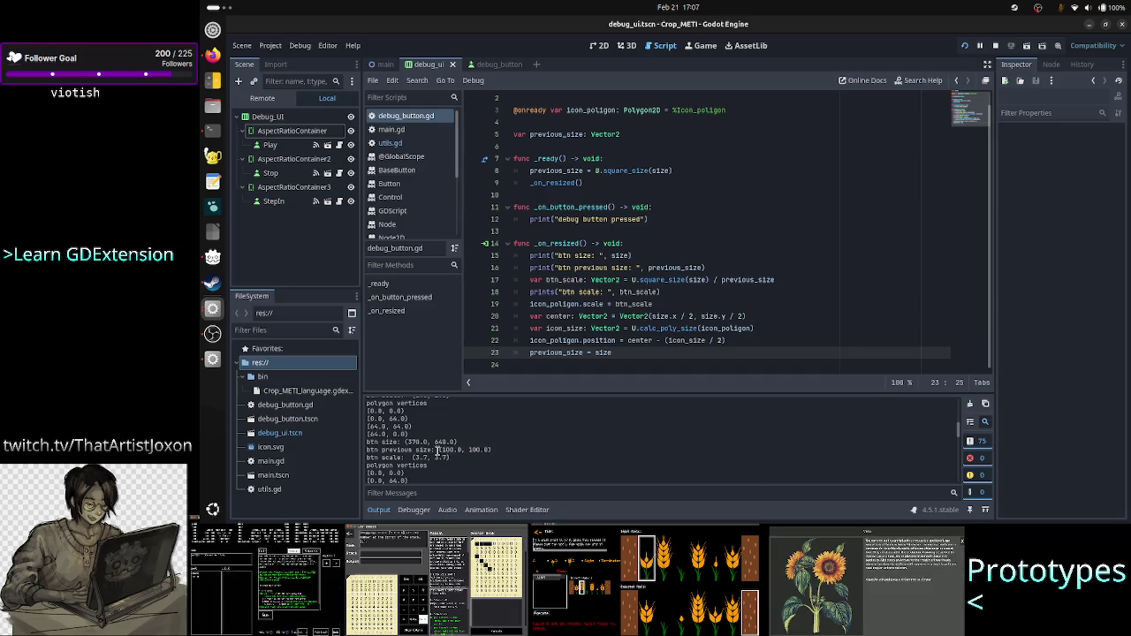
pyautogui.moveTo(407, 442); pyautogui.dragTo(461, 442)
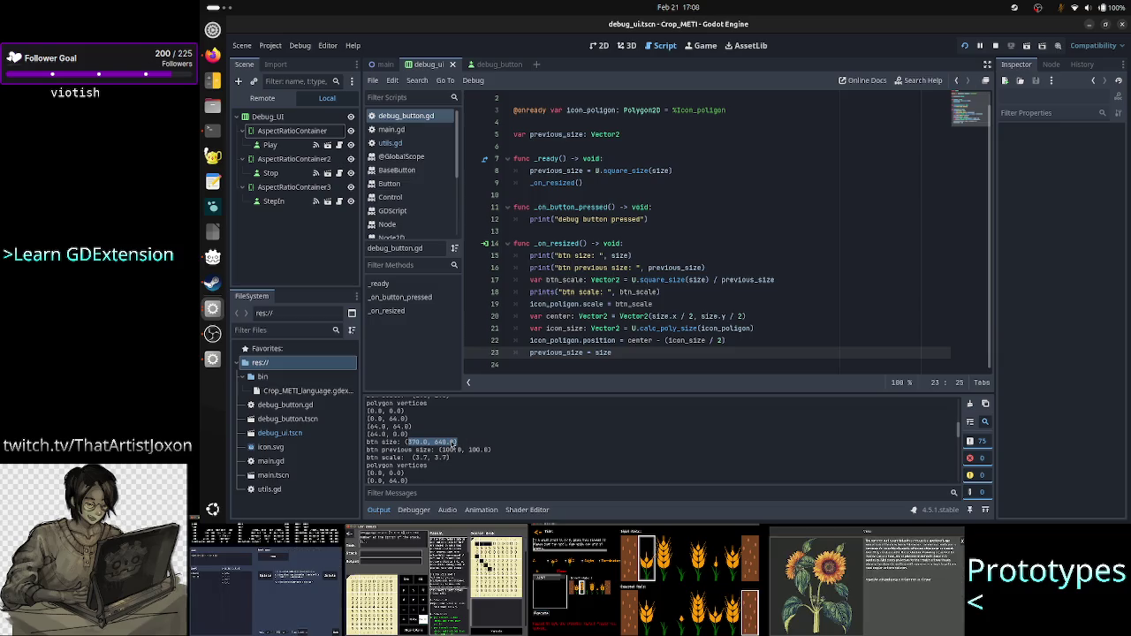
pyautogui.moveTo(420, 443); pyautogui.dragTo(408, 443)
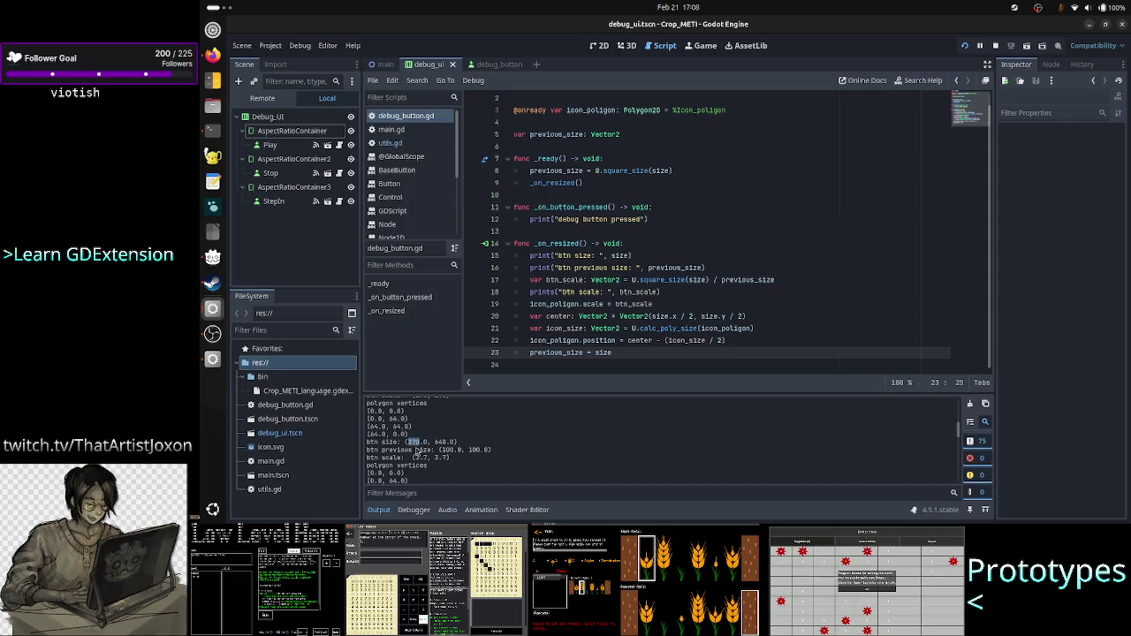
pyautogui.moveTo(440, 450); pyautogui.dragTo(452, 450)
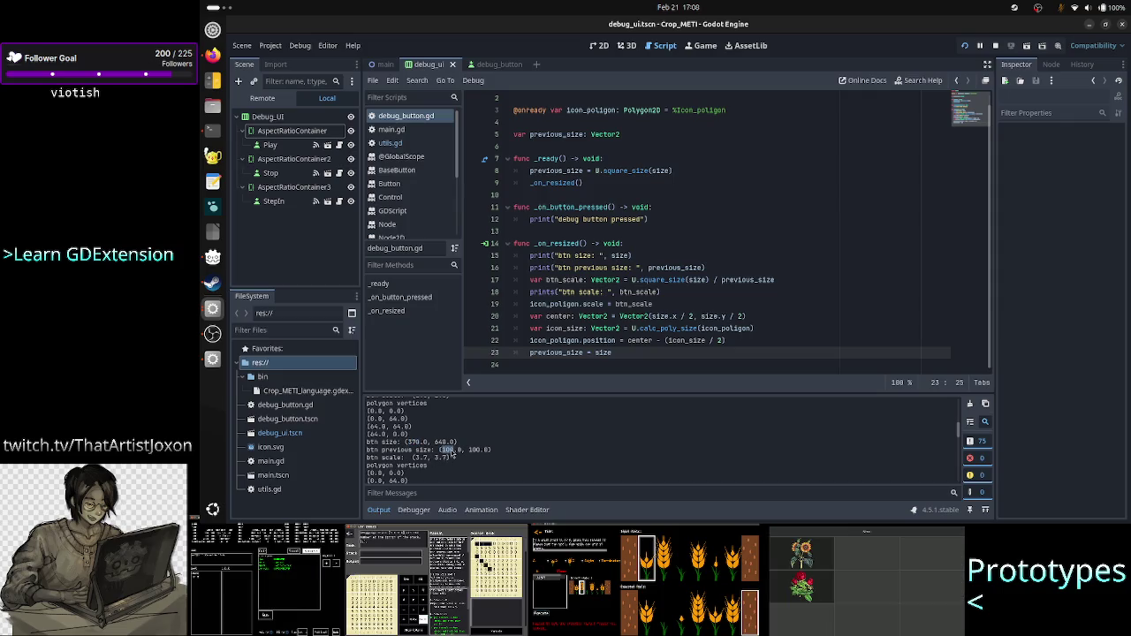
pyautogui.moveTo(382, 459); pyautogui.dragTo(456, 457)
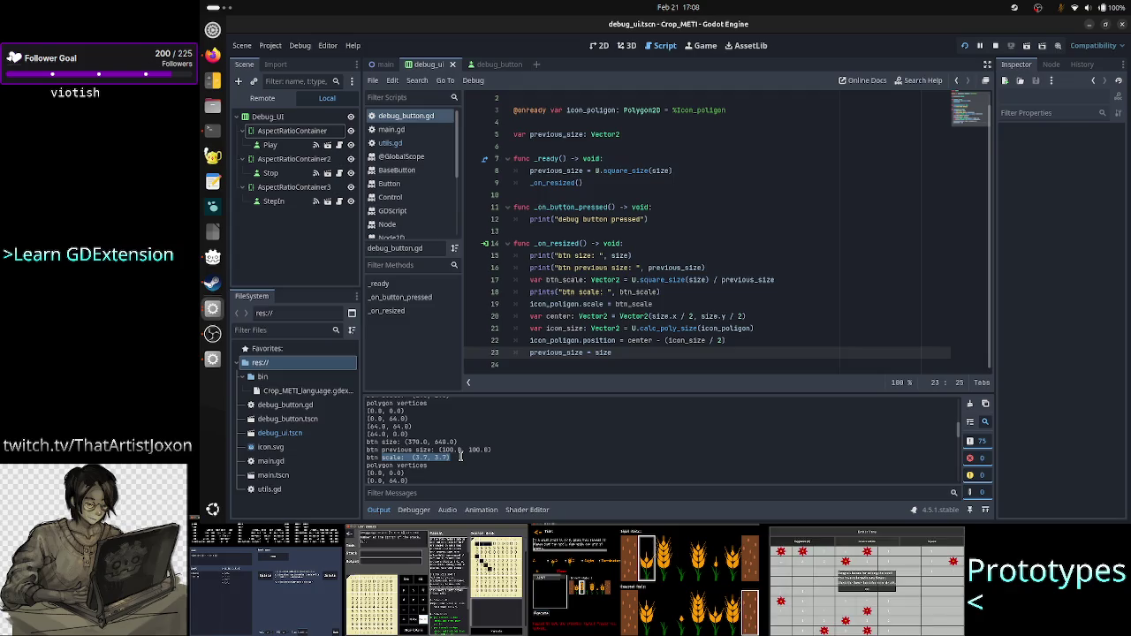
pyautogui.moveTo(460, 457); pyautogui.dragTo(431, 468)
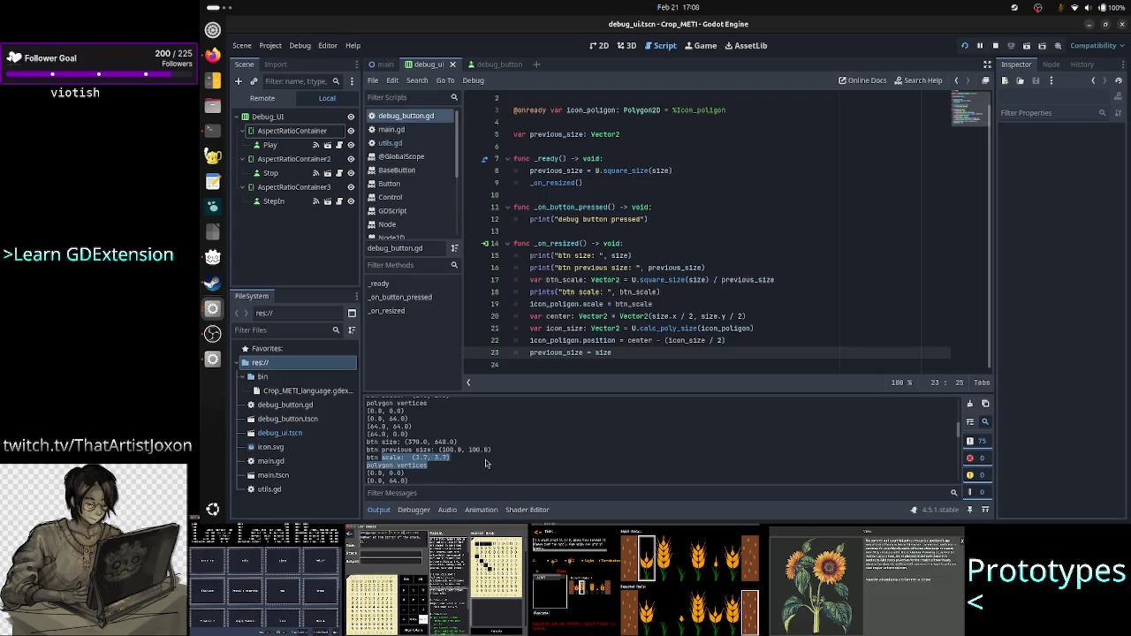
pyautogui.scroll(-2, 486, 464)
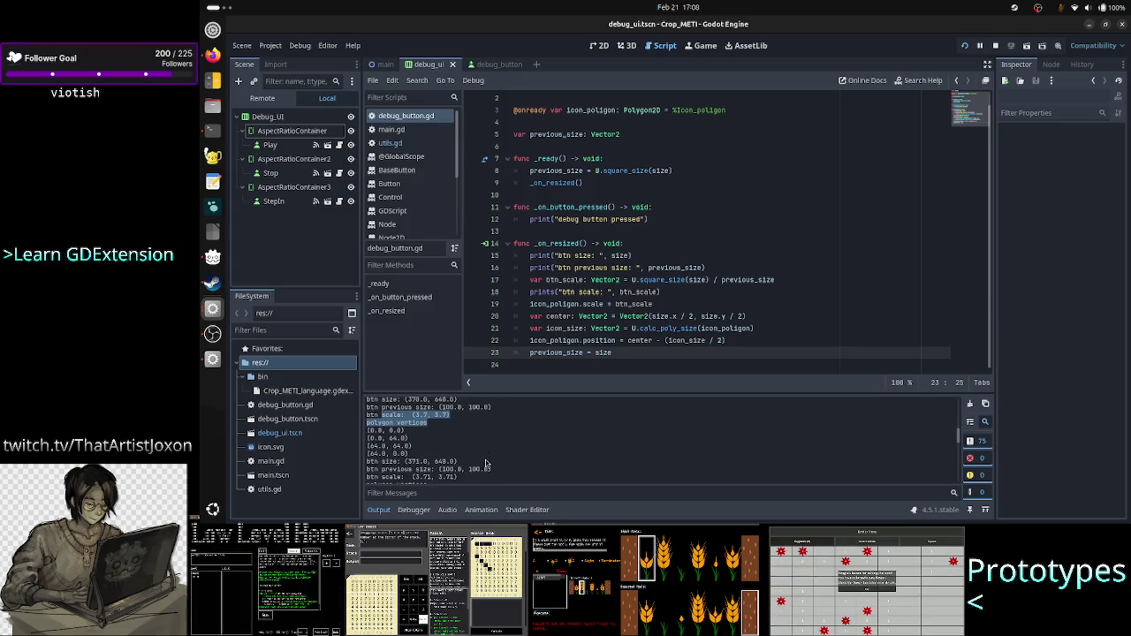
pyautogui.scroll(-1, 486, 464)
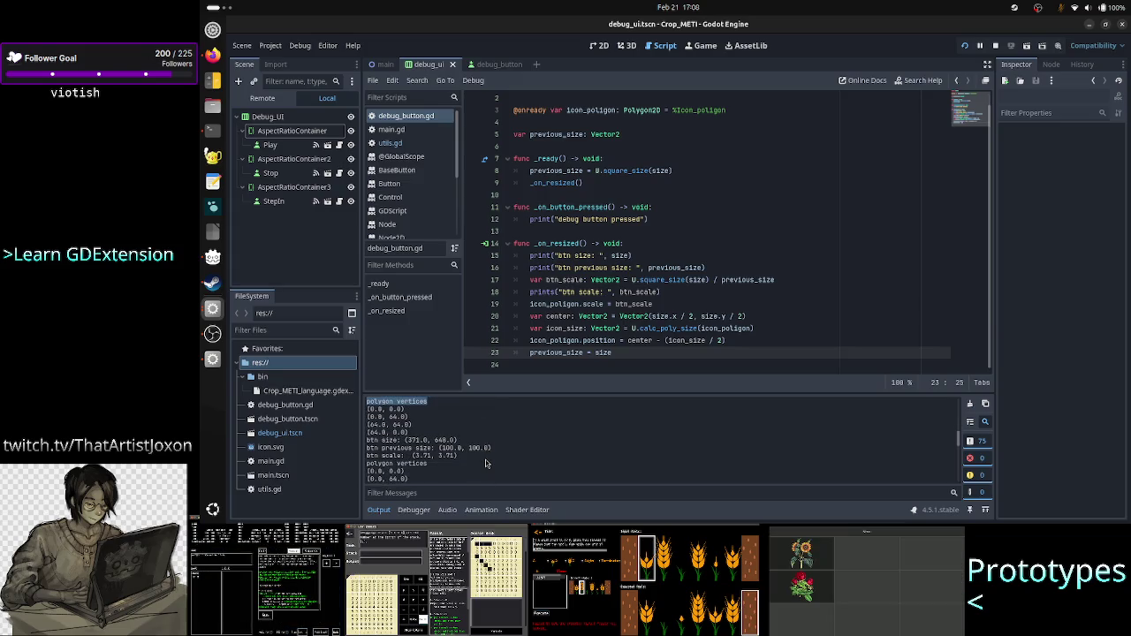
pyautogui.scroll(-1, 485, 463)
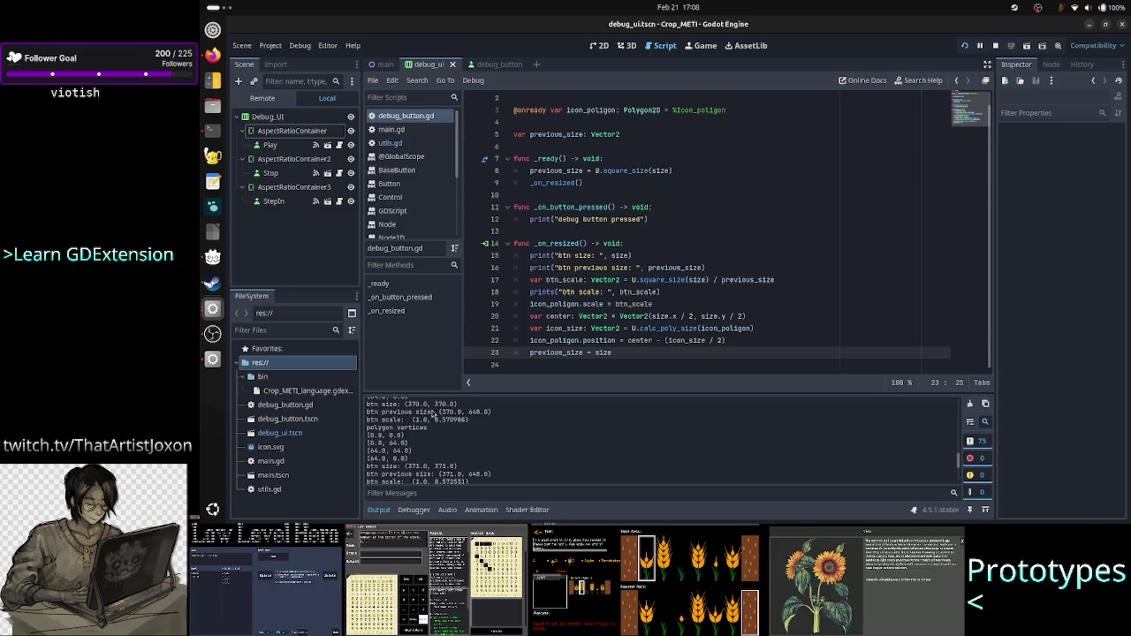
pyautogui.moveTo(437, 412); pyautogui.dragTo(503, 412)
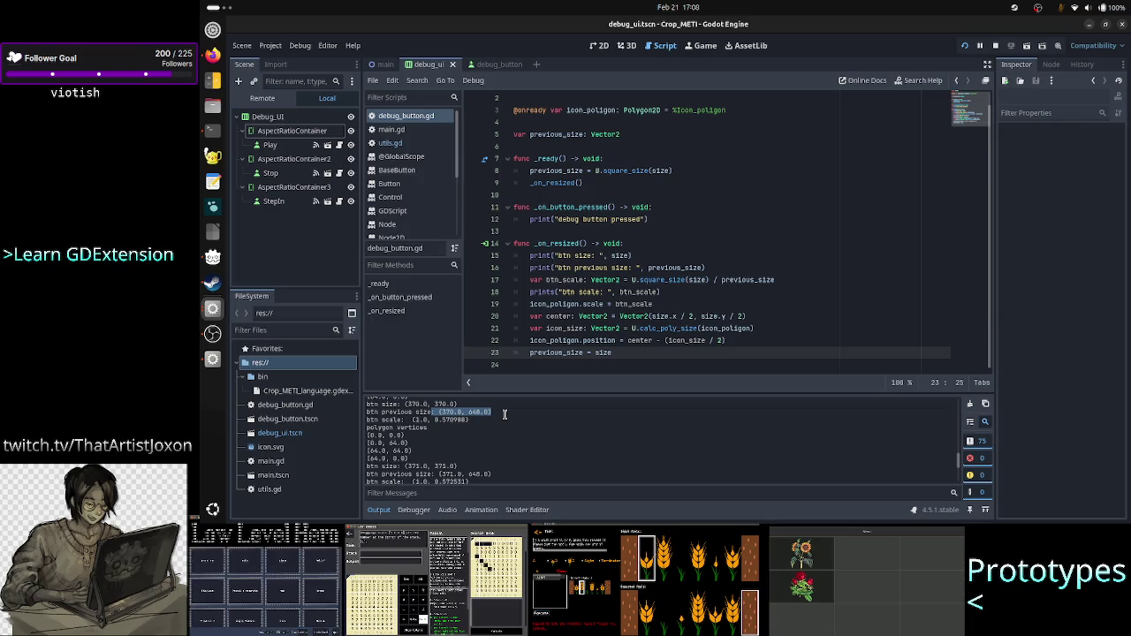
# Step: Stop the game, change line 23 to previous_size = U.square_size(size), and rerun the project
pyautogui.click(994, 47)
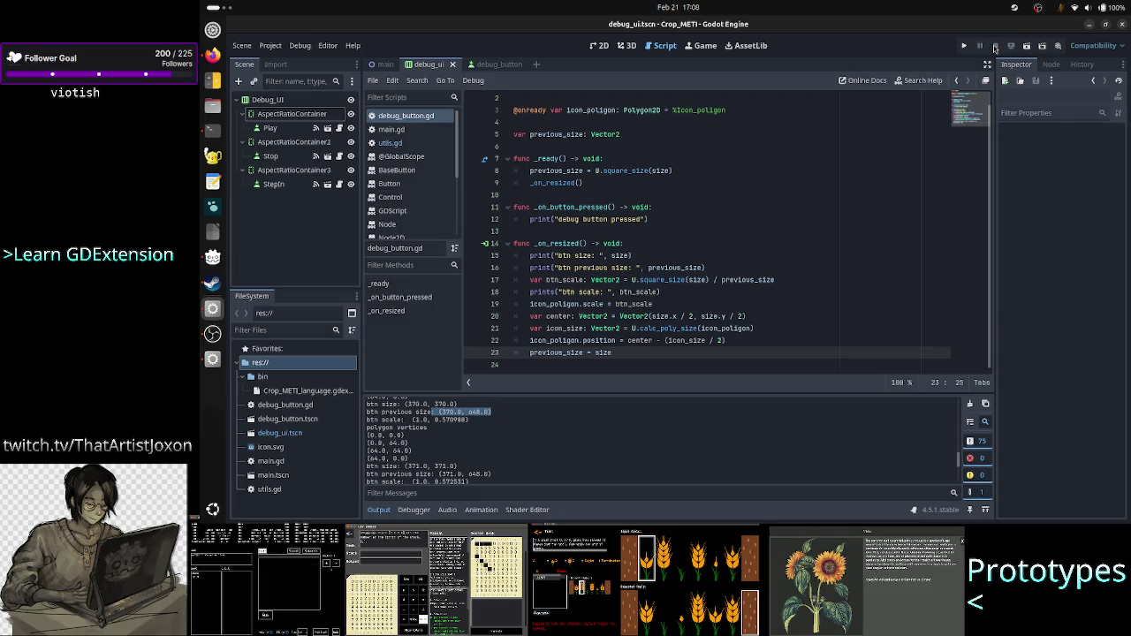
pyautogui.hotkey('ctrl', 'shift', 'Left')
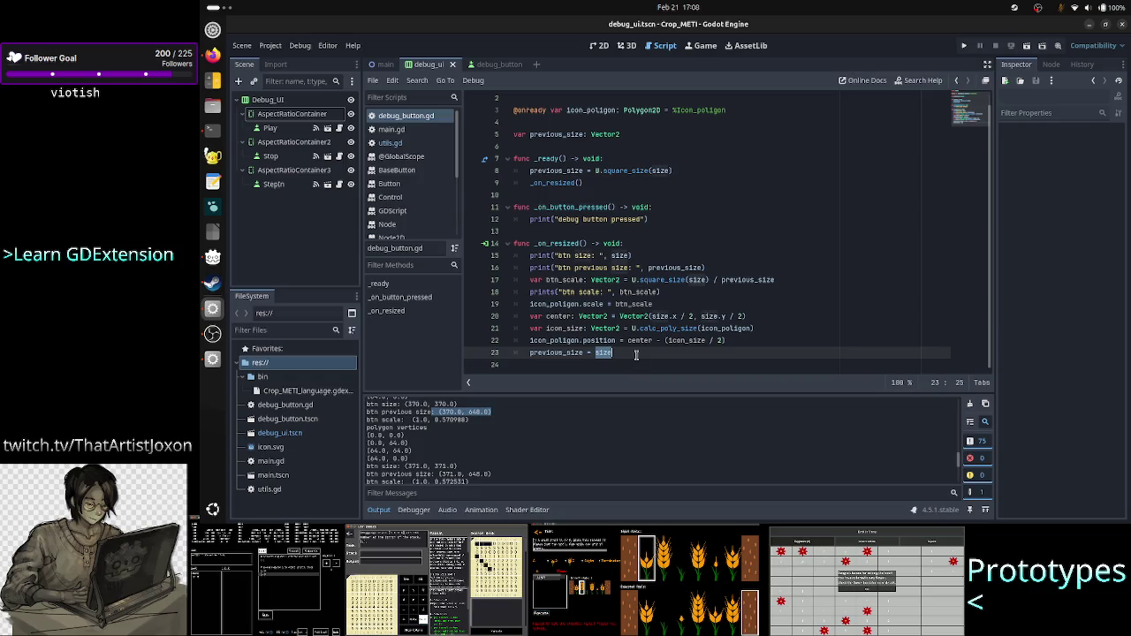
pyautogui.press('BackSpace')
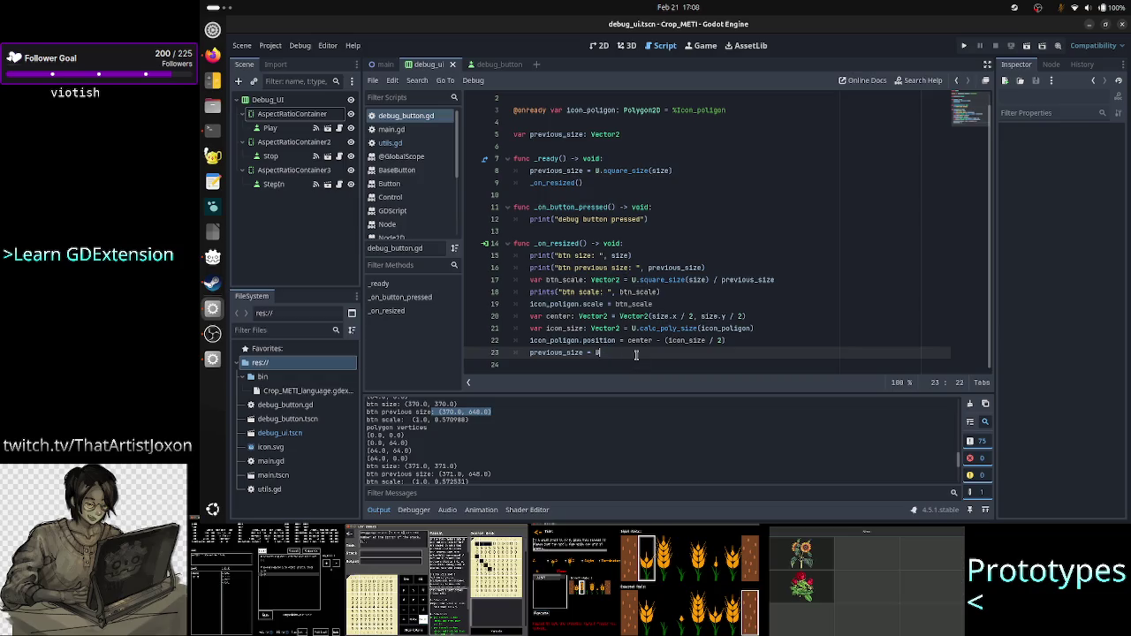
pyautogui.write('.sq')
pyautogui.press('Return')
pyautogui.write('size)')
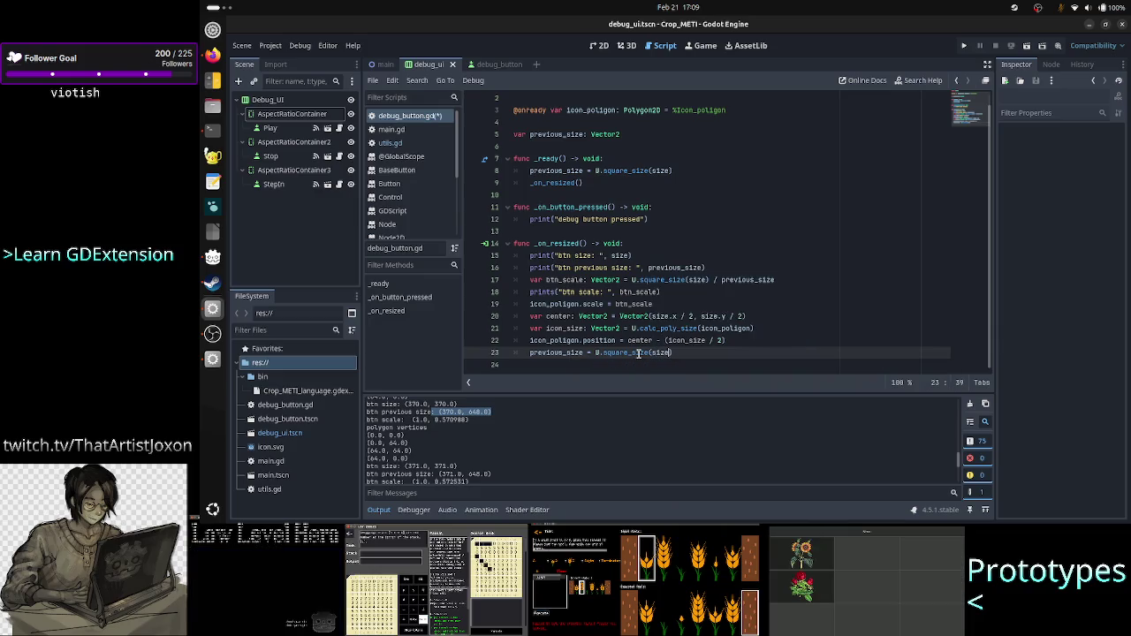
pyautogui.click(963, 48)
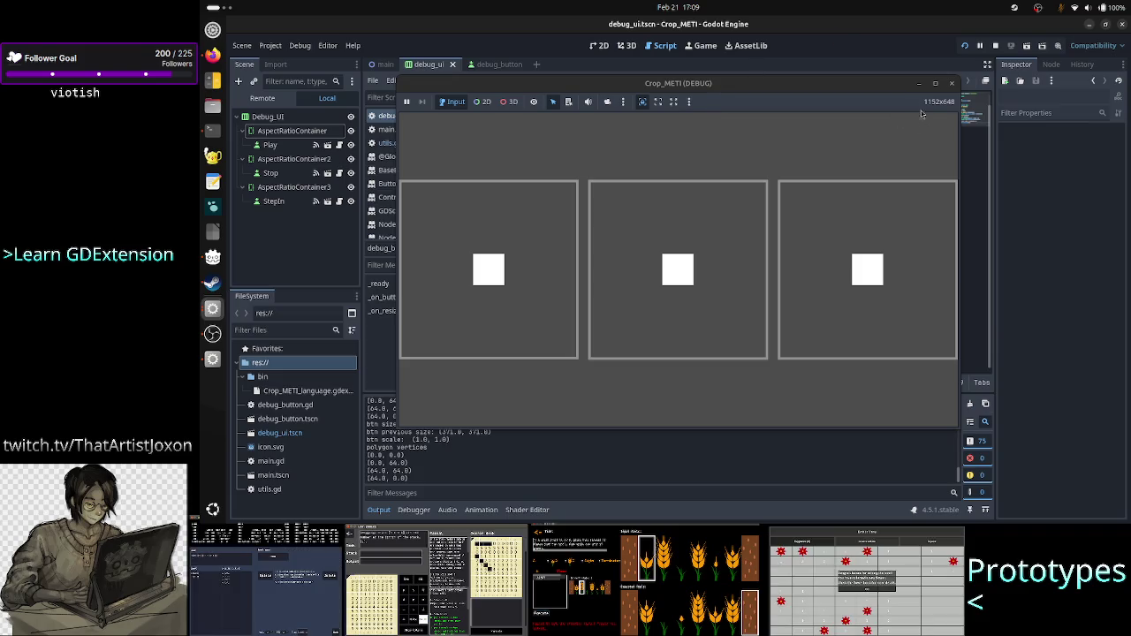
# Step: Minimize the game and select the Play button node in the debug_ui 2D scene
pyautogui.click(920, 83)
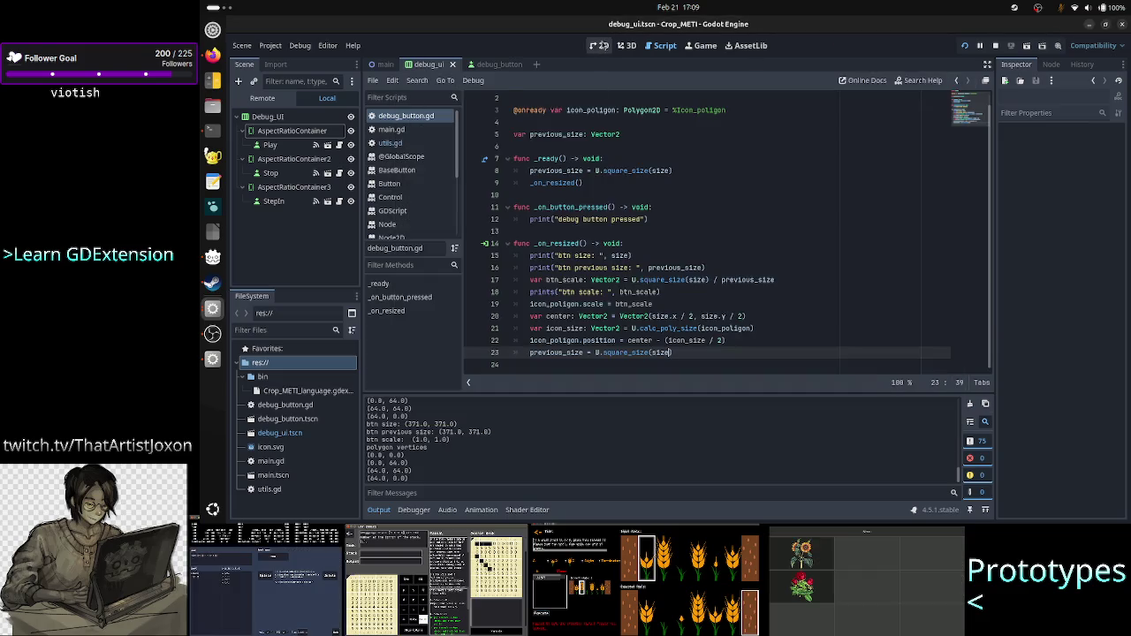
pyautogui.click(601, 45)
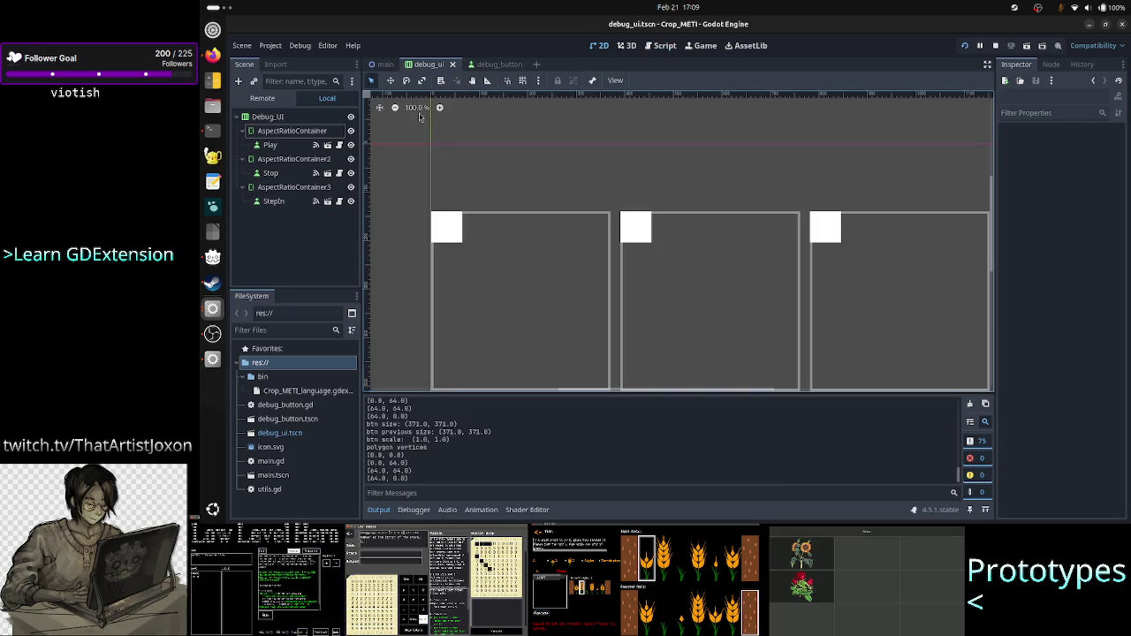
pyautogui.click(275, 147)
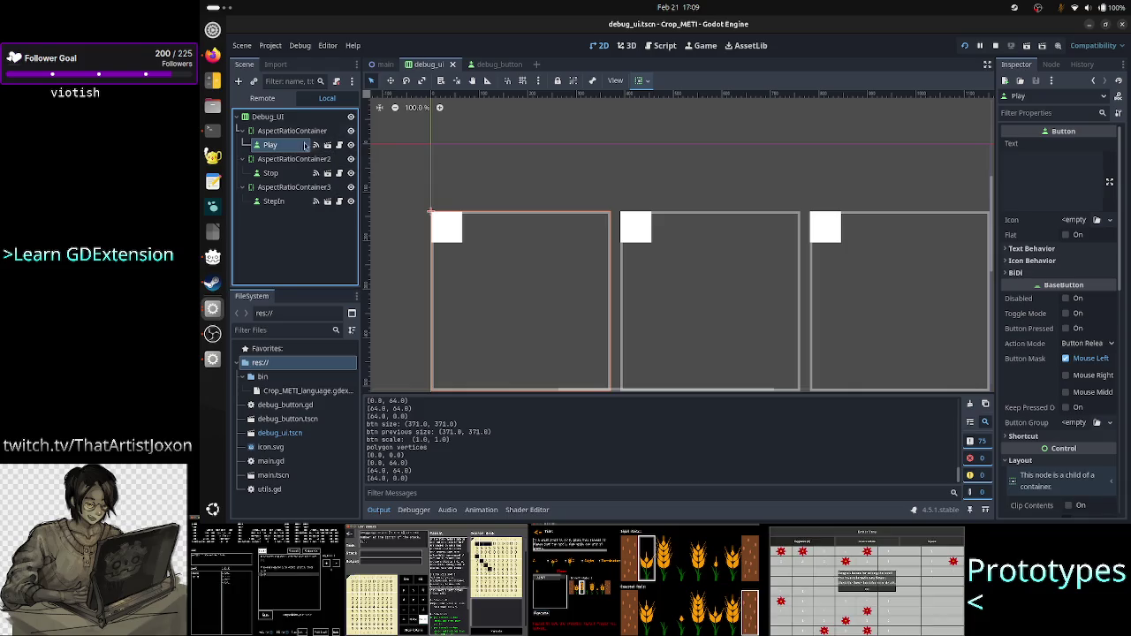
pyautogui.click(508, 65)
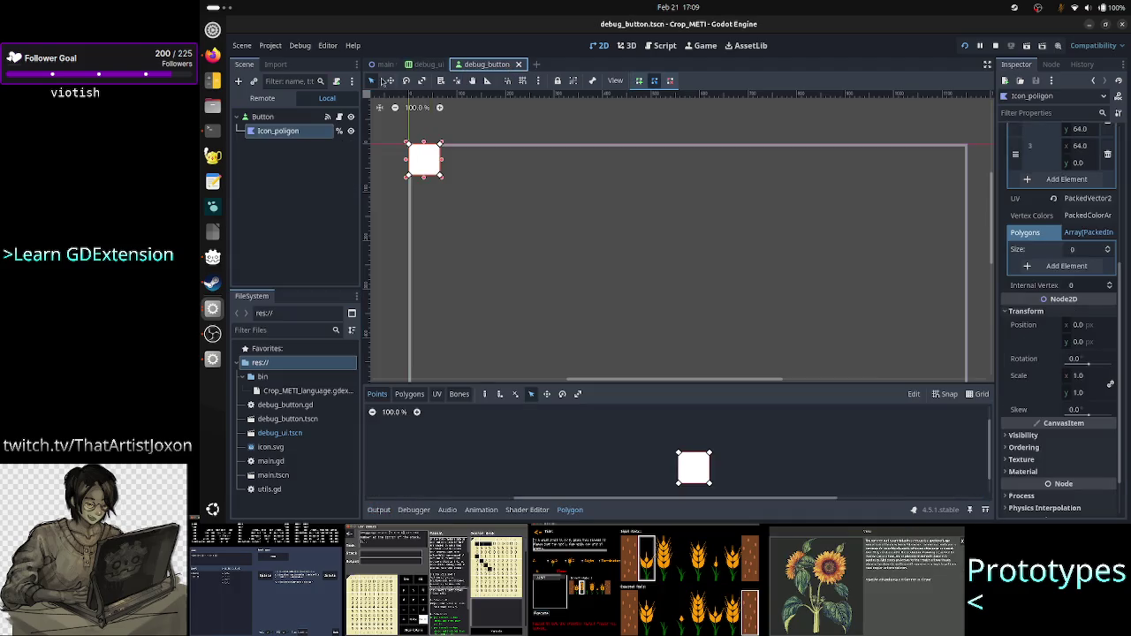
pyautogui.click(430, 66)
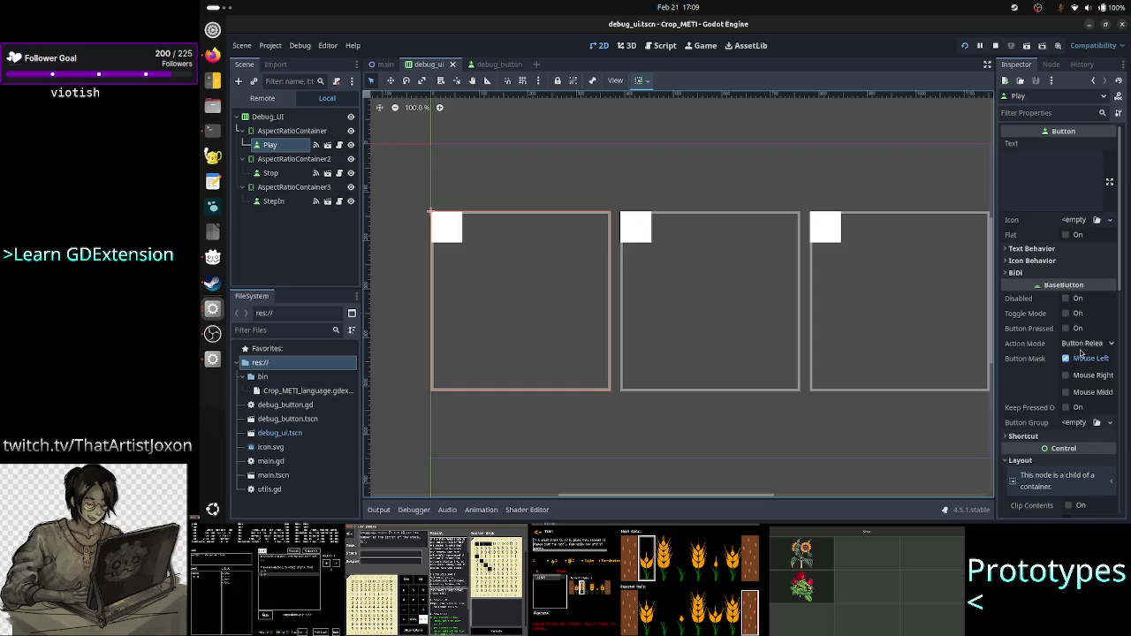
# Step: Inspect the live Play button (370 × 370) under Debug_UI > AspectRatioContainer in the Remote tree, then return to debug_button.gd
pyautogui.scroll(-5, 1080, 354)
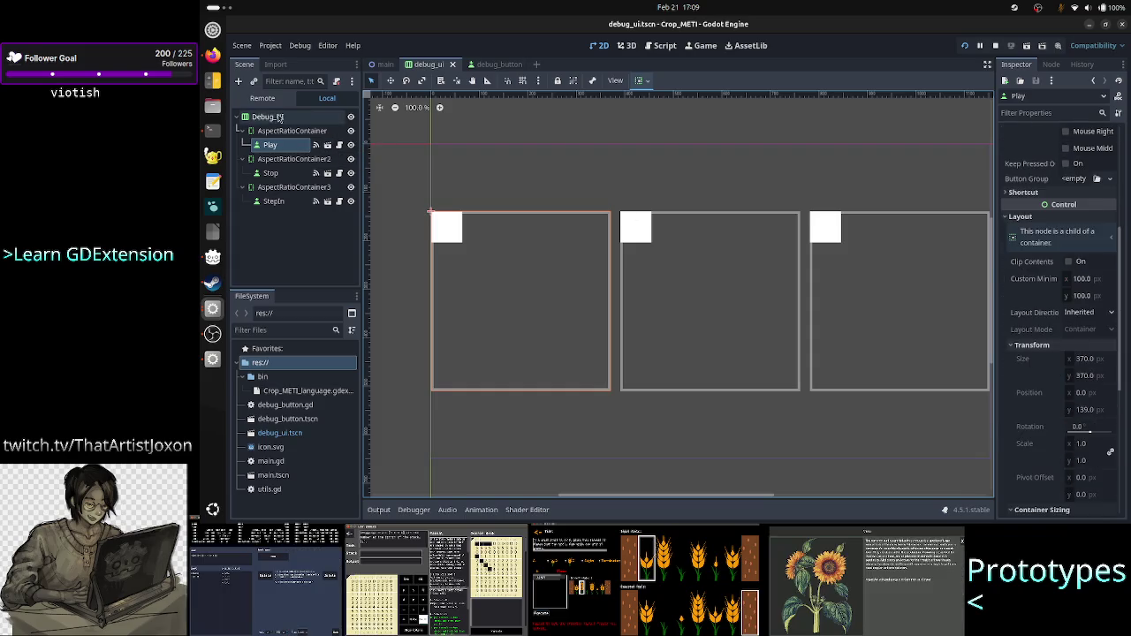
pyautogui.click(276, 101)
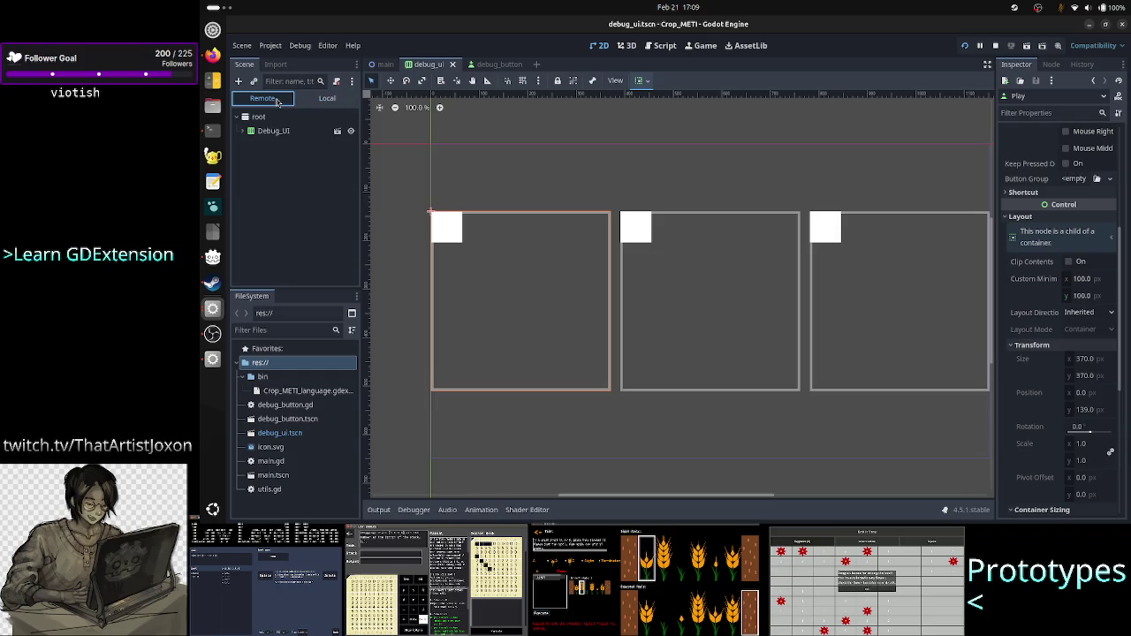
pyautogui.click(242, 131)
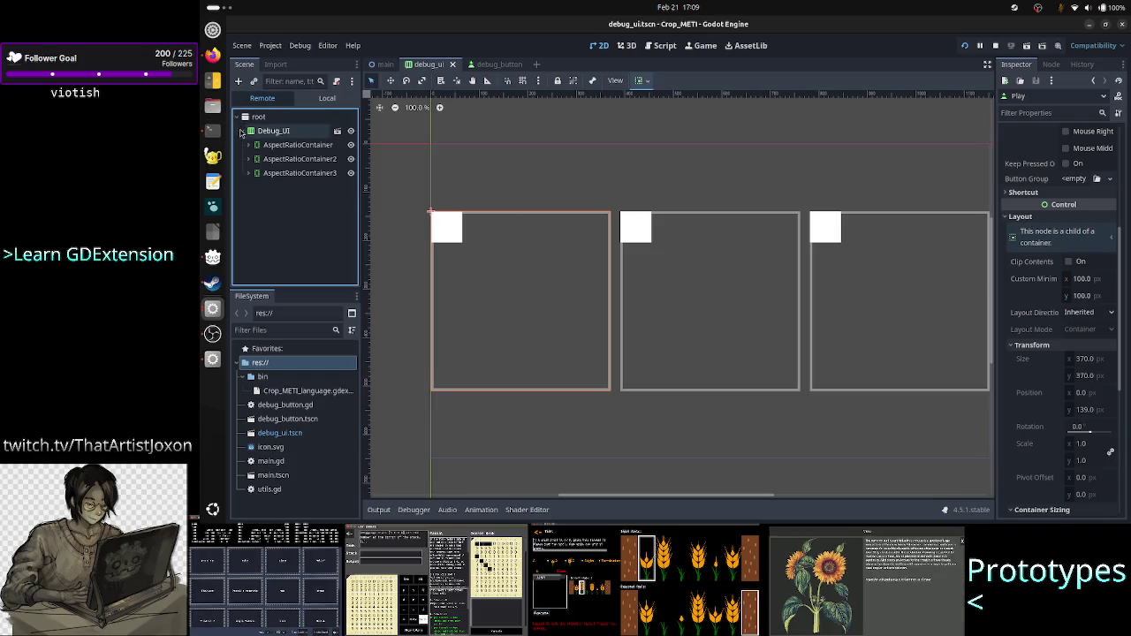
pyautogui.click(250, 145)
pyautogui.click(276, 159)
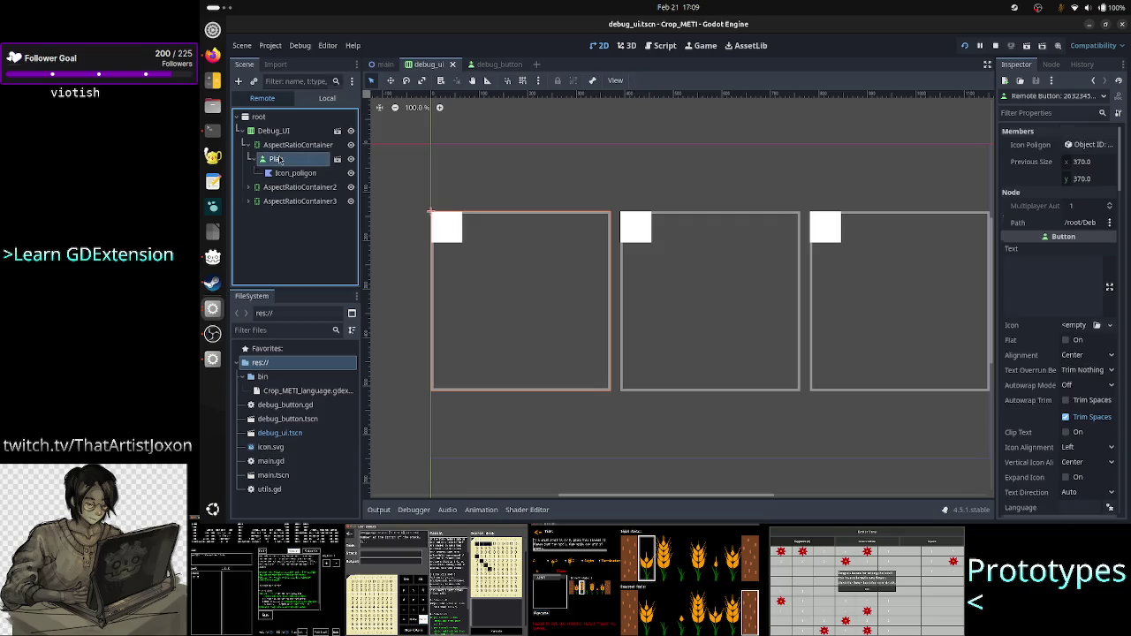
pyautogui.scroll(-8, 1087, 397)
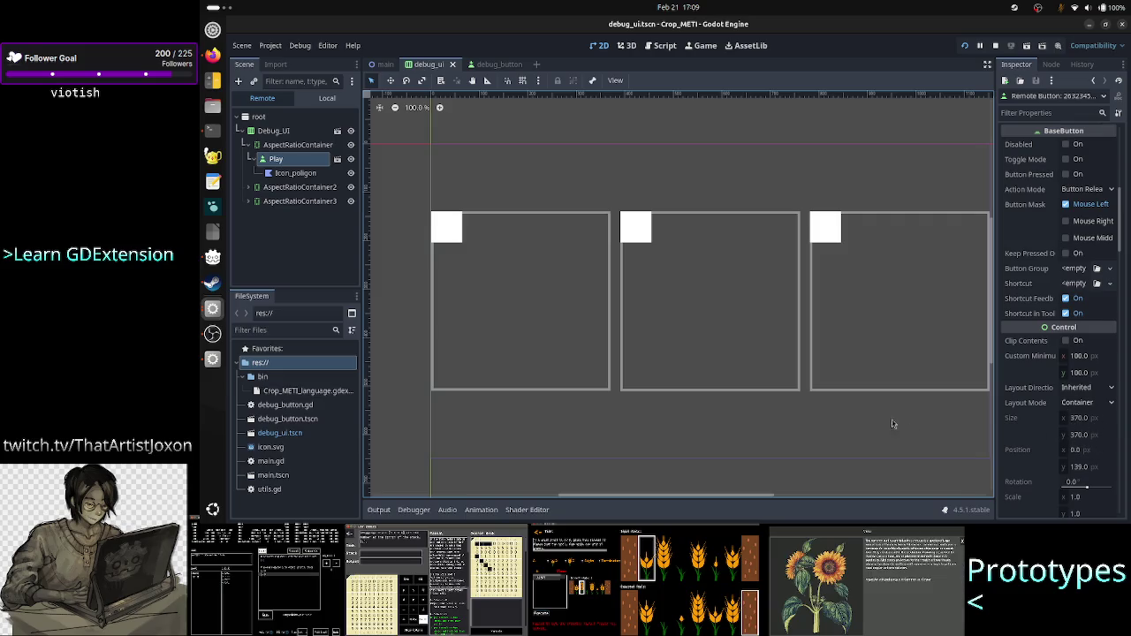
pyautogui.click(661, 45)
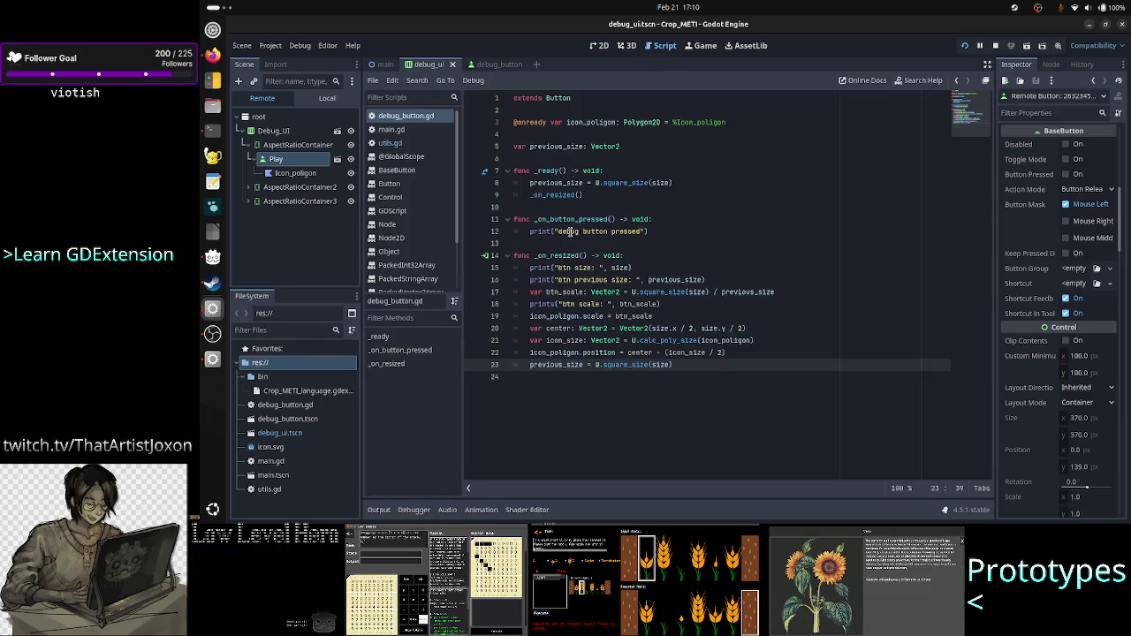
# Step: Select the btn size print line in the script and the printed button size values in the output log
pyautogui.doubleClick(619, 267)
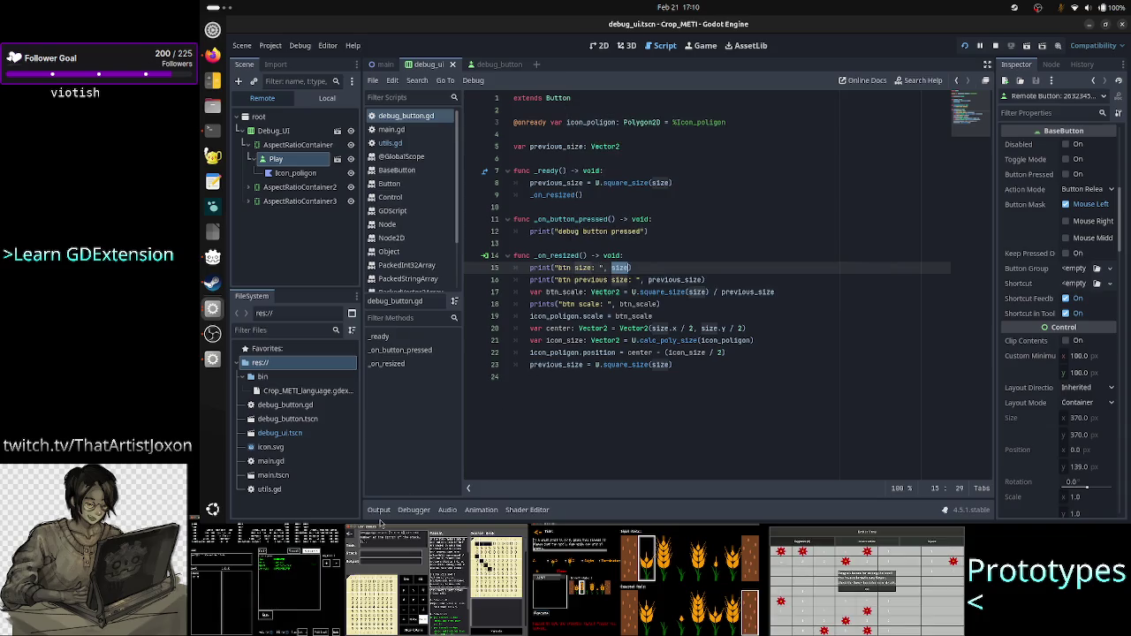
pyautogui.click(378, 510)
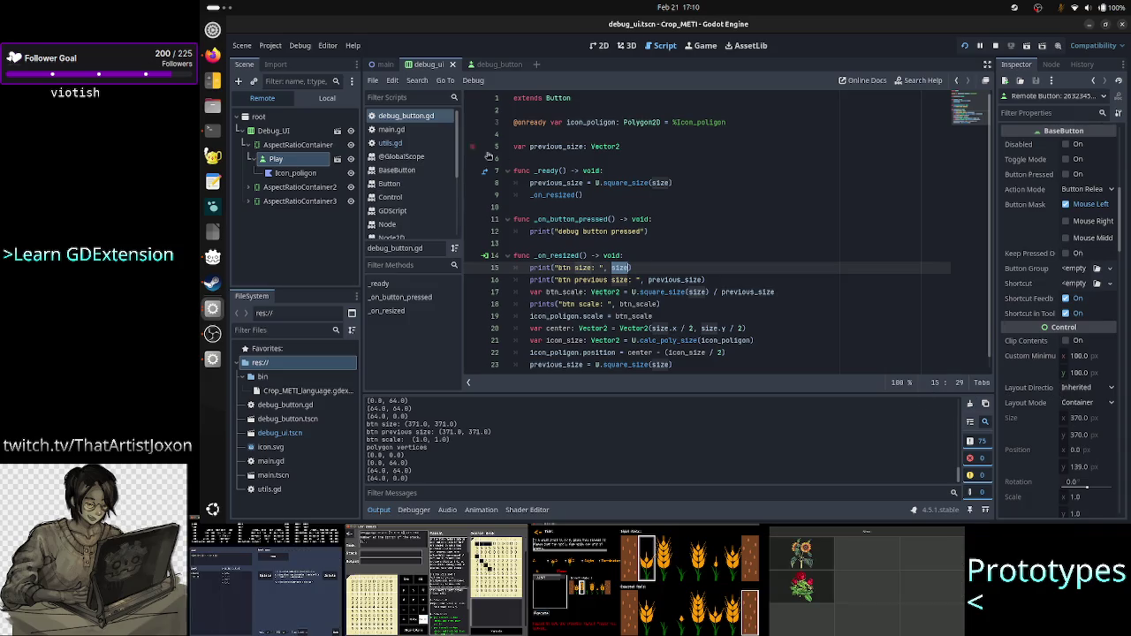
pyautogui.moveTo(576, 185)
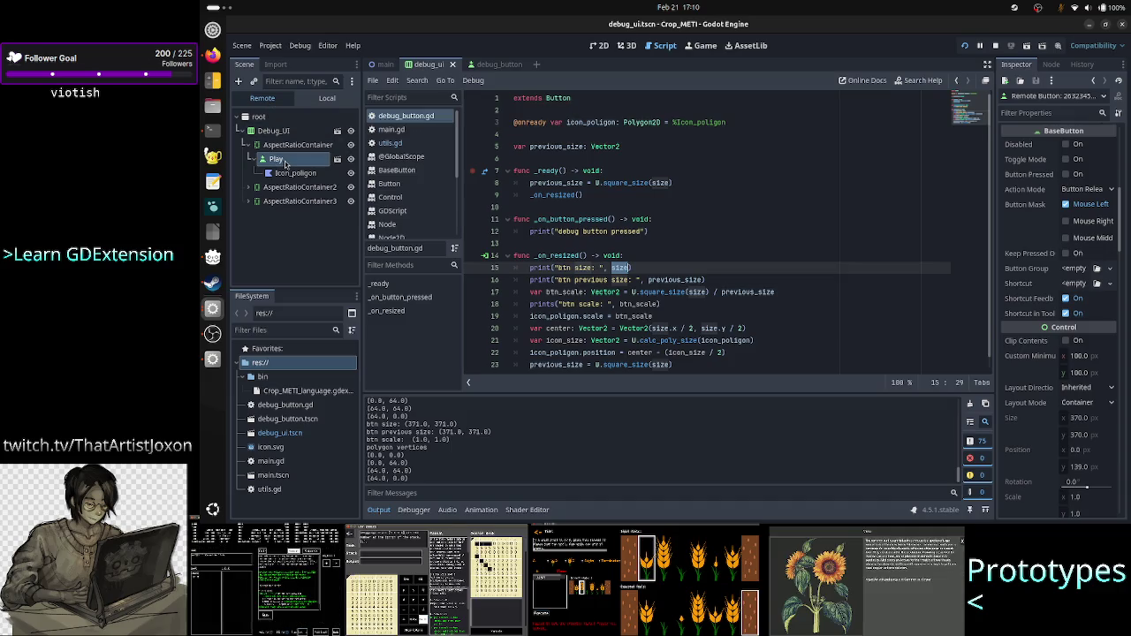
pyautogui.click(285, 164)
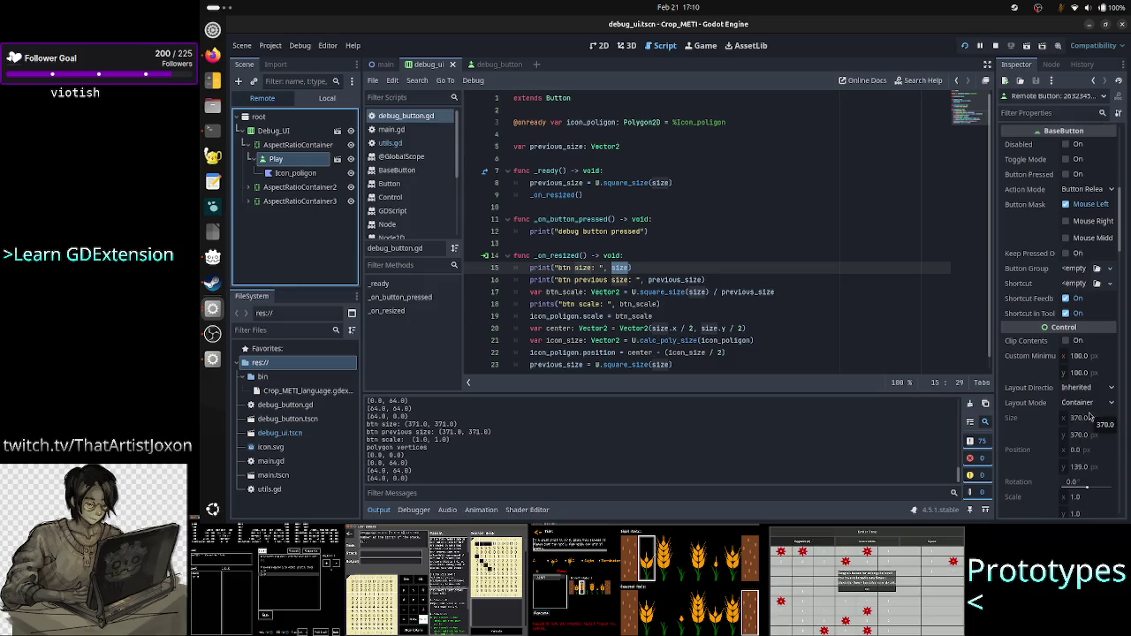
pyautogui.doubleClick(618, 267)
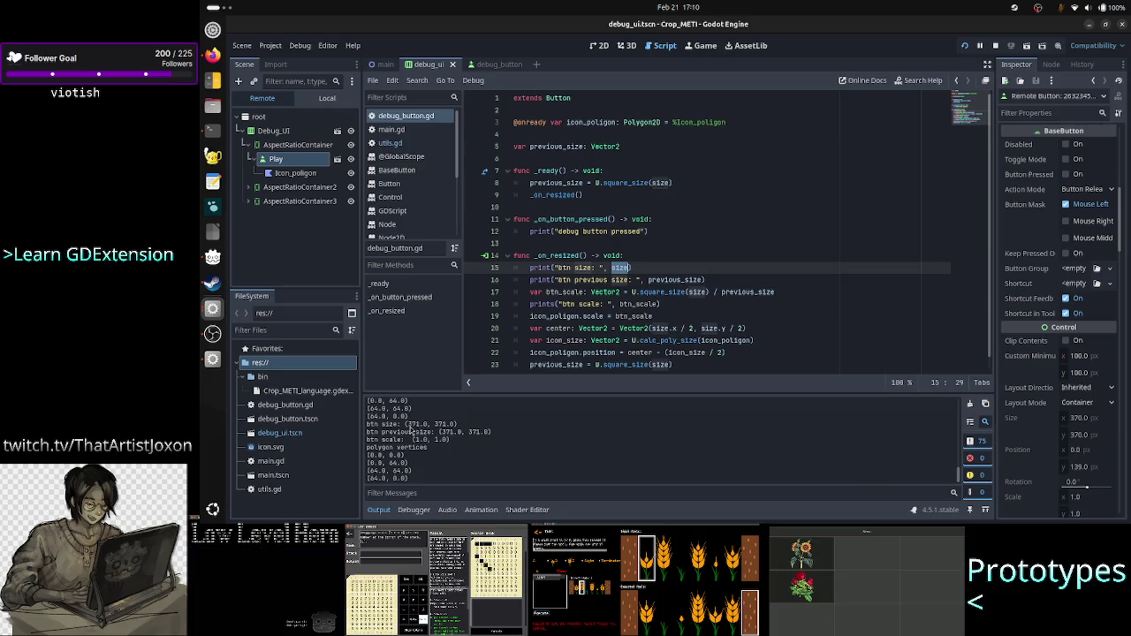
pyautogui.moveTo(407, 425); pyautogui.dragTo(454, 426)
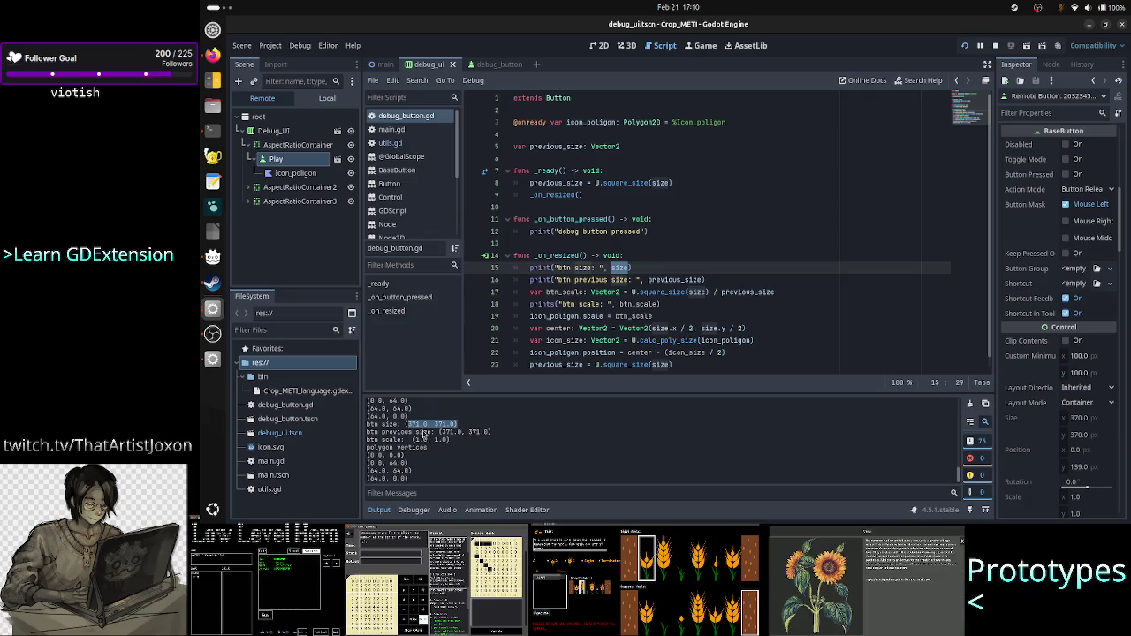
# Step: Review the stretched button's printed size (371.0, 648.0) and scale 3.71, then rerun the project with F5
pyautogui.scroll(2, 433, 434)
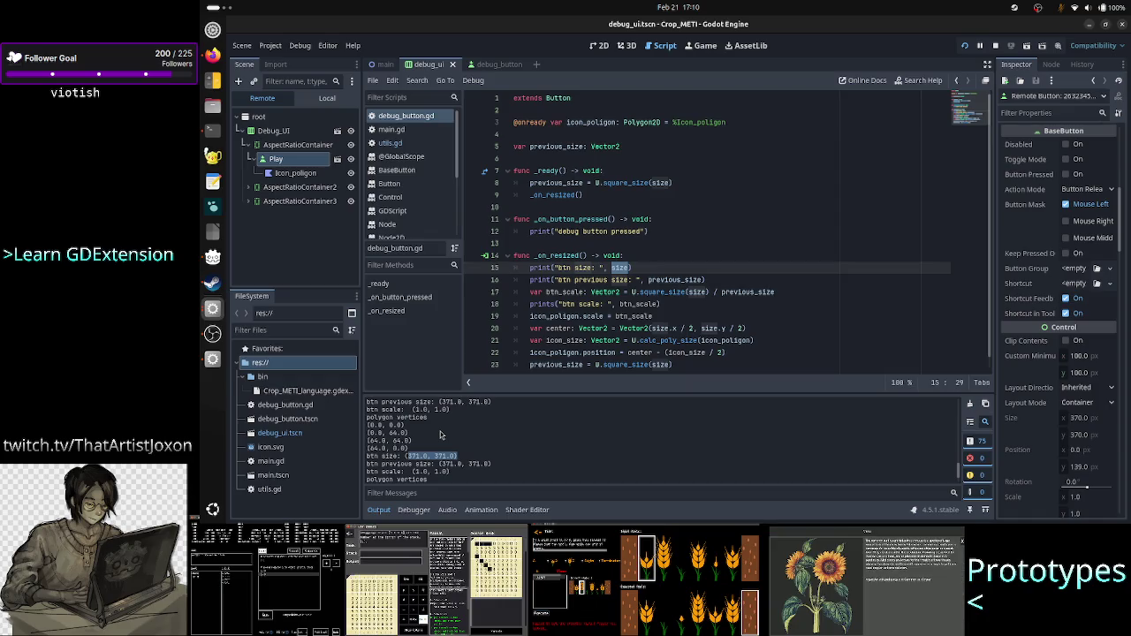
pyautogui.scroll(-5, 440, 434)
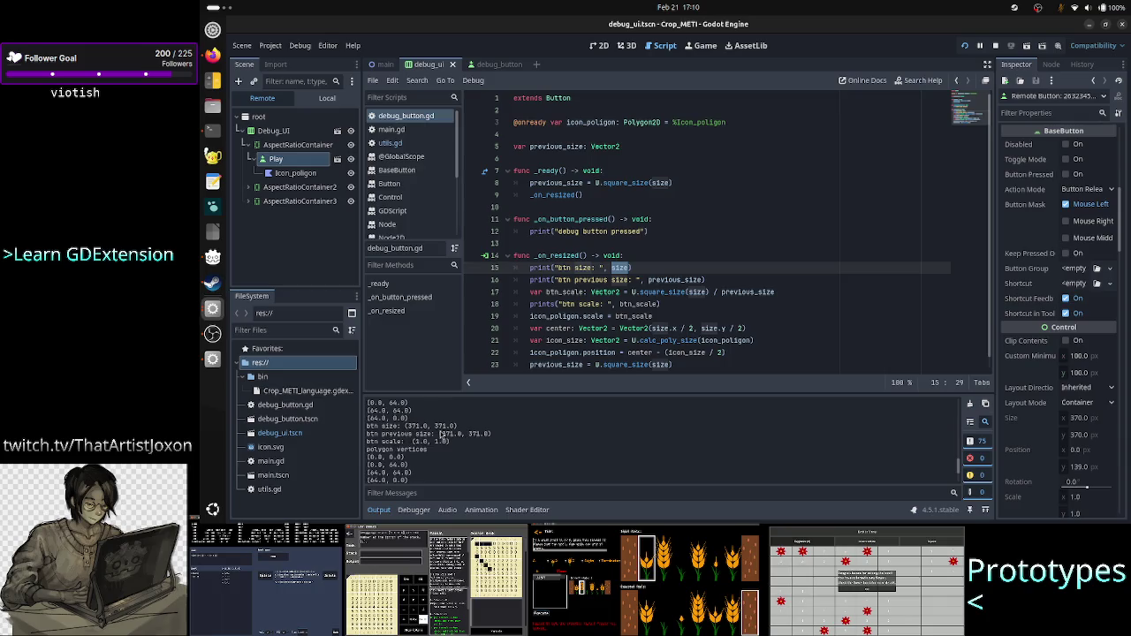
pyautogui.scroll(-3, 485, 463)
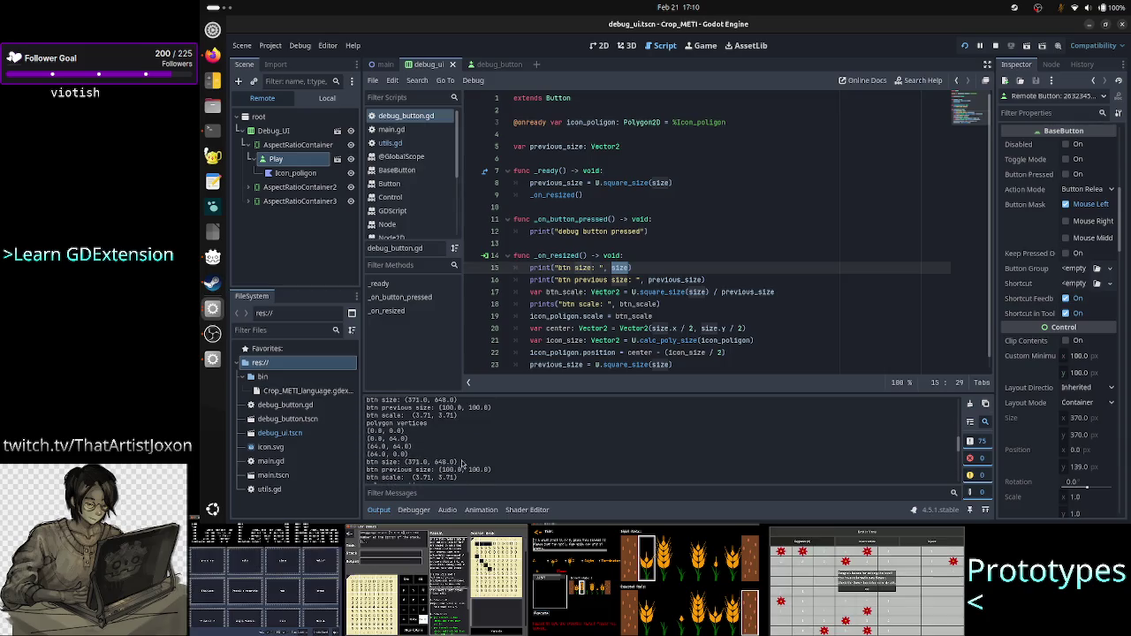
pyautogui.moveTo(381, 463); pyautogui.dragTo(457, 461)
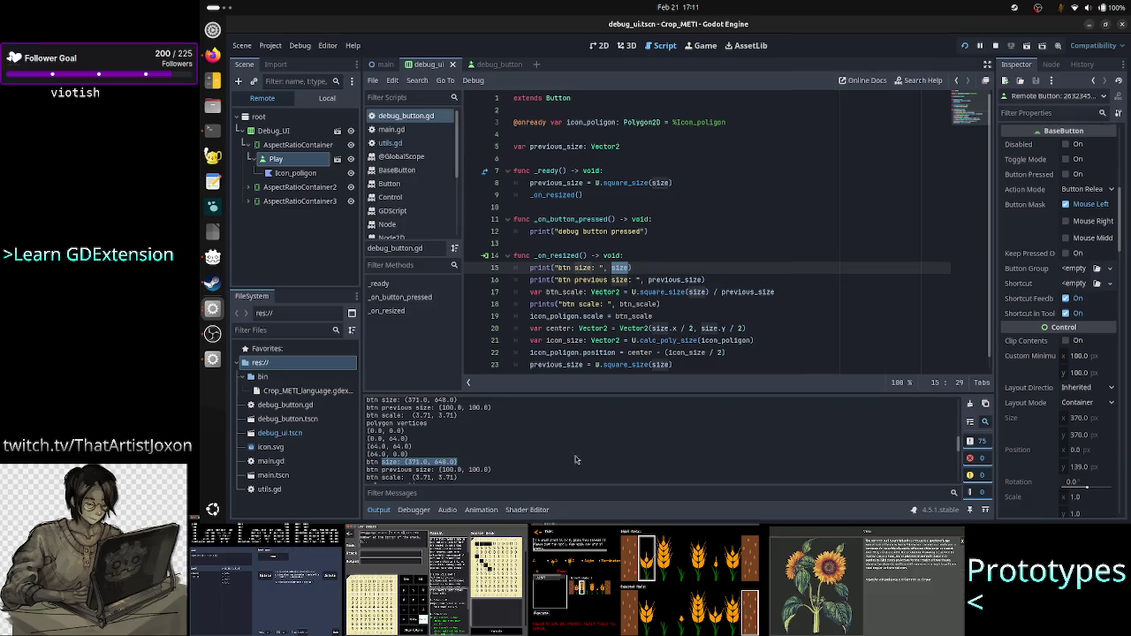
pyautogui.scroll(-3, 522, 452)
pyautogui.scroll(-2, 522, 456)
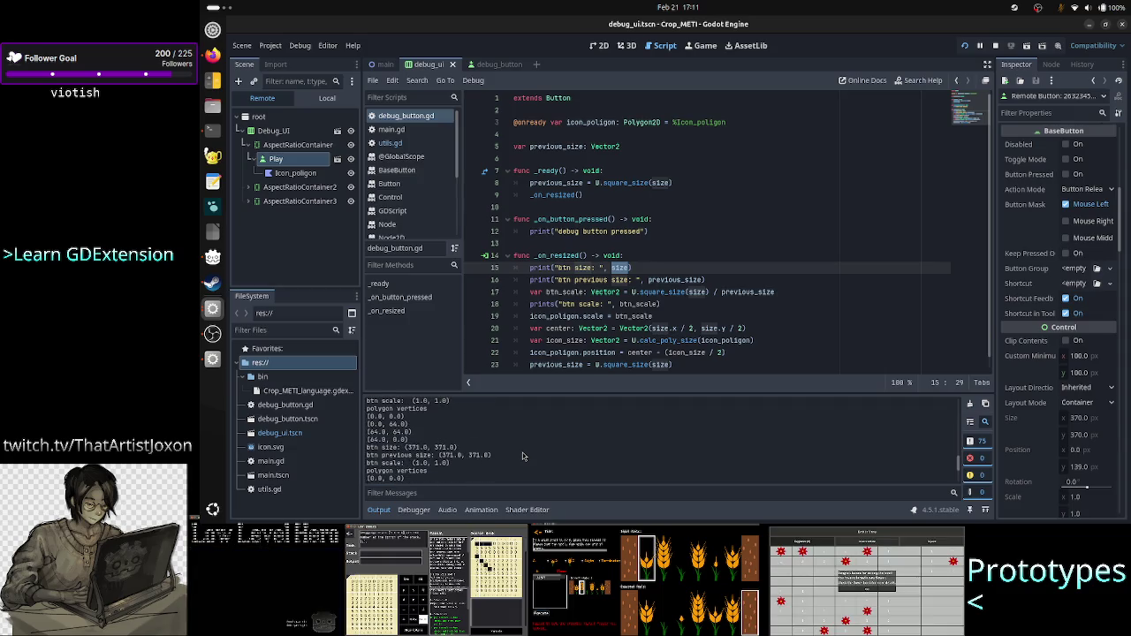
pyautogui.scroll(-2, 522, 456)
pyautogui.scroll(-2, 522, 456)
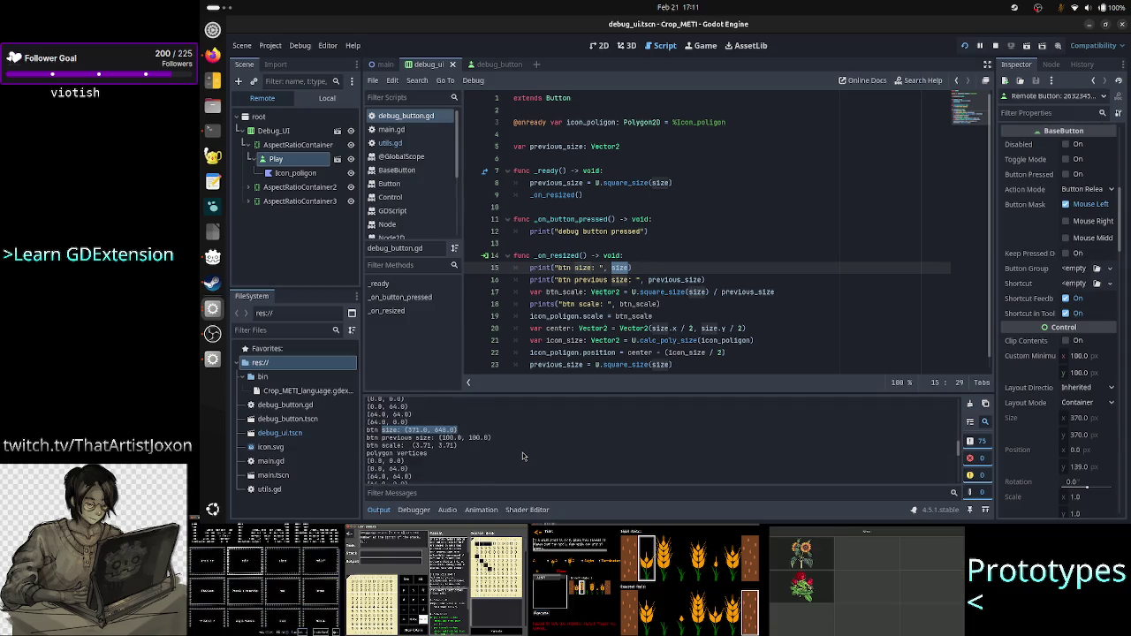
pyautogui.press('F5')
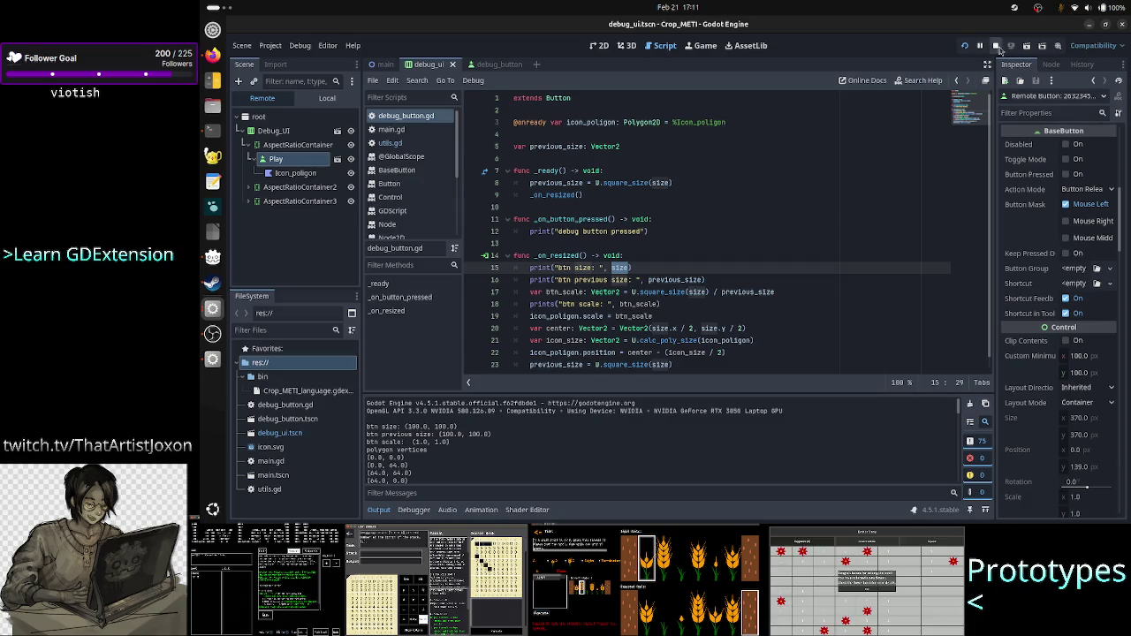
# Step: Resize the game window wider and shorter to check the square buttons scale, then close it
pyautogui.hotkey('alt', 'Tab')
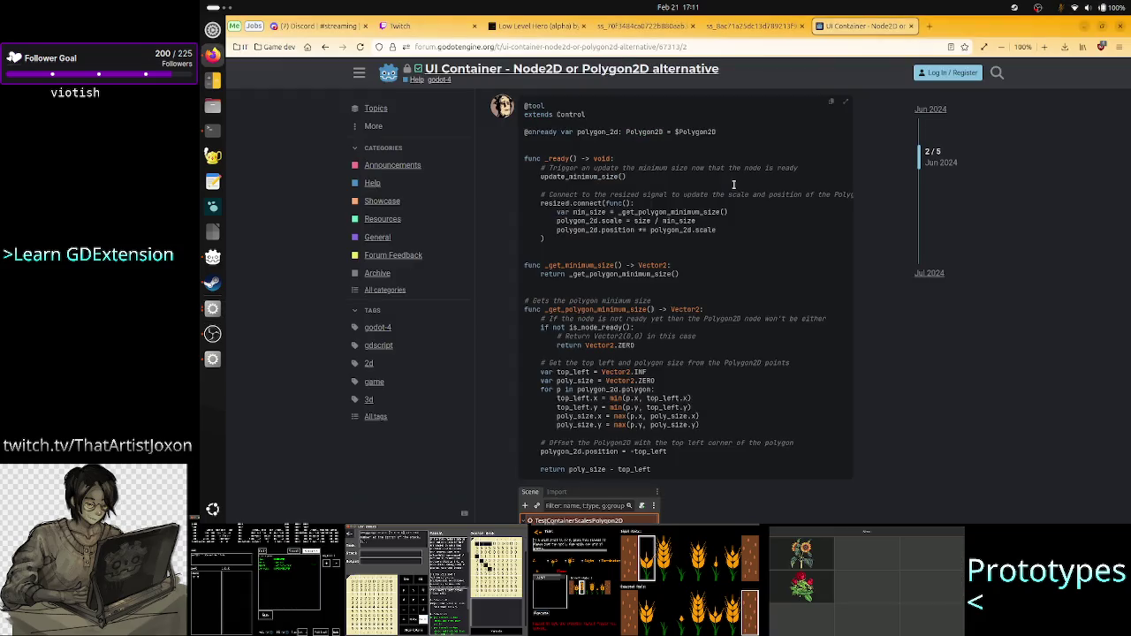
pyautogui.hotkey('alt', 'Tab')
pyautogui.hotkey('alt', 'Tab')
pyautogui.hotkey('alt', 'Tab')
pyautogui.hotkey('alt', 'Tab')
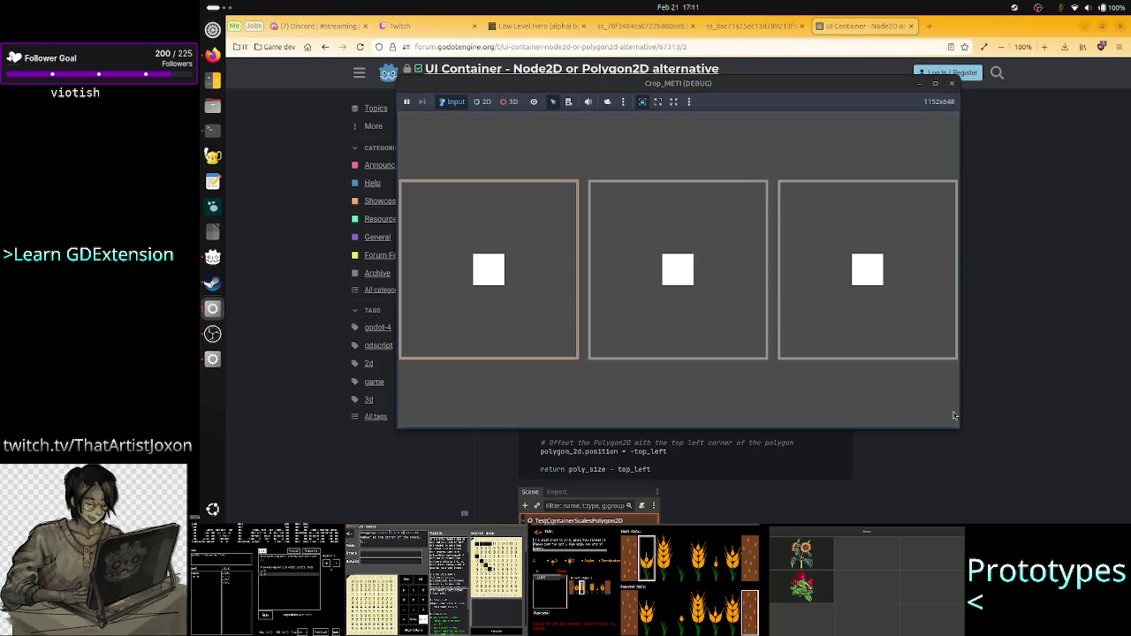
pyautogui.moveTo(960, 415)
pyautogui.mouseDown()
pyautogui.moveTo(1028, 445)
pyautogui.moveTo(982, 406)
pyautogui.moveTo(851, 371)
pyautogui.moveTo(799, 244)
pyautogui.moveTo(737, 234)
pyautogui.mouseUp()
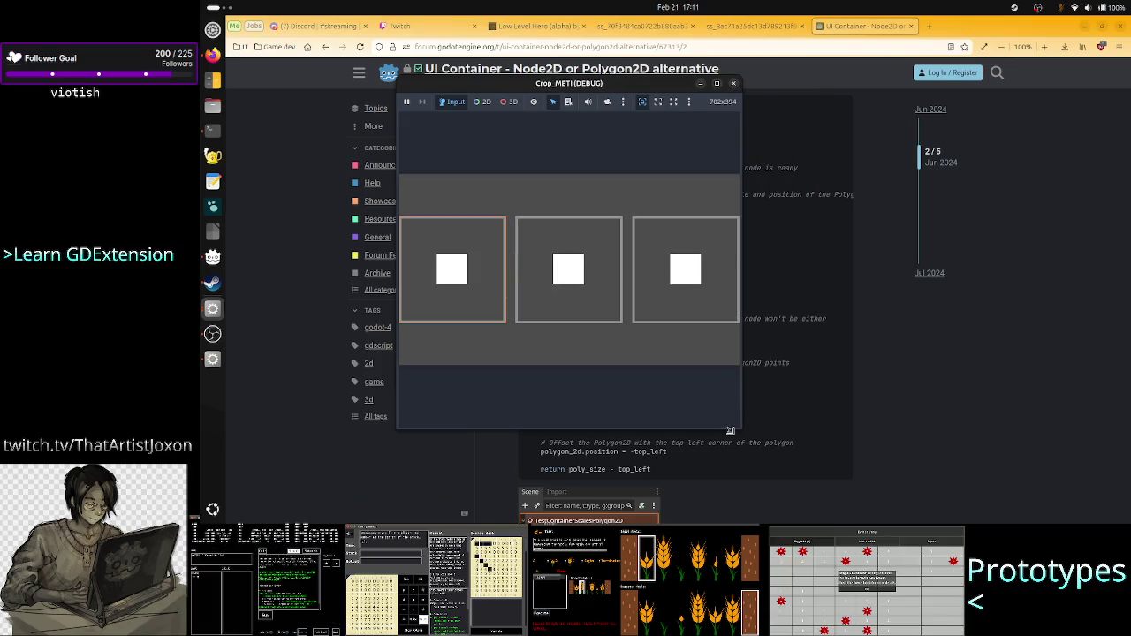
pyautogui.moveTo(730, 430)
pyautogui.mouseDown()
pyautogui.moveTo(724, 191)
pyautogui.moveTo(725, 280)
pyautogui.mouseUp()
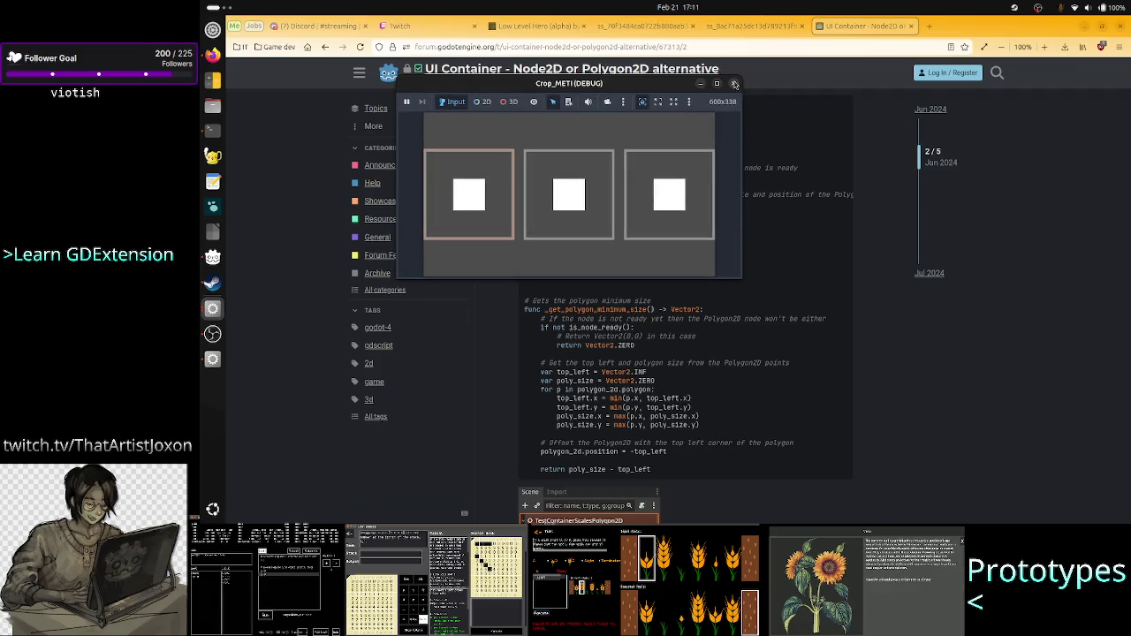
pyautogui.click(734, 84)
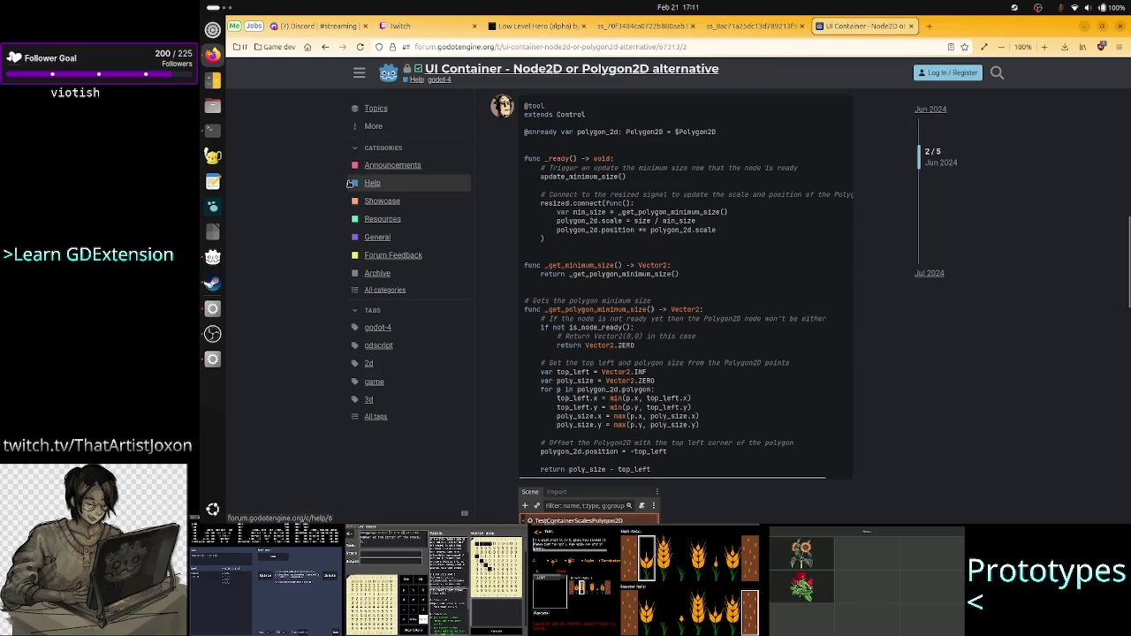
# Step: Back in Godot, open Project Settings at Application > Run
pyautogui.click(212, 308)
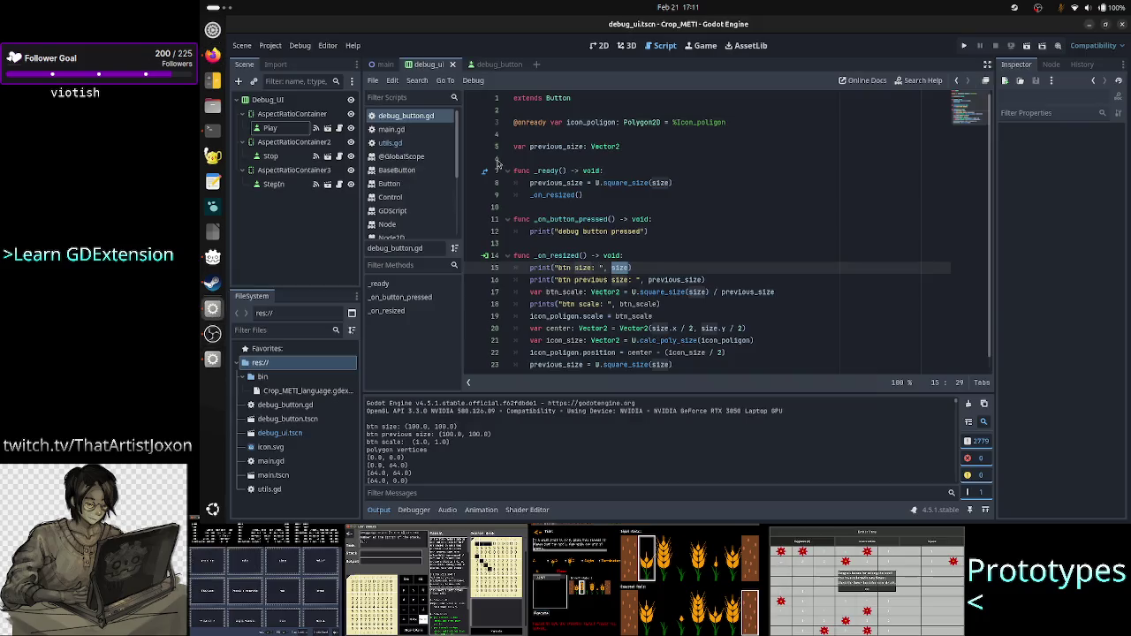
pyautogui.click(273, 50)
pyautogui.click(284, 60)
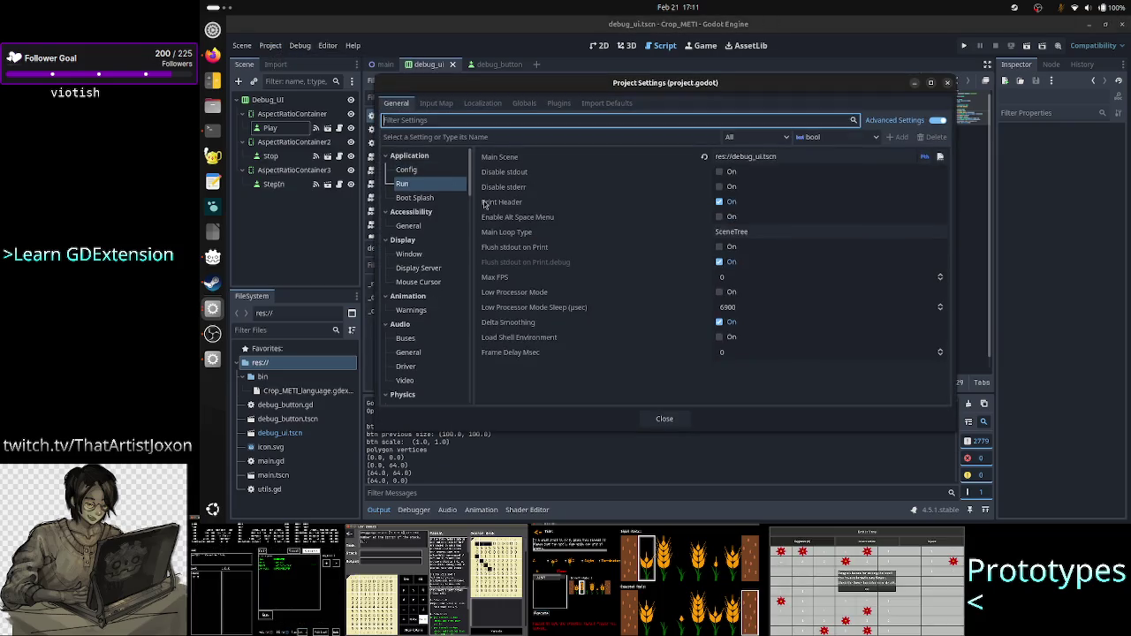
pyautogui.click(415, 159)
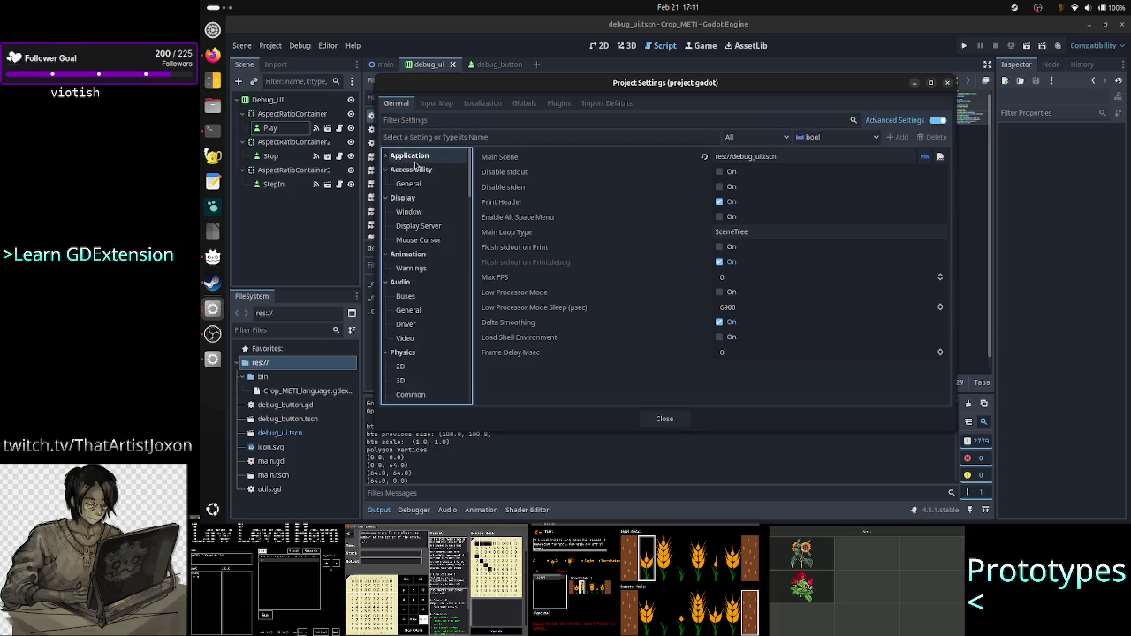
pyautogui.moveTo(567, 211)
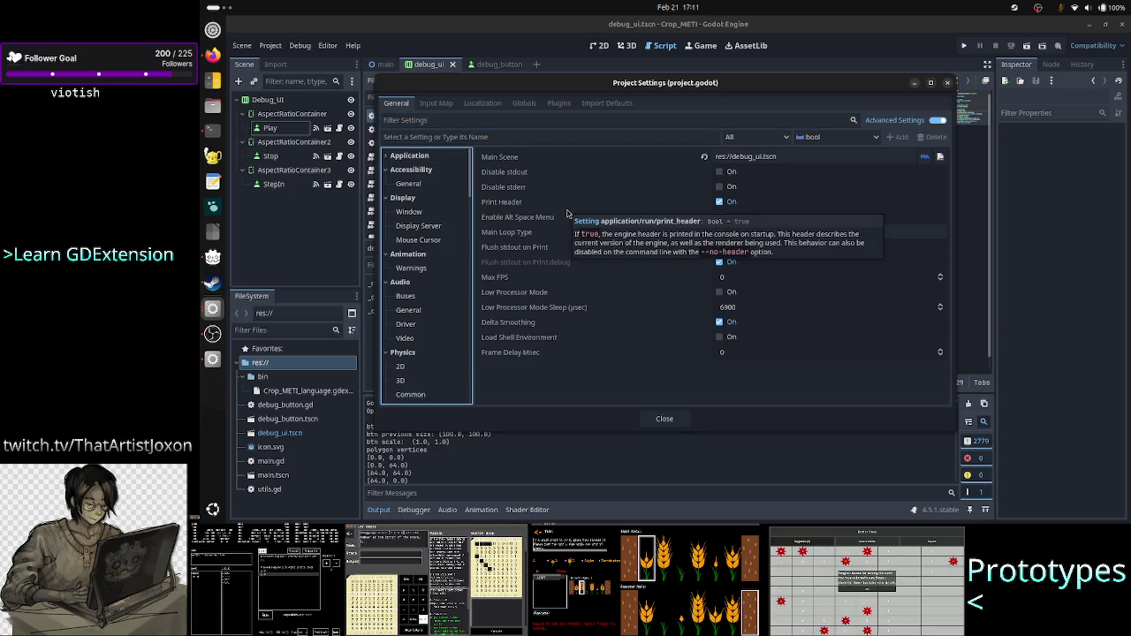
pyautogui.click(419, 159)
pyautogui.click(419, 170)
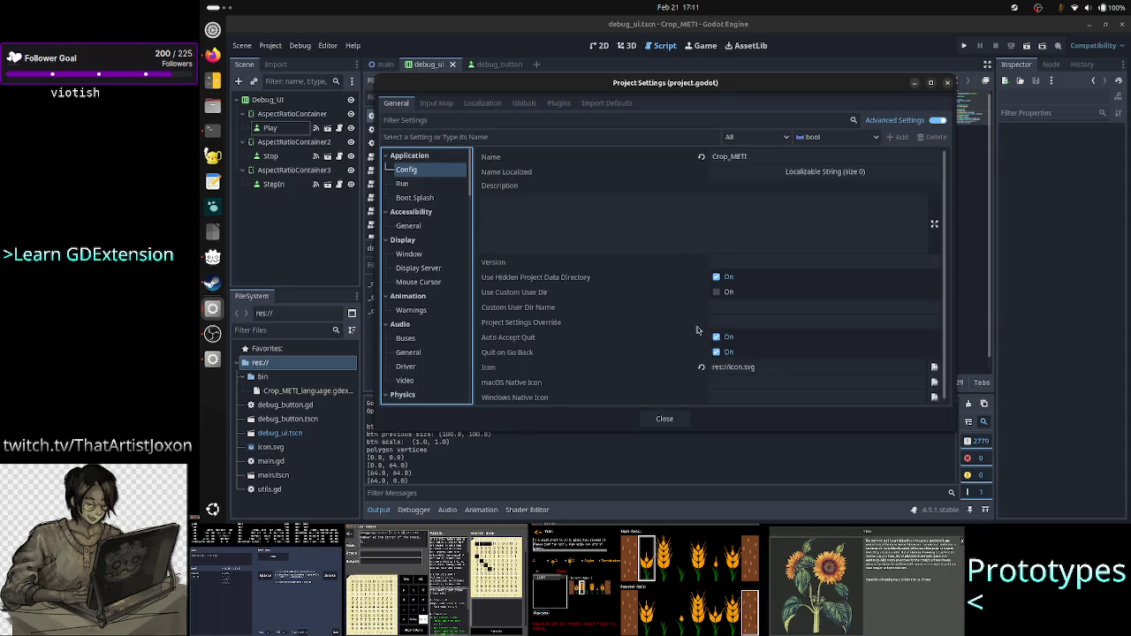
pyautogui.scroll(-1, 672, 336)
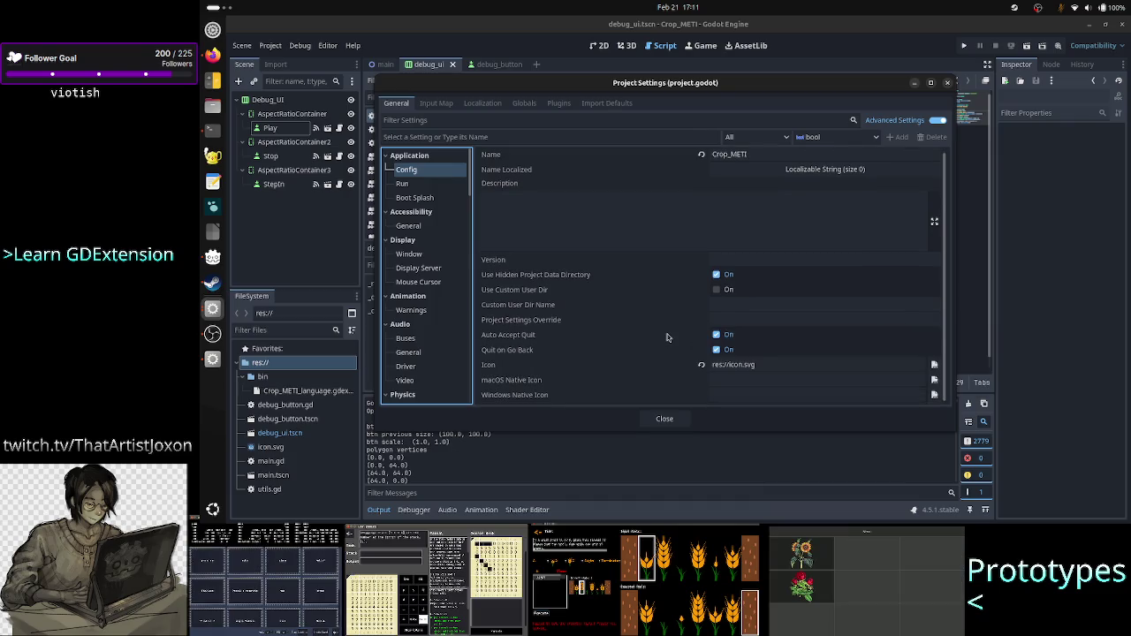
pyautogui.click(422, 184)
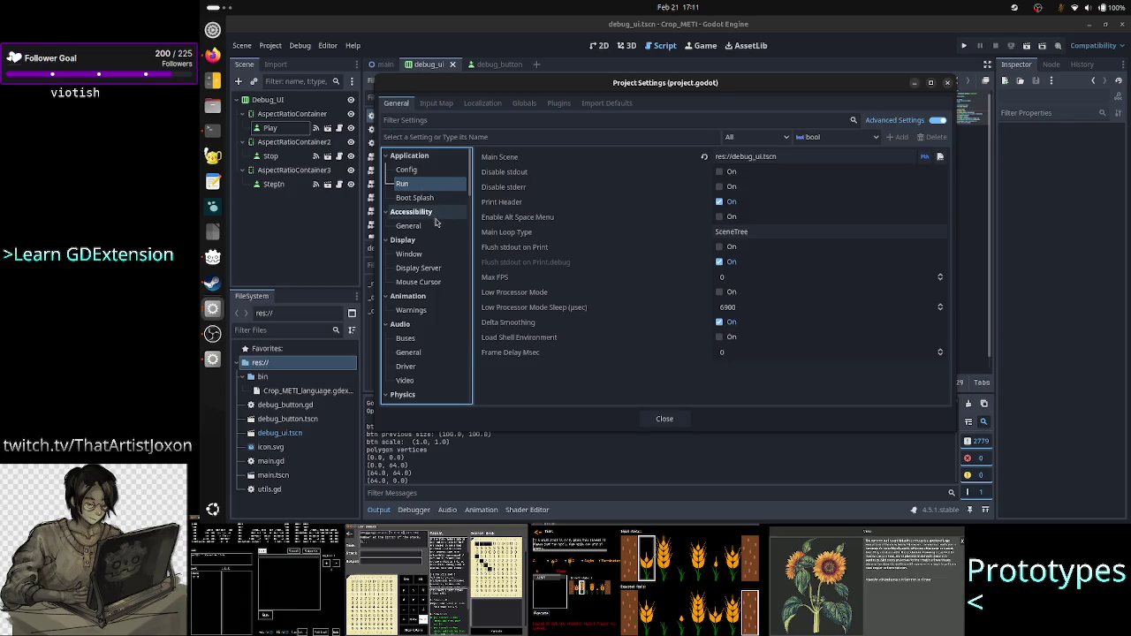
pyautogui.click(431, 258)
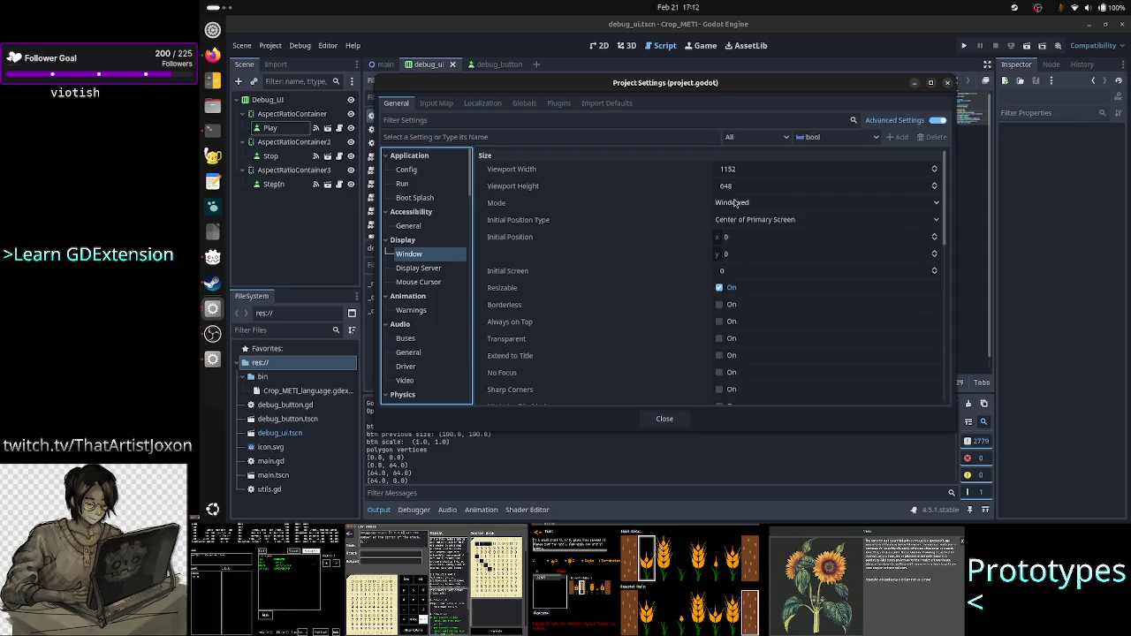
pyautogui.scroll(-10, 675, 247)
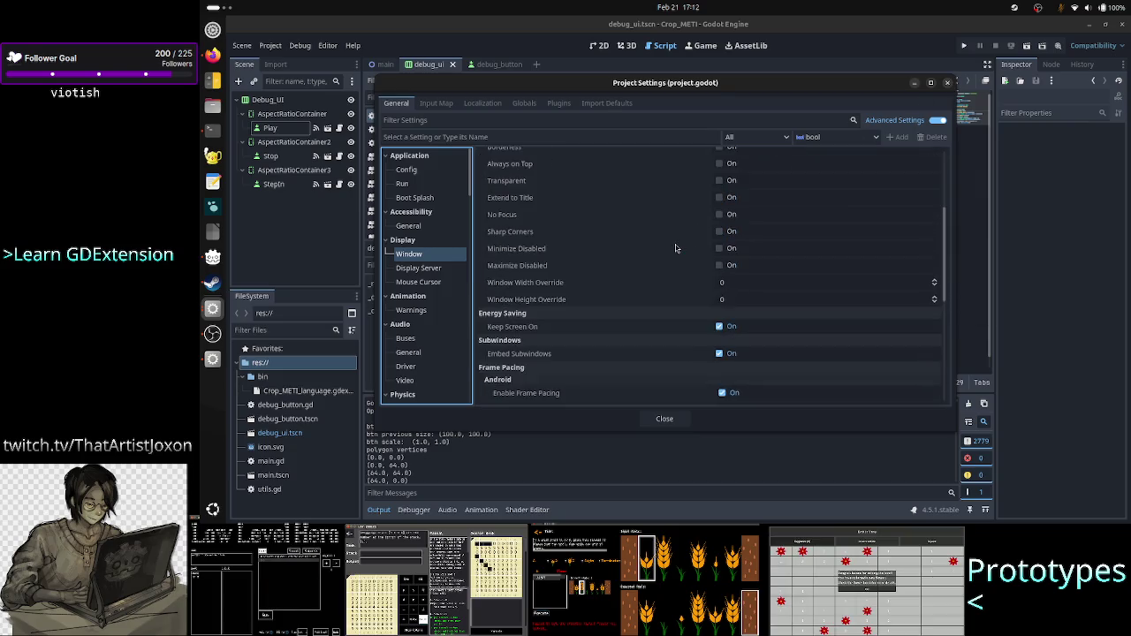
pyautogui.scroll(-2, 675, 248)
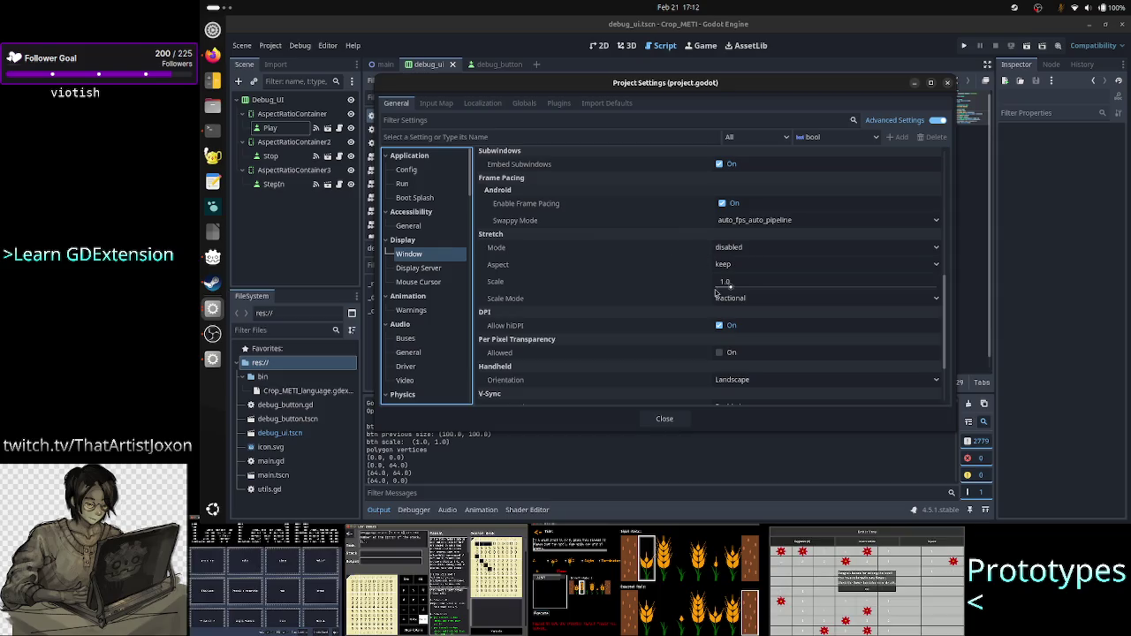
pyautogui.scroll(-2, 664, 313)
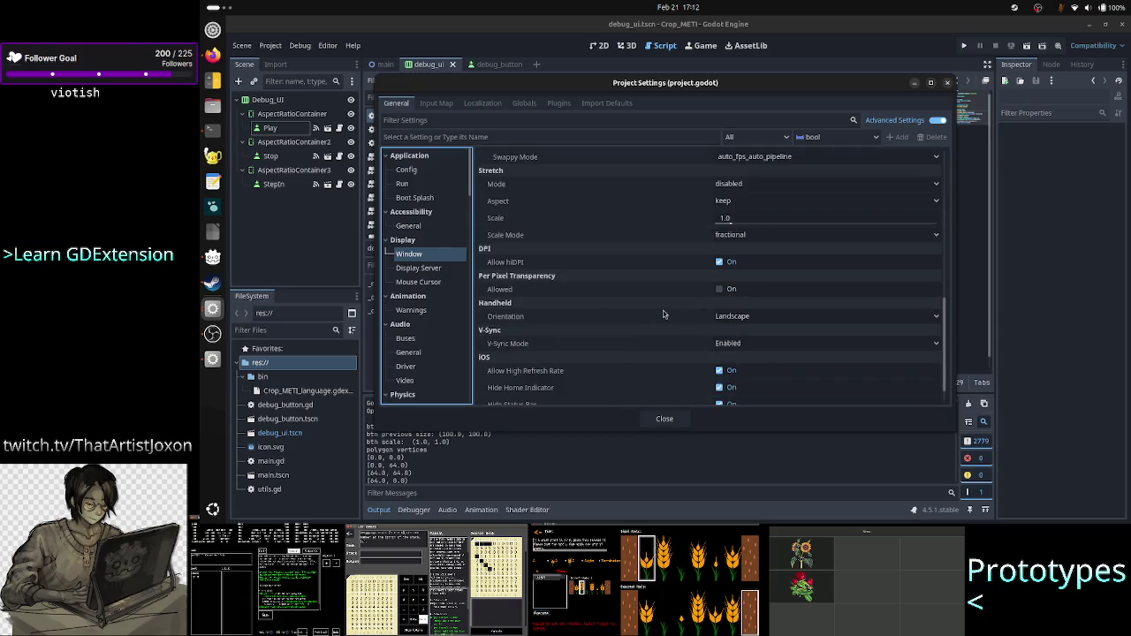
pyautogui.scroll(-1, 665, 313)
pyautogui.scroll(10, 664, 313)
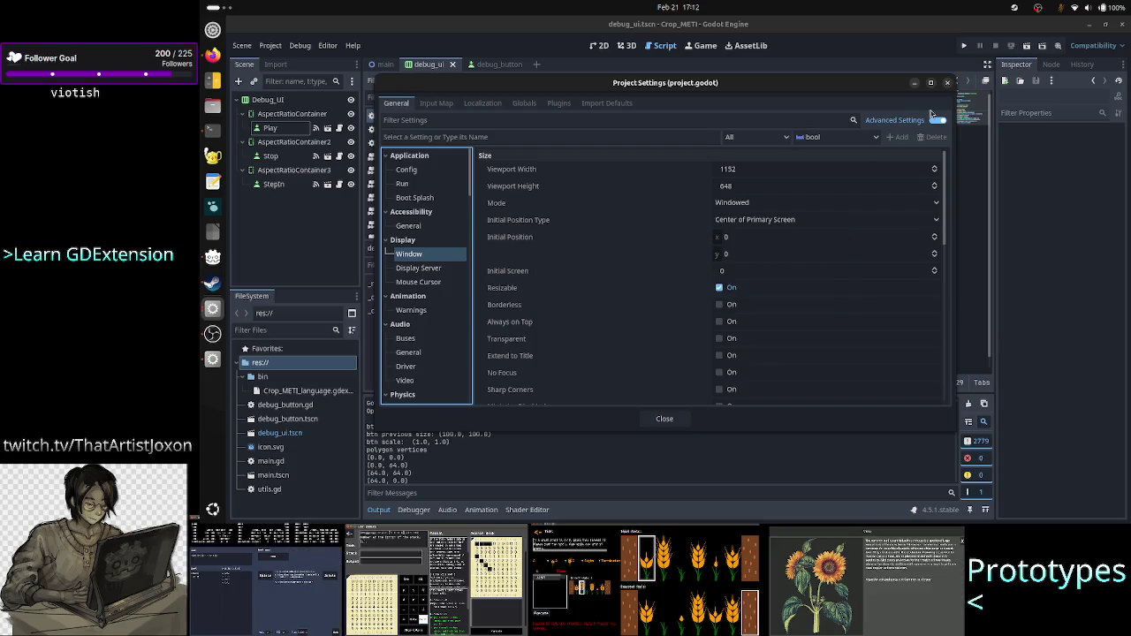
pyautogui.click(947, 84)
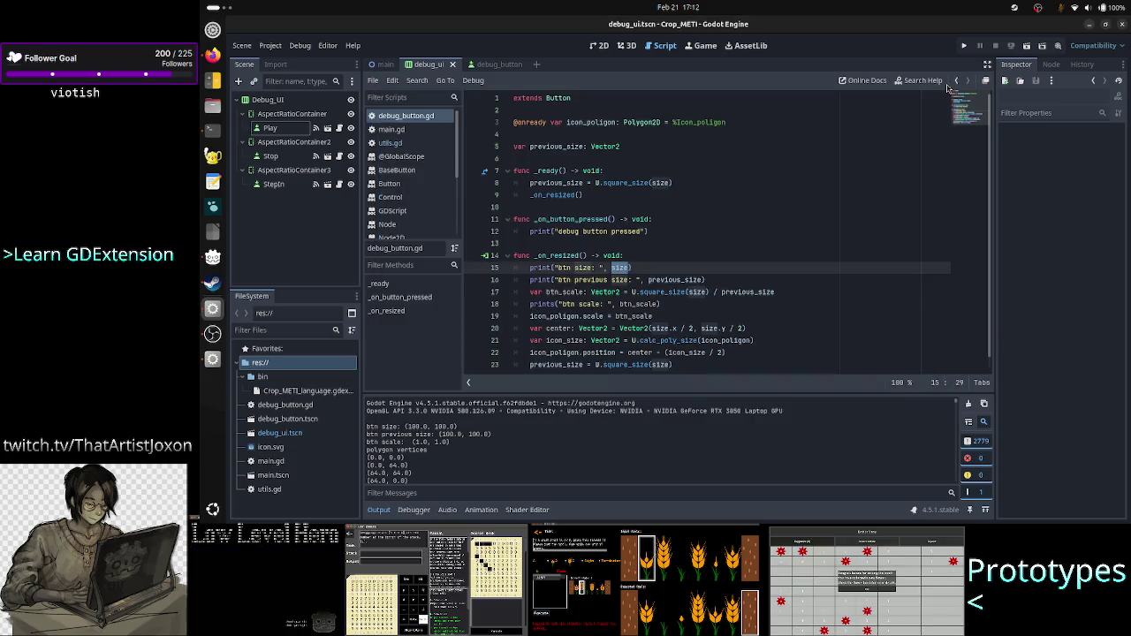
# Step: Set Debug_UI's custom minimum width to 400 with height 0, then reopen Project Settings at Display > Window
pyautogui.click(350, 102)
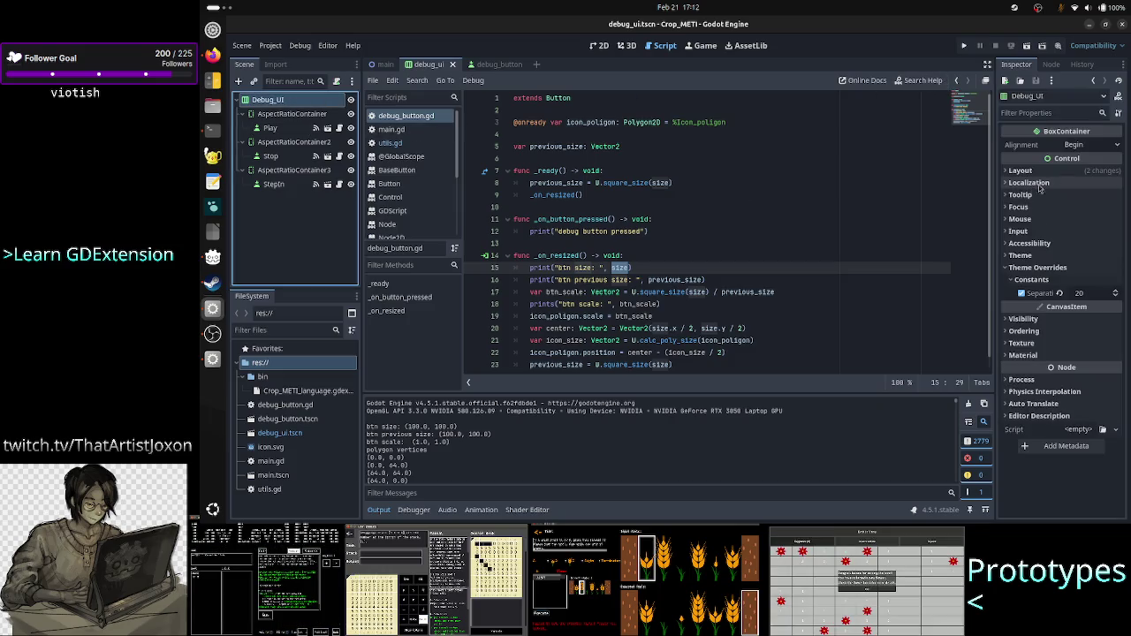
pyautogui.click(1023, 171)
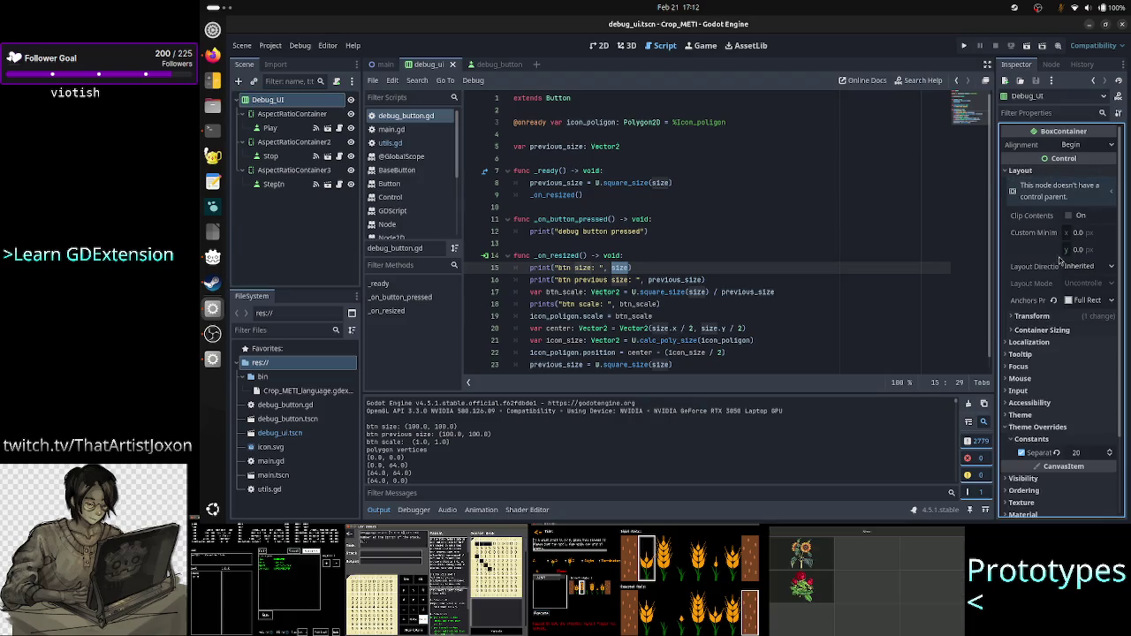
pyautogui.click(1091, 232)
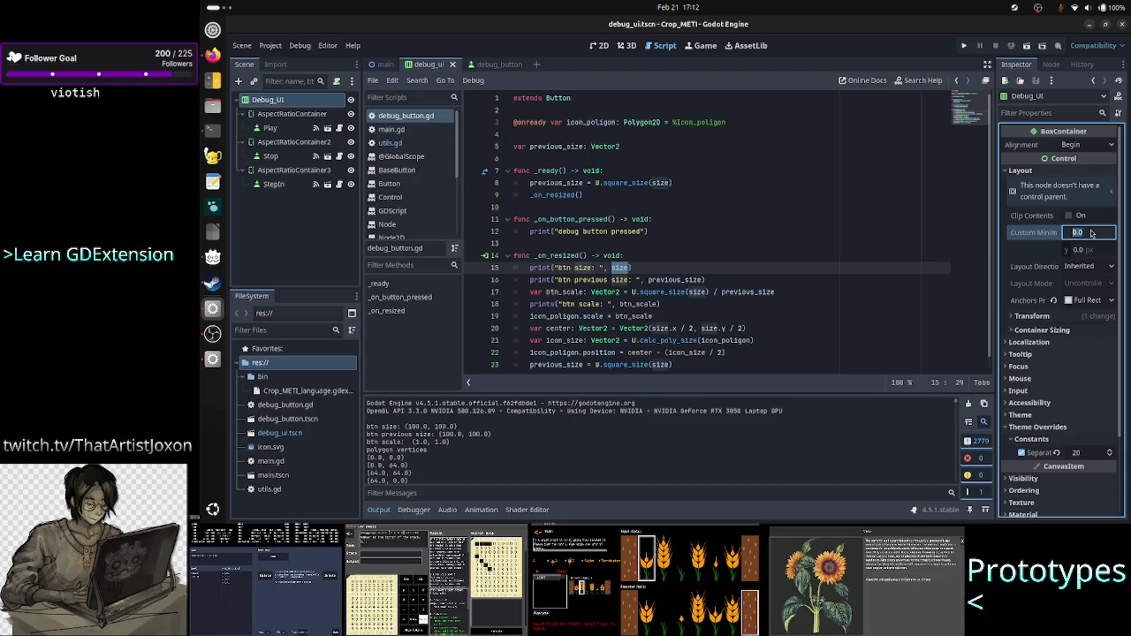
pyautogui.write('40')
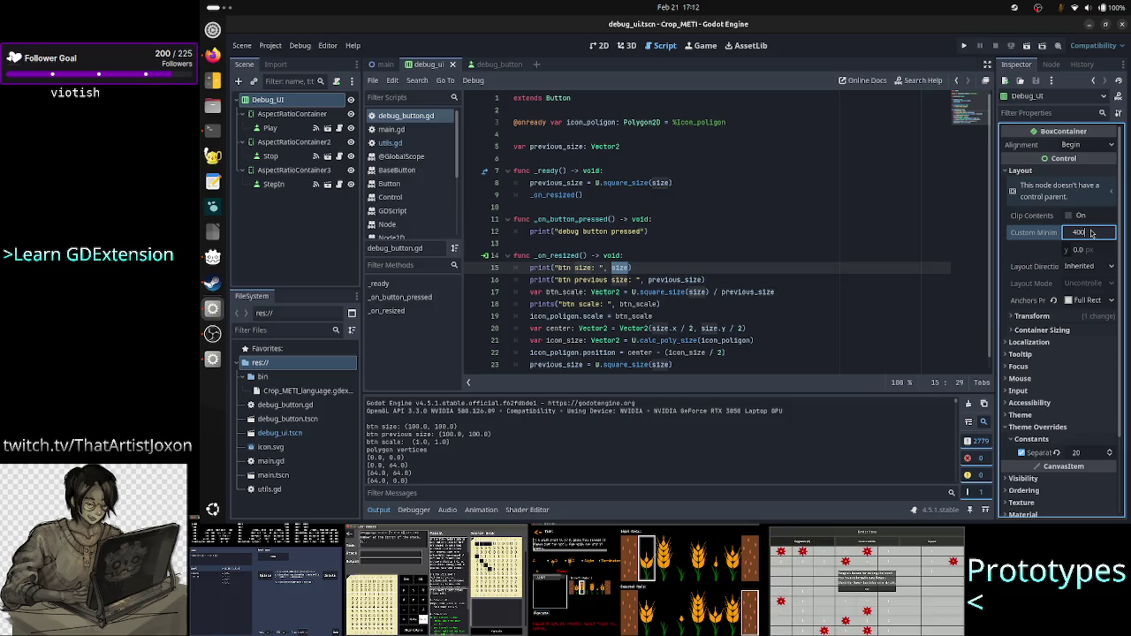
pyautogui.press('Return')
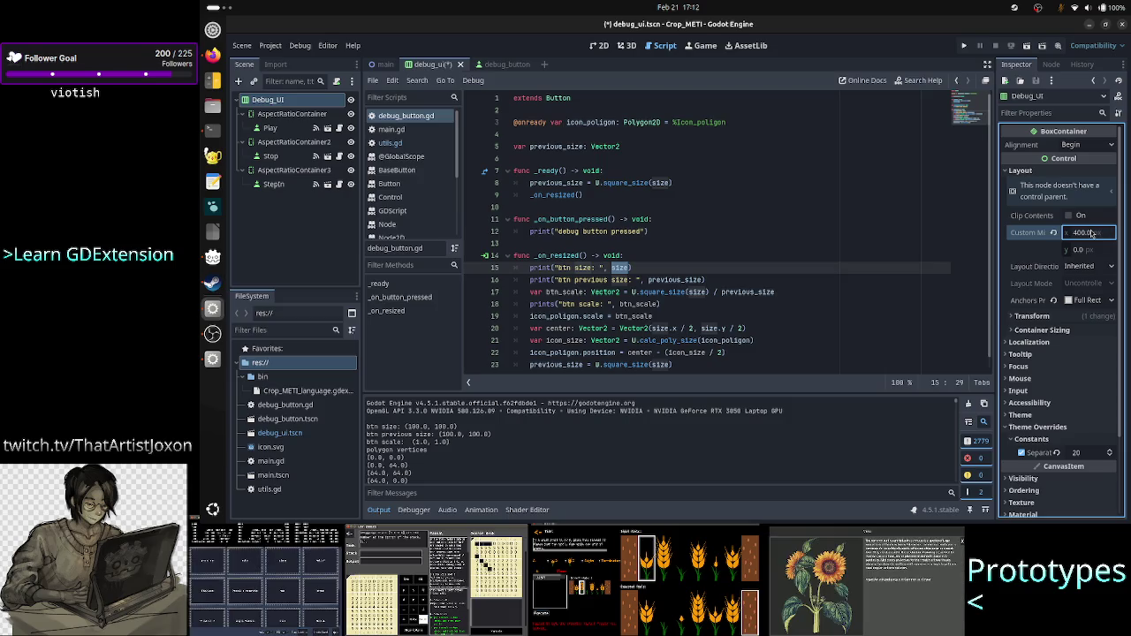
pyautogui.click(1097, 251)
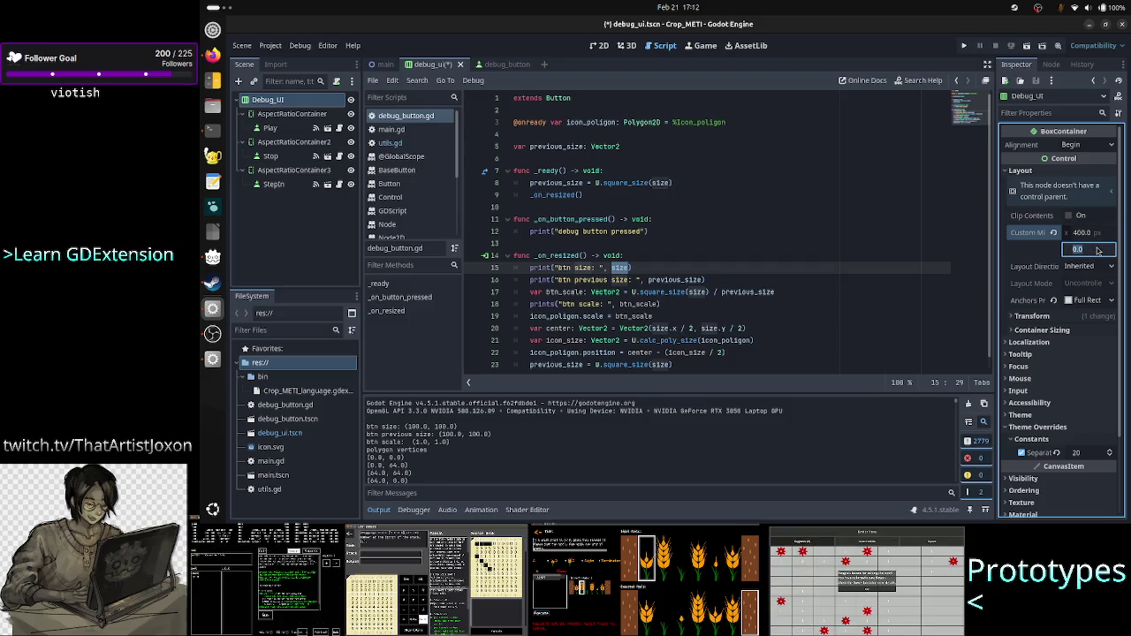
pyautogui.press('Return')
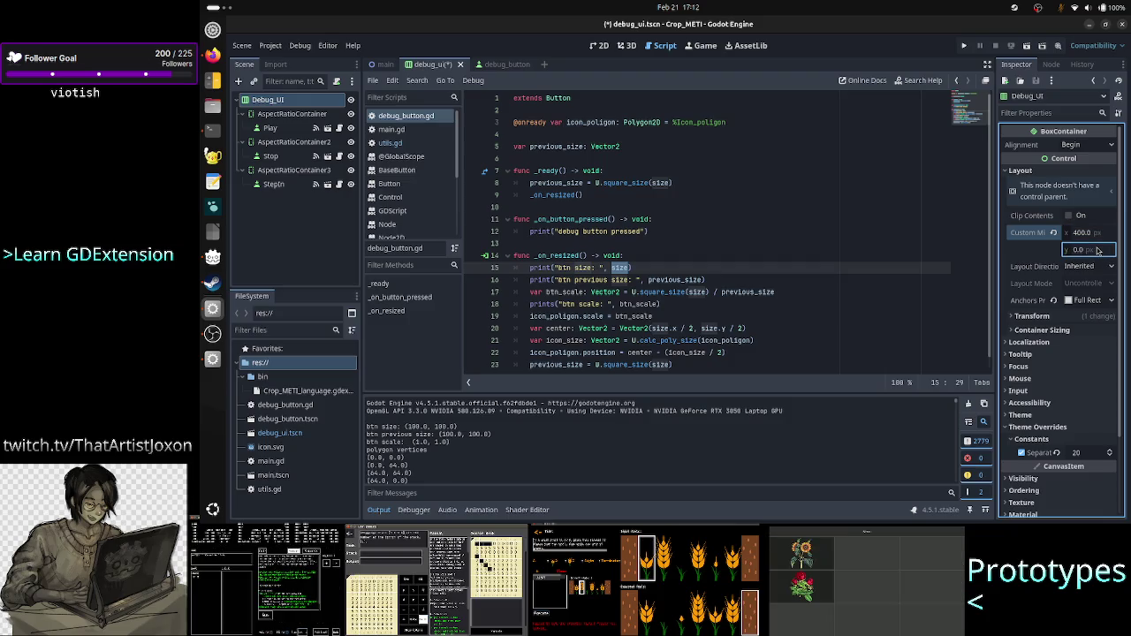
pyautogui.click(270, 45)
pyautogui.click(284, 61)
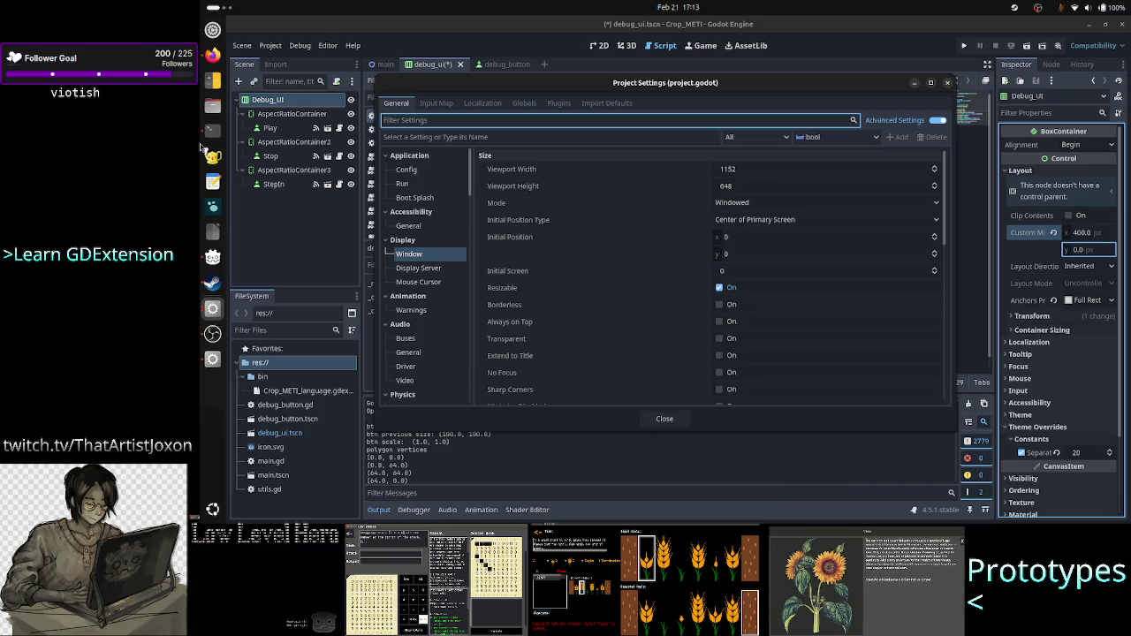
# Step: Search Google for '720p resolution' and expand the answer showing 1280 × 720 pixels
pyautogui.click(211, 58)
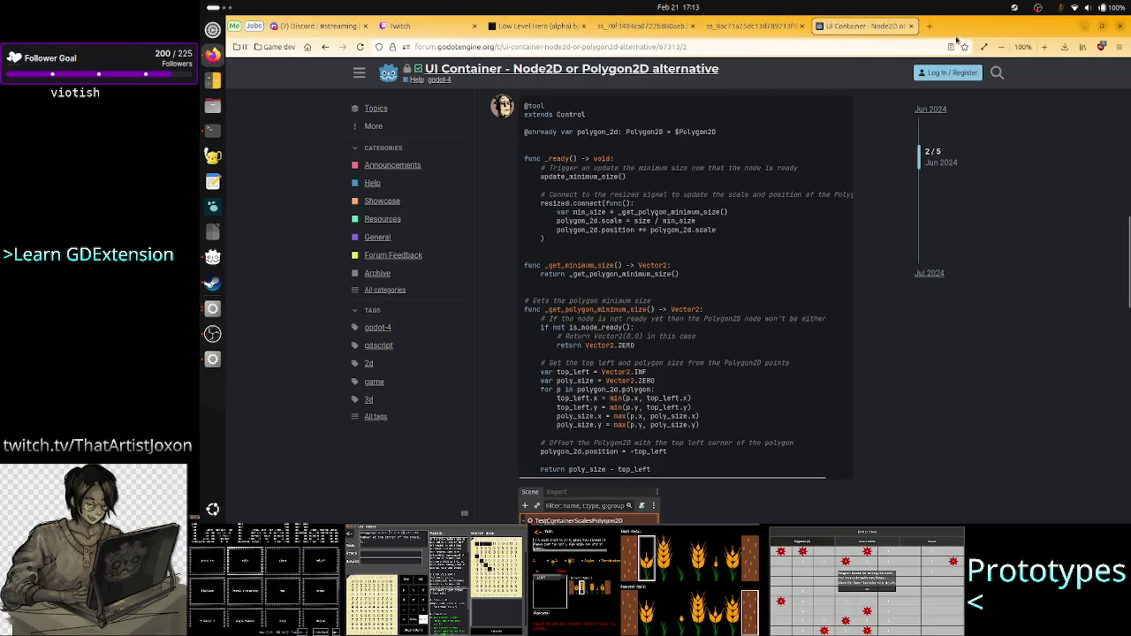
pyautogui.click(930, 26)
pyautogui.click(618, 231)
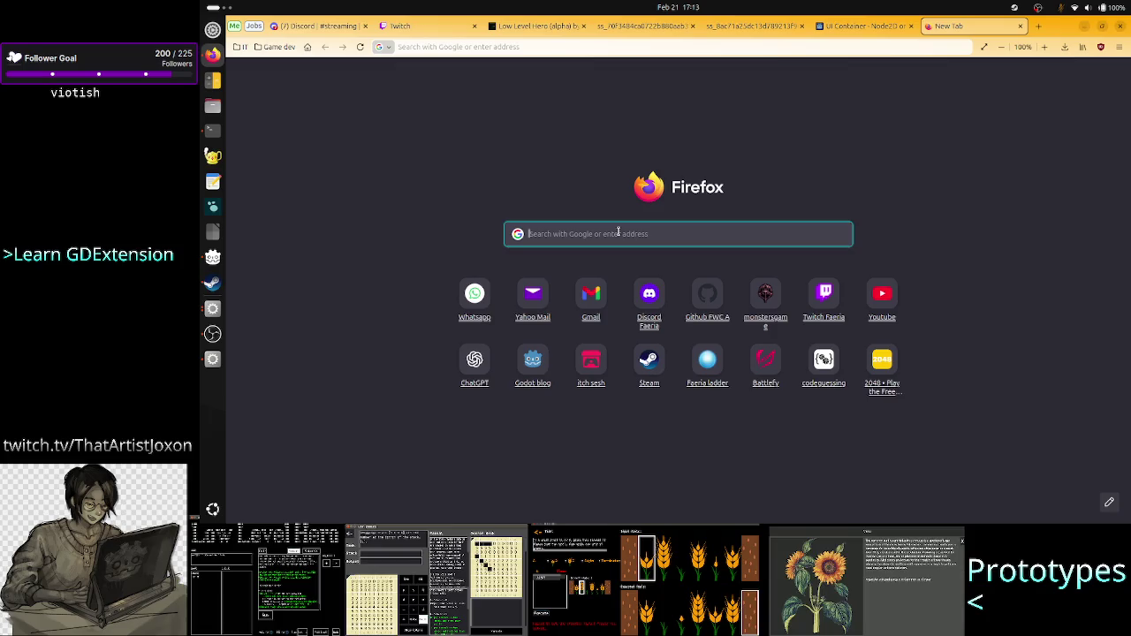
pyautogui.write('720')
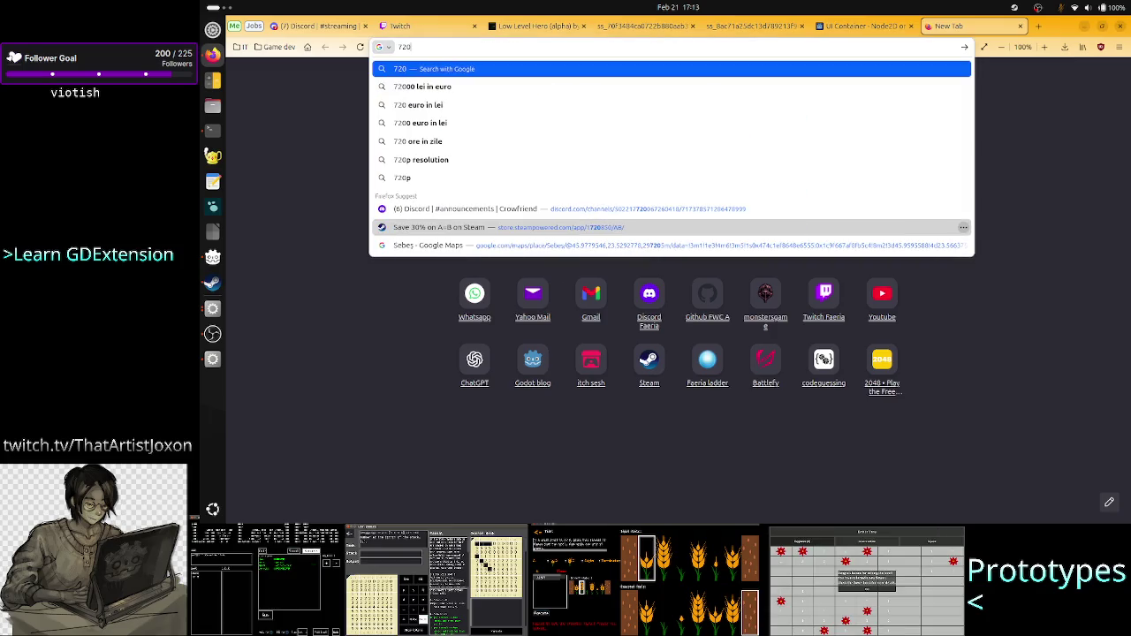
pyautogui.write('p')
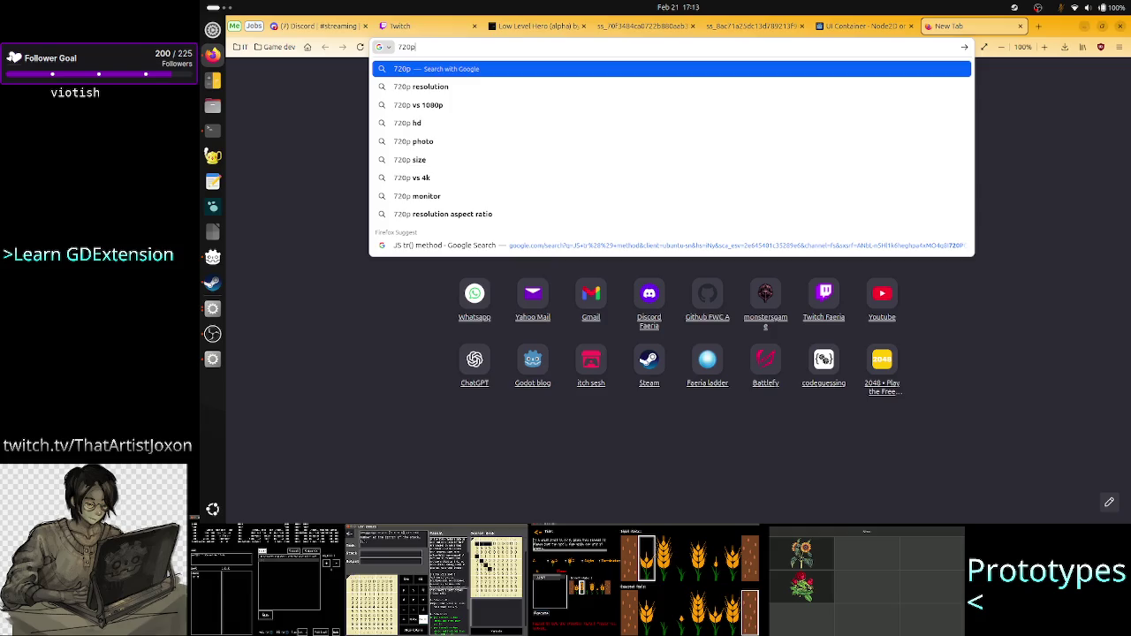
pyautogui.press('Down')
pyautogui.press('Return')
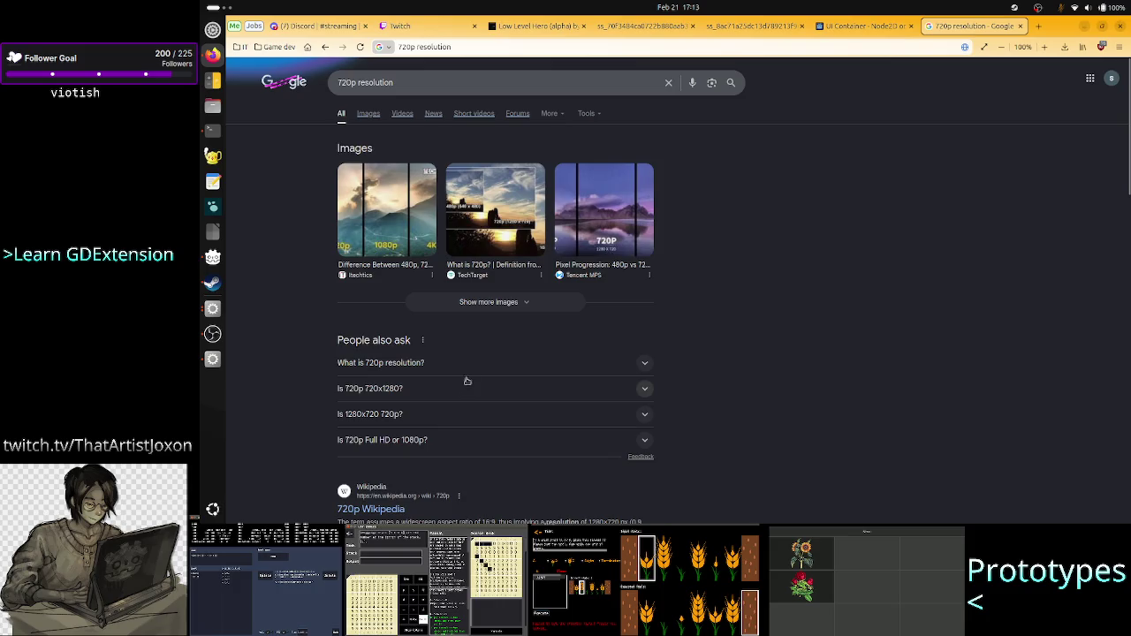
pyautogui.click(477, 362)
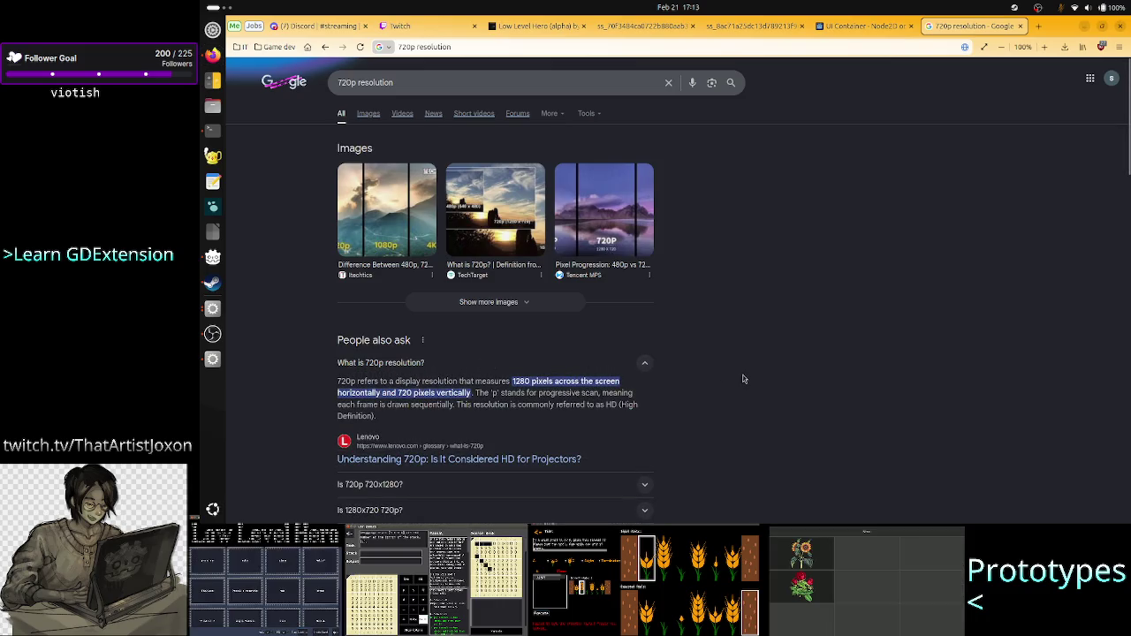
pyautogui.hotkey('alt', 'Tab')
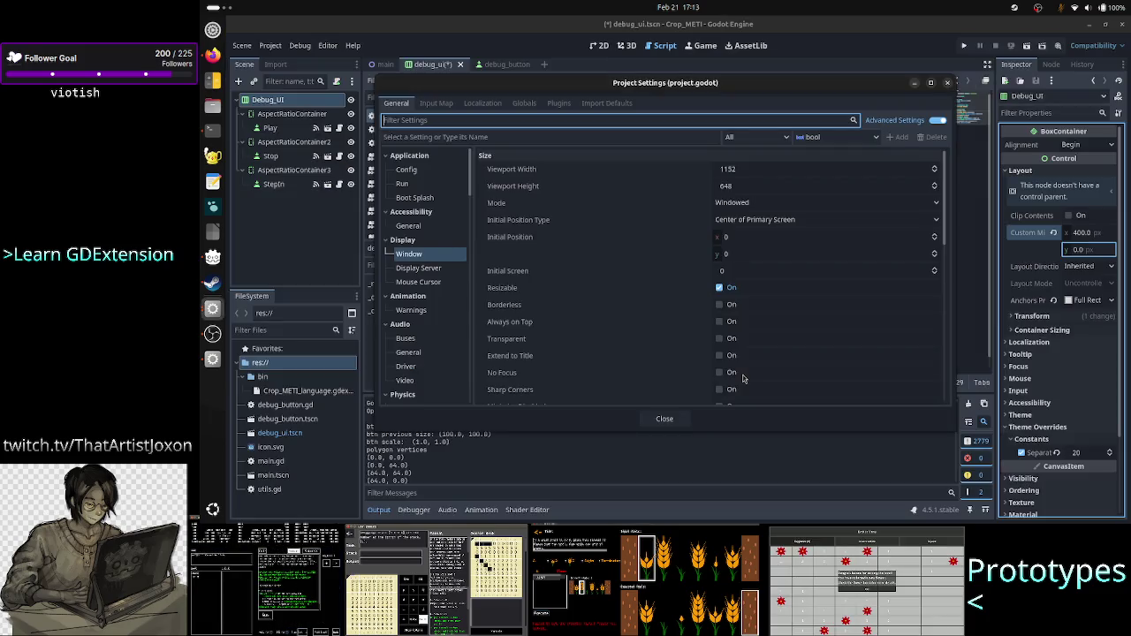
# Step: Set Viewport Width to 1280 and Viewport Height to 720 in Display > Window, then close Project Settings
pyautogui.click(776, 170)
pyautogui.write('12')
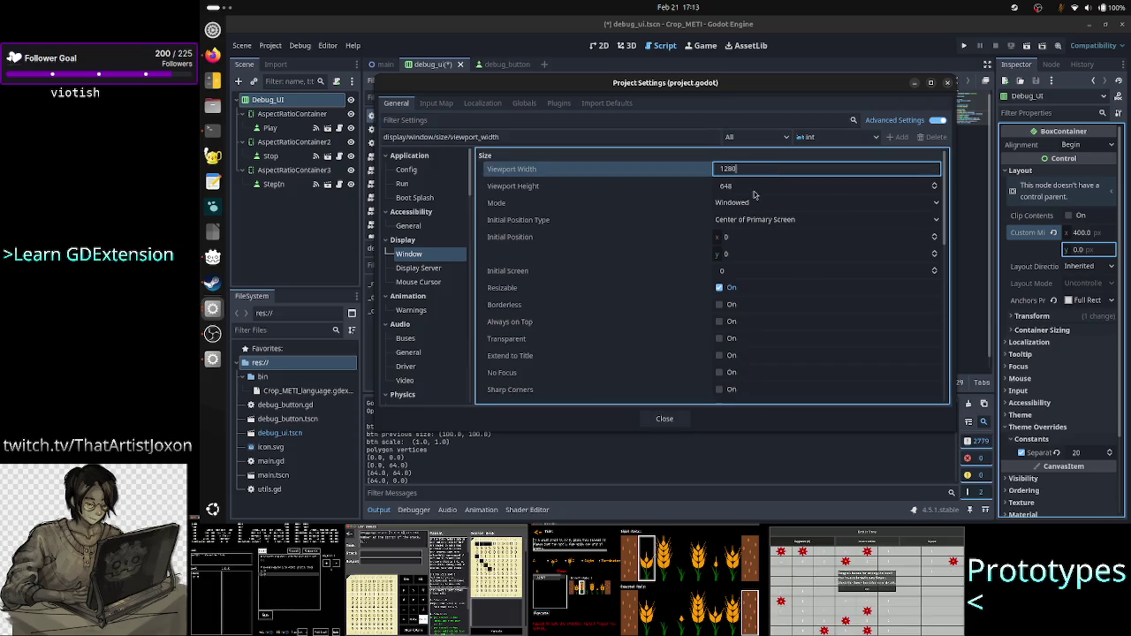
pyautogui.click(754, 191)
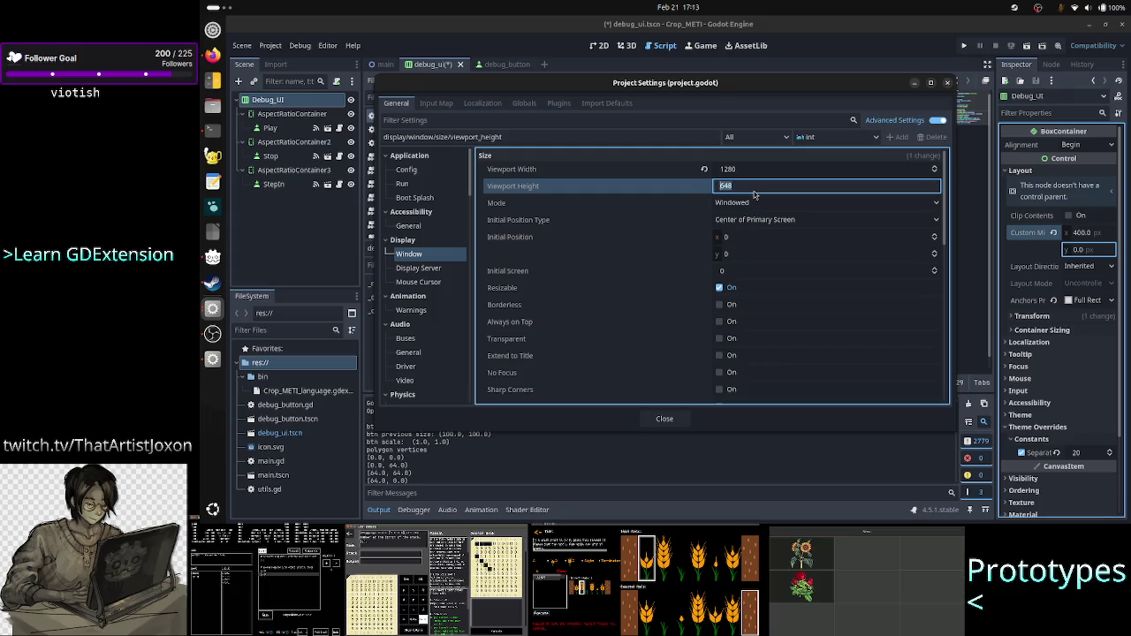
pyautogui.write('720')
pyautogui.press('Return')
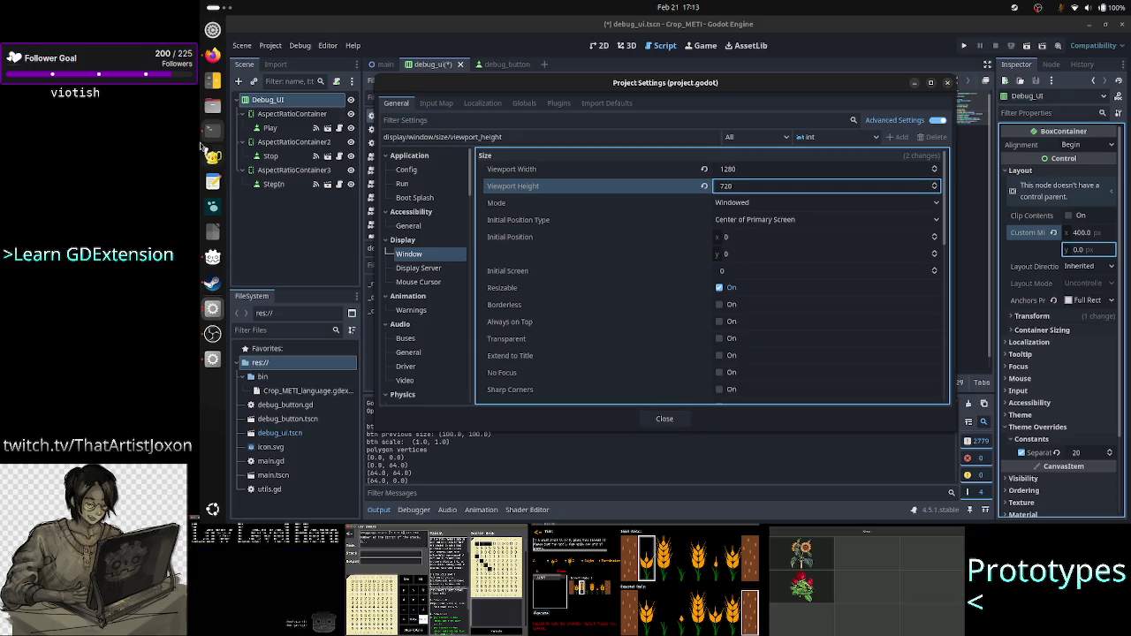
pyautogui.click(209, 81)
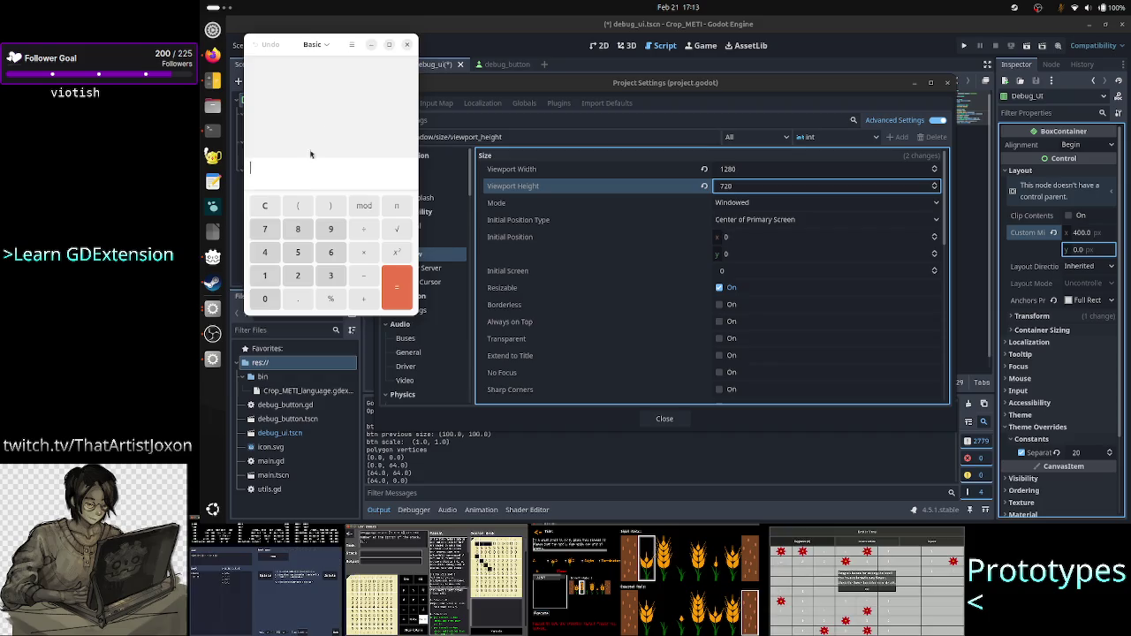
pyautogui.click(406, 46)
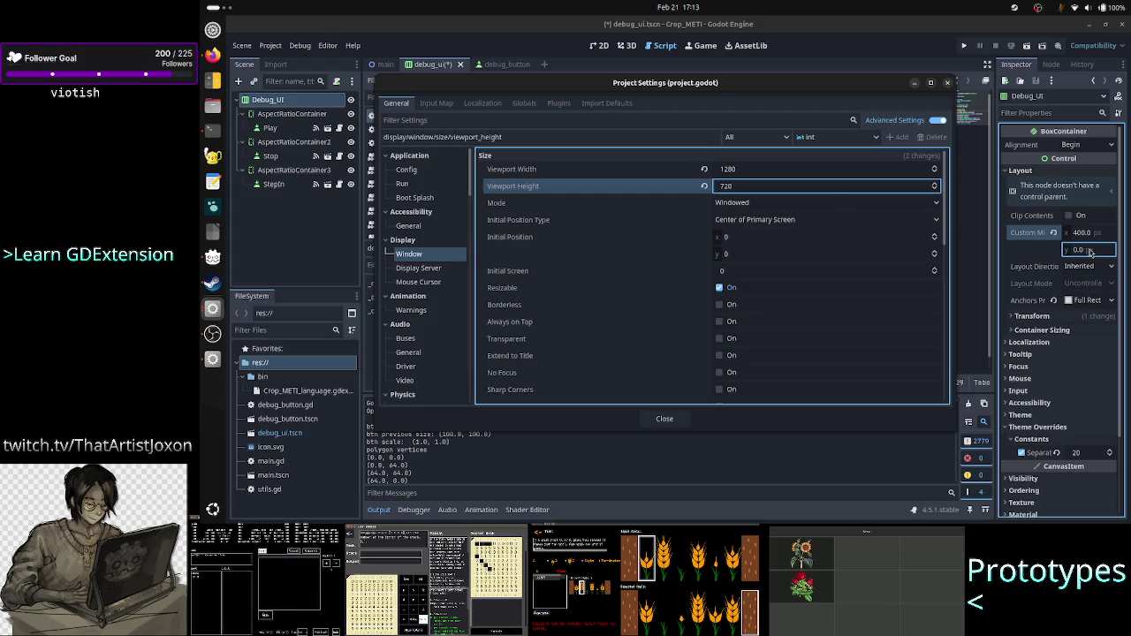
pyautogui.click(680, 425)
# Step: Set Debug_UI's Custom Minimum Size to 640 × 360
pyautogui.click(1084, 238)
pyautogui.write('640')
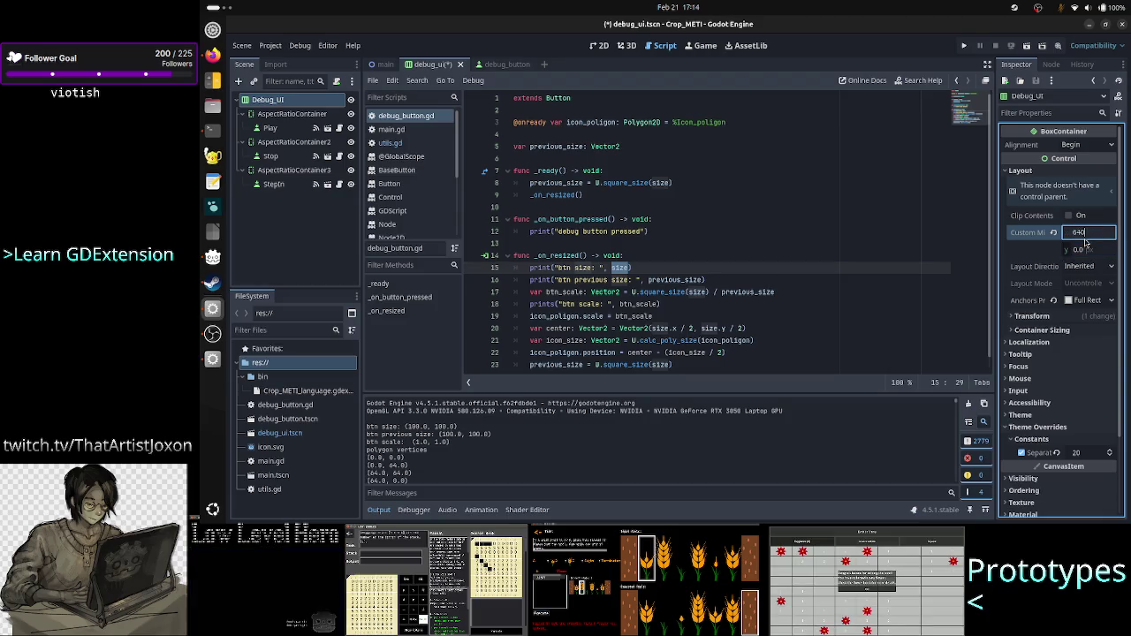
pyautogui.press('Return')
pyautogui.click(1090, 251)
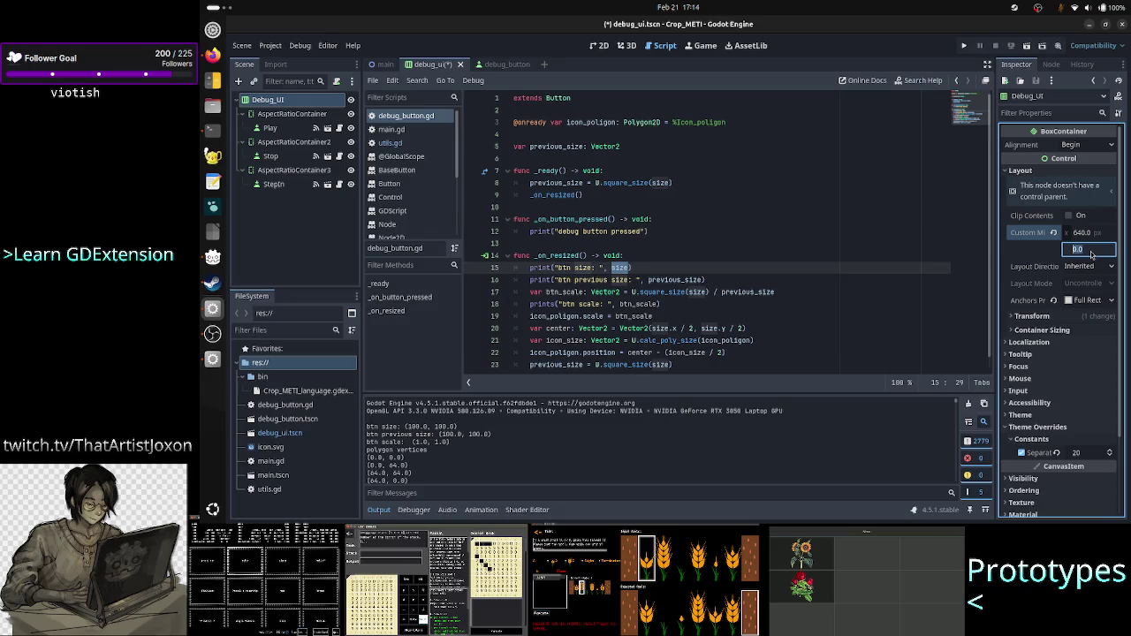
pyautogui.write('360')
pyautogui.press('Return')
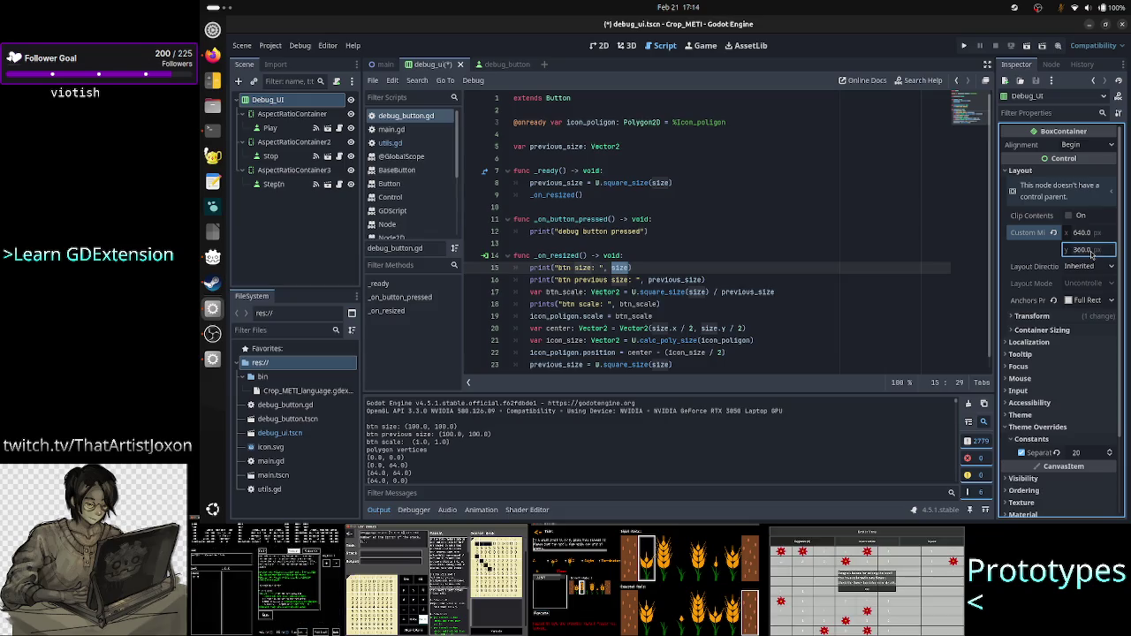
# Step: Run the game, shrink and enlarge its window to watch the buttons rescale, then stop it
pyautogui.click(967, 46)
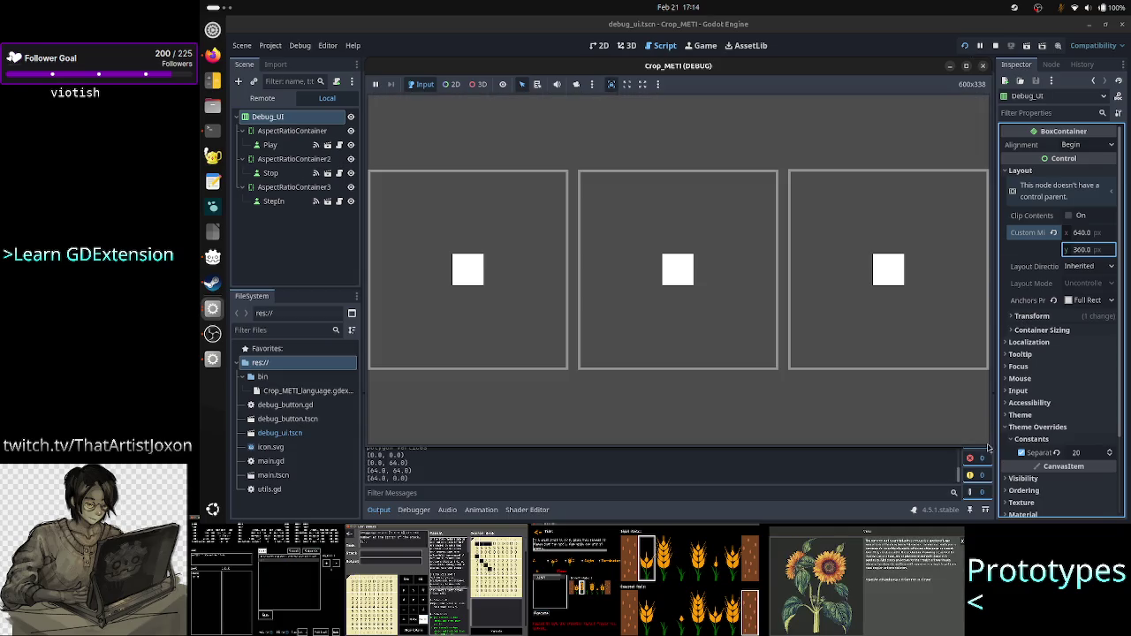
pyautogui.moveTo(988, 449)
pyautogui.mouseDown()
pyautogui.moveTo(778, 356)
pyautogui.moveTo(684, 277)
pyautogui.moveTo(658, 201)
pyautogui.moveTo(619, 179)
pyautogui.mouseUp()
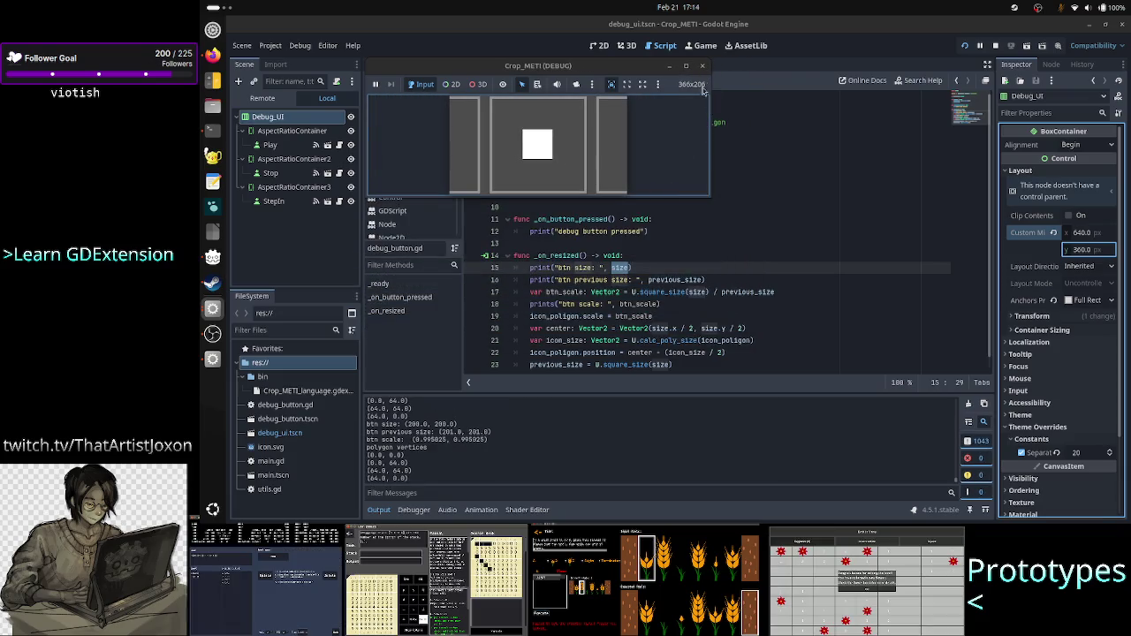
pyautogui.click(680, 65)
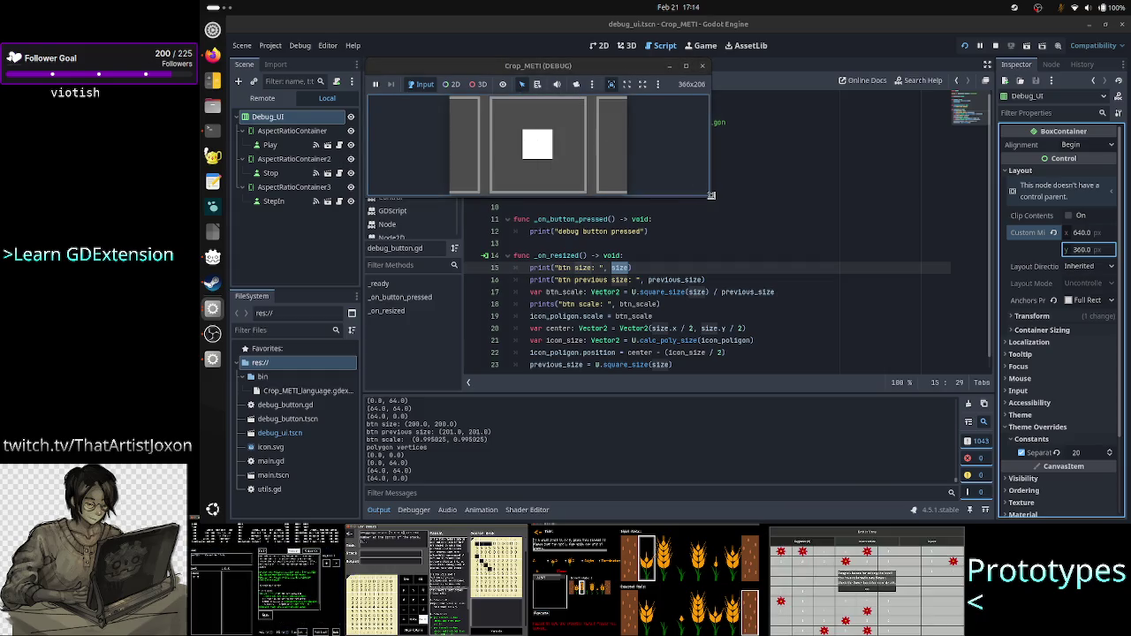
pyautogui.moveTo(711, 195)
pyautogui.mouseDown()
pyautogui.moveTo(697, 111)
pyautogui.moveTo(717, 270)
pyautogui.moveTo(728, 274)
pyautogui.mouseUp()
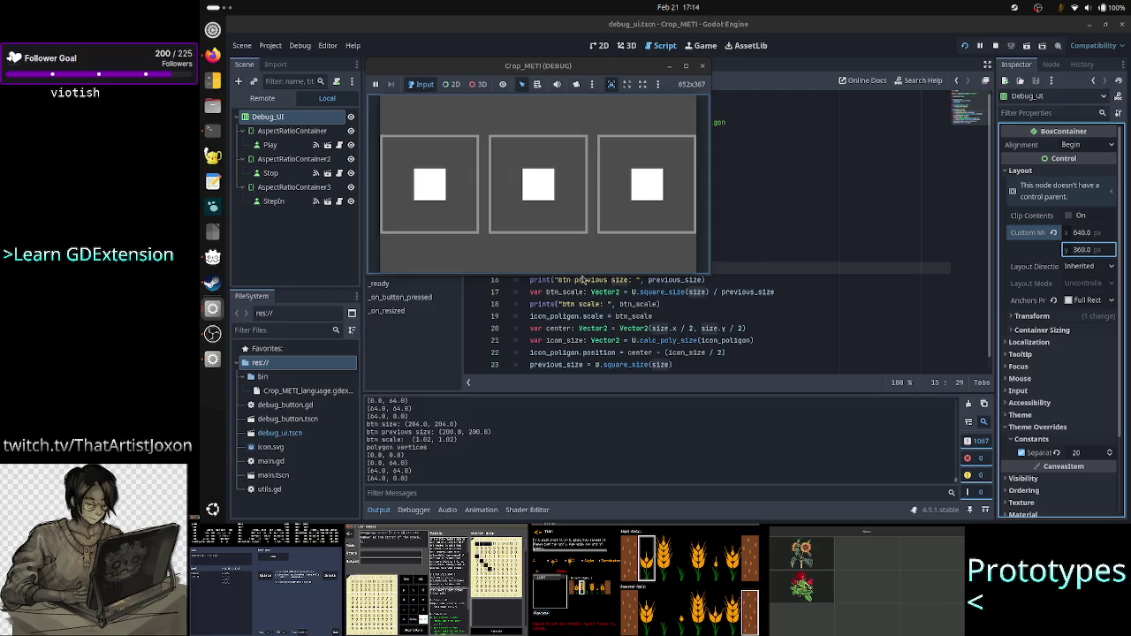
pyautogui.click(701, 67)
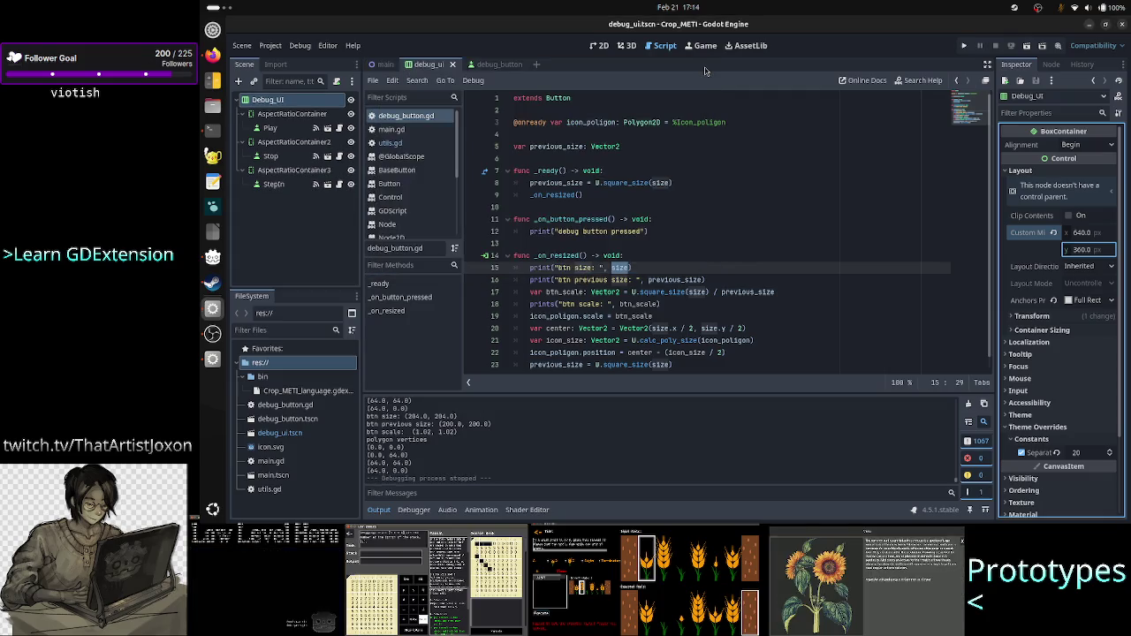
# Step: Search Google for 'godot minimum window size'
pyautogui.hotkey('alt', 'Tab')
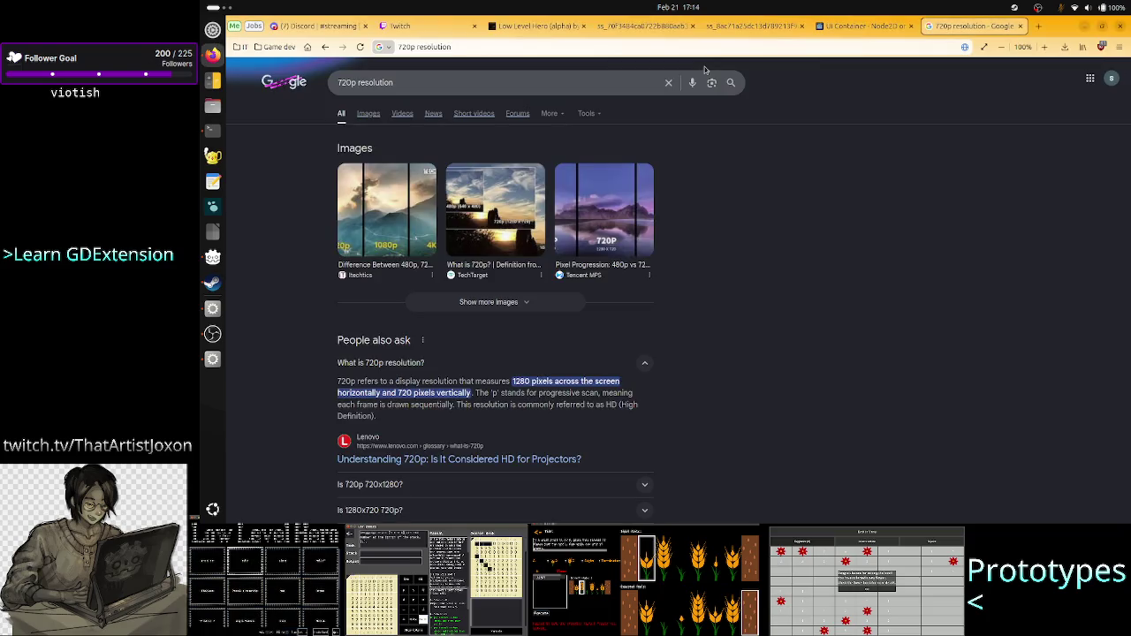
pyautogui.click(521, 79)
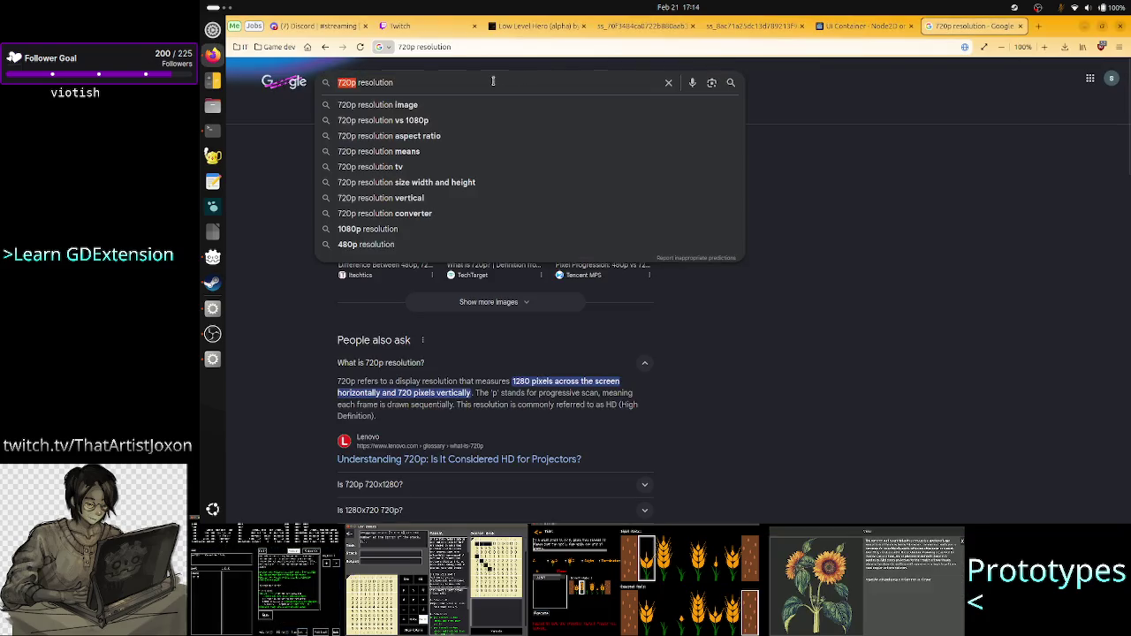
pyautogui.hotkey('ctrl', 'a')
pyautogui.write('godot min')
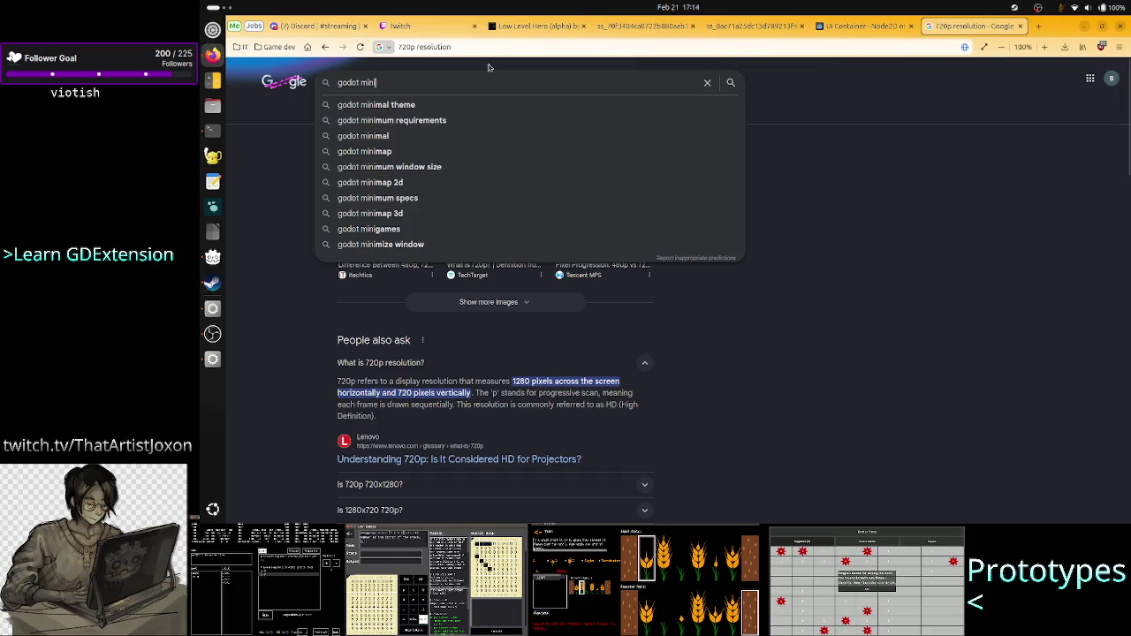
pyautogui.write('imum window size')
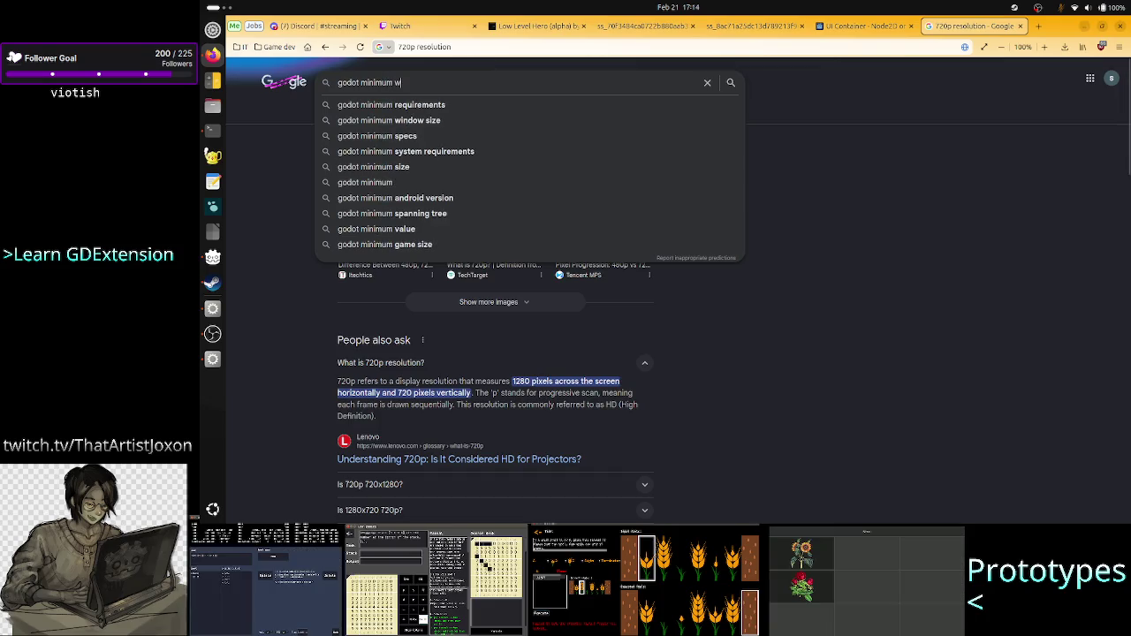
pyautogui.press('Return')
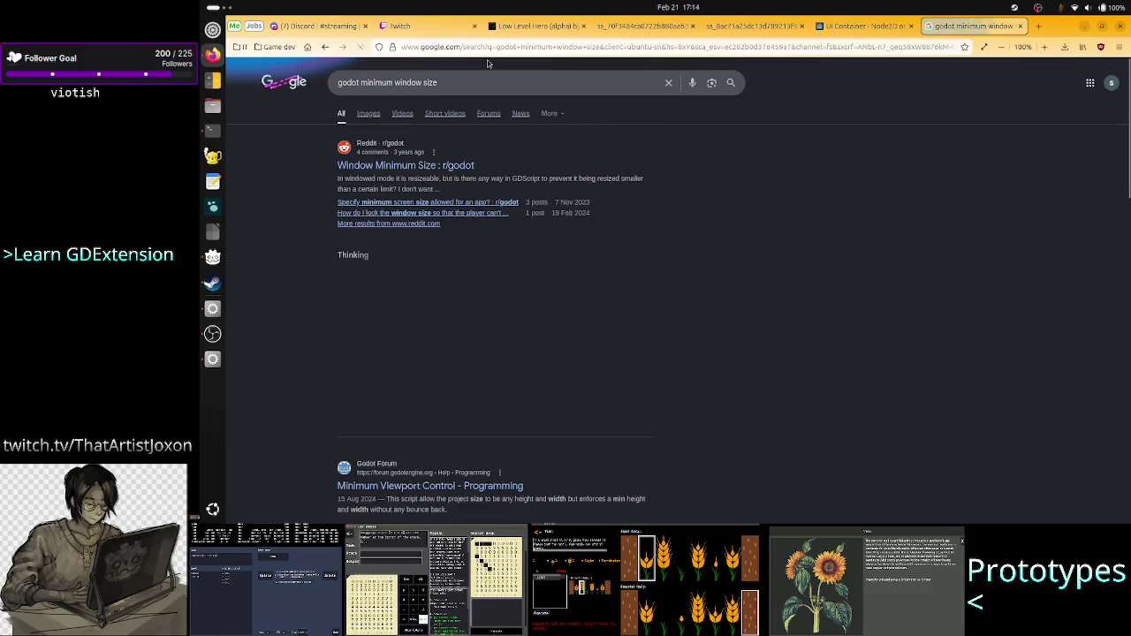
# Step: Open the Reddit 'Window Minimum Size' thread and copy the DisplayServer.window_set_min_size() call
pyautogui.click(439, 167)
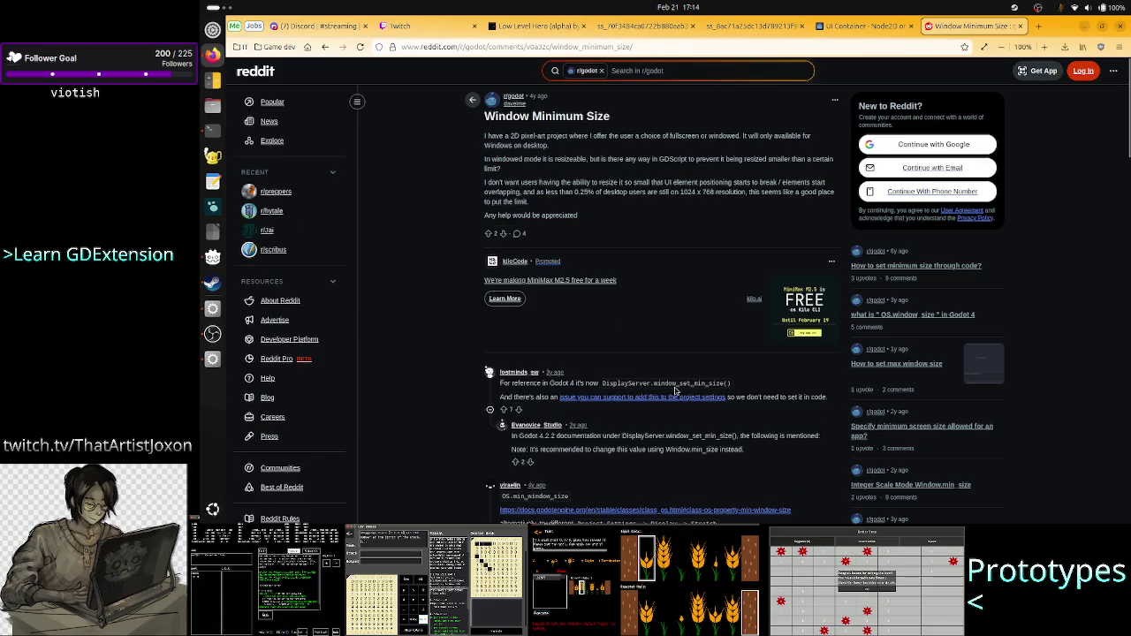
pyautogui.moveTo(601, 383); pyautogui.dragTo(730, 385)
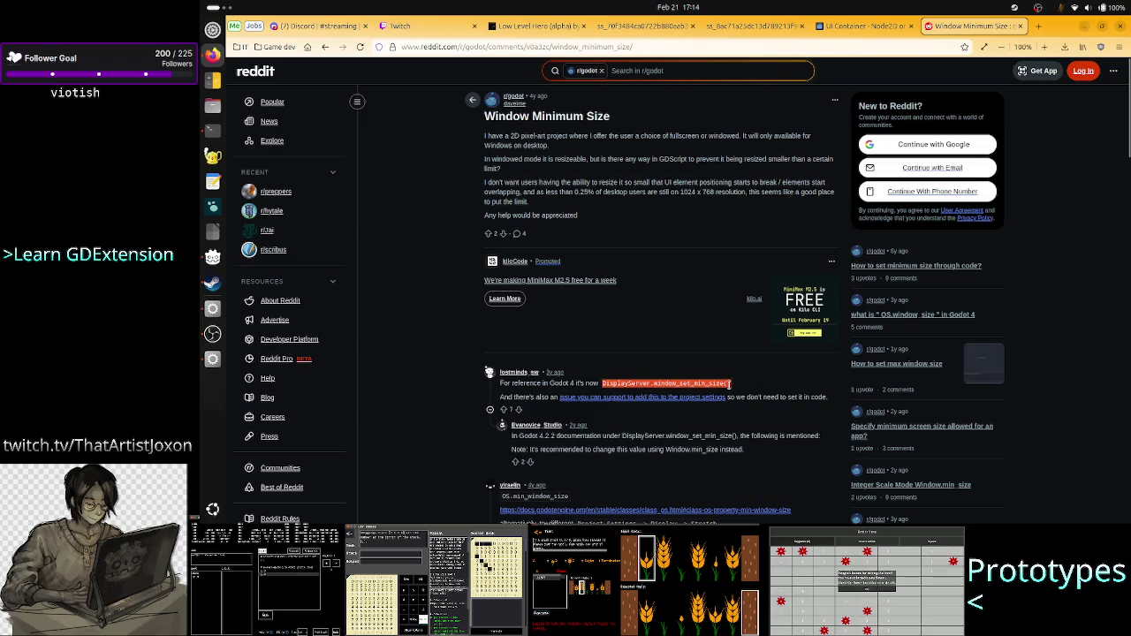
pyautogui.rightClick(692, 383)
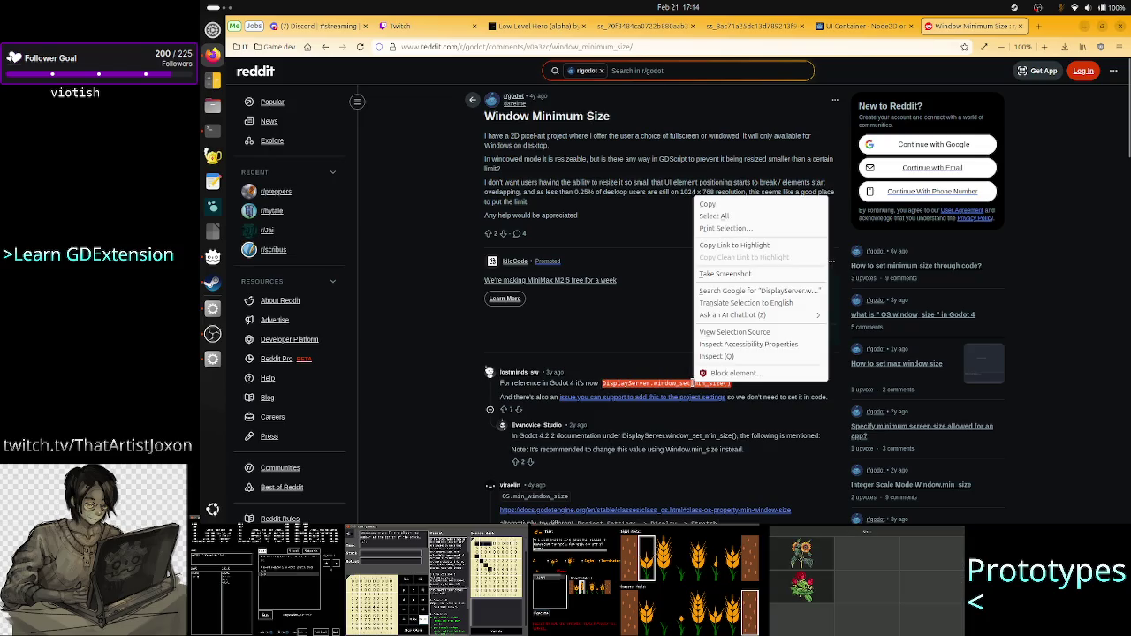
# Step: Copy the code snippet, return to Godot, and revert Debug_UI's Custom Minimum Size from 640 × 360 to 0 × 0
pyautogui.click(735, 202)
pyautogui.hotkey('alt', 'Tab')
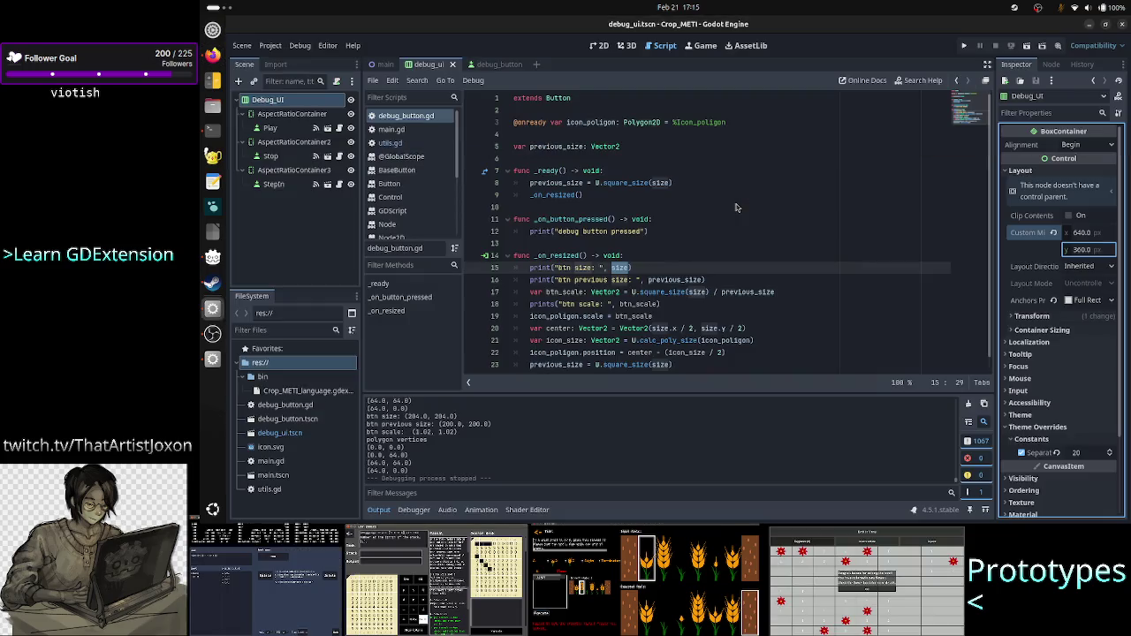
pyautogui.click(1053, 233)
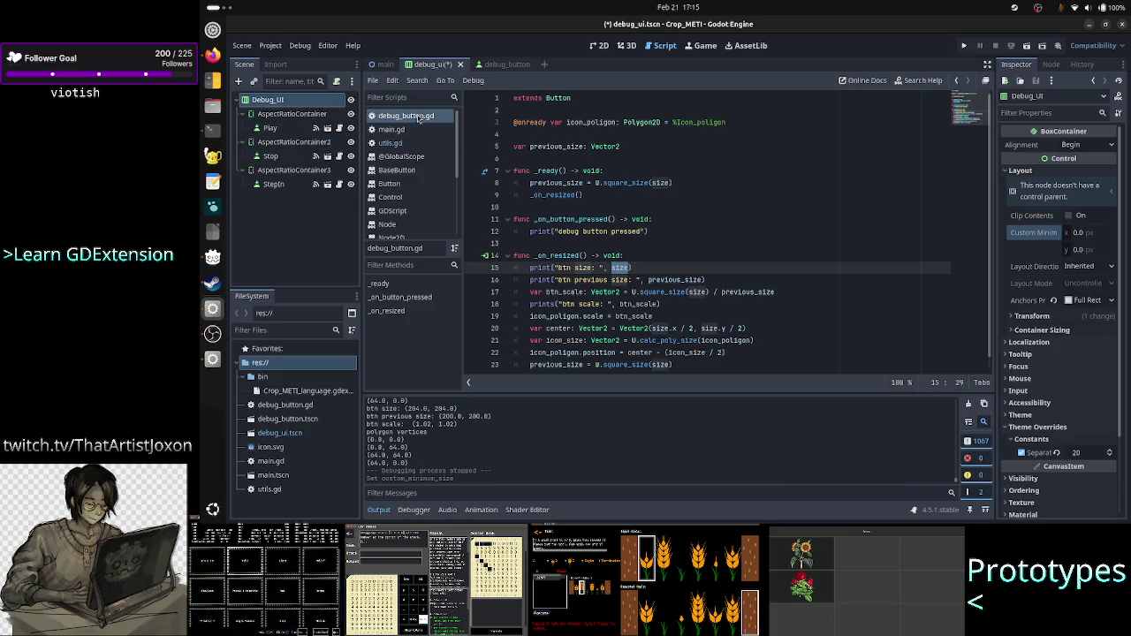
# Step: Create a new Global.gd script extending Node and place the caret in it
pyautogui.click(373, 80)
pyautogui.click(389, 105)
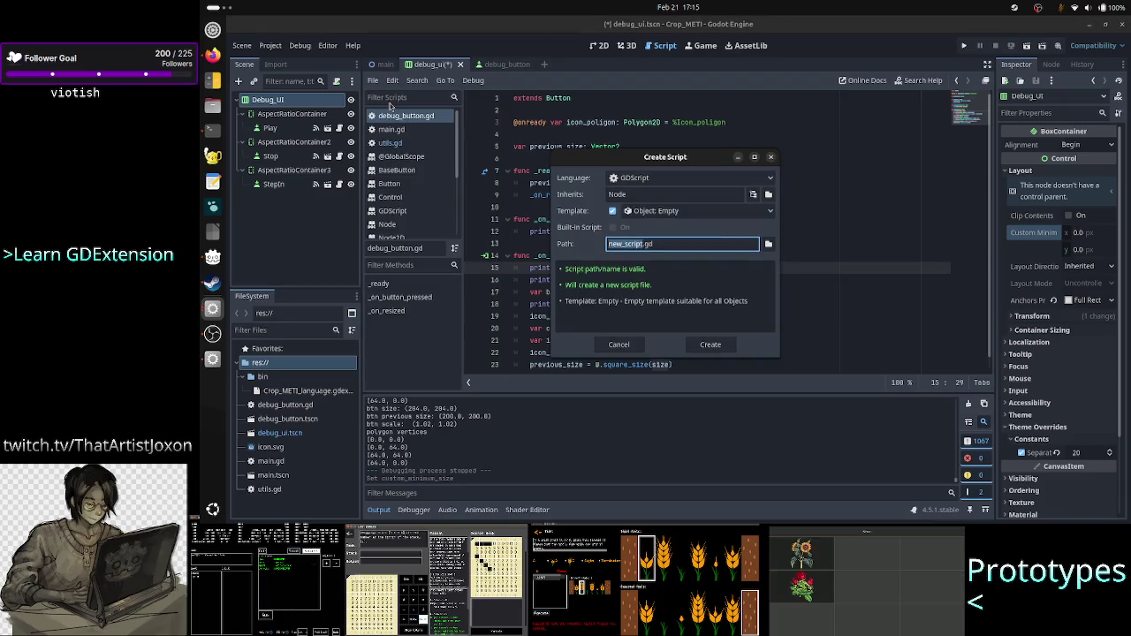
pyautogui.write('Global')
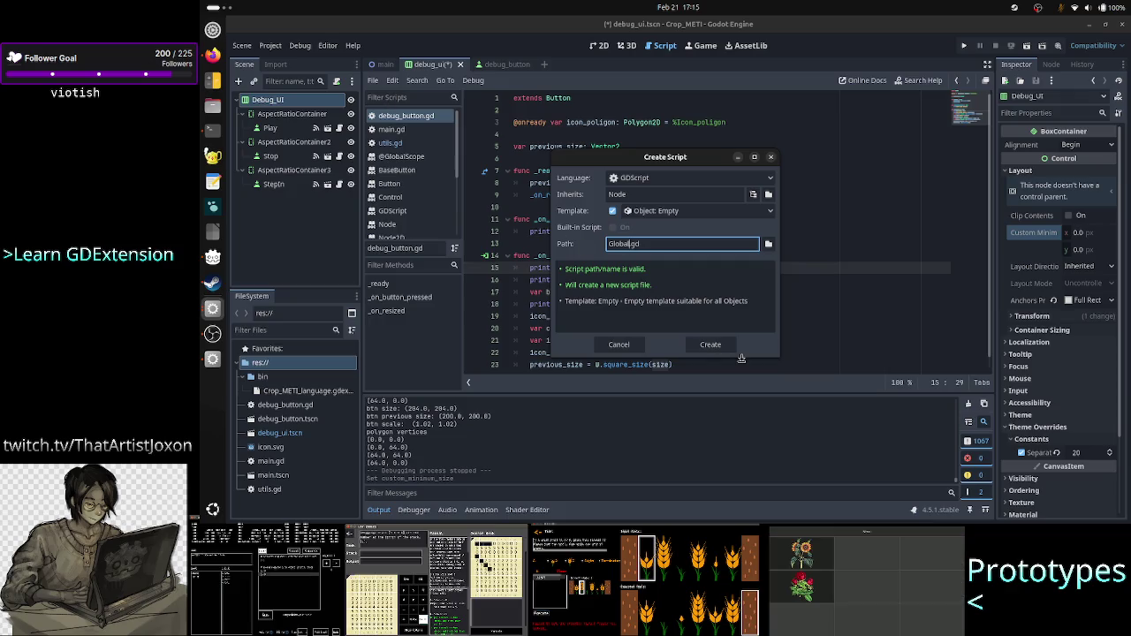
pyautogui.click(713, 346)
pyautogui.click(646, 206)
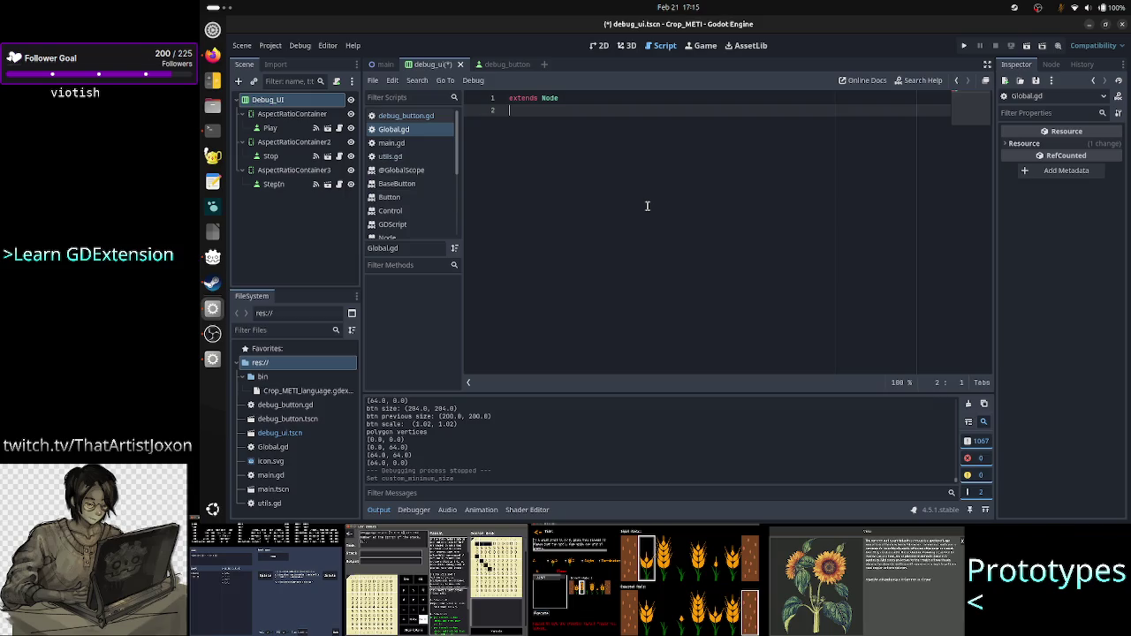
# Step: Add a _ready() function below extends Node, leaving blank lines above it
pyautogui.press('Return')
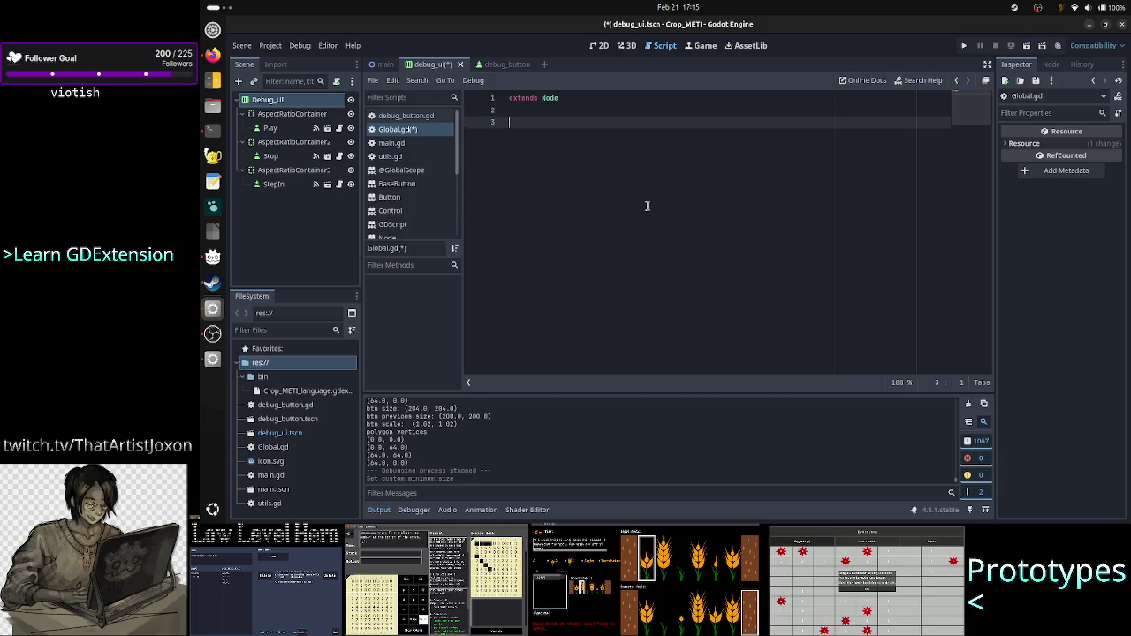
pyautogui.write('func')
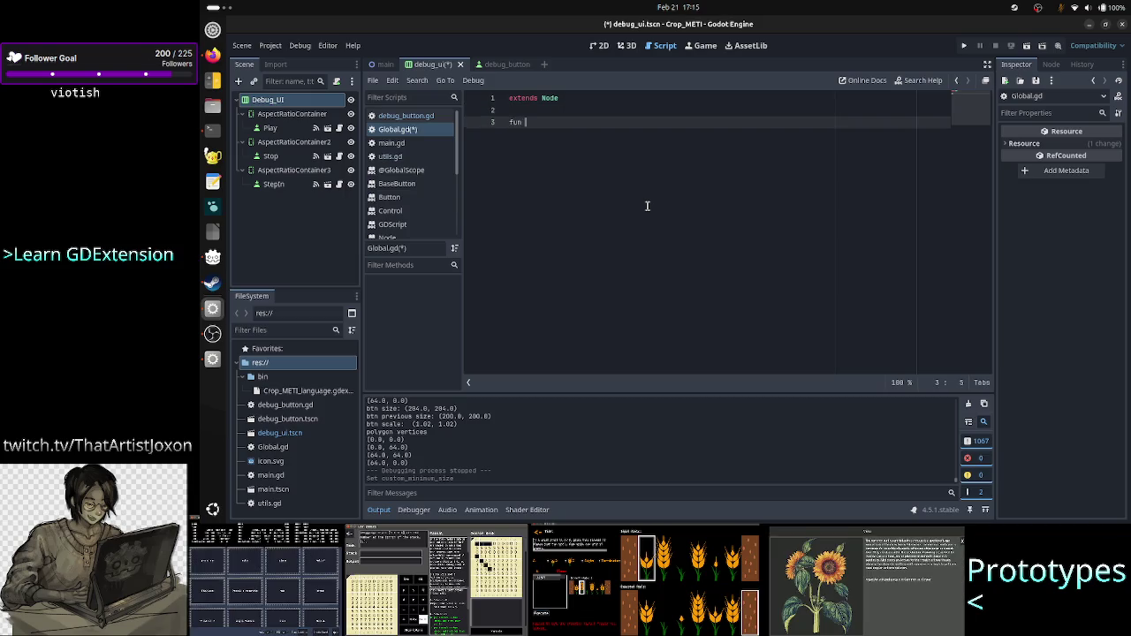
pyautogui.write(' _ready() -> void:')
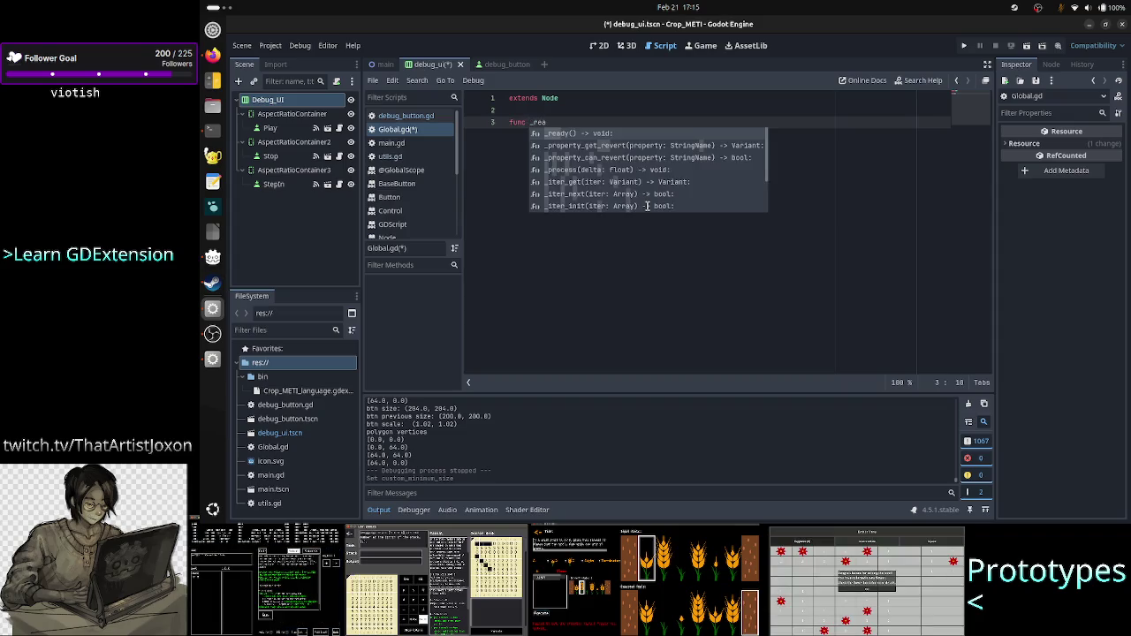
pyautogui.press('Return')
pyautogui.press('Return')
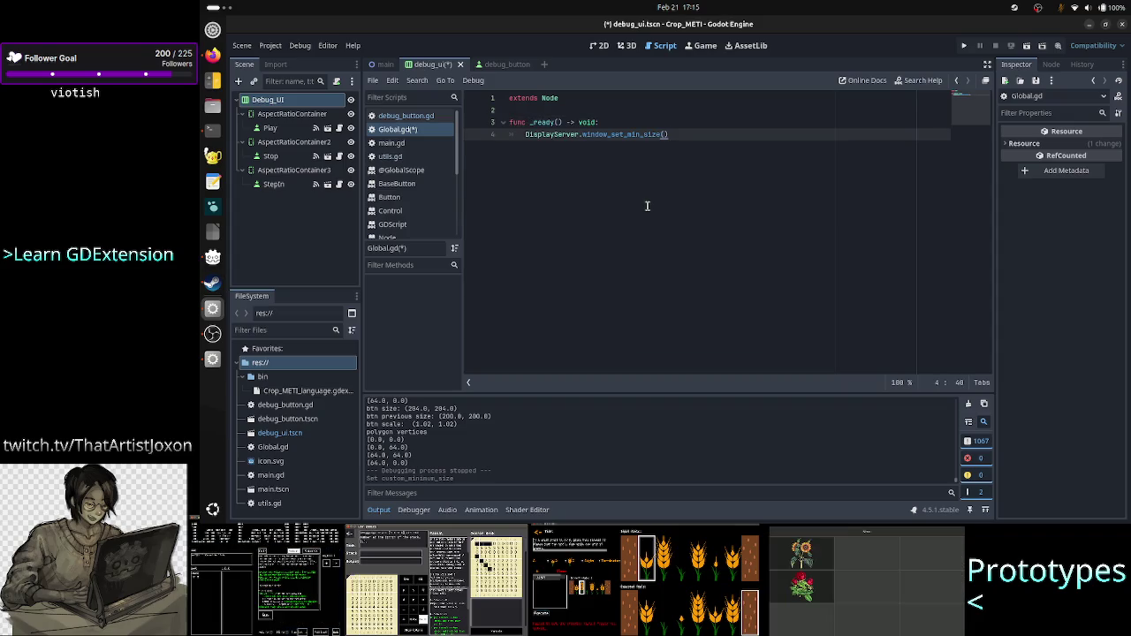
pyautogui.press('Up')
pyautogui.press('Up')
pyautogui.press('Return')
pyautogui.press('Return')
pyautogui.press('Up')
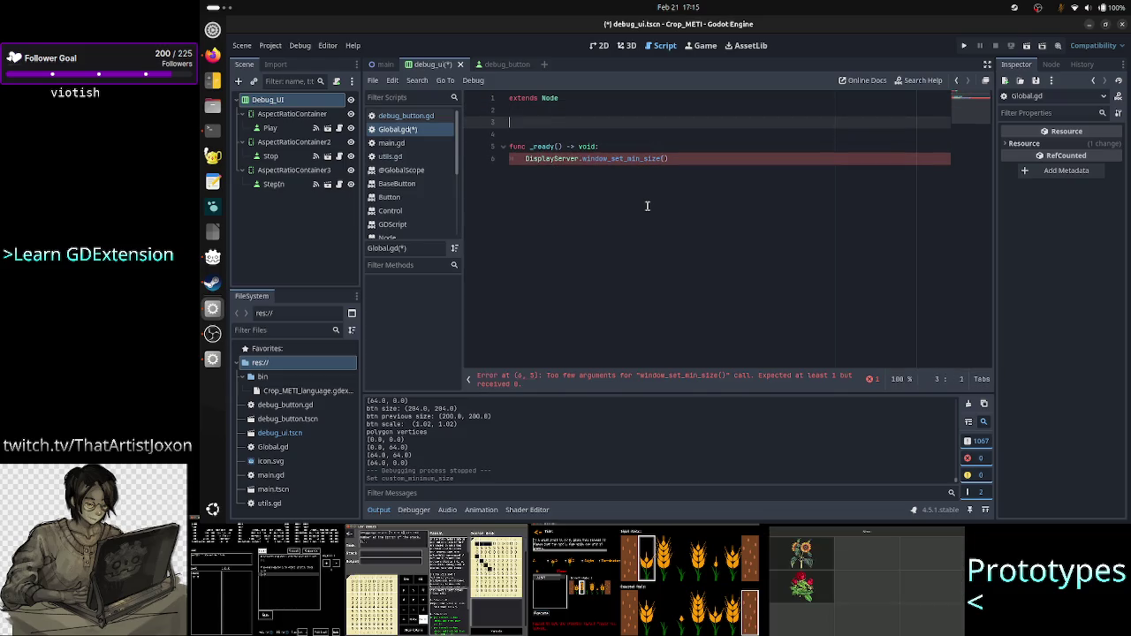
# Step: Declare const MINIMUM_WINDOW_SIZE: Vector2 = Vector2(640, 360) above _ready
pyautogui.write('va')
pyautogui.press('BackSpace')
pyautogui.press('BackSpace')
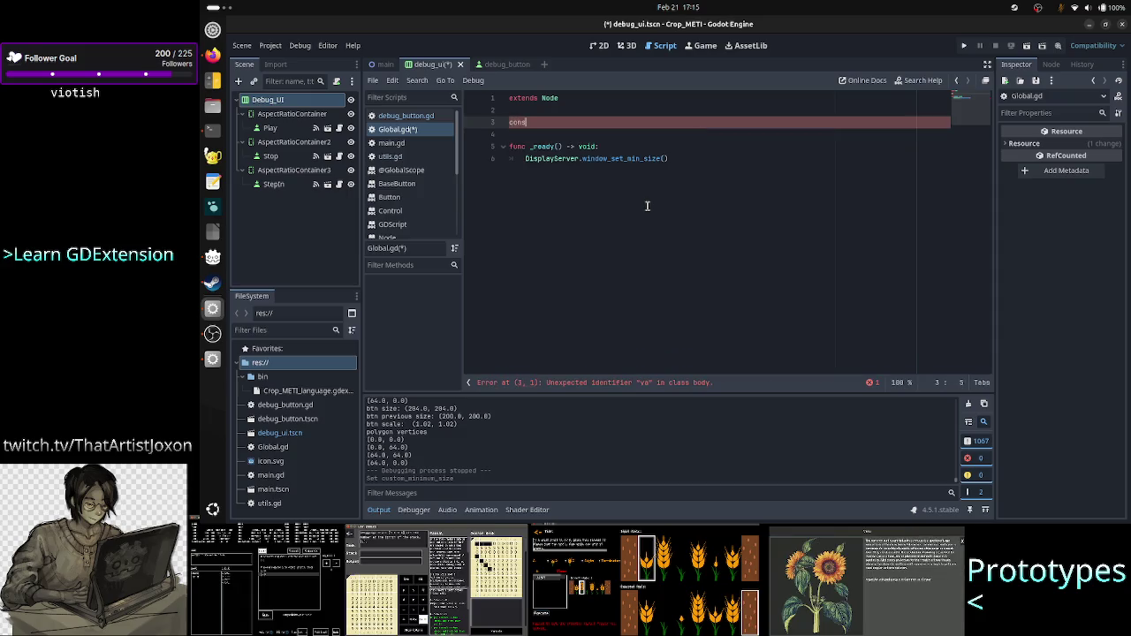
pyautogui.write('t ')
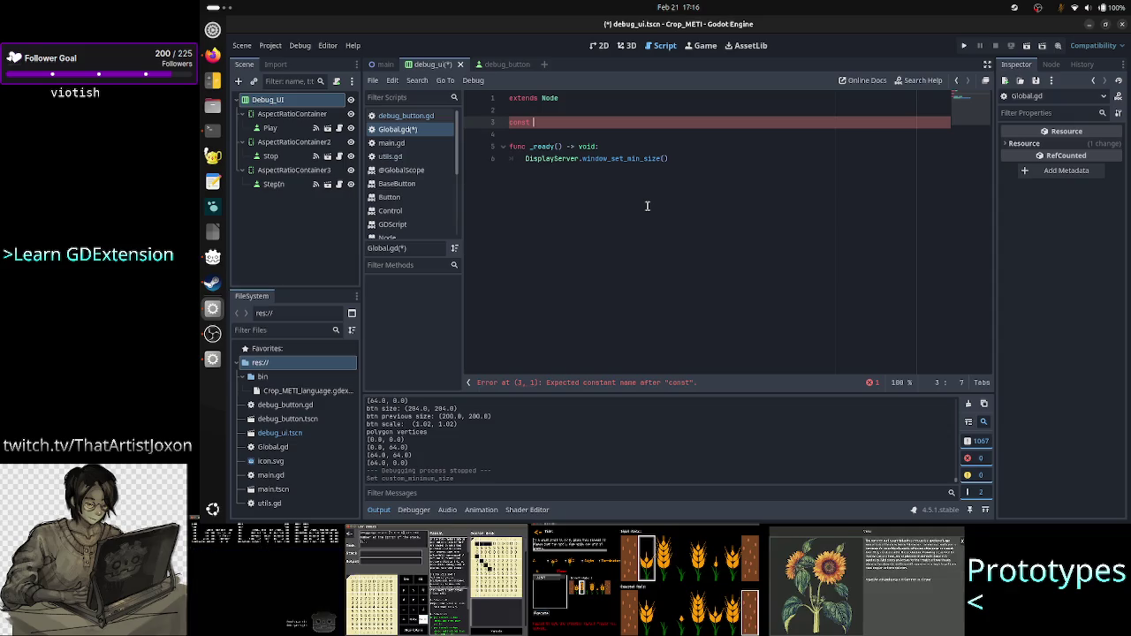
pyautogui.write('MI')
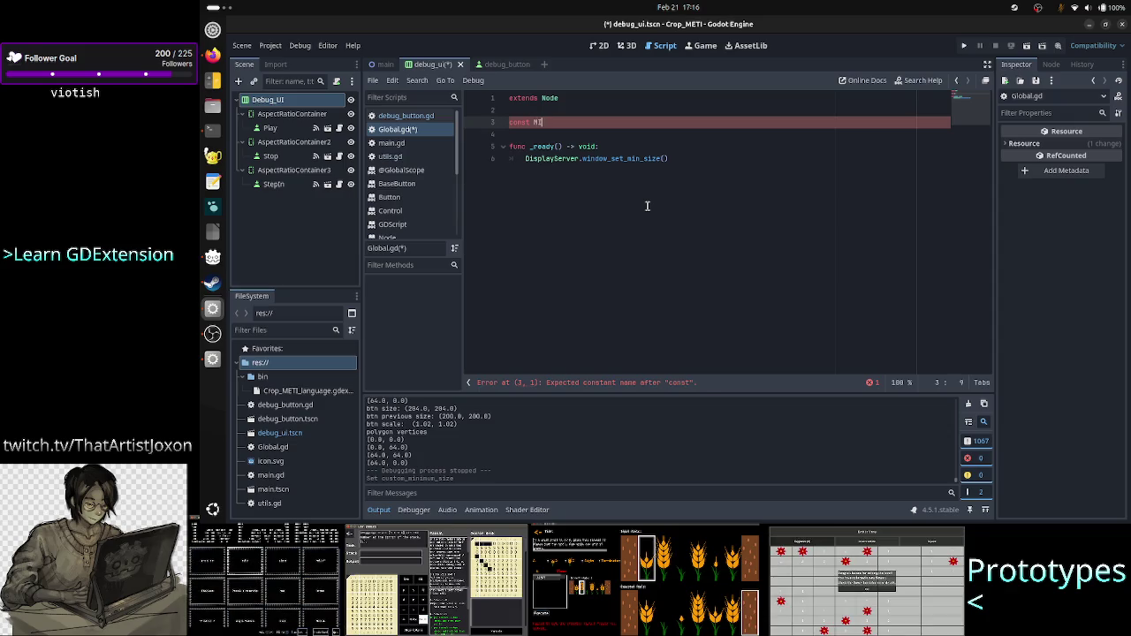
pyautogui.write('NIMUM')
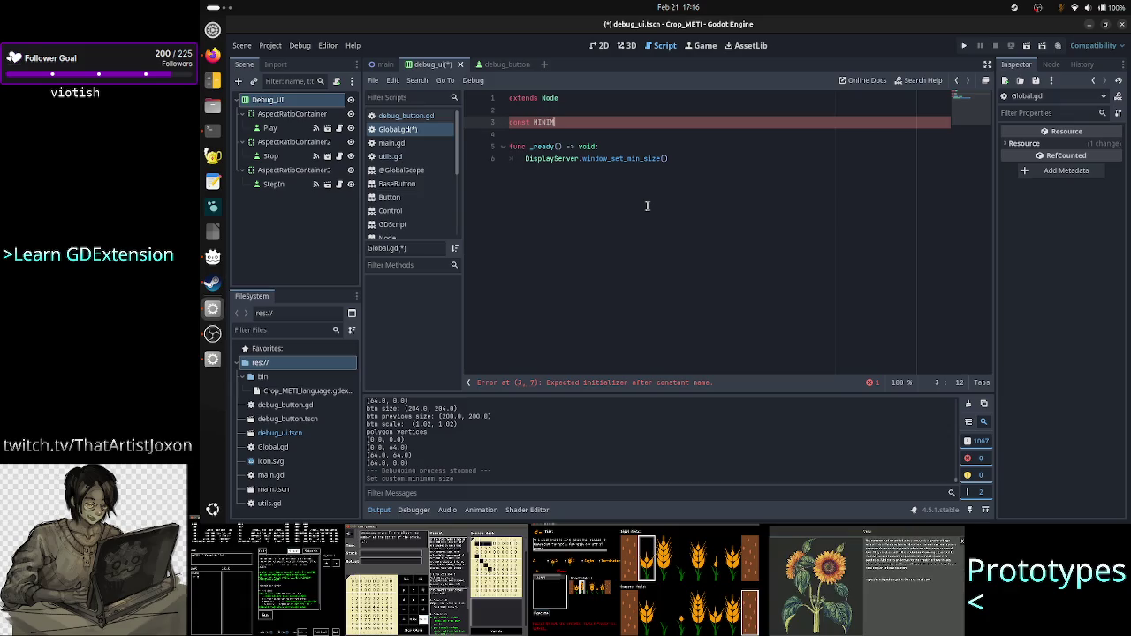
pyautogui.write('_WINDOW_SIZE')
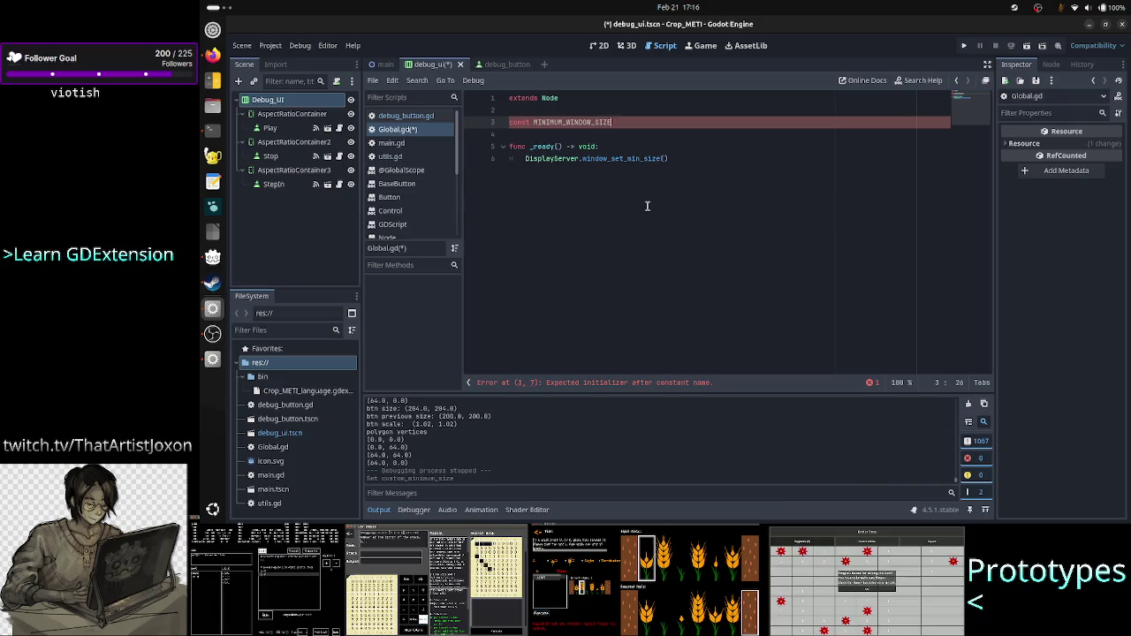
pyautogui.press('BackSpace')
pyautogui.press('BackSpace')
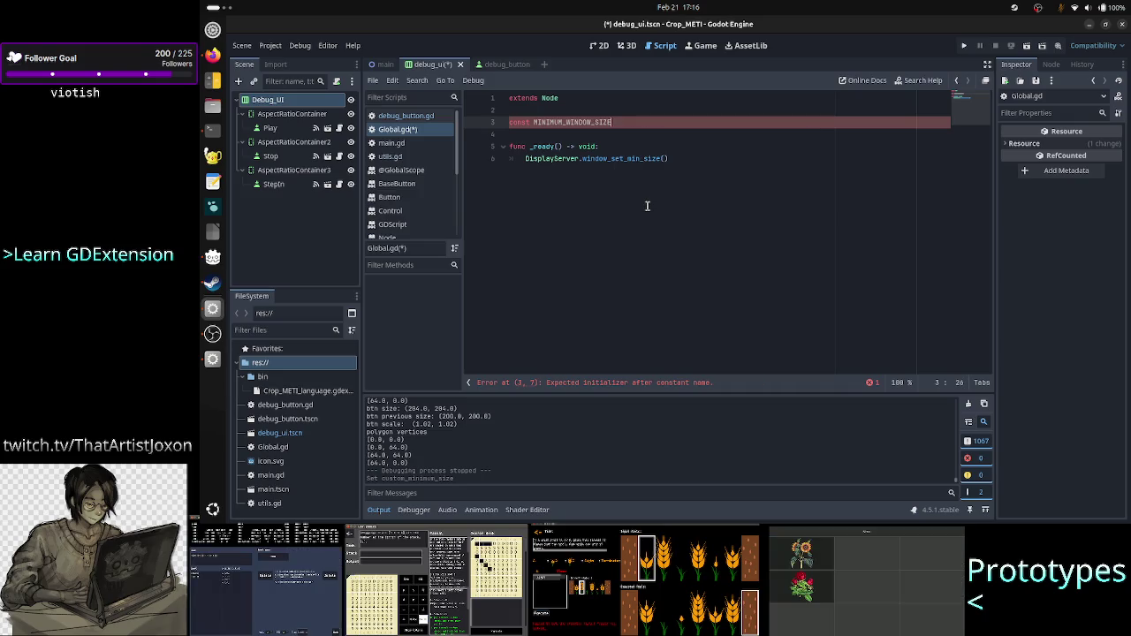
pyautogui.write(': Vec')
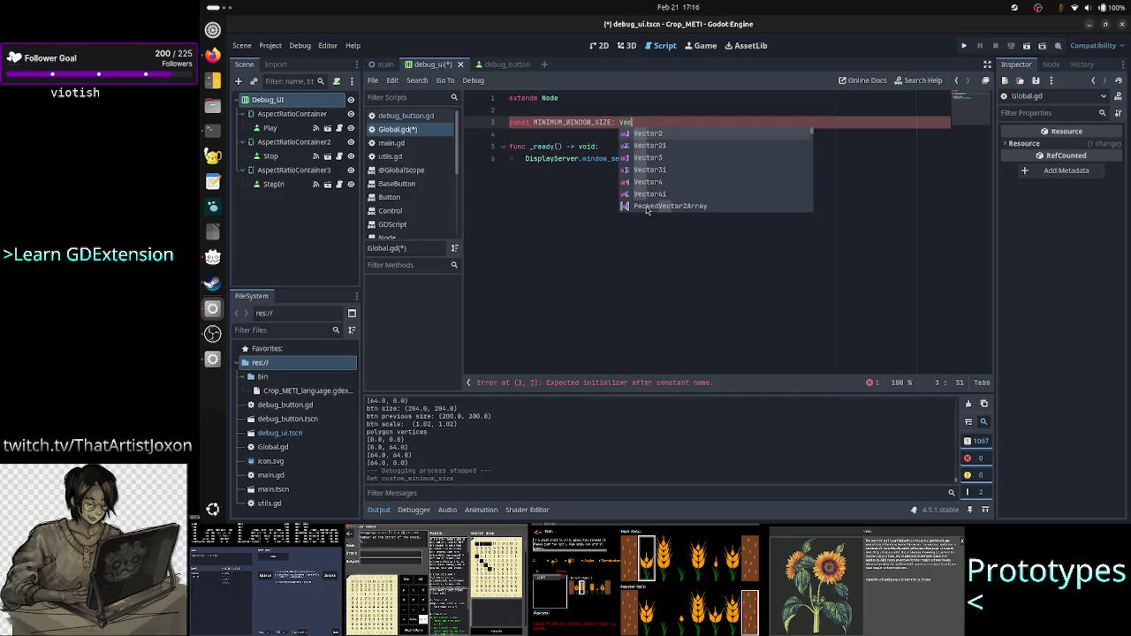
pyautogui.press('Return')
pyautogui.write('= Vector2')
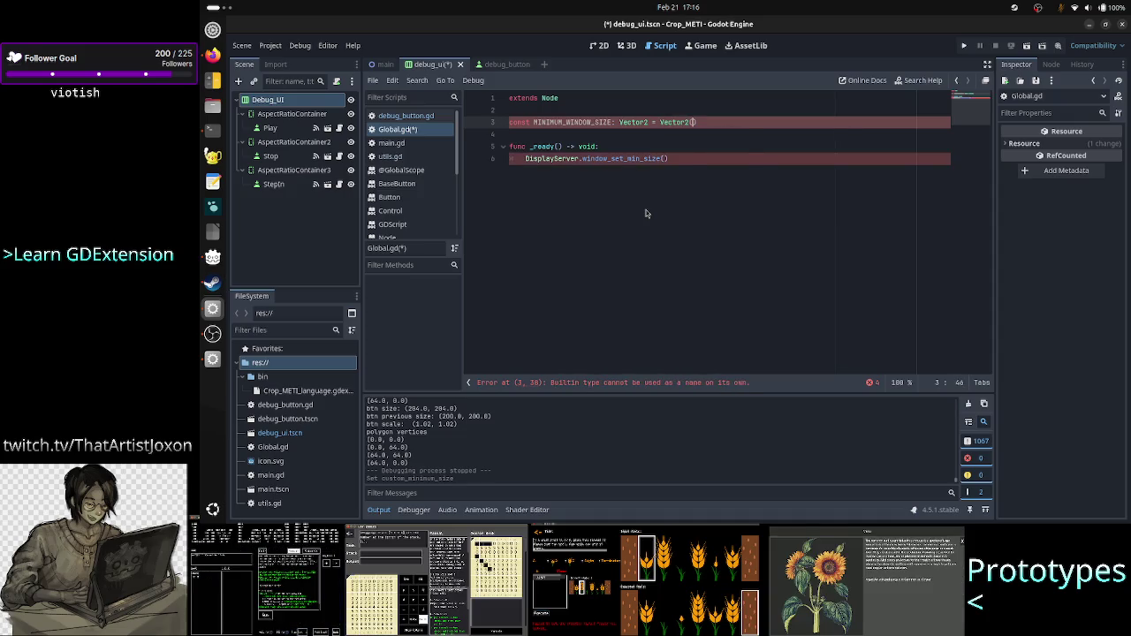
pyautogui.write('(')
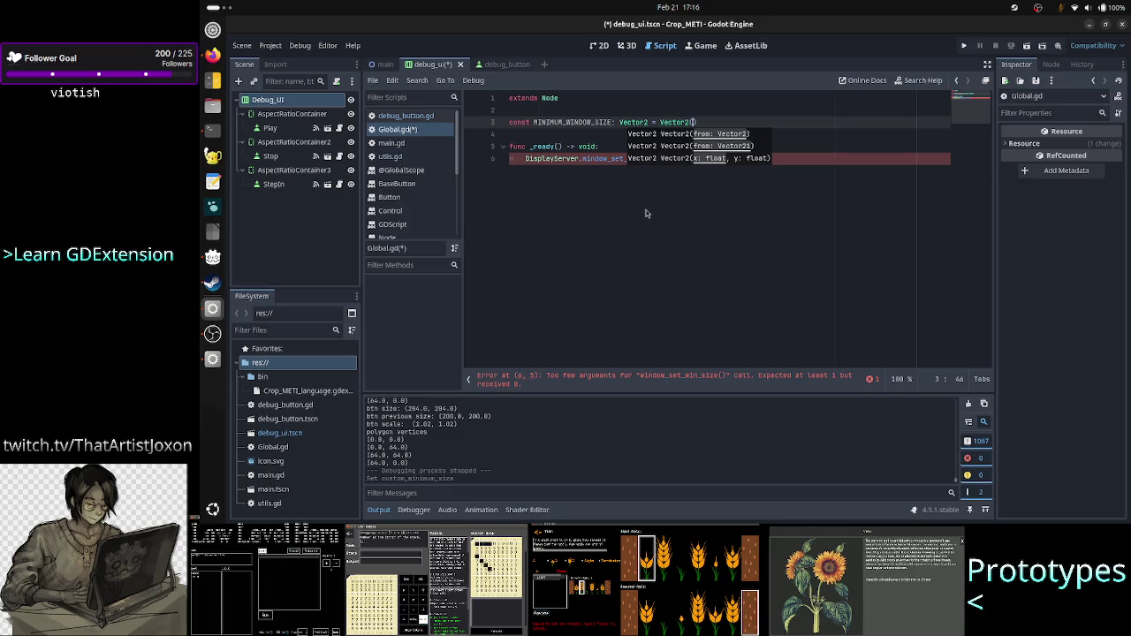
pyautogui.write('640, ')
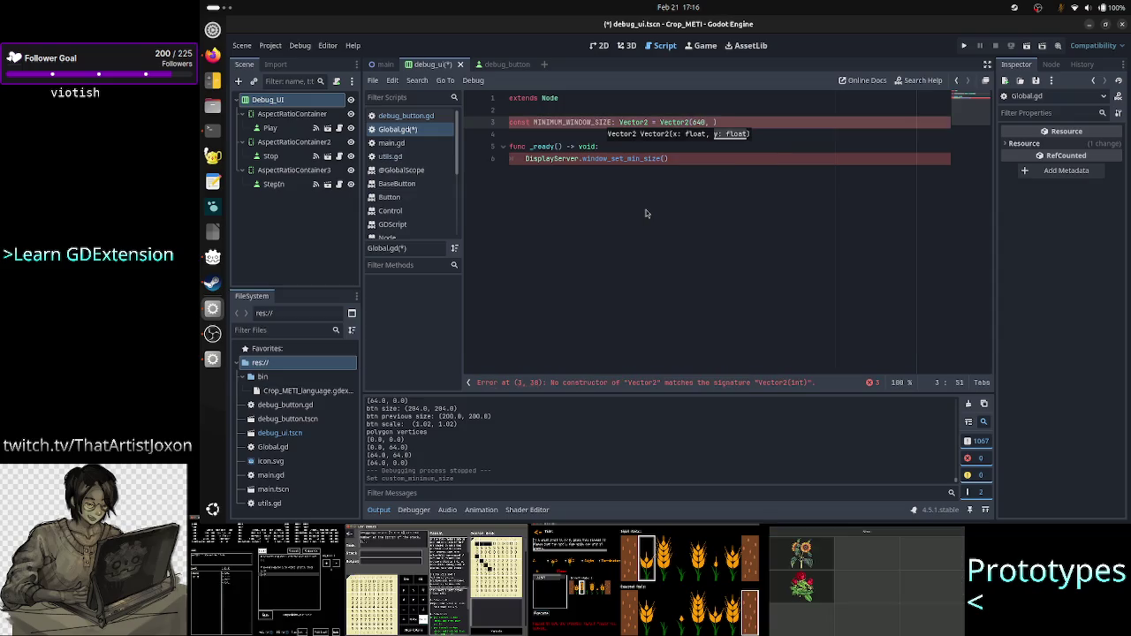
pyautogui.write('3')
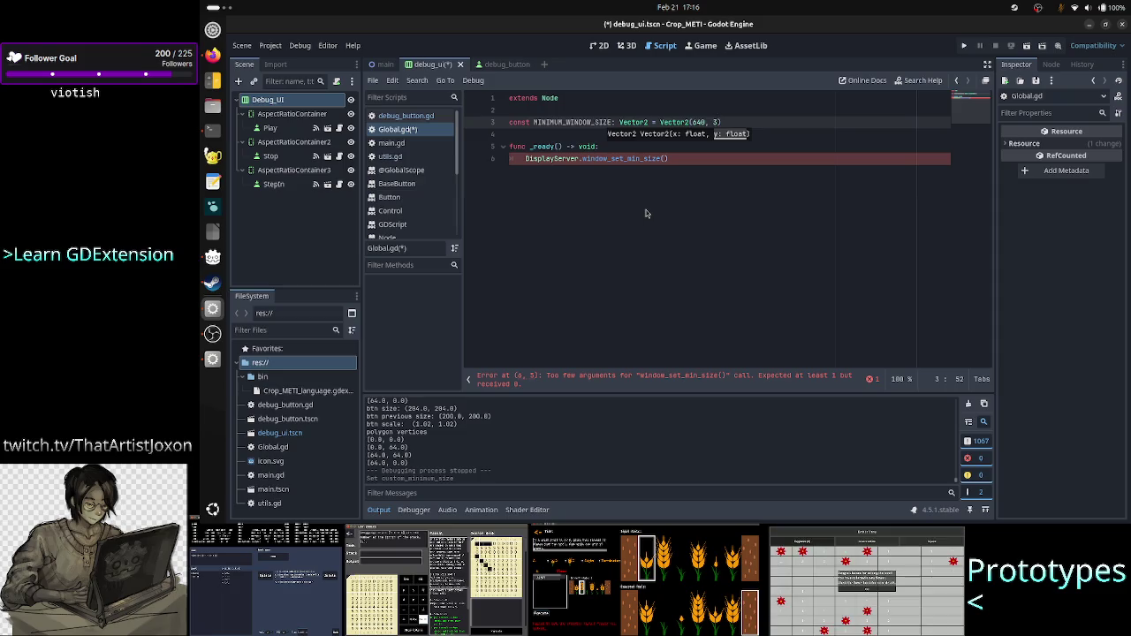
pyautogui.write('60')
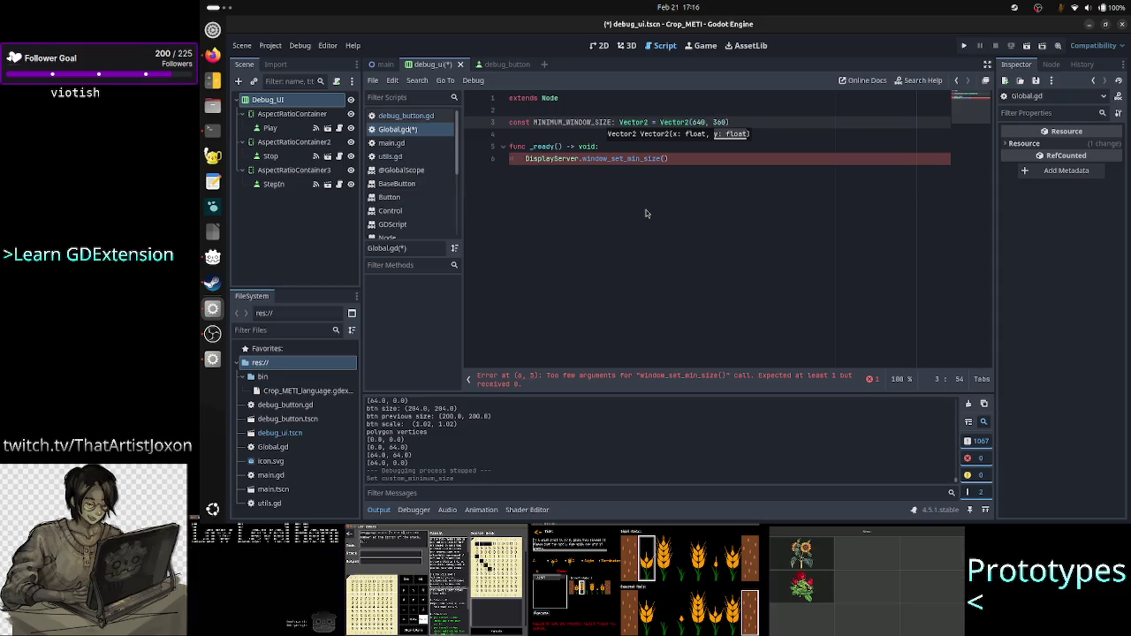
# Step: Pass MINIMUM_WINDOW_SIZE to DisplayServer.window_set_min_size in _ready and save Global.gd
pyautogui.press('Down')
pyautogui.press('Down')
pyautogui.press('Down')
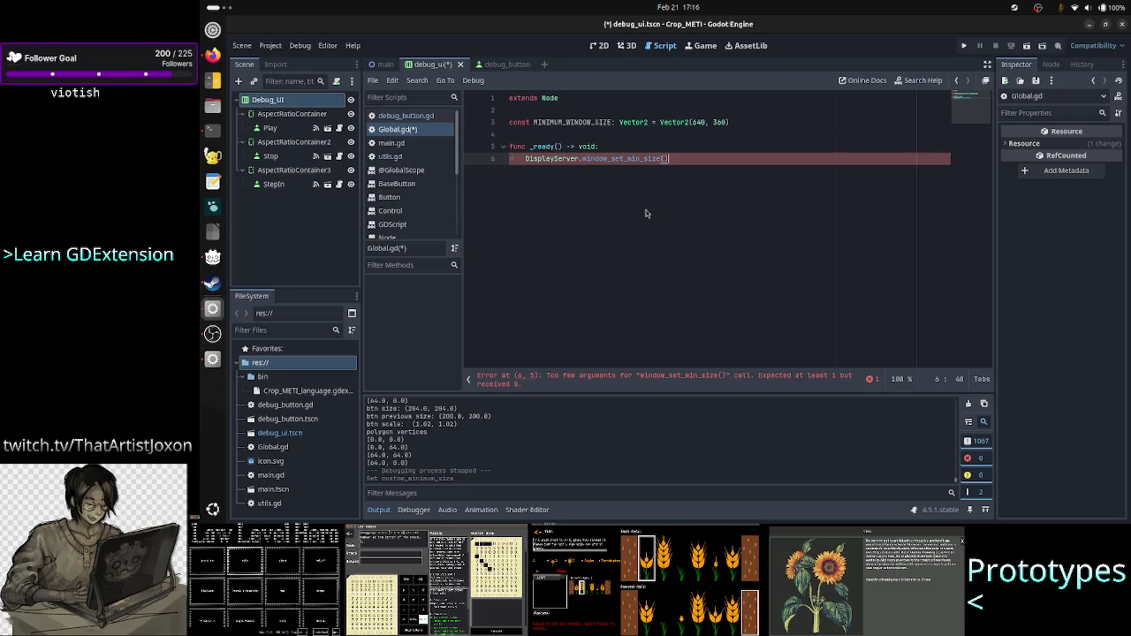
pyautogui.press('Left')
pyautogui.write('IN')
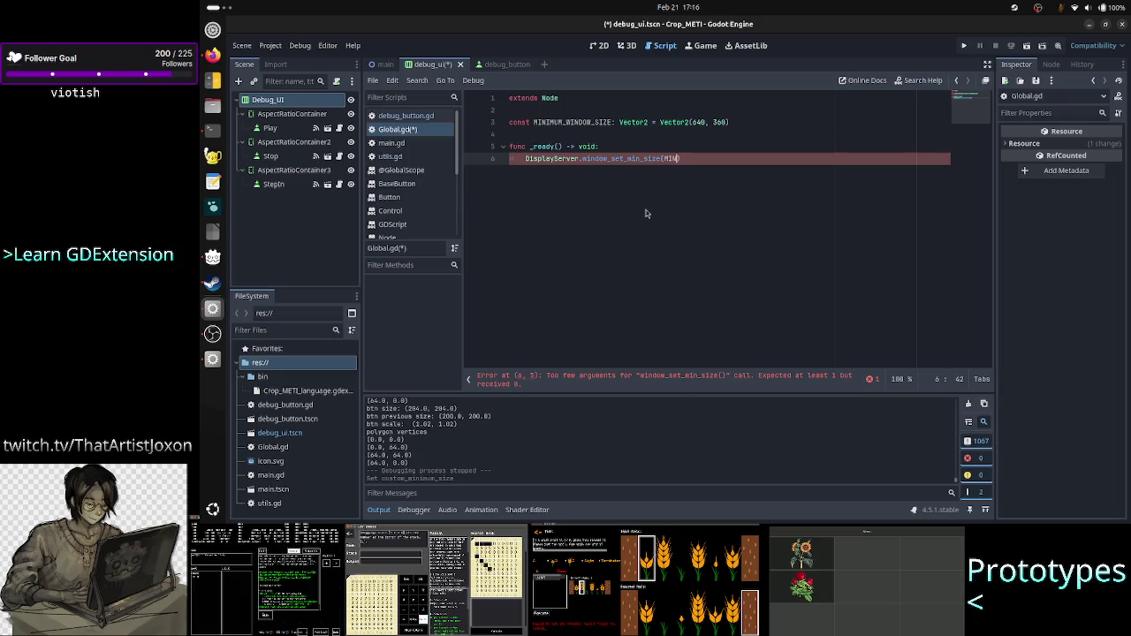
pyautogui.press('Return')
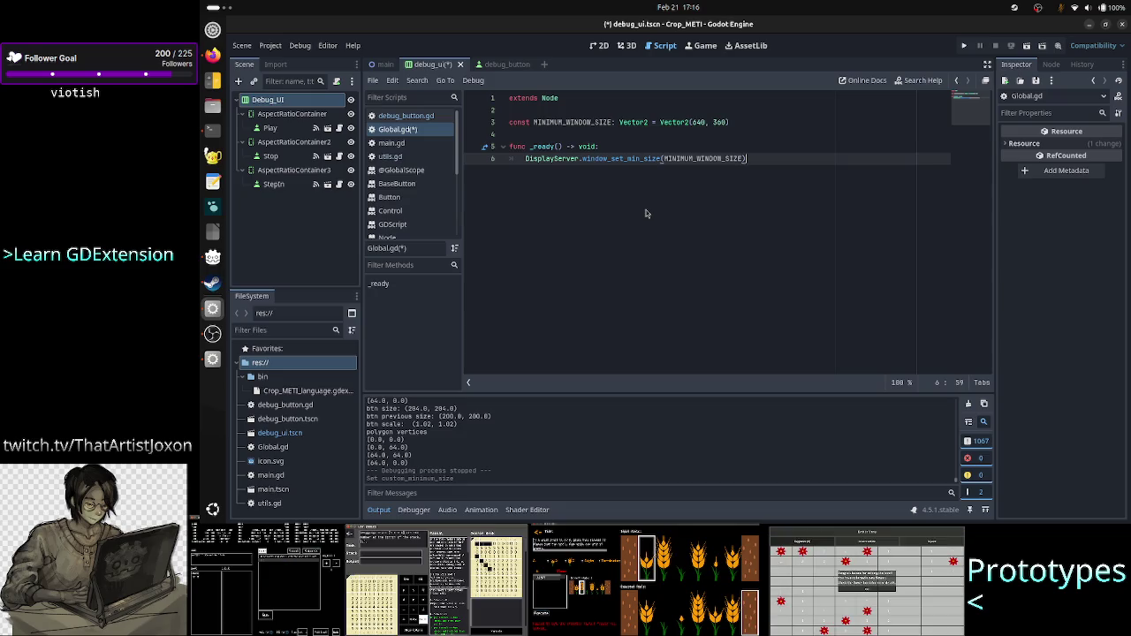
pyautogui.press('Return')
pyautogui.hotkey('ctrl', 's')
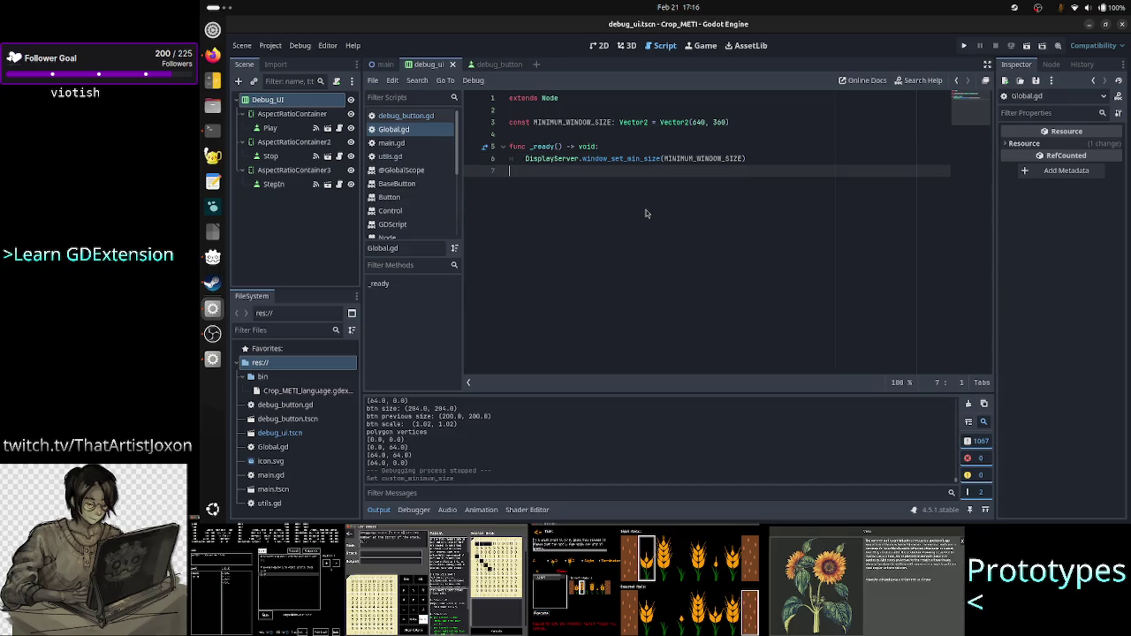
# Step: Register Global.gd as an autoload named G in Project Settings, then close the settings
pyautogui.click(270, 45)
pyautogui.click(292, 65)
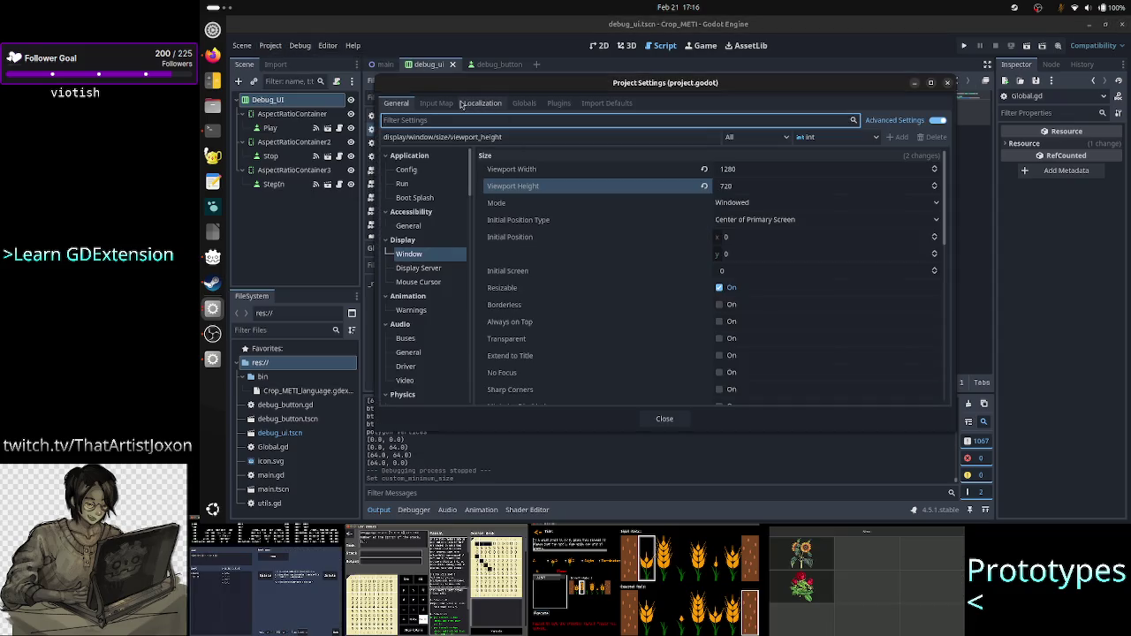
pyautogui.click(524, 104)
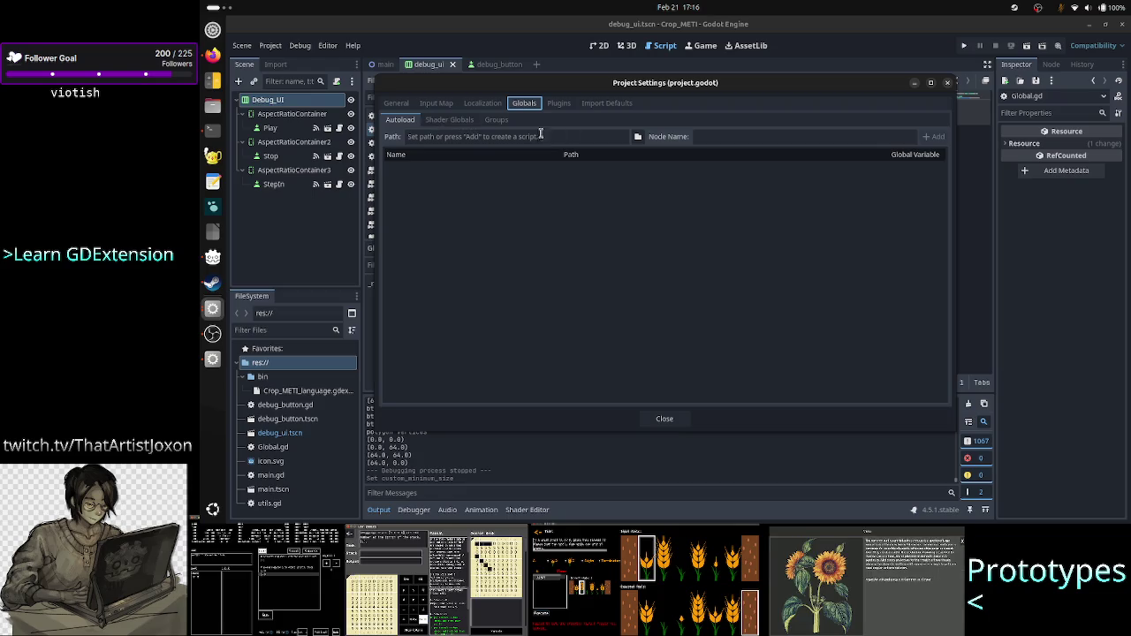
pyautogui.click(638, 137)
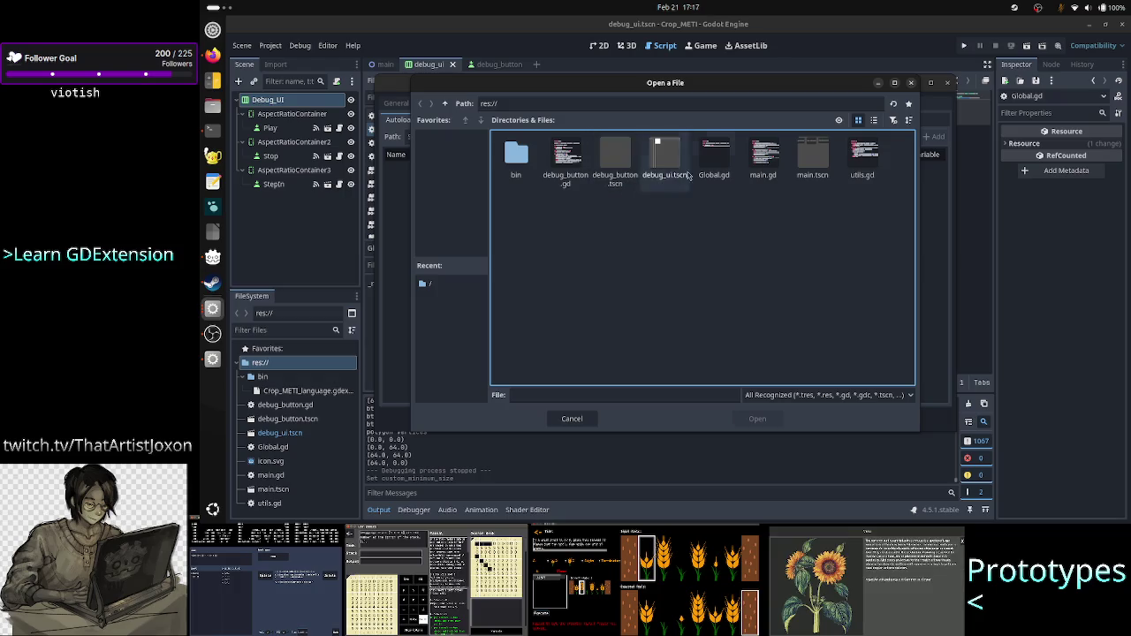
pyautogui.click(713, 159)
pyautogui.click(757, 419)
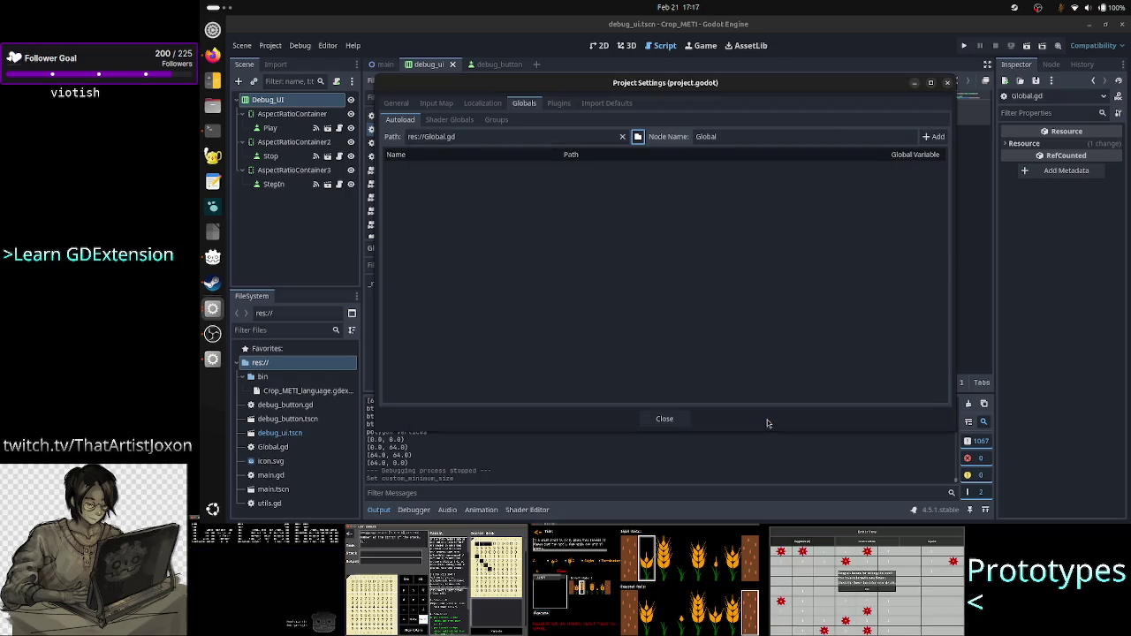
pyautogui.click(756, 136)
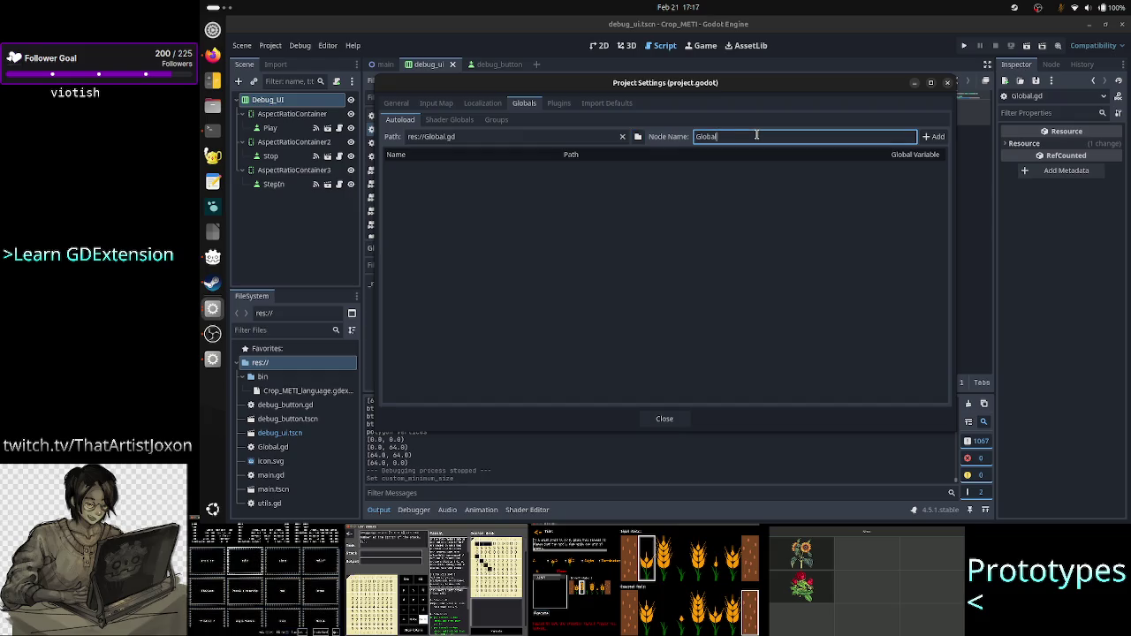
pyautogui.press('BackSpace')
pyautogui.press('BackSpace')
pyautogui.press('BackSpace')
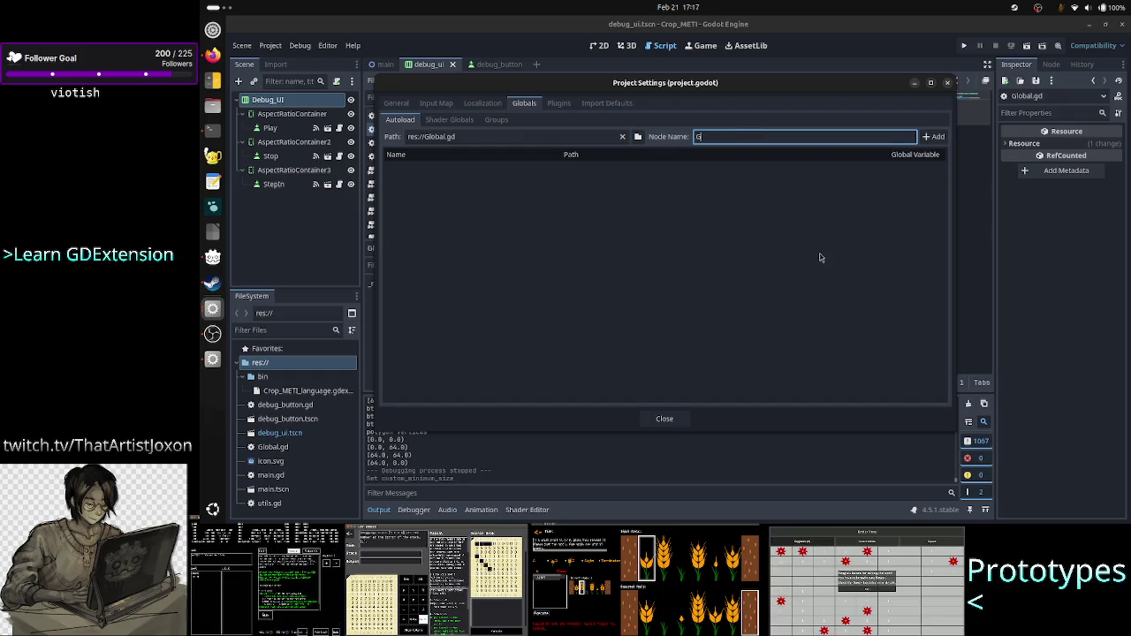
pyautogui.click(937, 138)
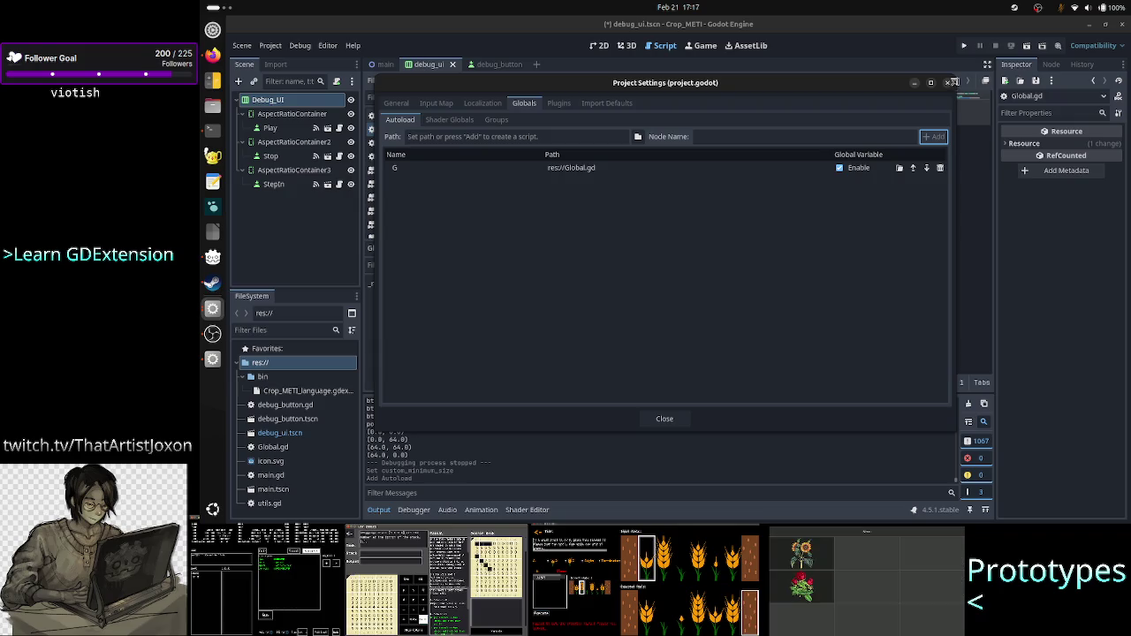
pyautogui.click(665, 419)
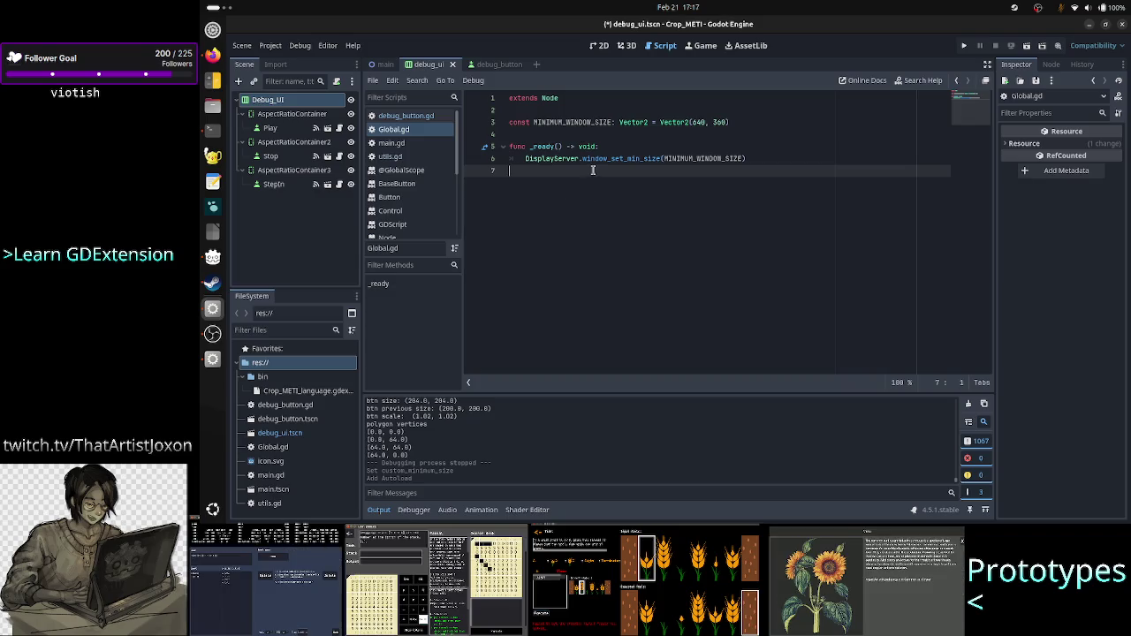
pyautogui.click(963, 47)
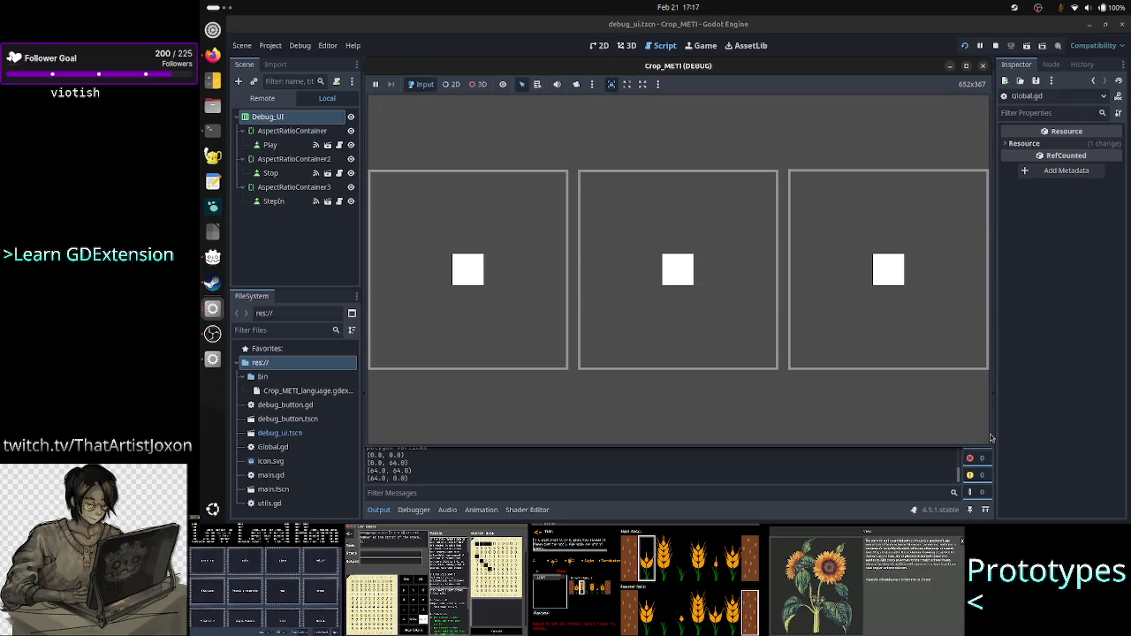
pyautogui.moveTo(989, 432)
pyautogui.mouseDown()
pyautogui.moveTo(780, 409)
pyautogui.moveTo(661, 412)
pyautogui.mouseUp()
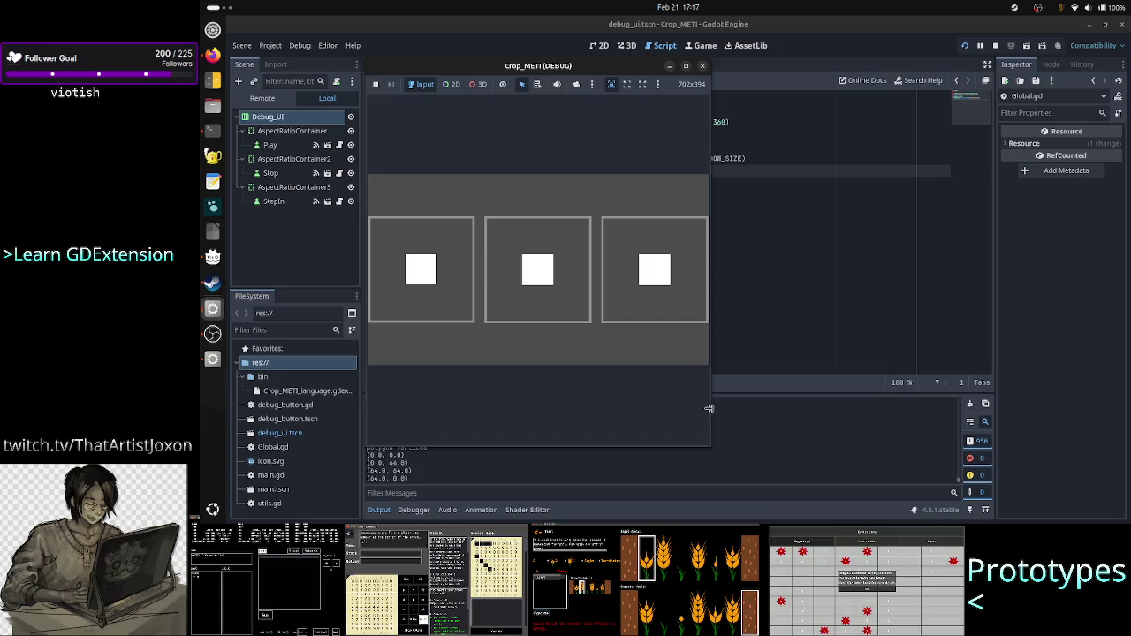
pyautogui.moveTo(692, 396)
pyautogui.mouseDown()
pyautogui.moveTo(709, 397)
pyautogui.moveTo(687, 396)
pyautogui.mouseUp()
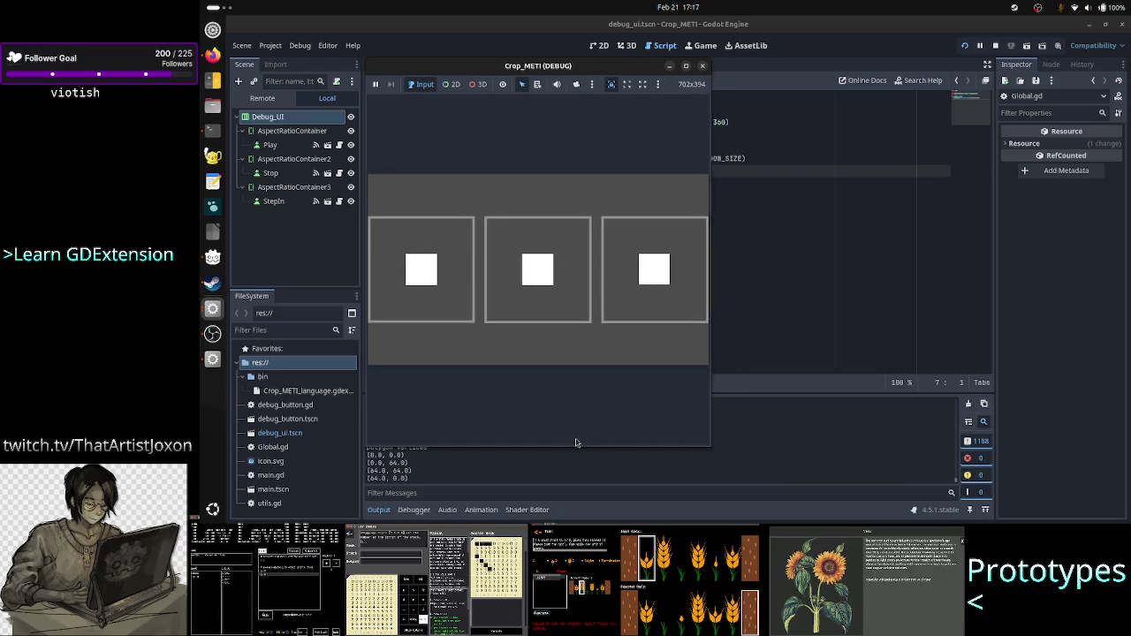
pyautogui.moveTo(573, 447); pyautogui.dragTo(610, 146)
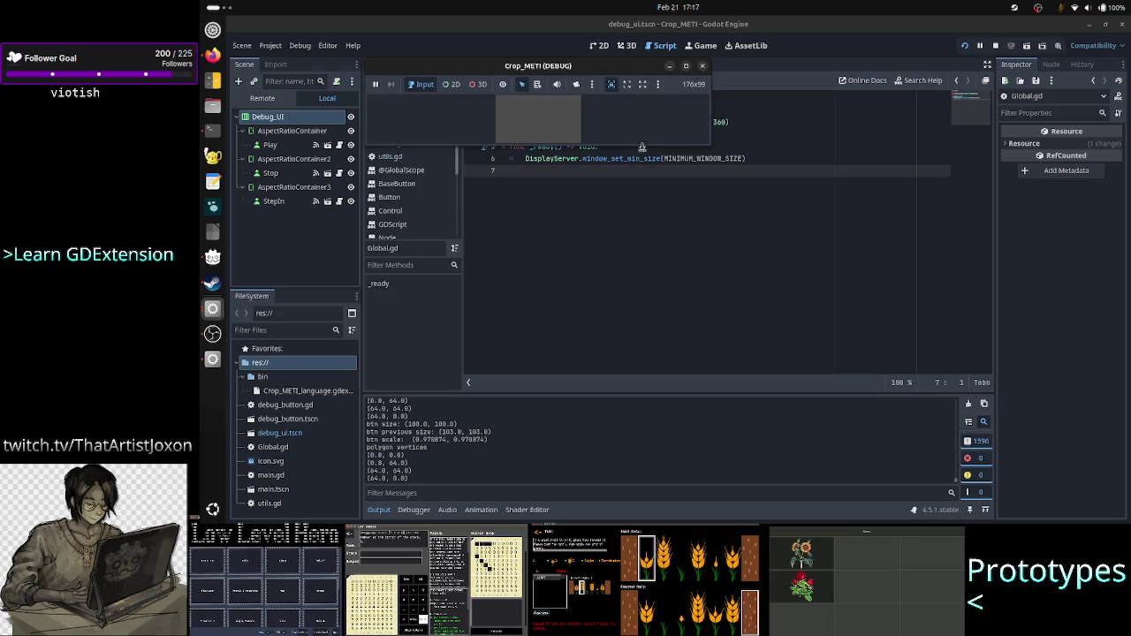
pyautogui.moveTo(643, 144)
pyautogui.mouseDown()
pyautogui.moveTo(636, 209)
pyautogui.moveTo(651, 157)
pyautogui.moveTo(668, 270)
pyautogui.moveTo(698, 251)
pyautogui.mouseUp()
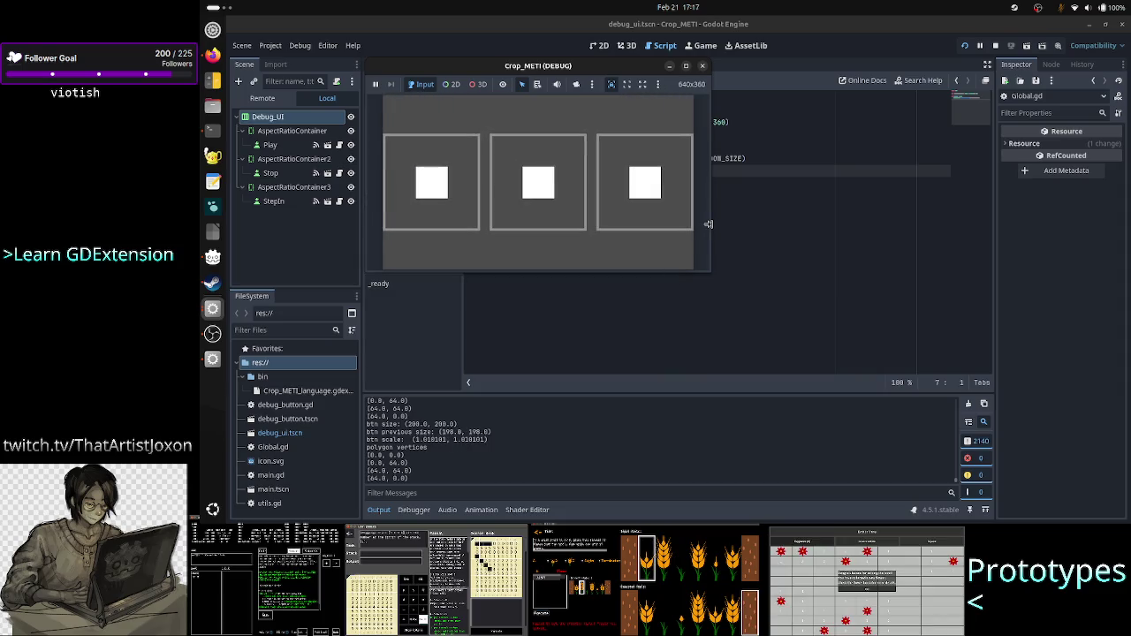
pyautogui.moveTo(654, 218)
pyautogui.mouseDown()
pyautogui.moveTo(787, 227)
pyautogui.moveTo(639, 218)
pyautogui.moveTo(816, 222)
pyautogui.moveTo(578, 217)
pyautogui.moveTo(883, 217)
pyautogui.moveTo(617, 216)
pyautogui.moveTo(802, 214)
pyautogui.moveTo(702, 217)
pyautogui.mouseUp()
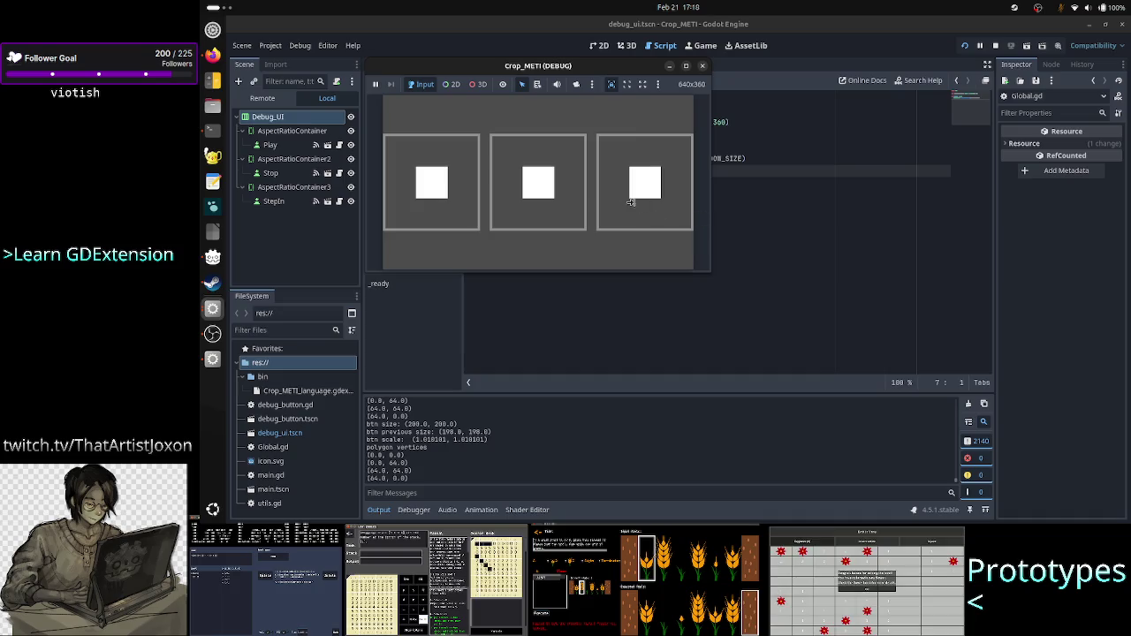
pyautogui.moveTo(651, 192)
pyautogui.mouseDown()
pyautogui.moveTo(669, 187)
pyautogui.moveTo(667, 175)
pyautogui.mouseUp()
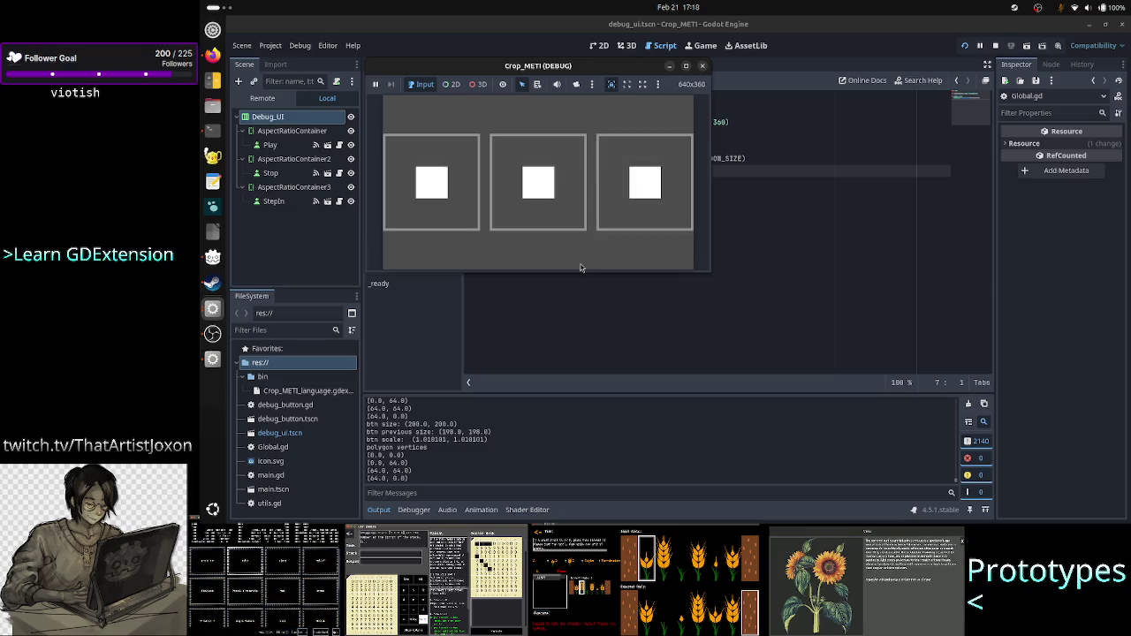
pyautogui.moveTo(580, 271)
pyautogui.mouseDown()
pyautogui.moveTo(571, 352)
pyautogui.moveTo(598, 184)
pyautogui.moveTo(628, 145)
pyautogui.mouseUp()
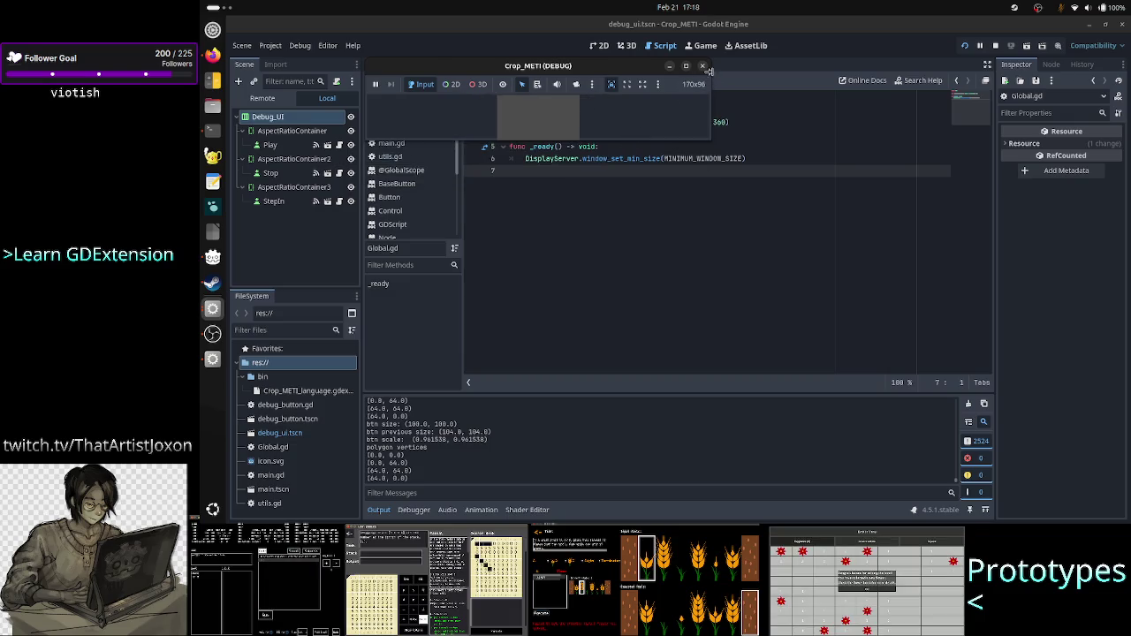
pyautogui.click(704, 67)
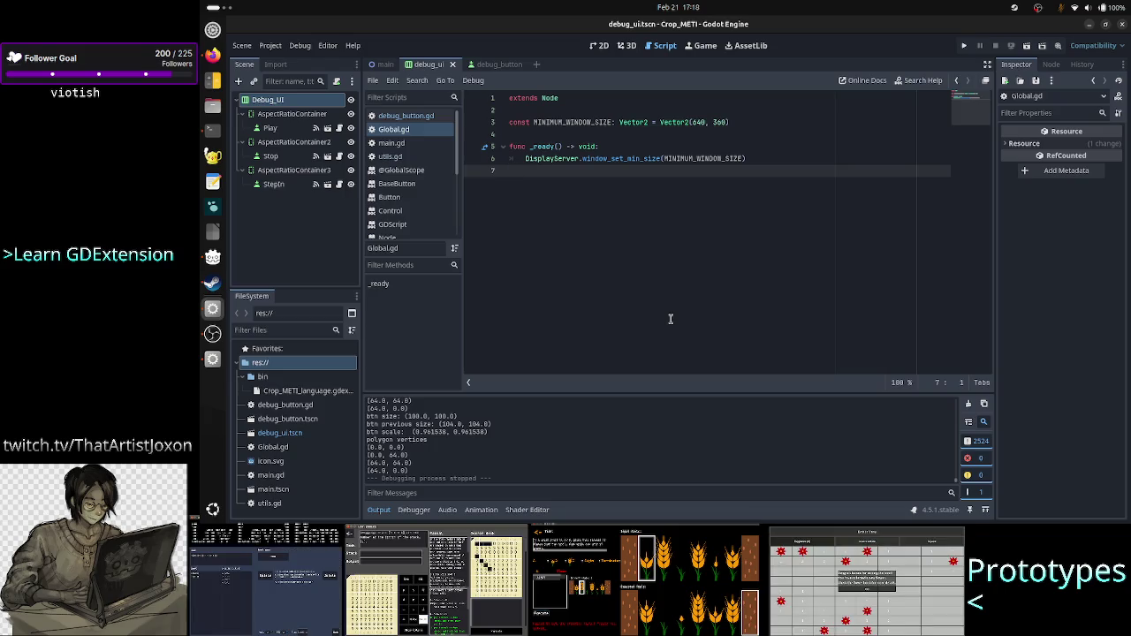
pyautogui.click(965, 46)
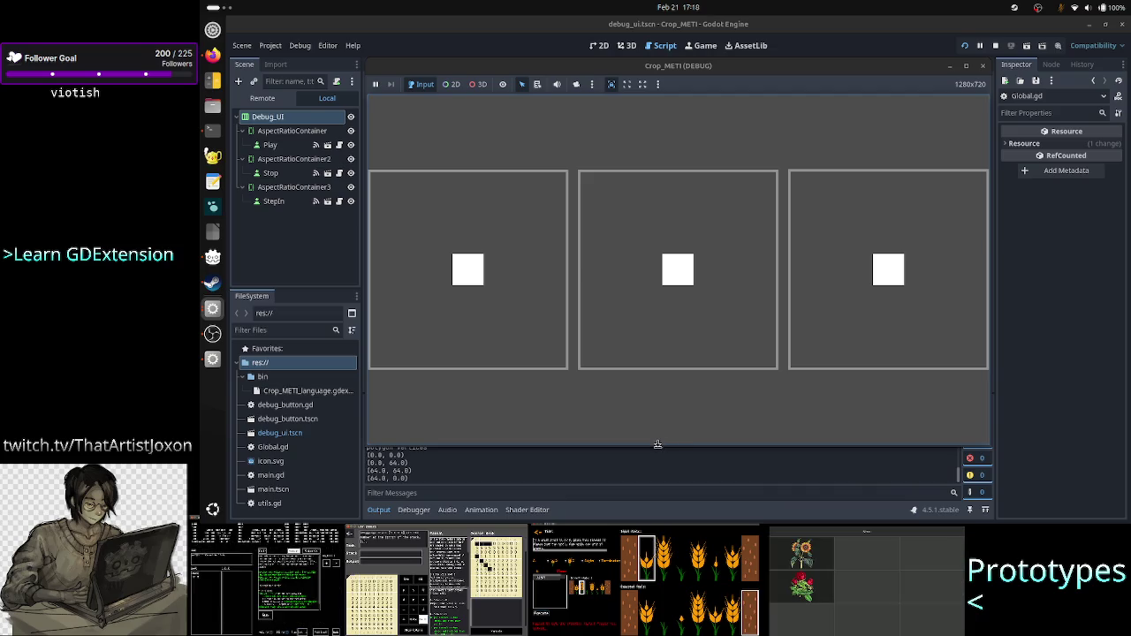
pyautogui.moveTo(657, 444)
pyautogui.mouseDown()
pyautogui.moveTo(680, 311)
pyautogui.moveTo(740, 117)
pyautogui.mouseUp()
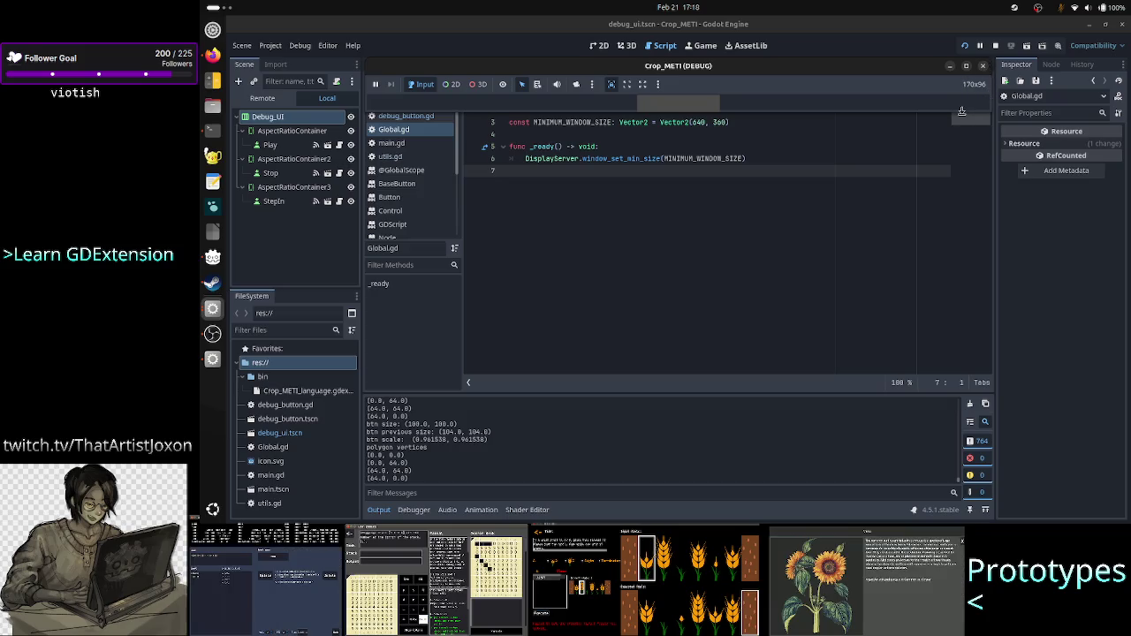
pyautogui.moveTo(961, 111); pyautogui.dragTo(959, 125)
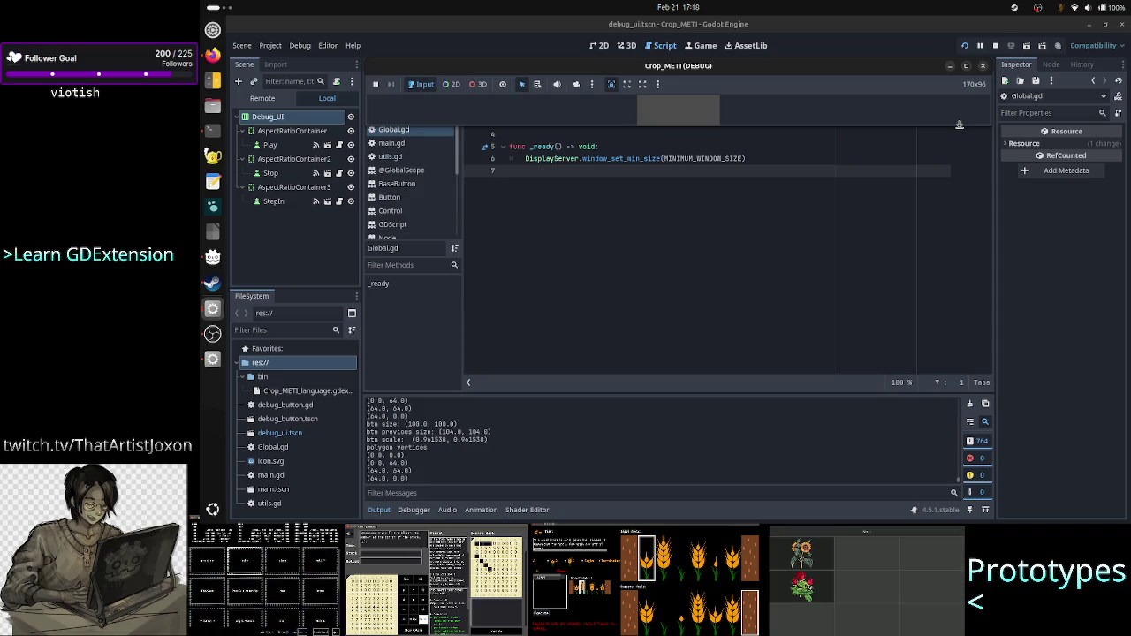
pyautogui.moveTo(854, 70); pyautogui.dragTo(854, 277)
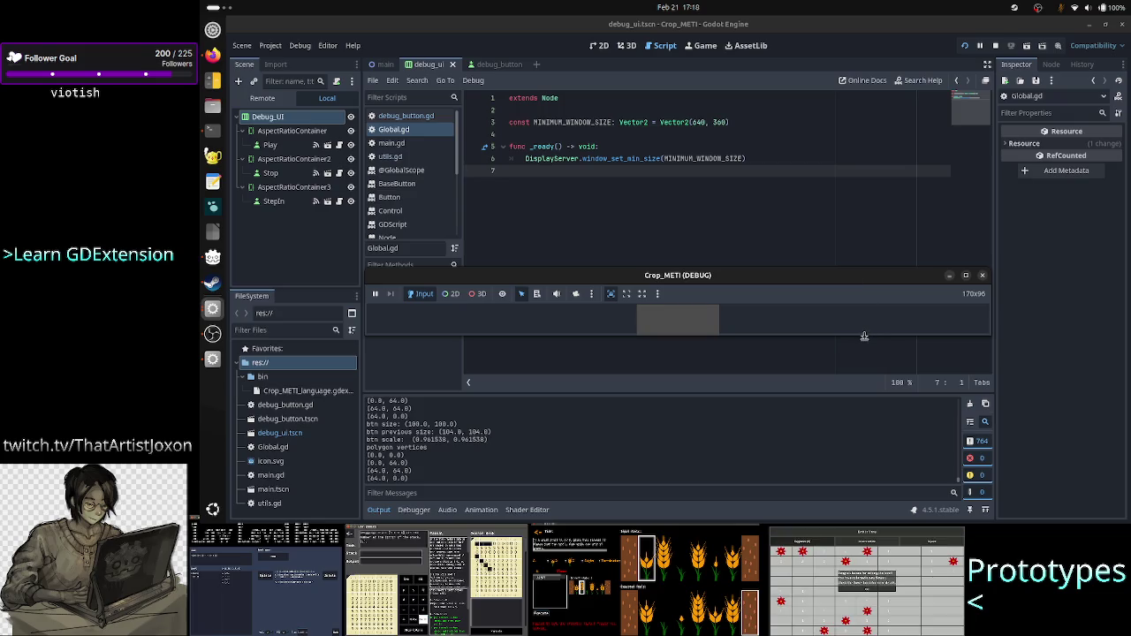
pyautogui.moveTo(864, 336); pyautogui.dragTo(861, 387)
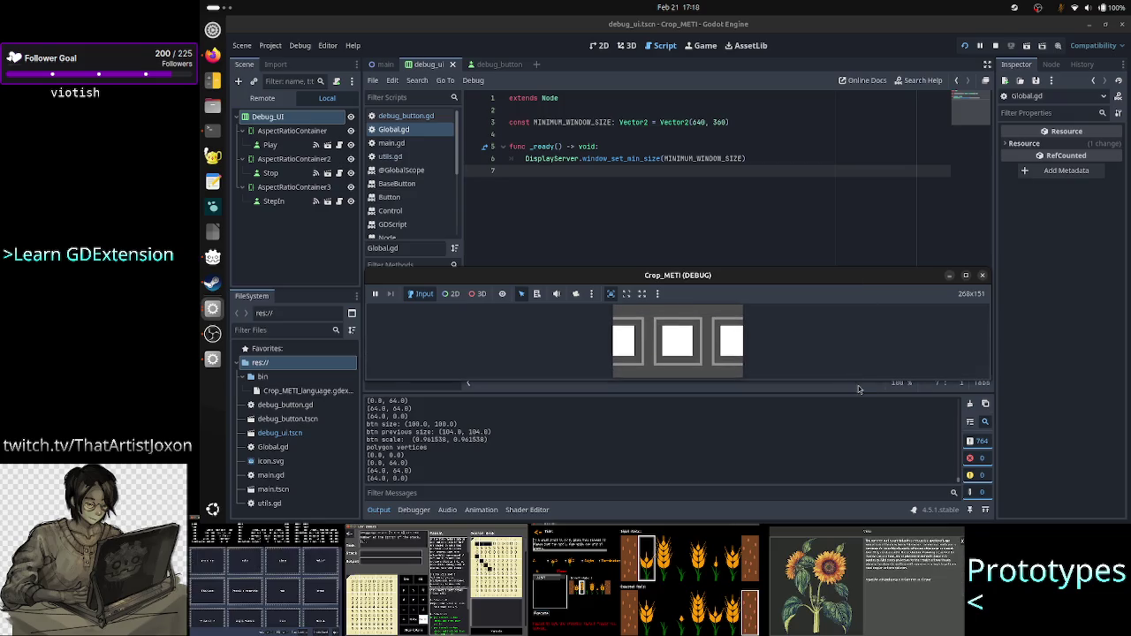
pyautogui.click(981, 275)
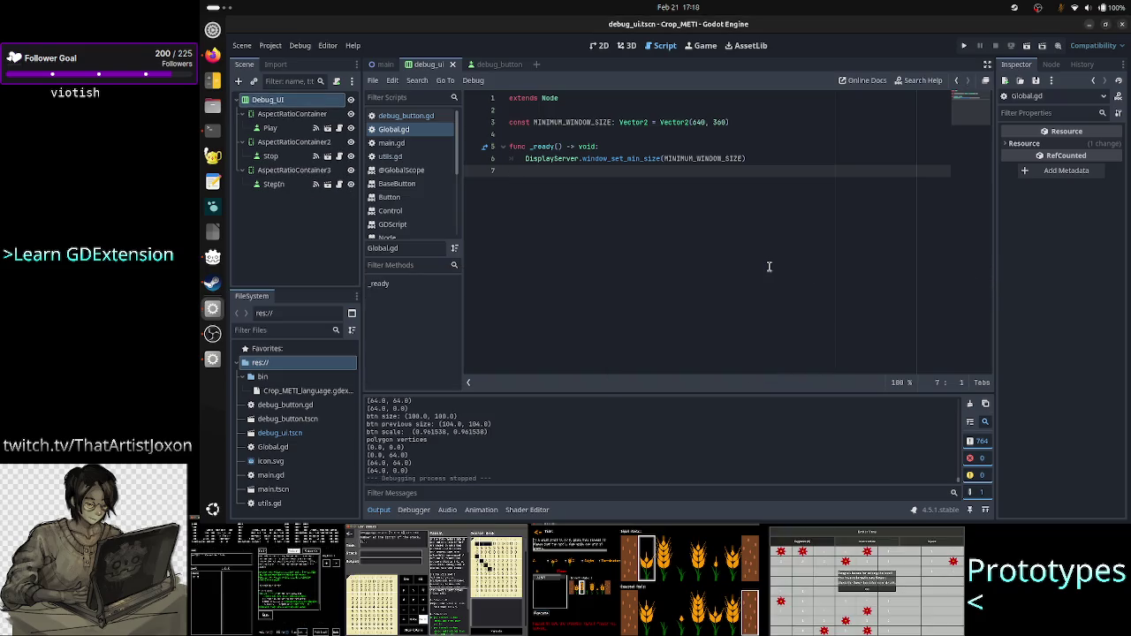
pyautogui.hotkey('alt', 'Tab')
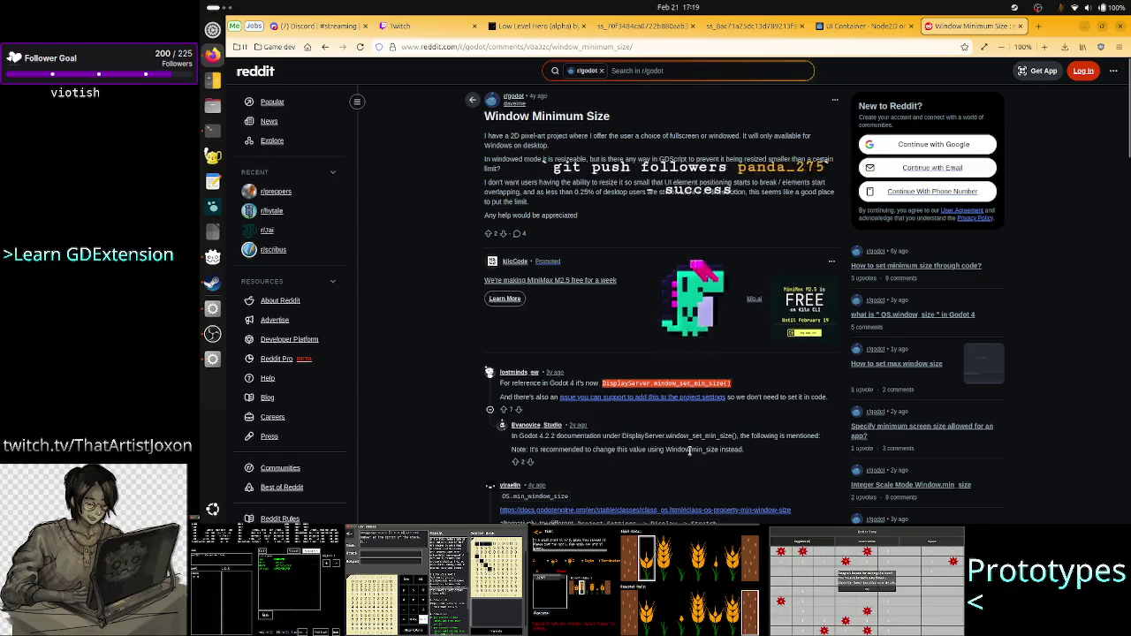
# Step: Highlight the Reddit note recommending Window.min_size, then switch to the Twitch Stream Manager tab
pyautogui.moveTo(672, 449); pyautogui.dragTo(747, 450)
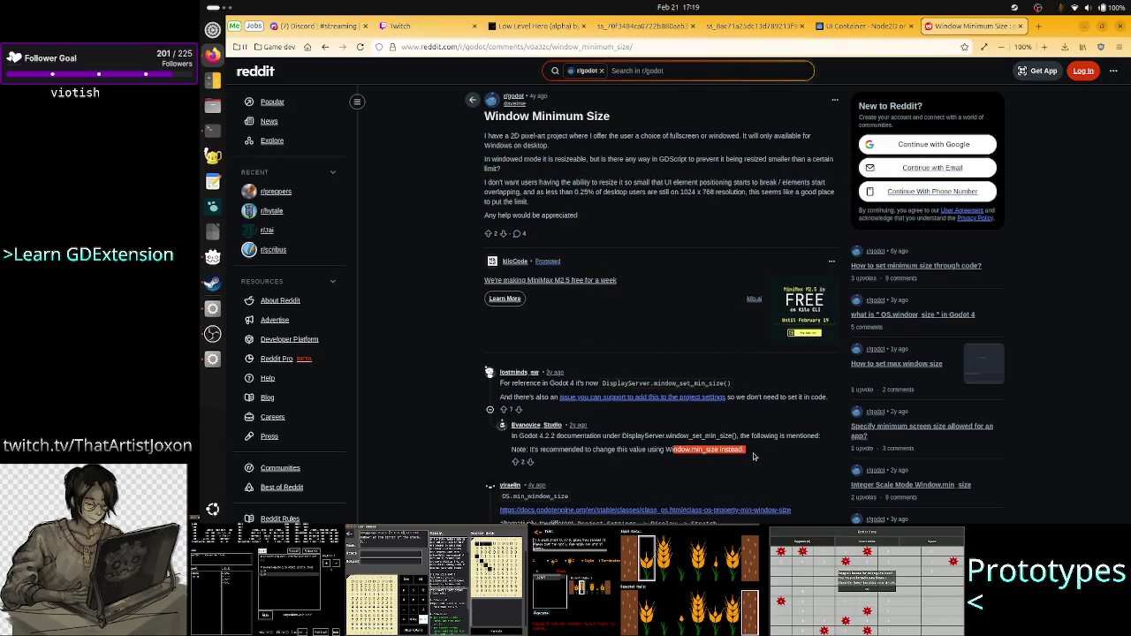
pyautogui.hotkey('alt', 'Tab')
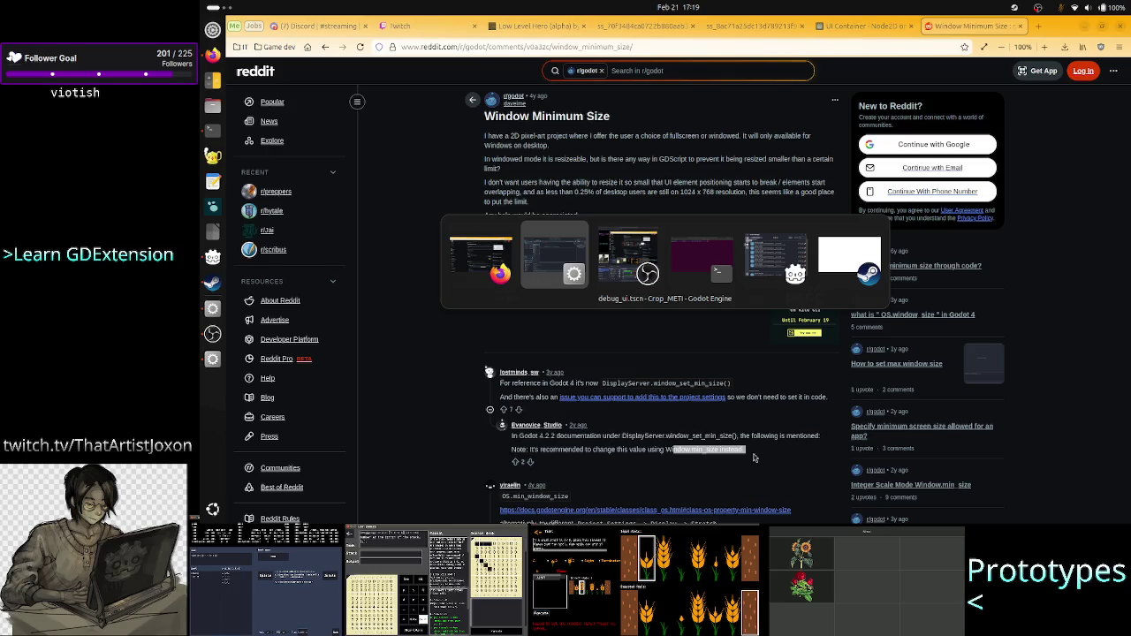
pyautogui.hotkey('alt', 'Tab')
pyautogui.press('Tab')
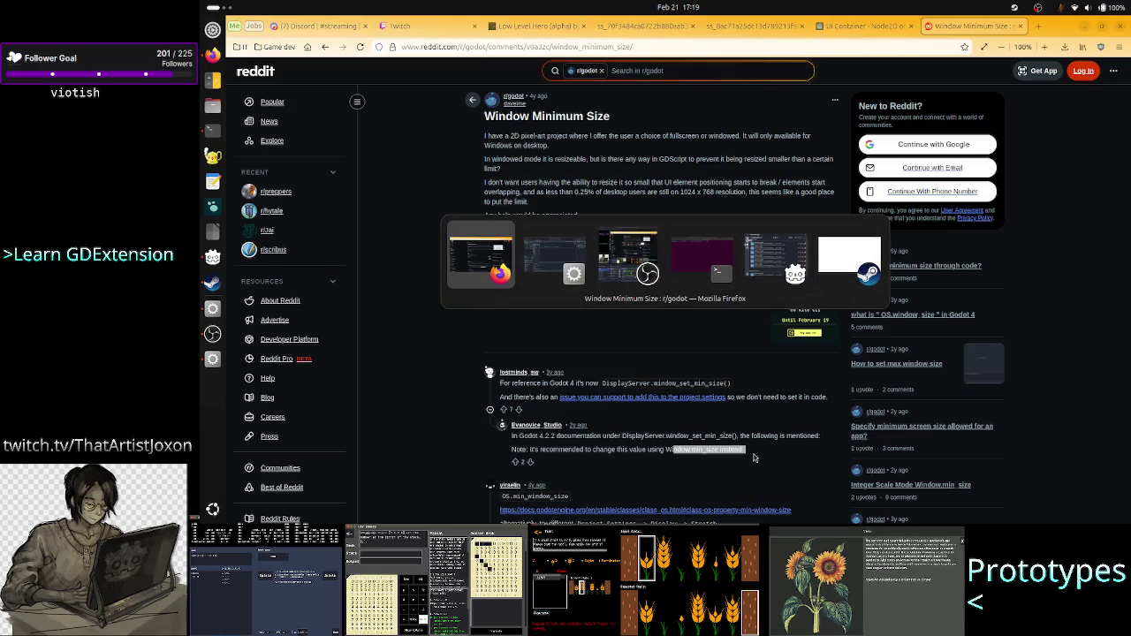
pyautogui.click(422, 31)
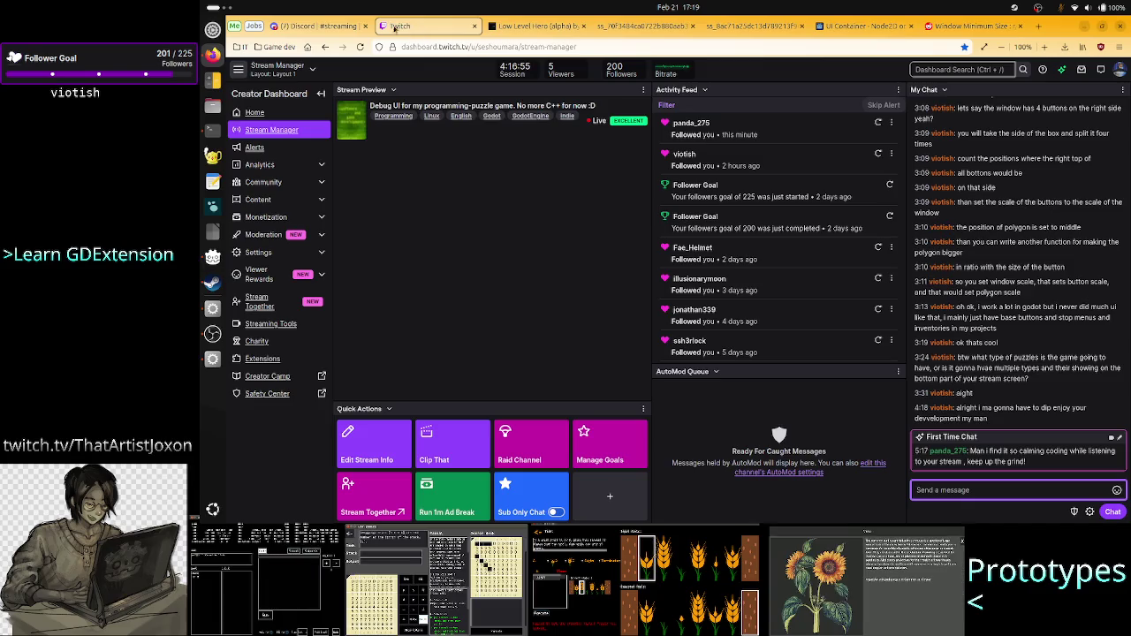
# Step: Close the enlarged schedule image in Discord's #streaming channel, browse it, then return to the Reddit thread
pyautogui.click(298, 25)
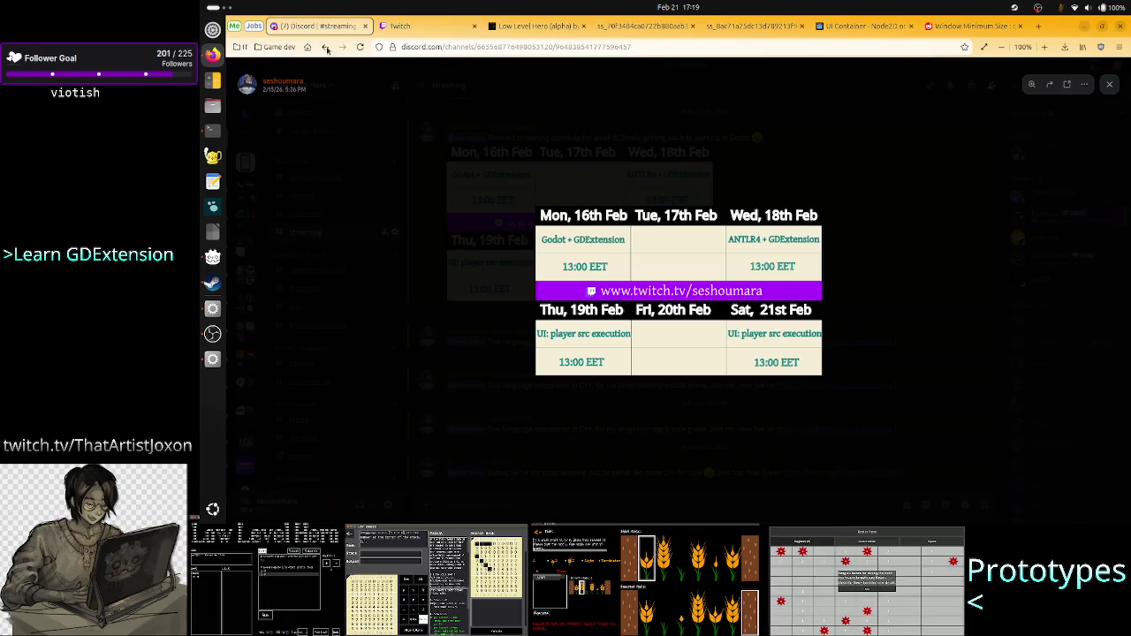
pyautogui.click(487, 454)
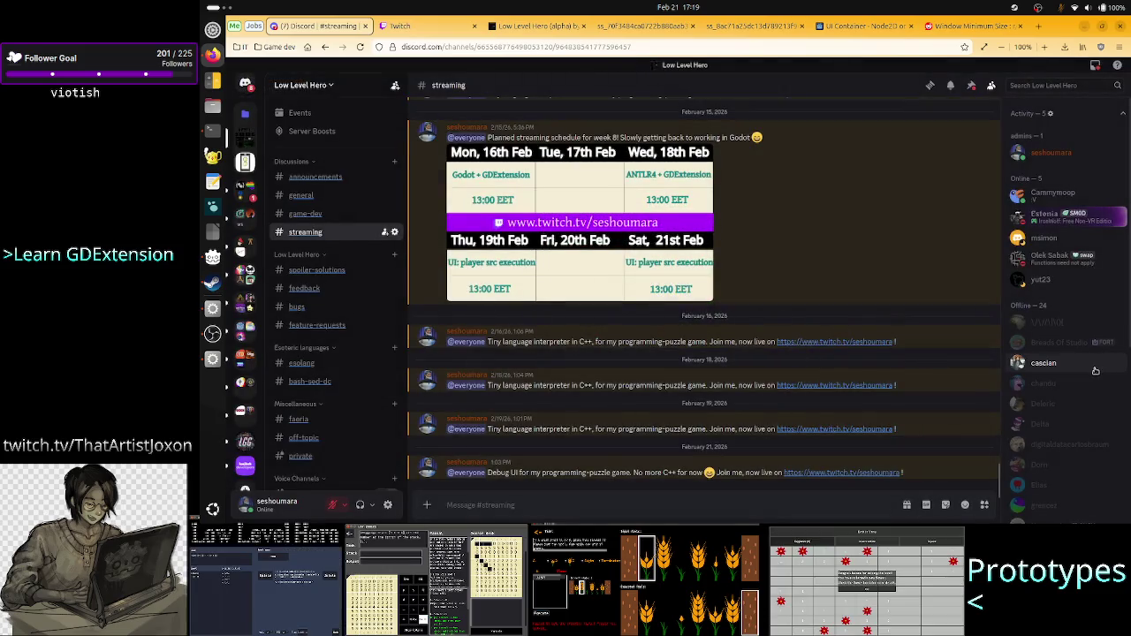
pyautogui.scroll(-5, 1096, 371)
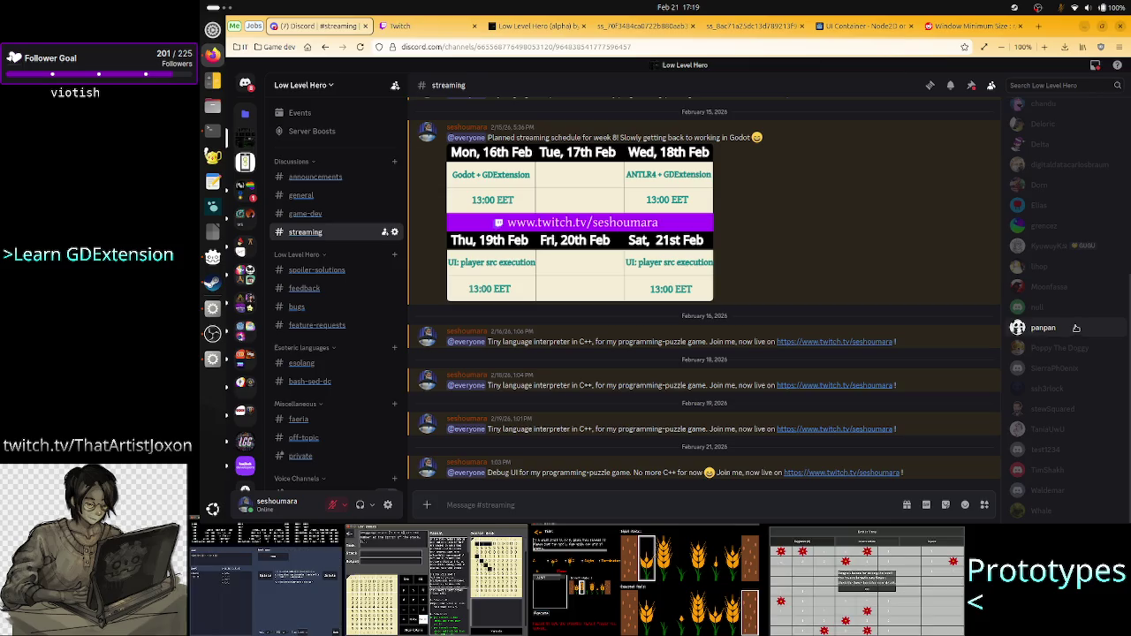
pyautogui.scroll(1, 1092, 273)
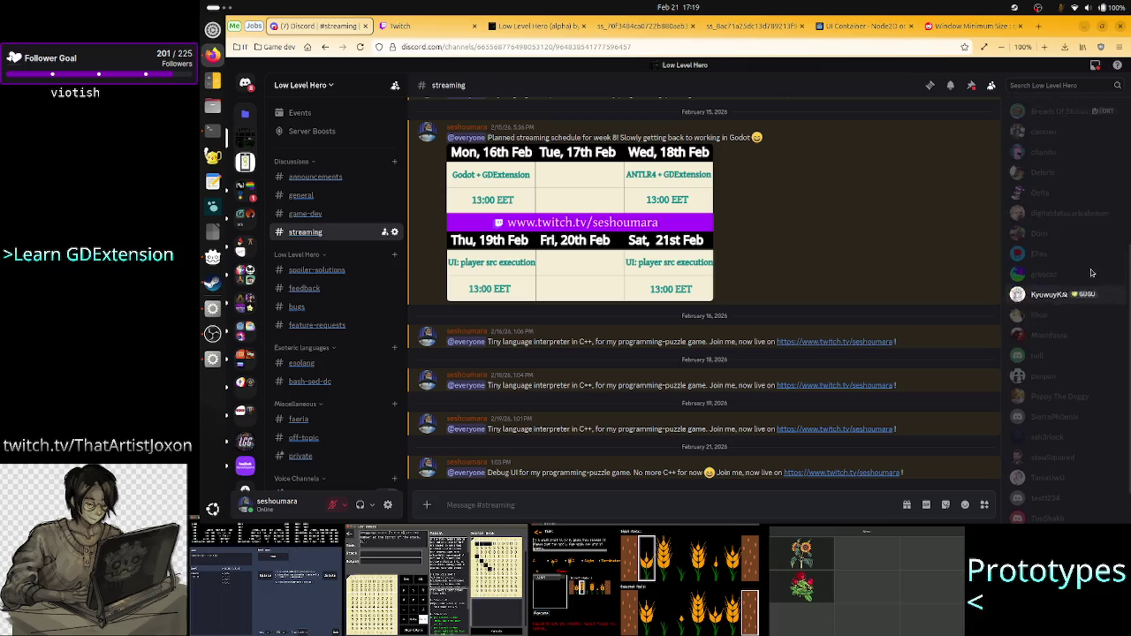
pyautogui.scroll(5, 1092, 273)
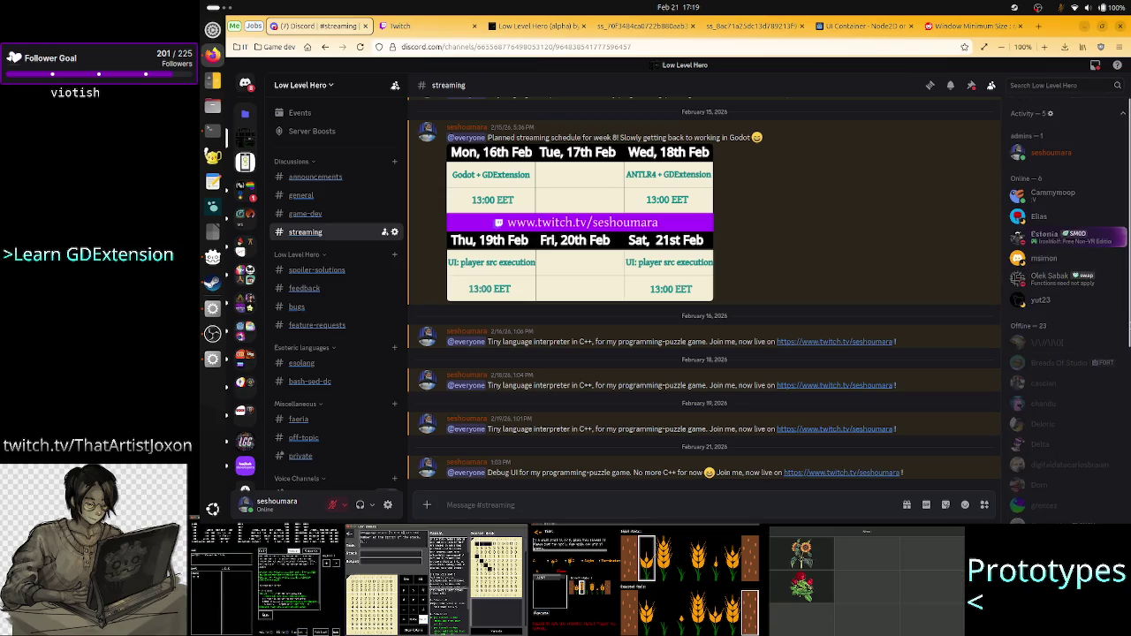
pyautogui.scroll(-1, 1070, 311)
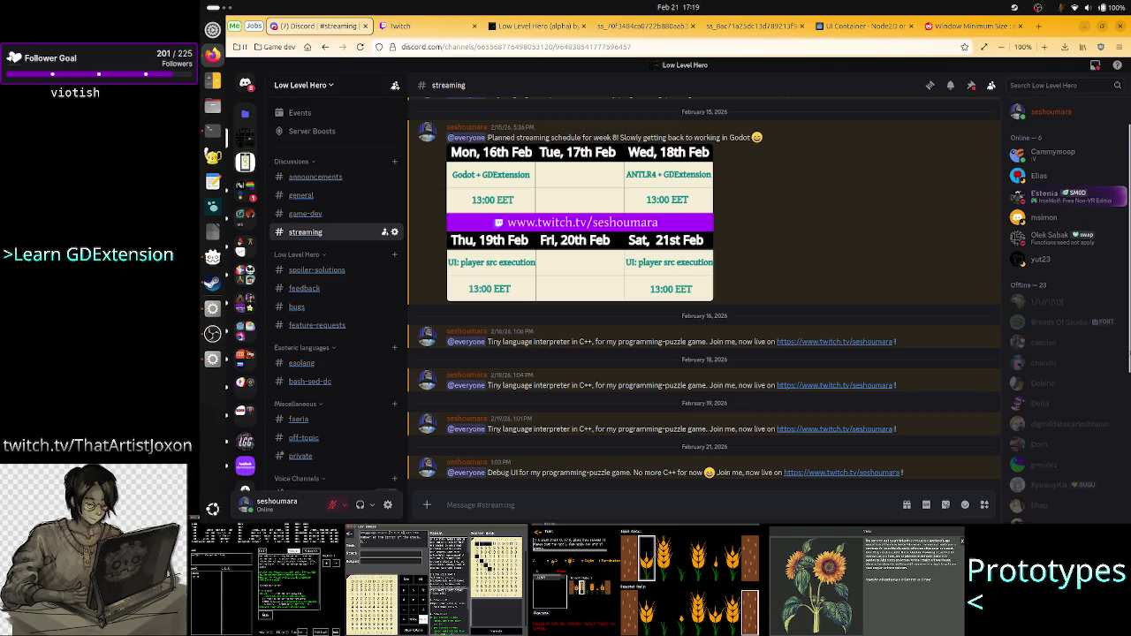
pyautogui.scroll(-2, 1069, 310)
pyautogui.scroll(-1, 1064, 310)
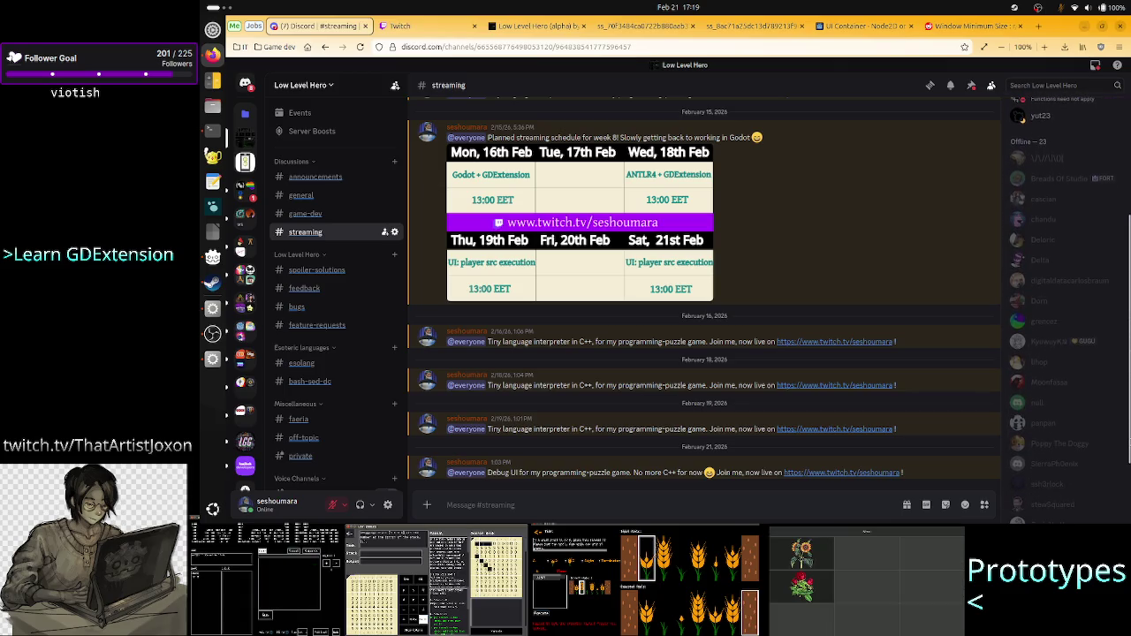
pyautogui.scroll(-2, 1127, 495)
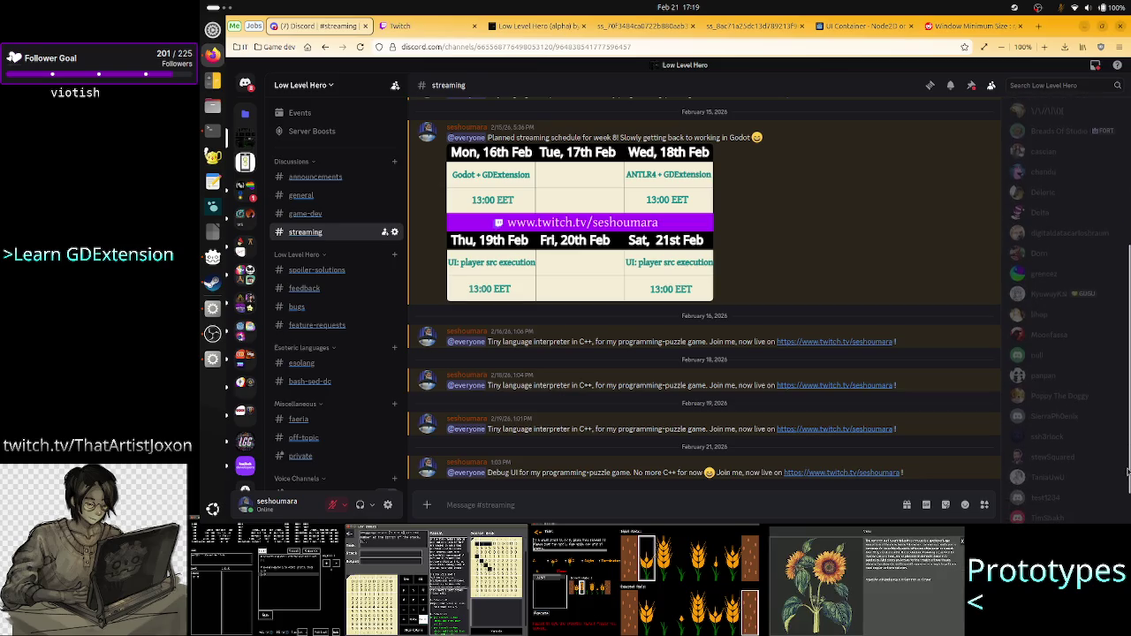
pyautogui.scroll(-1, 1127, 495)
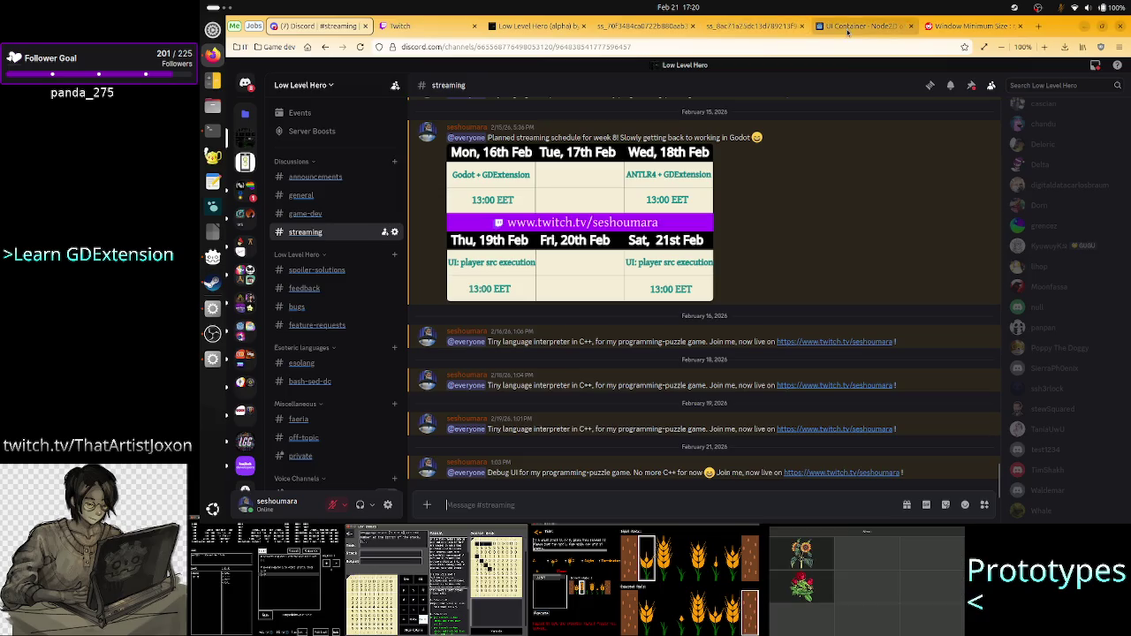
pyautogui.click(947, 27)
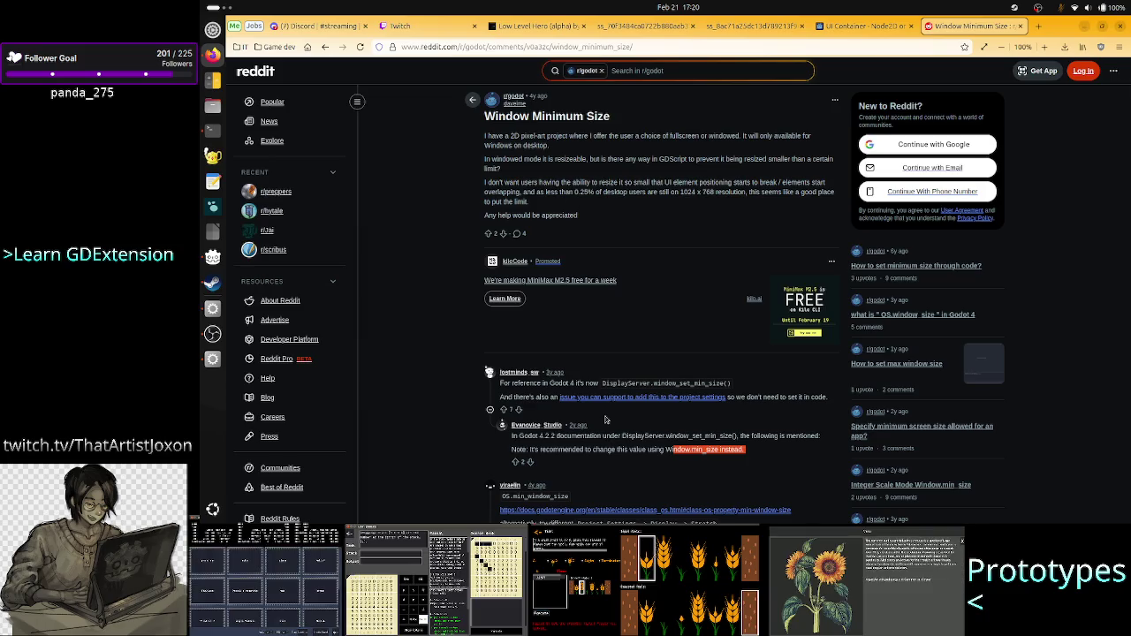
# Step: Select the word 'using' in the Reddit comment, read further, and return to the Godot editor
pyautogui.doubleClick(656, 449)
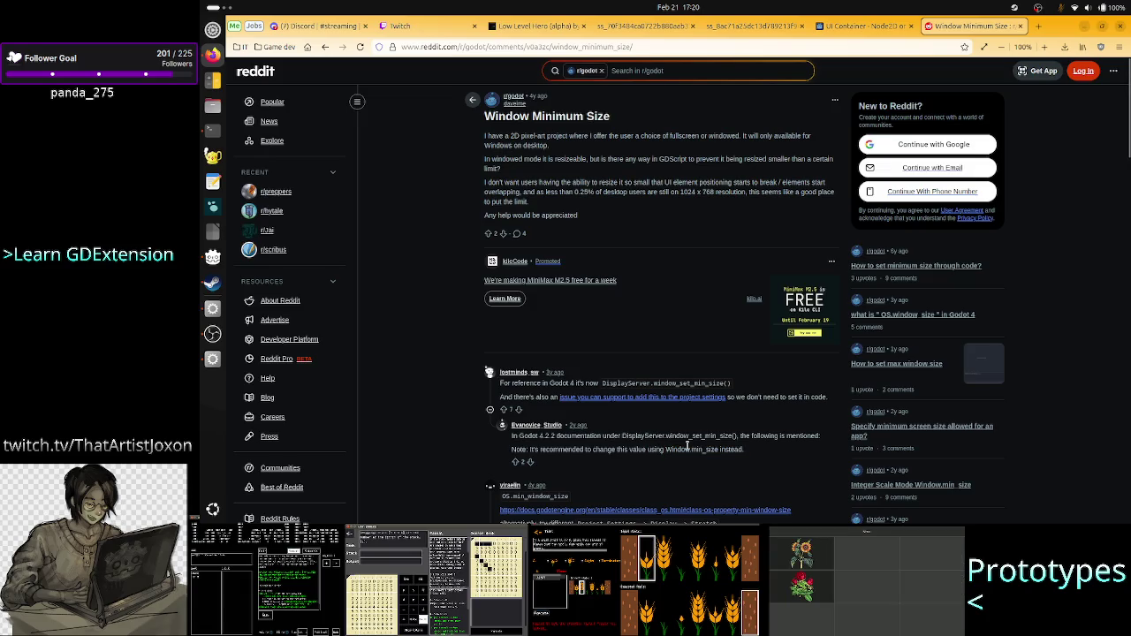
pyautogui.scroll(-3, 658, 445)
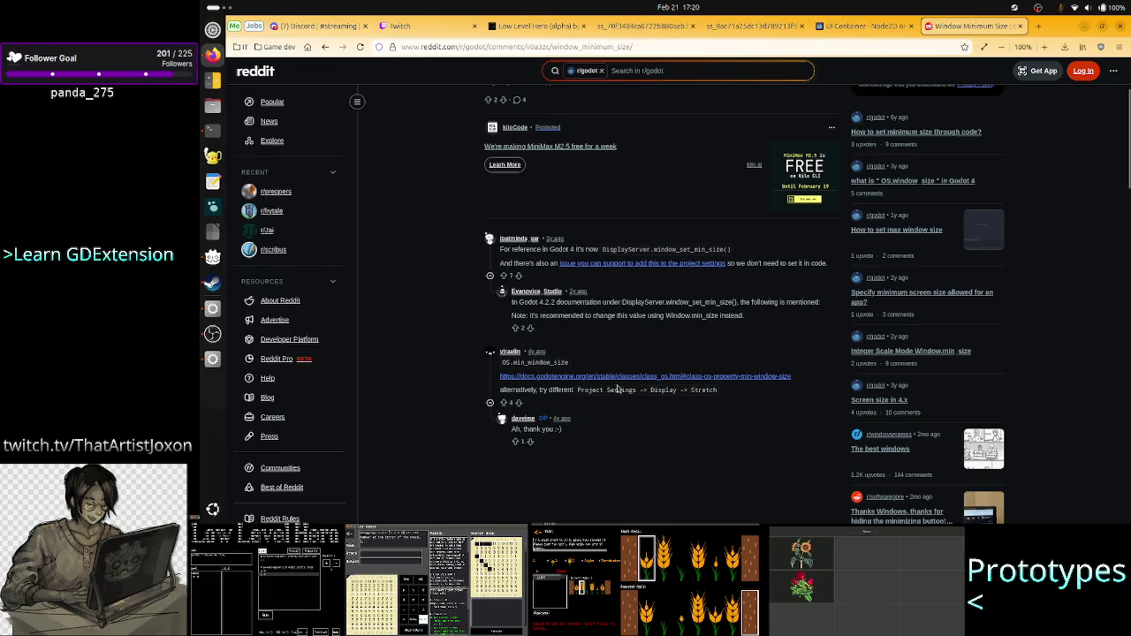
pyautogui.hotkey('alt', 'Tab')
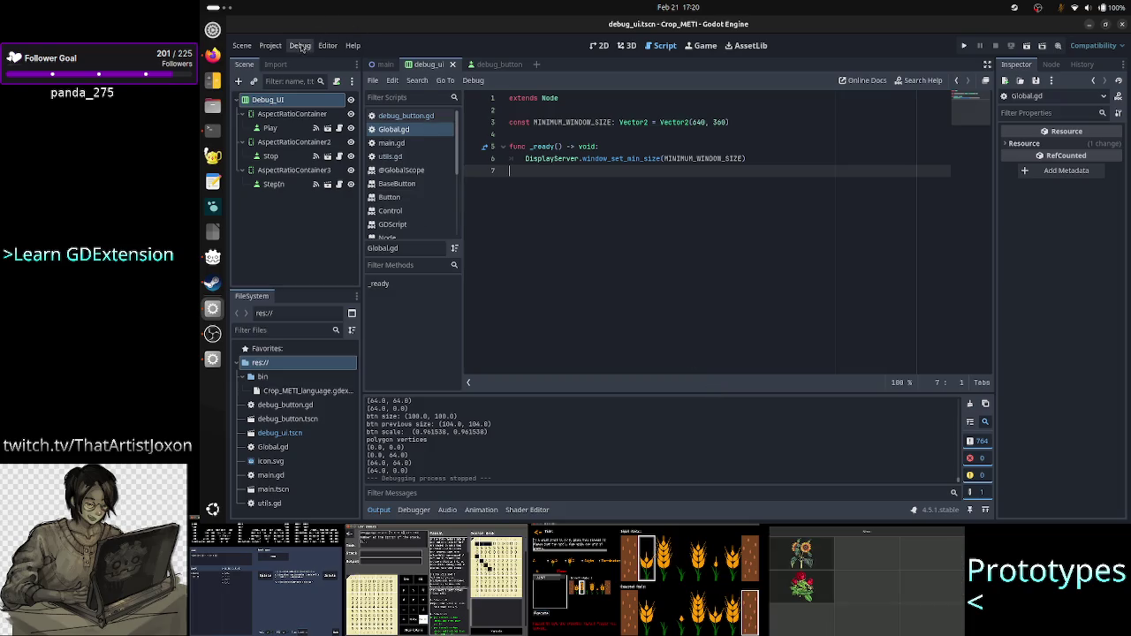
# Step: Open Project Settings' General tab and inspect the Display > Window Resizable option
pyautogui.click(301, 47)
pyautogui.click(279, 58)
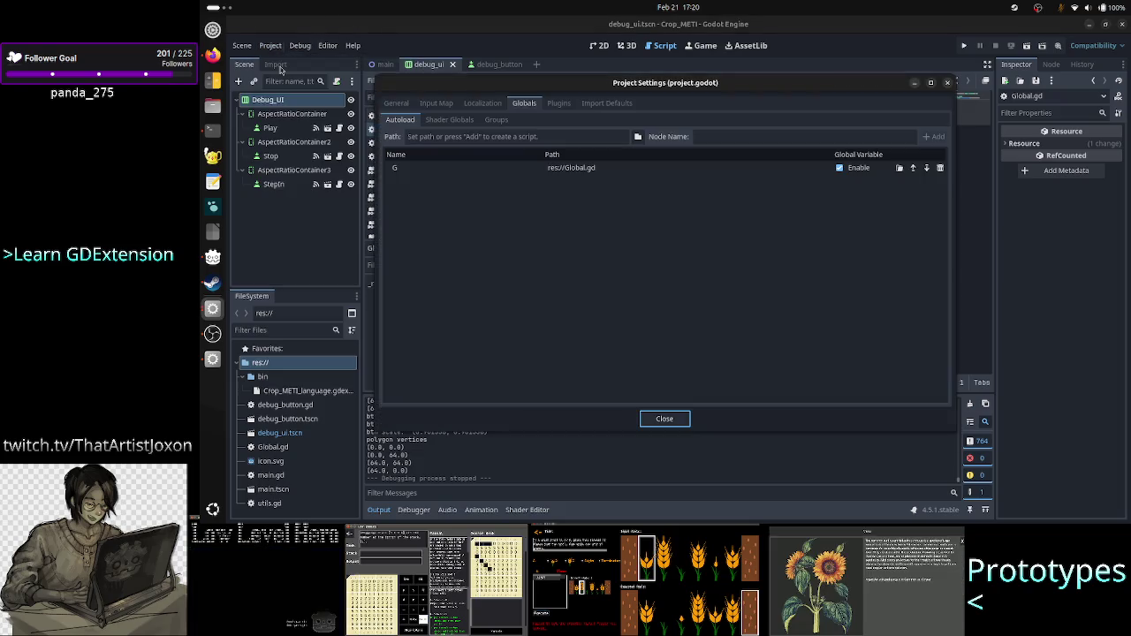
pyautogui.click(397, 103)
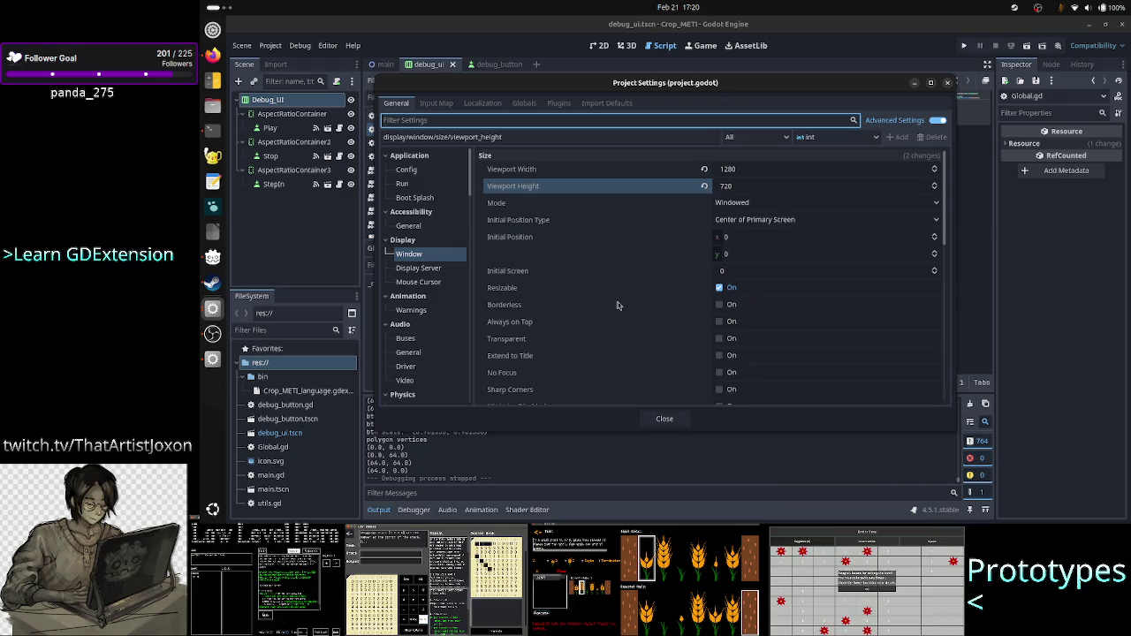
pyautogui.scroll(-3, 618, 305)
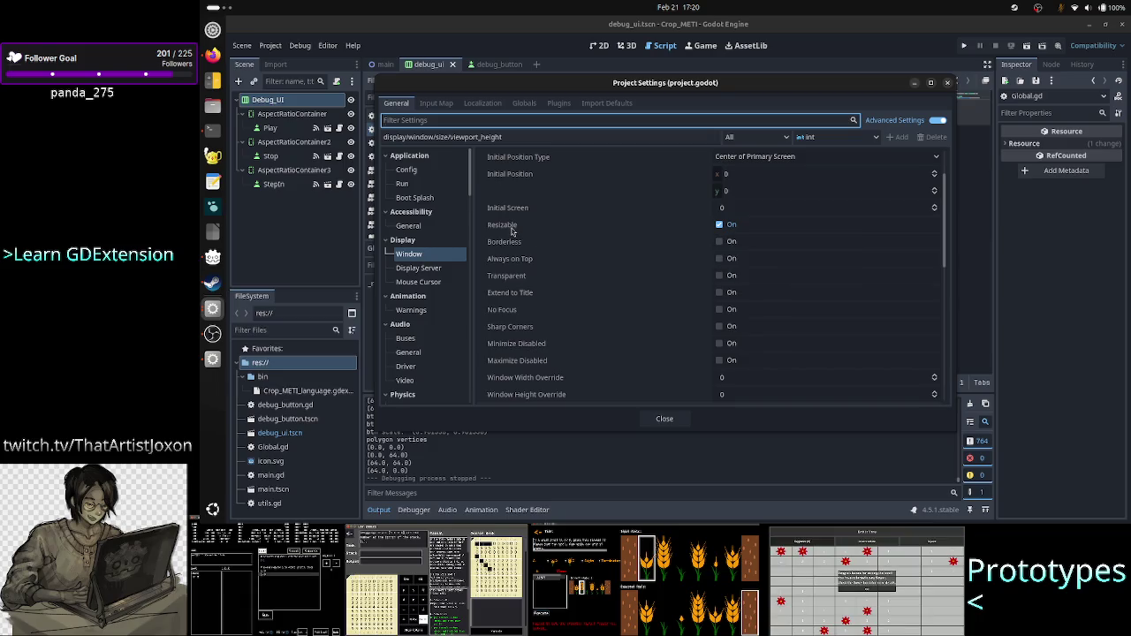
pyautogui.click(510, 231)
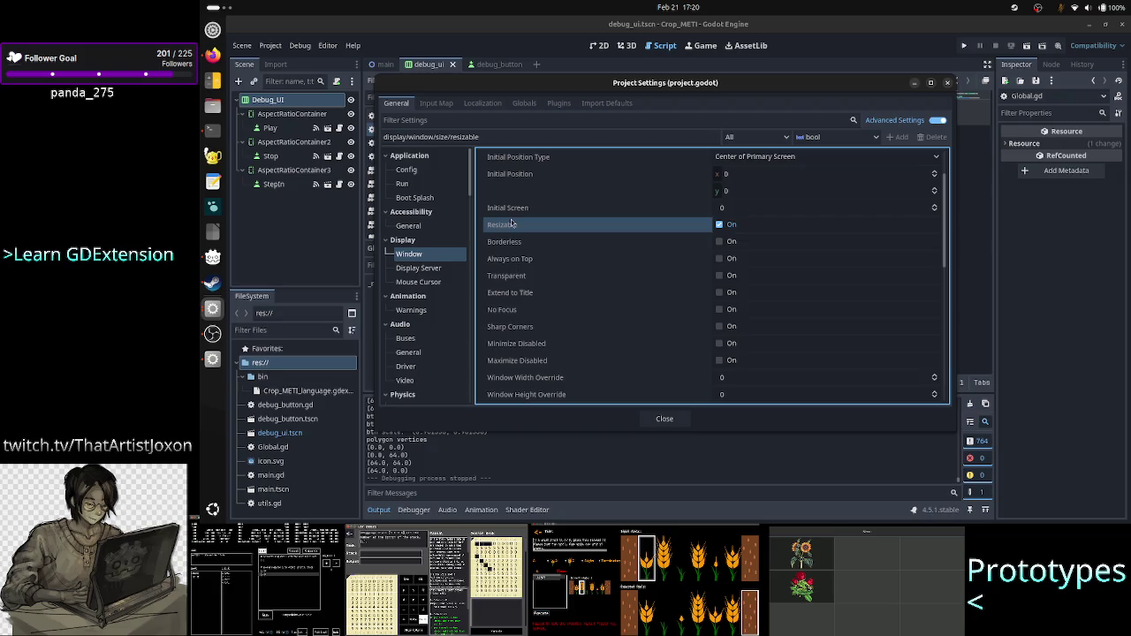
pyautogui.moveTo(508, 227)
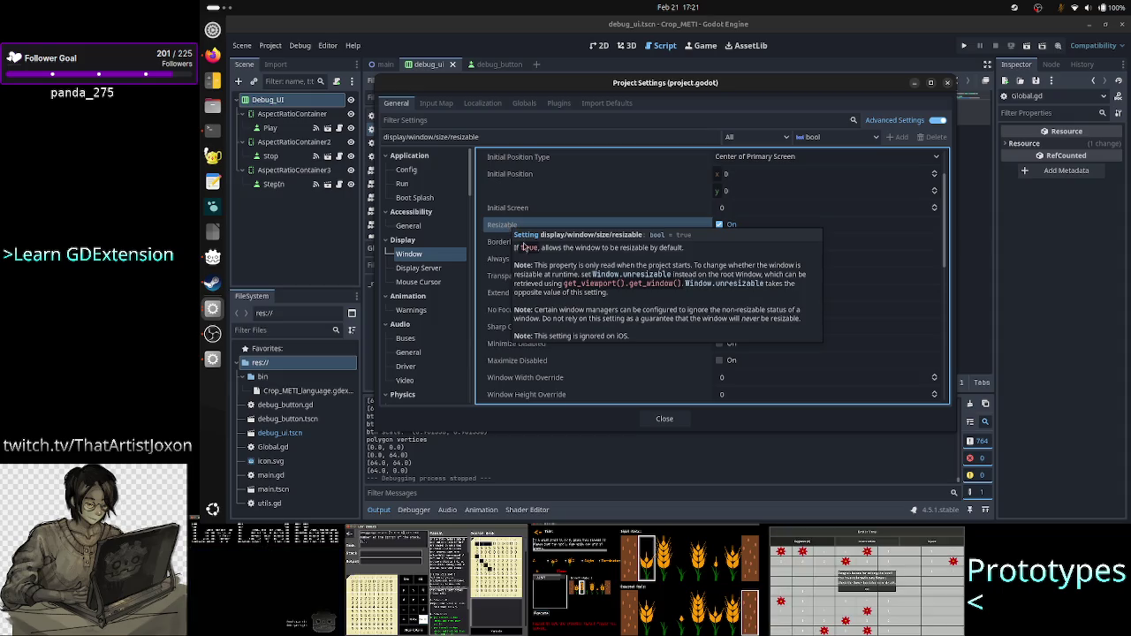
# Step: Scroll down to the Stretch settings, then switch to the Reddit thread in Firefox
pyautogui.scroll(-4, 597, 310)
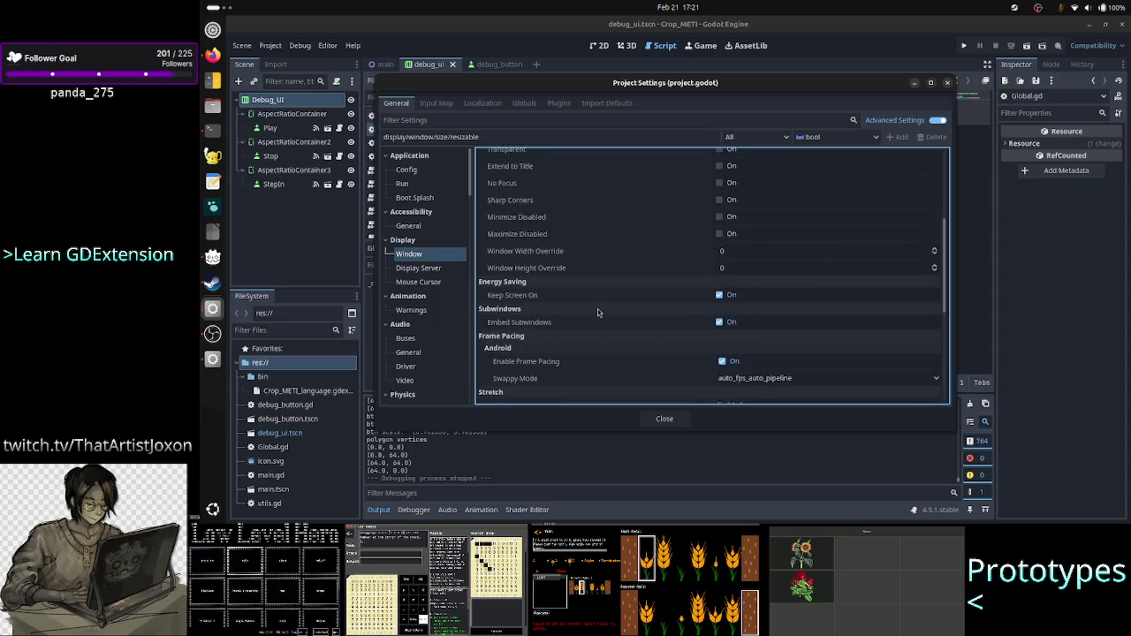
pyautogui.scroll(-1, 598, 312)
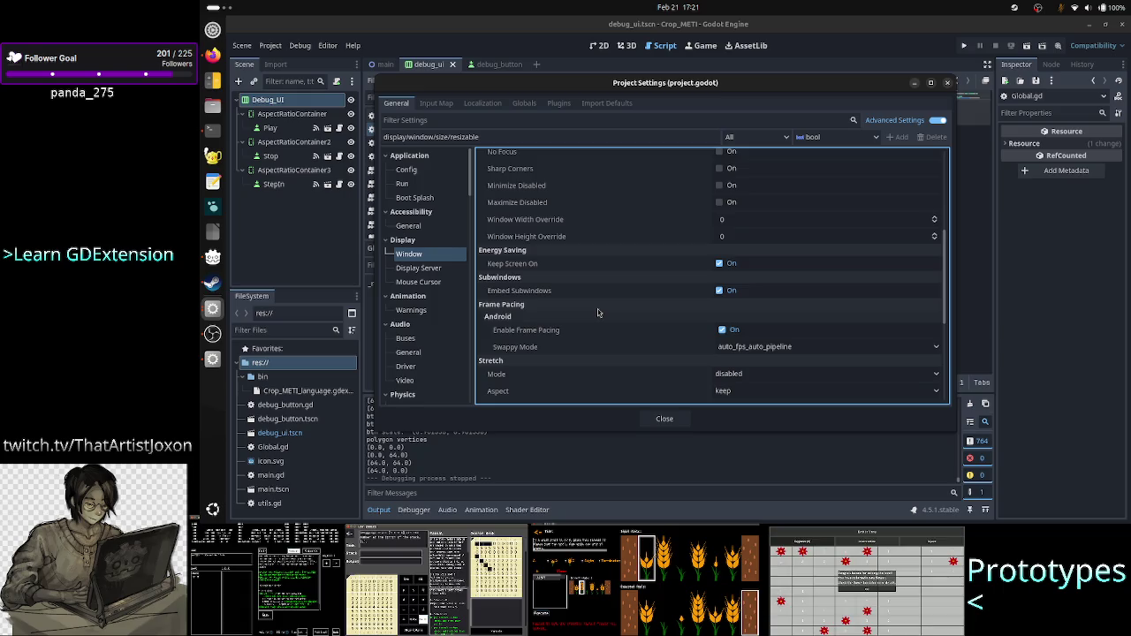
pyautogui.scroll(-7, 597, 311)
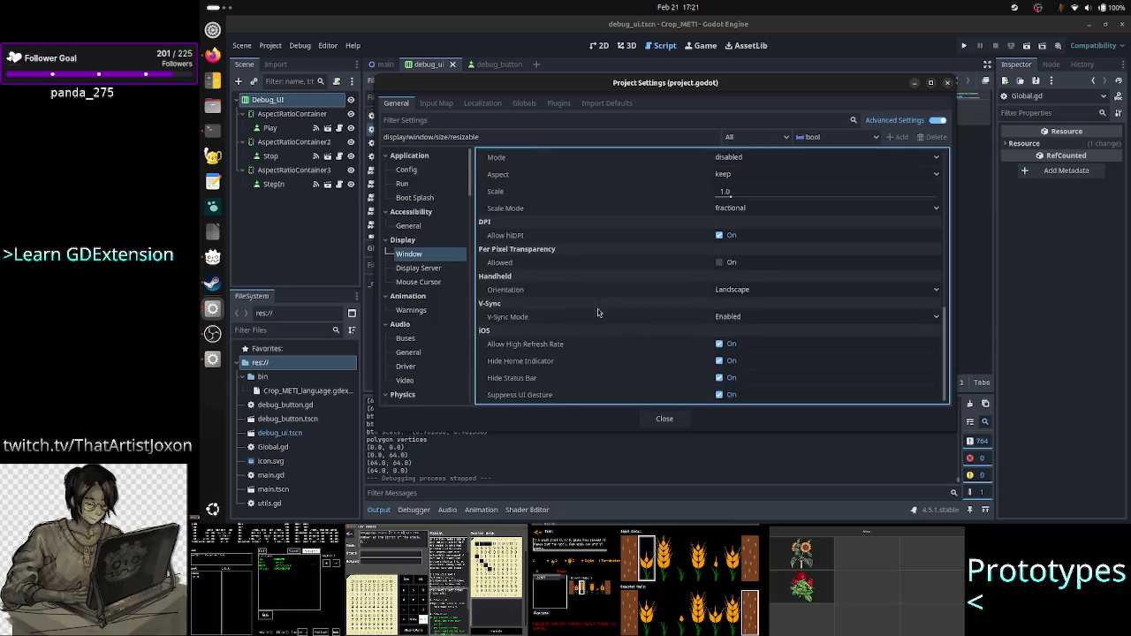
pyautogui.hotkey('alt', 'Tab')
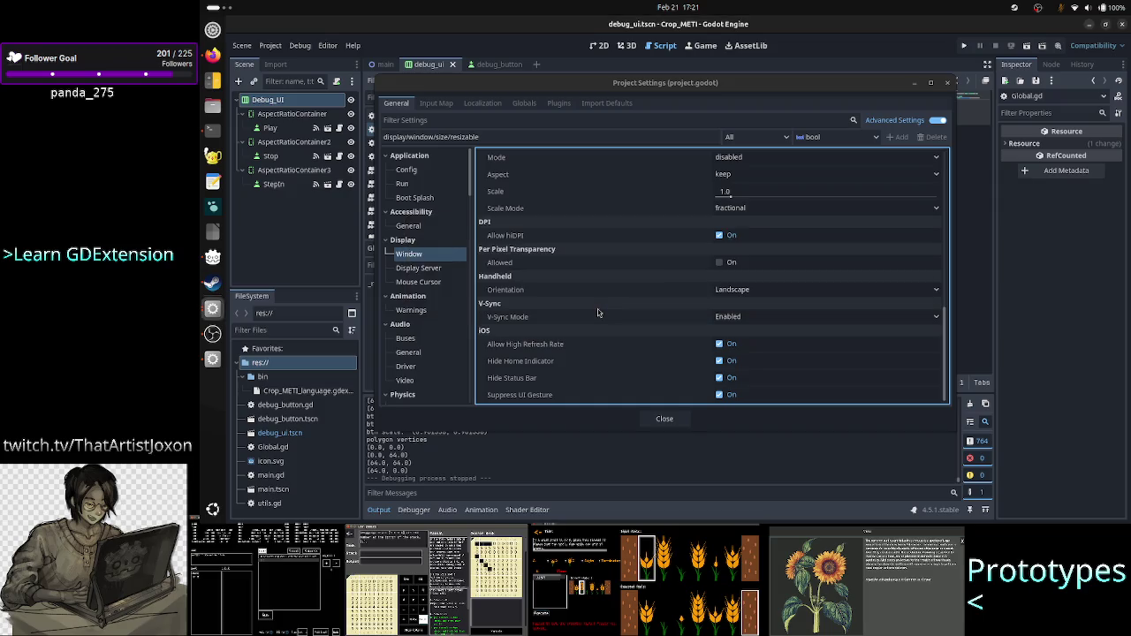
pyautogui.hotkey('alt', 'Tab')
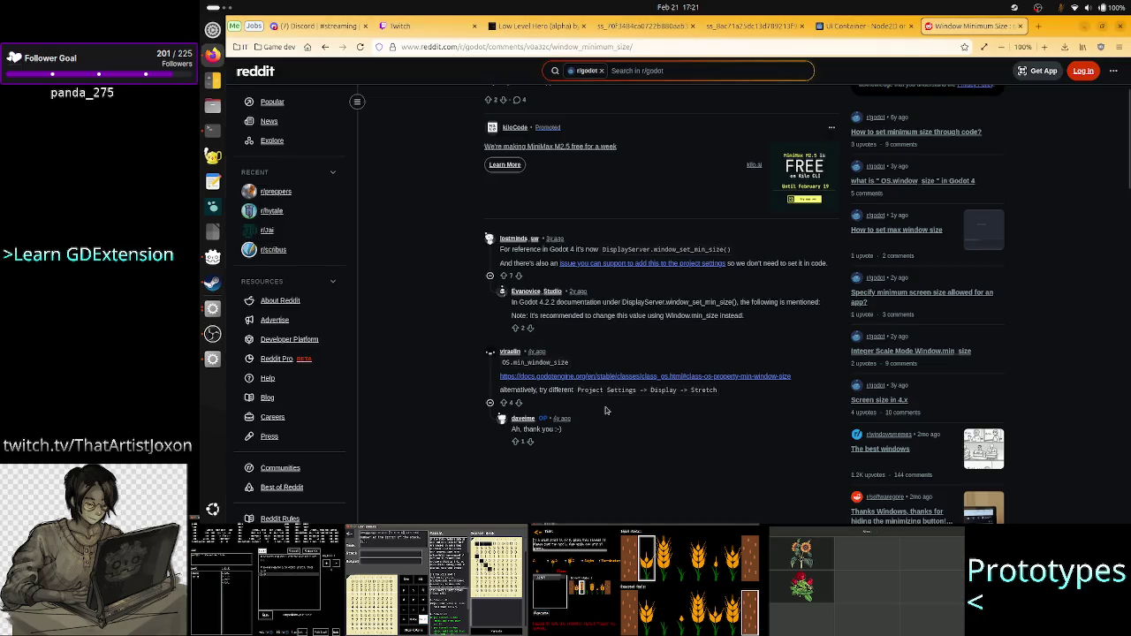
# Step: Filter Project Settings by 'stretc', set Stretch Mode to viewport, and close the dialog
pyautogui.hotkey('alt', 'Tab')
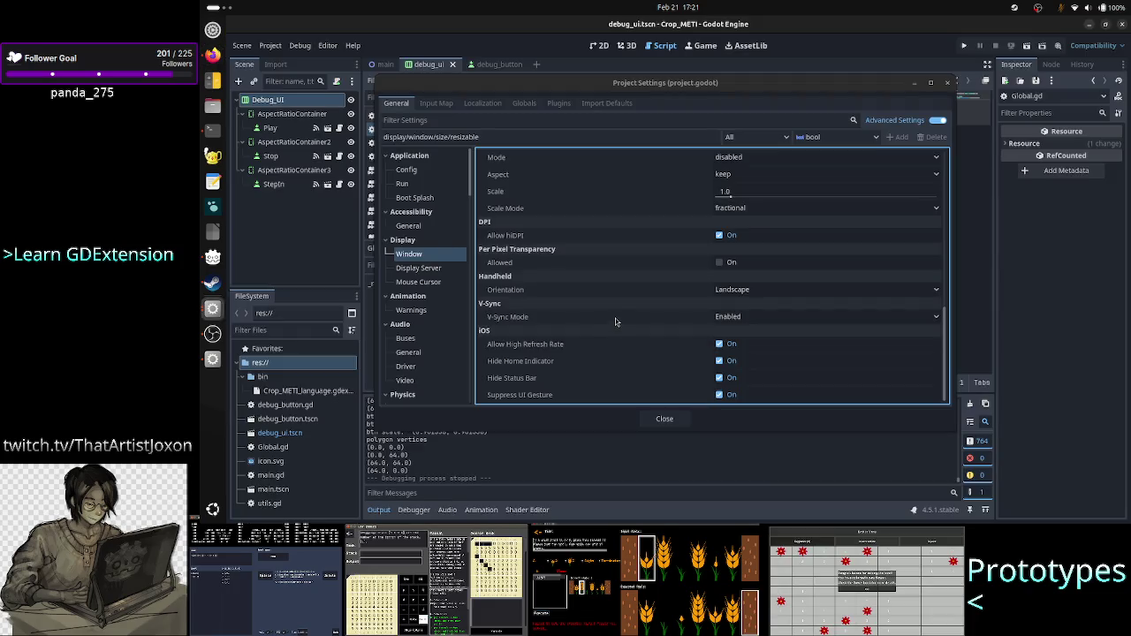
pyautogui.click(417, 240)
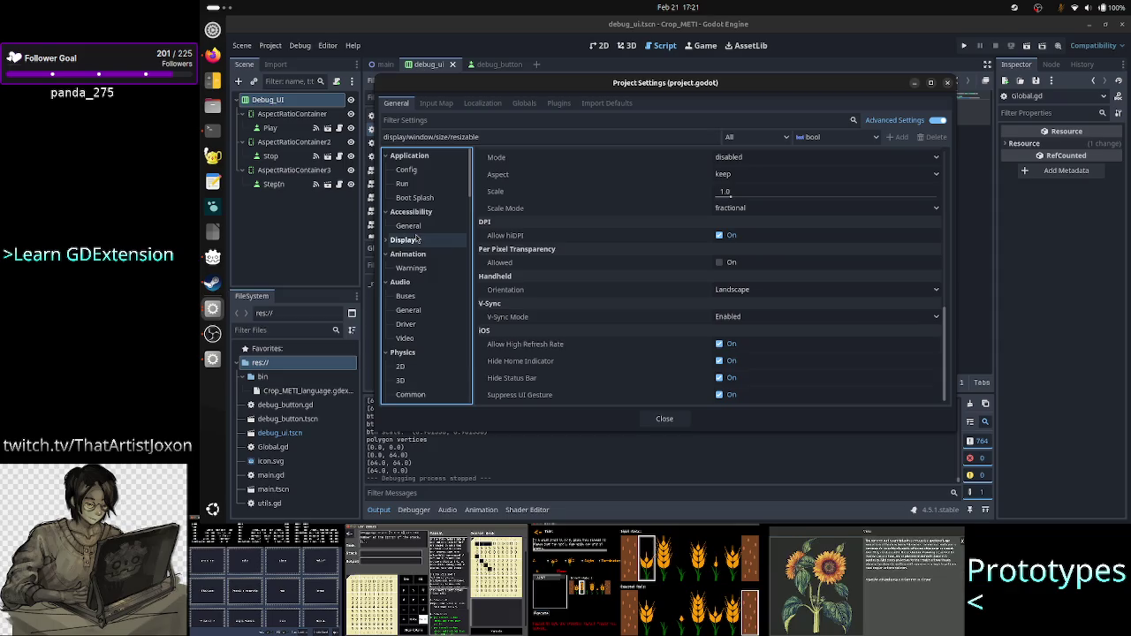
pyautogui.click(409, 240)
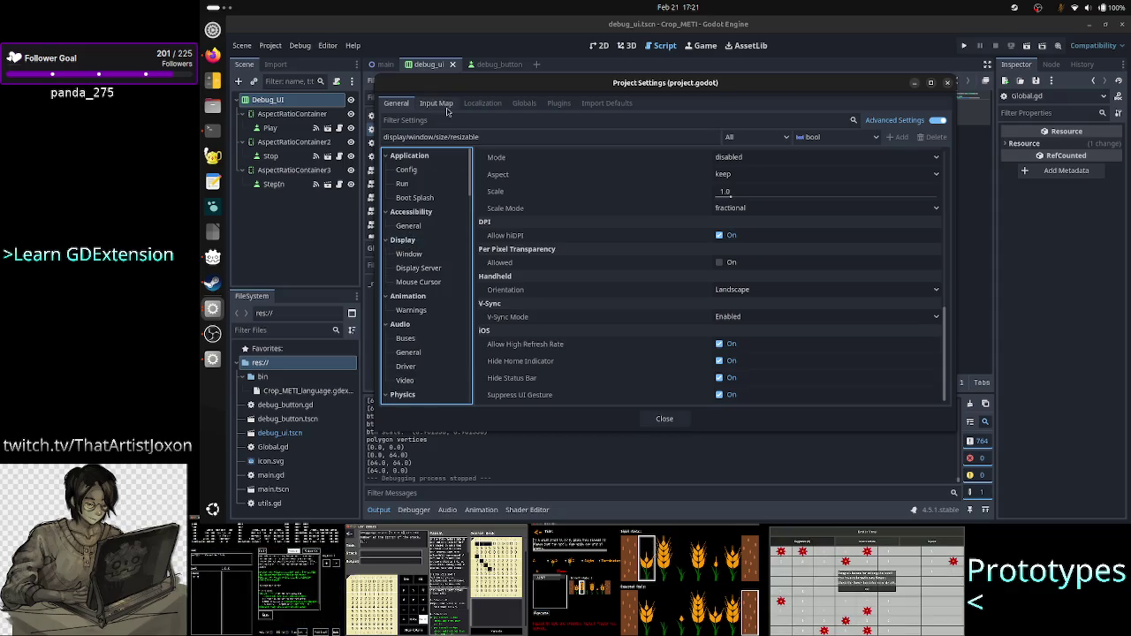
pyautogui.click(429, 120)
pyautogui.write('stretc')
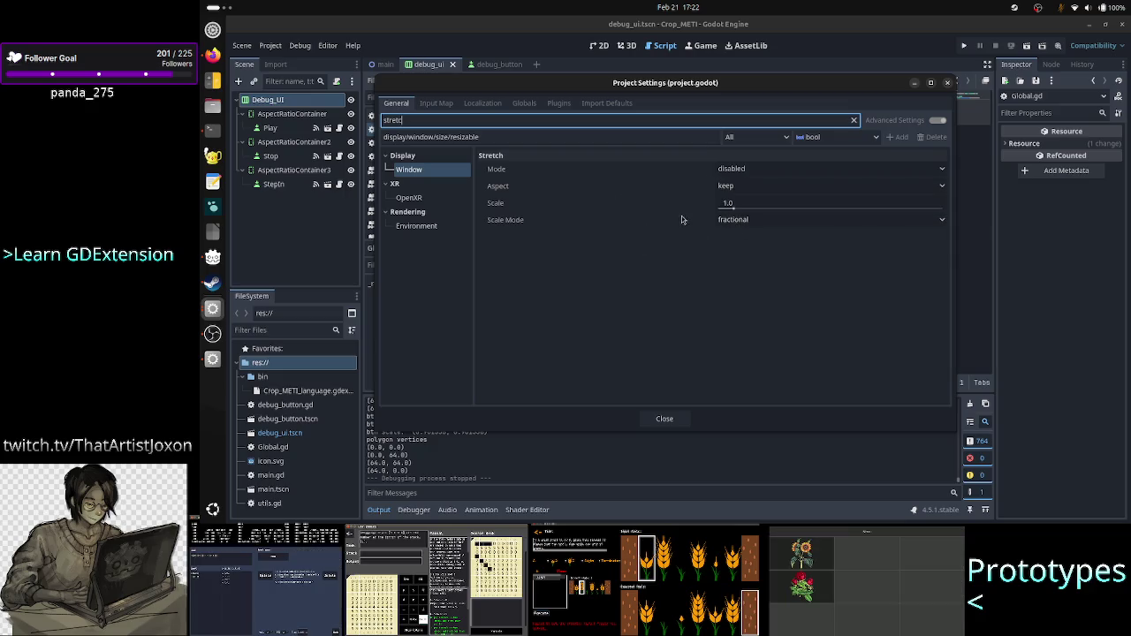
pyautogui.click(754, 170)
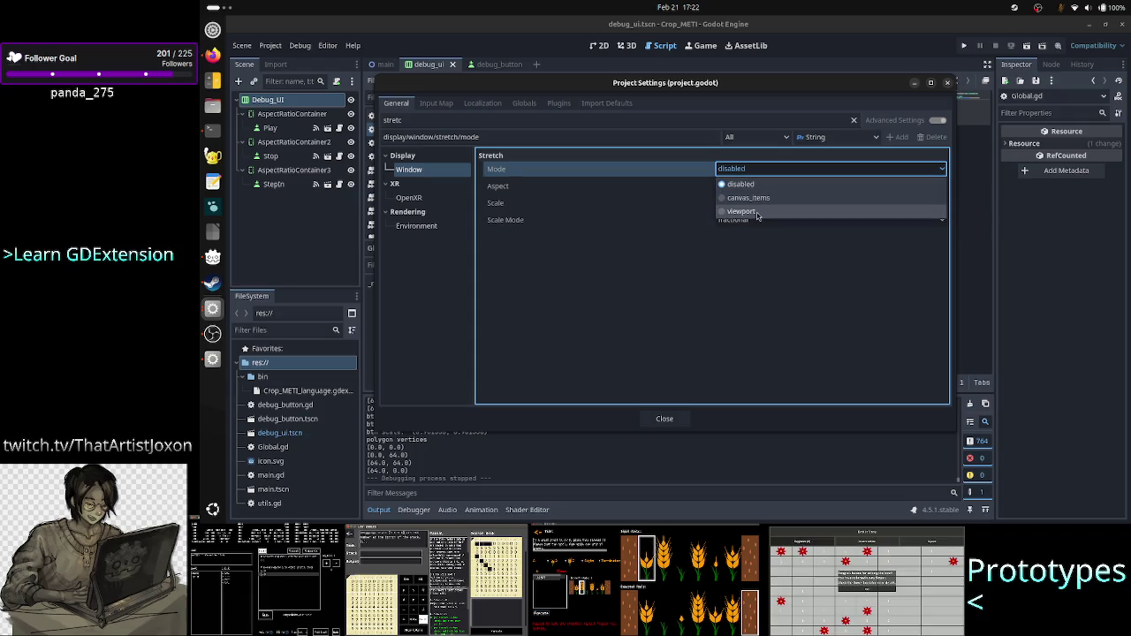
pyautogui.click(757, 210)
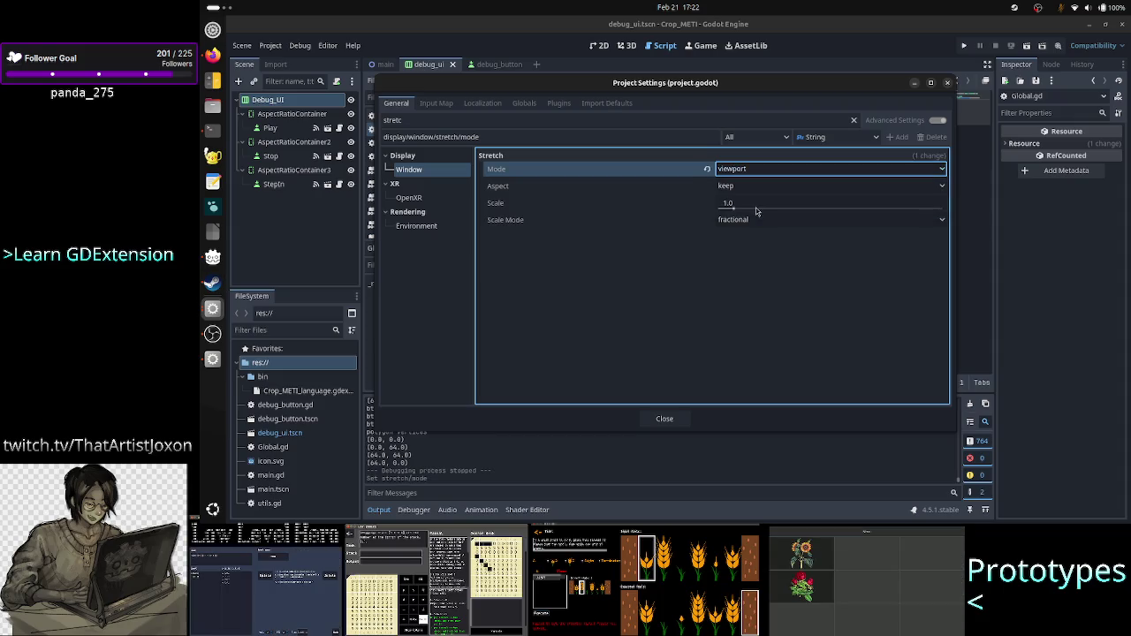
pyautogui.click(947, 83)
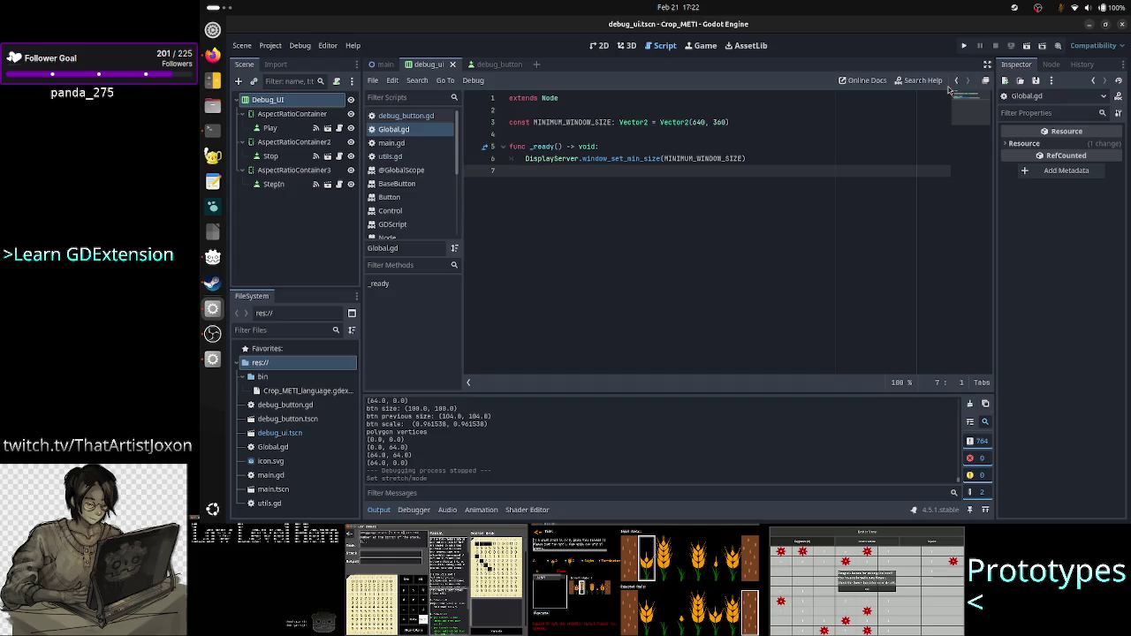
# Step: Run the project, resize and move the game window to test button scaling, then close it
pyautogui.click(966, 44)
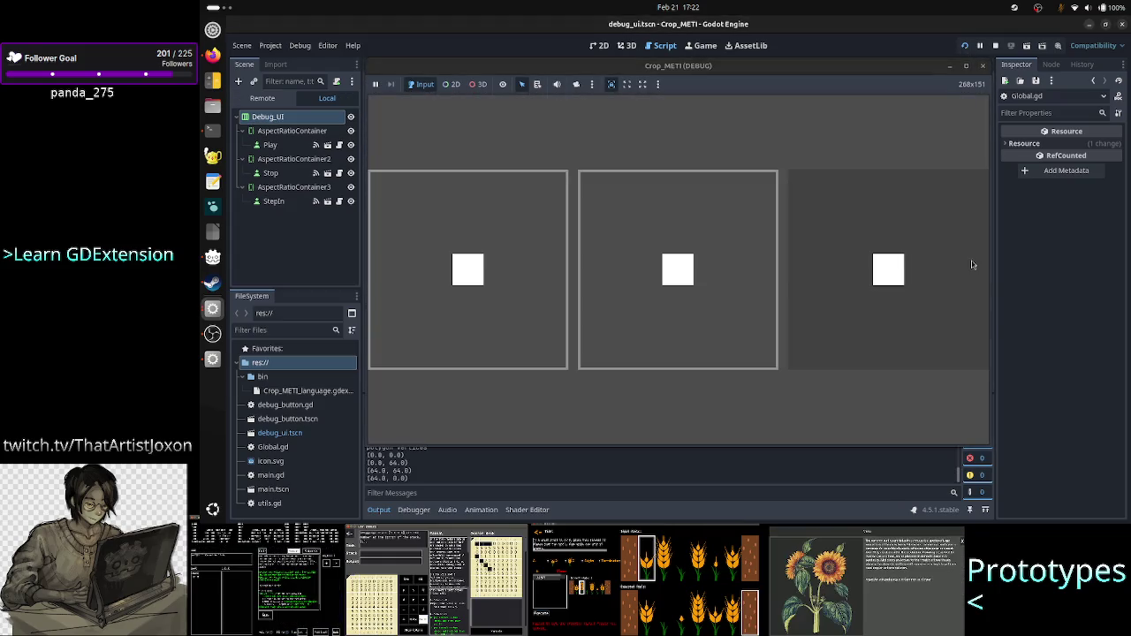
pyautogui.moveTo(979, 438)
pyautogui.mouseDown()
pyautogui.moveTo(919, 380)
pyautogui.moveTo(781, 324)
pyautogui.moveTo(784, 124)
pyautogui.moveTo(783, 191)
pyautogui.moveTo(662, 197)
pyautogui.moveTo(561, 222)
pyautogui.moveTo(570, 195)
pyautogui.mouseUp()
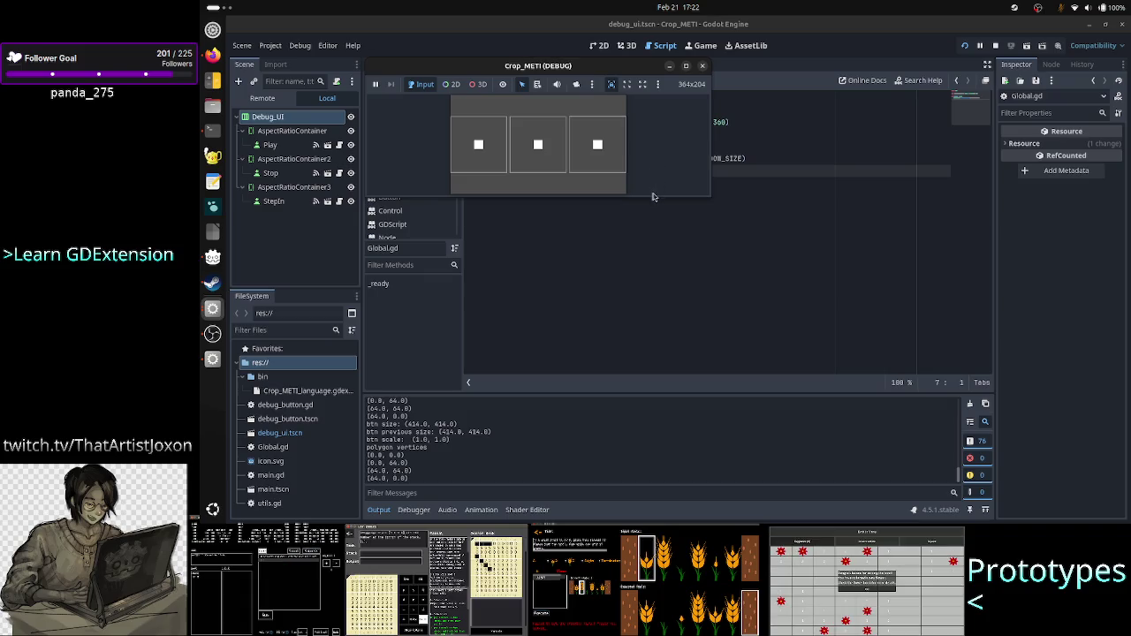
pyautogui.moveTo(712, 199)
pyautogui.mouseDown()
pyautogui.moveTo(619, 147)
pyautogui.moveTo(627, 163)
pyautogui.moveTo(621, 149)
pyautogui.mouseUp()
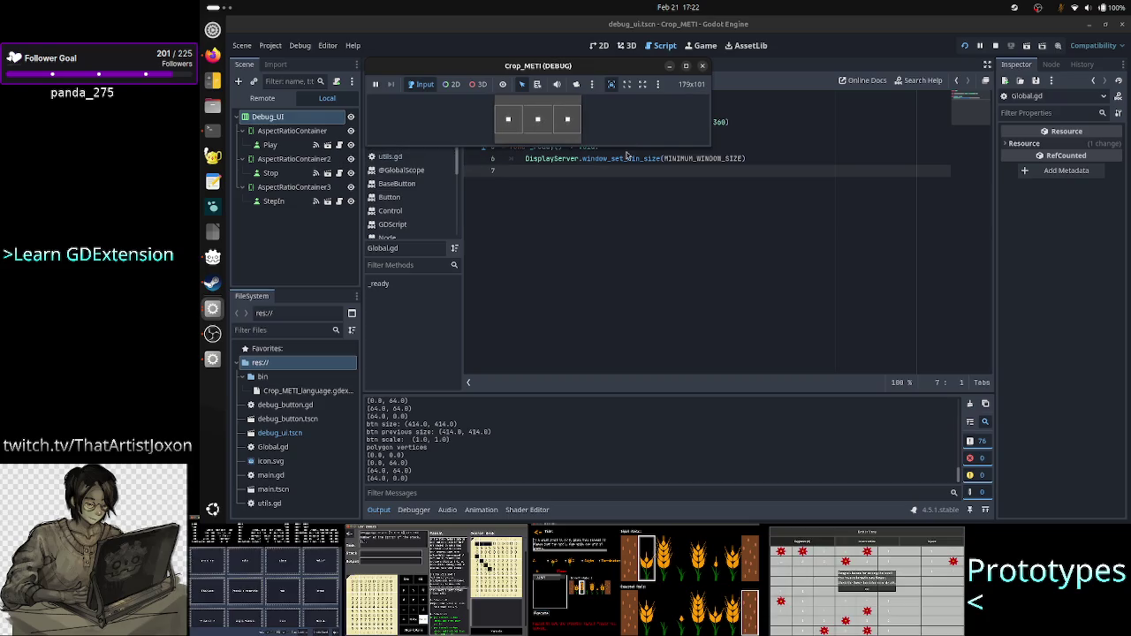
pyautogui.moveTo(606, 71); pyautogui.dragTo(766, 190)
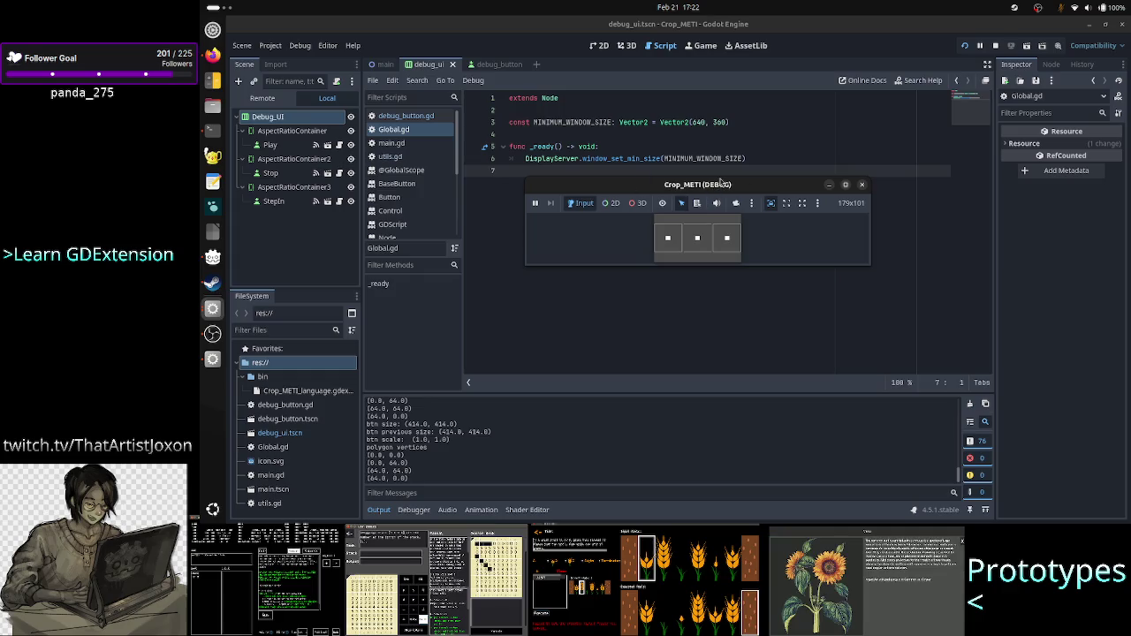
pyautogui.moveTo(720, 185)
pyautogui.mouseDown()
pyautogui.moveTo(732, 186)
pyautogui.moveTo(699, 185)
pyautogui.mouseUp()
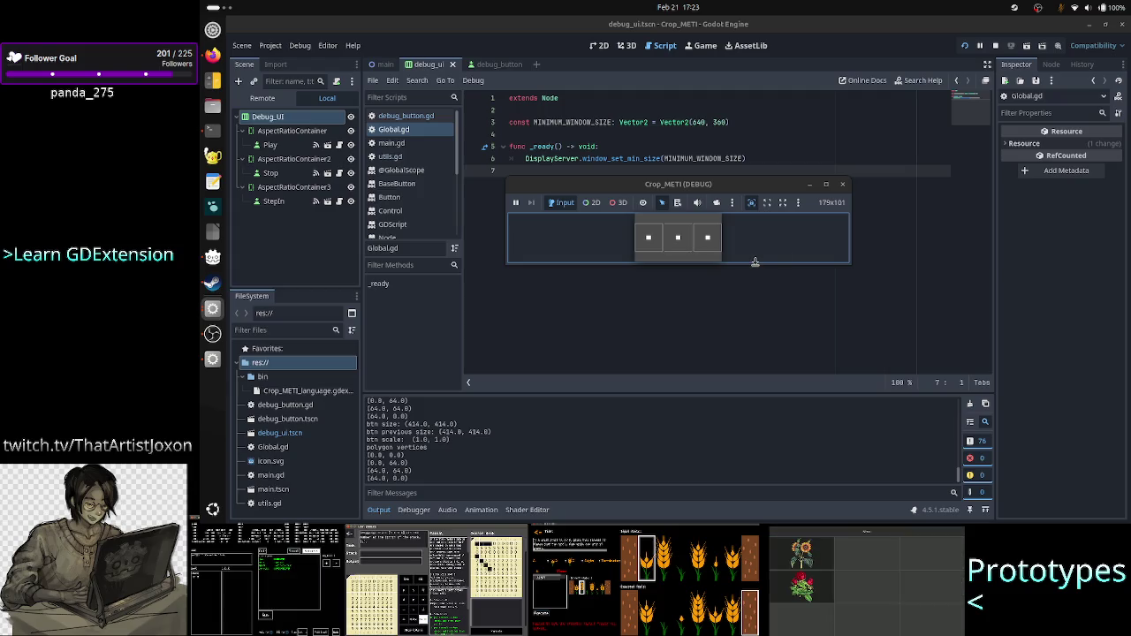
pyautogui.moveTo(752, 262)
pyautogui.mouseDown()
pyautogui.moveTo(744, 331)
pyautogui.moveTo(757, 391)
pyautogui.moveTo(774, 223)
pyautogui.moveTo(772, 298)
pyautogui.moveTo(770, 256)
pyautogui.moveTo(772, 286)
pyautogui.mouseUp()
pyautogui.moveTo(752, 185)
pyautogui.mouseDown()
pyautogui.moveTo(798, 252)
pyautogui.moveTo(783, 211)
pyautogui.moveTo(765, 211)
pyautogui.moveTo(787, 176)
pyautogui.mouseUp()
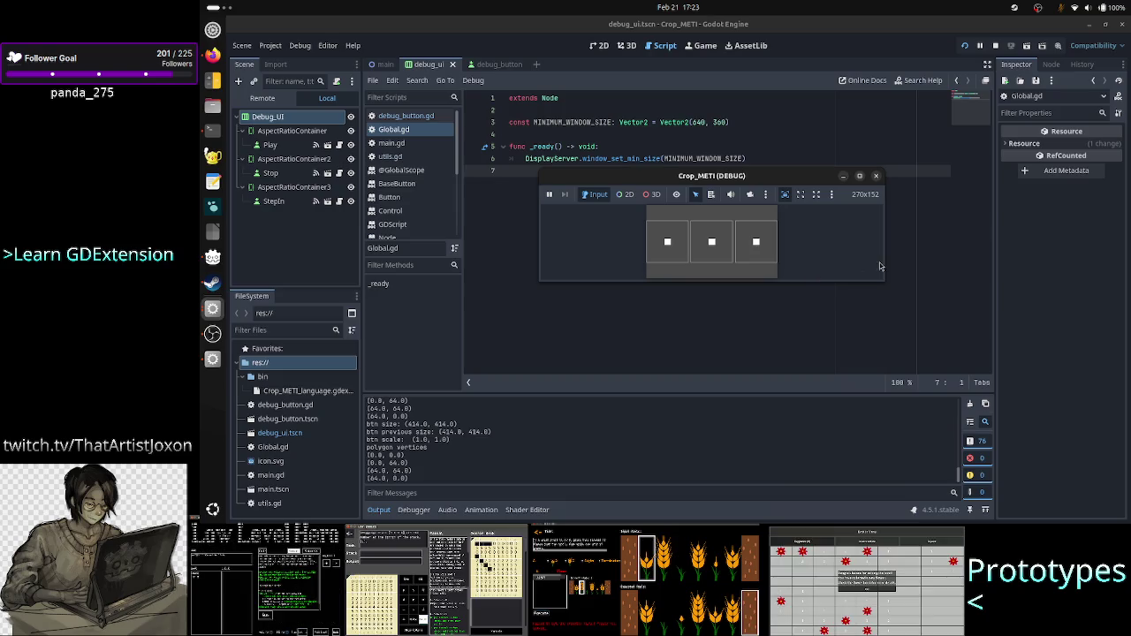
pyautogui.moveTo(883, 256)
pyautogui.mouseDown()
pyautogui.moveTo(949, 257)
pyautogui.moveTo(783, 245)
pyautogui.moveTo(769, 348)
pyautogui.mouseUp()
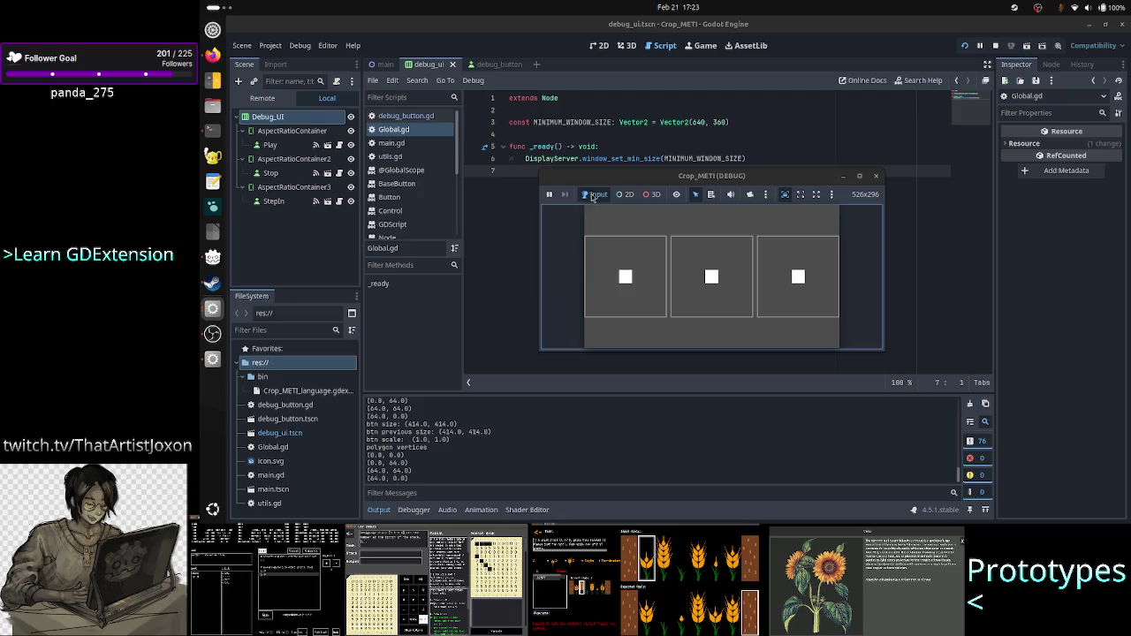
pyautogui.click(875, 175)
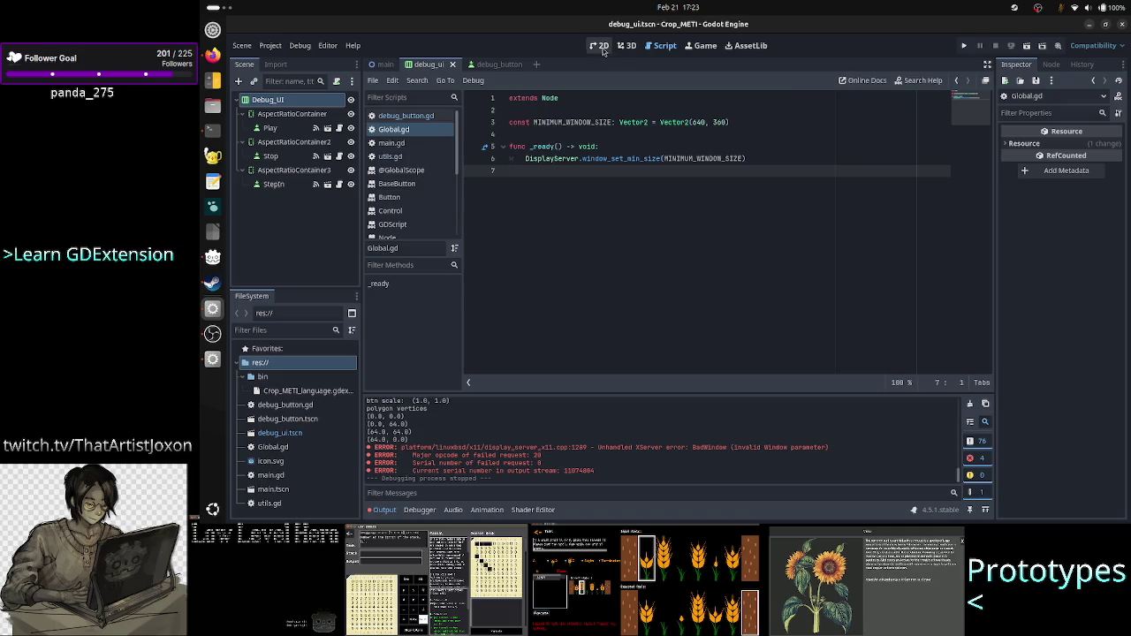
# Step: Switch to the debug_ui 2D scene and select the Debug_UI root node to show its properties
pyautogui.click(599, 46)
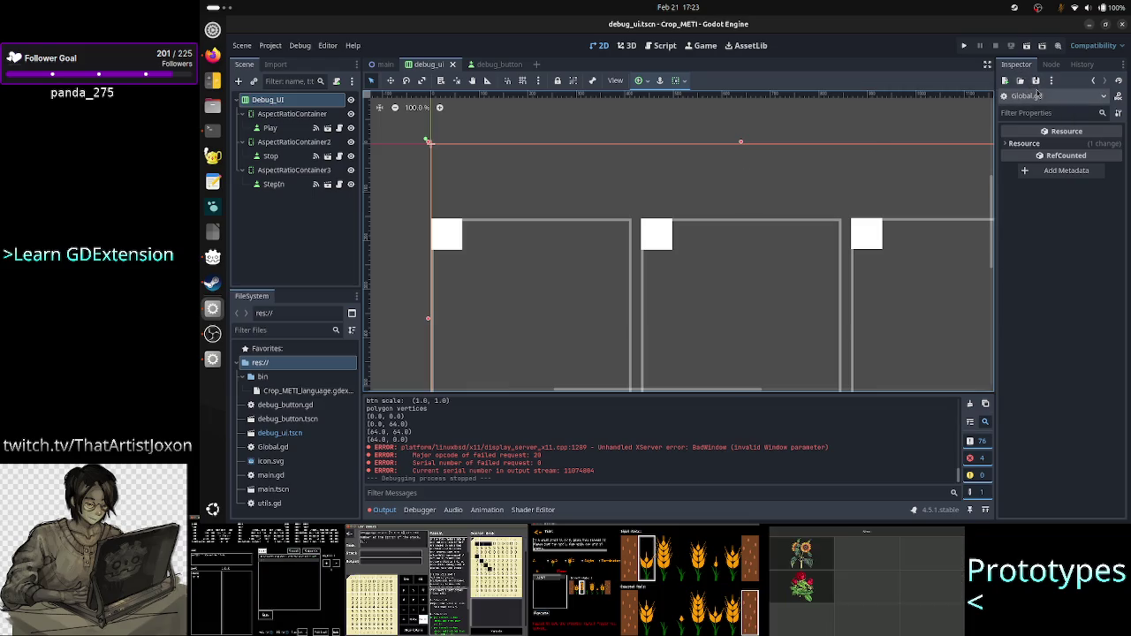
pyautogui.click(286, 102)
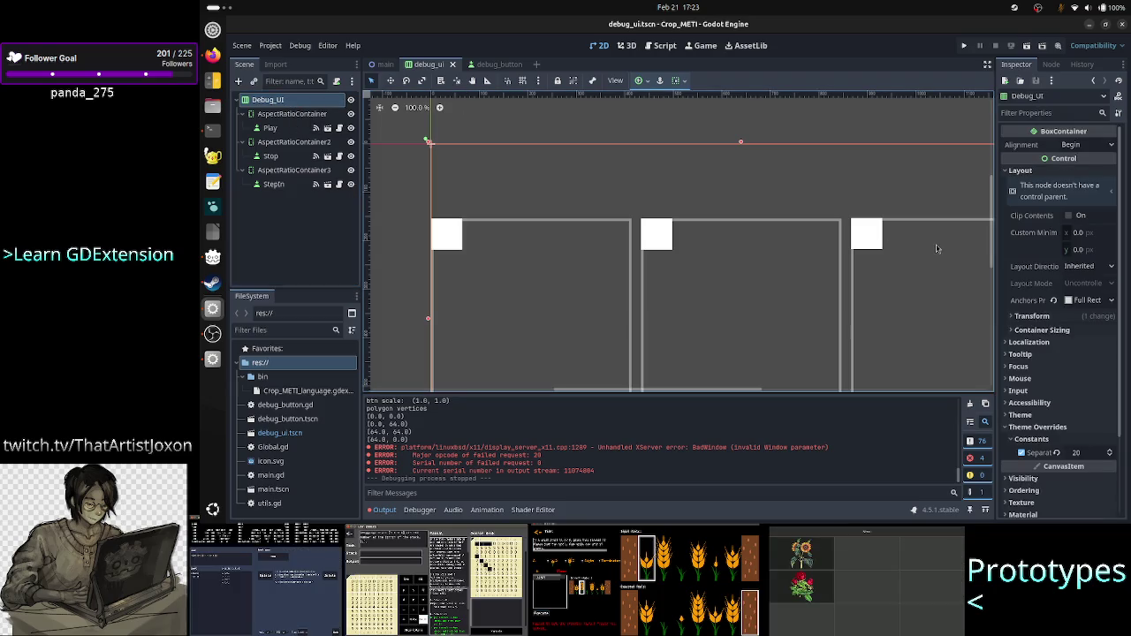
# Step: Set Debug_UI's Custom Minimum Size to 200 × 200 px and relaunch the game
pyautogui.click(1078, 232)
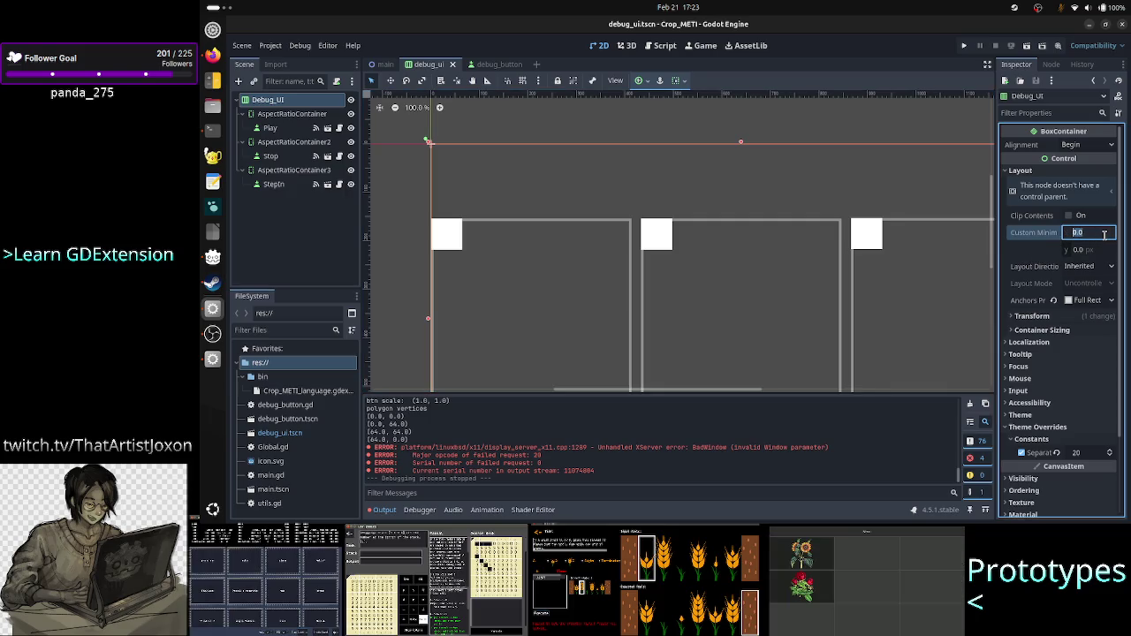
pyautogui.write('1')
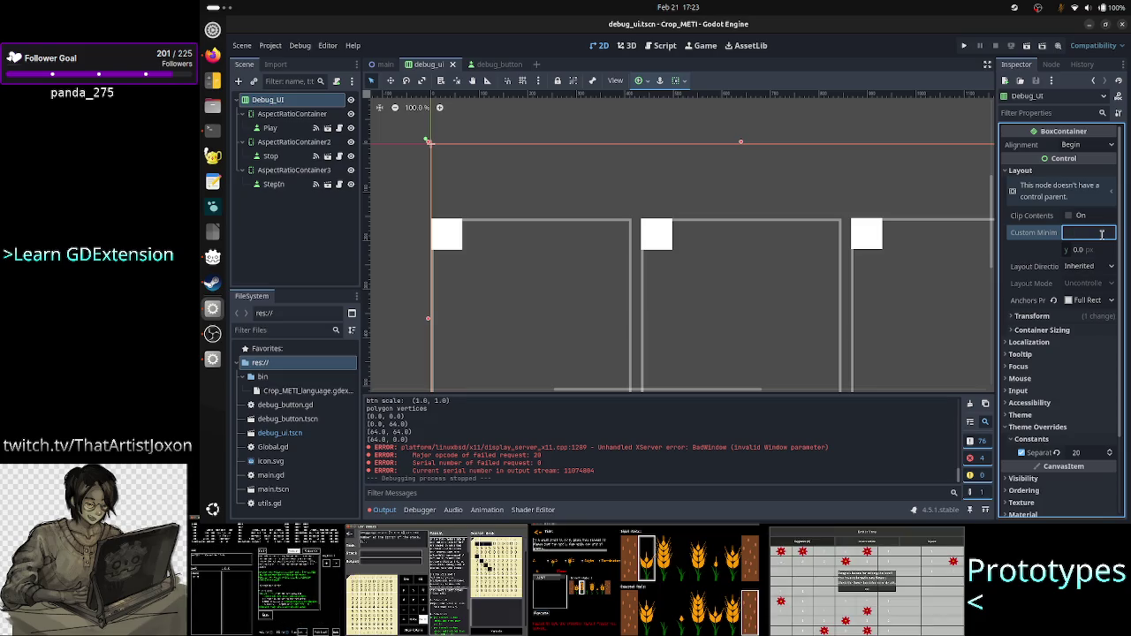
pyautogui.click(1093, 254)
pyautogui.write('200')
pyautogui.press('Return')
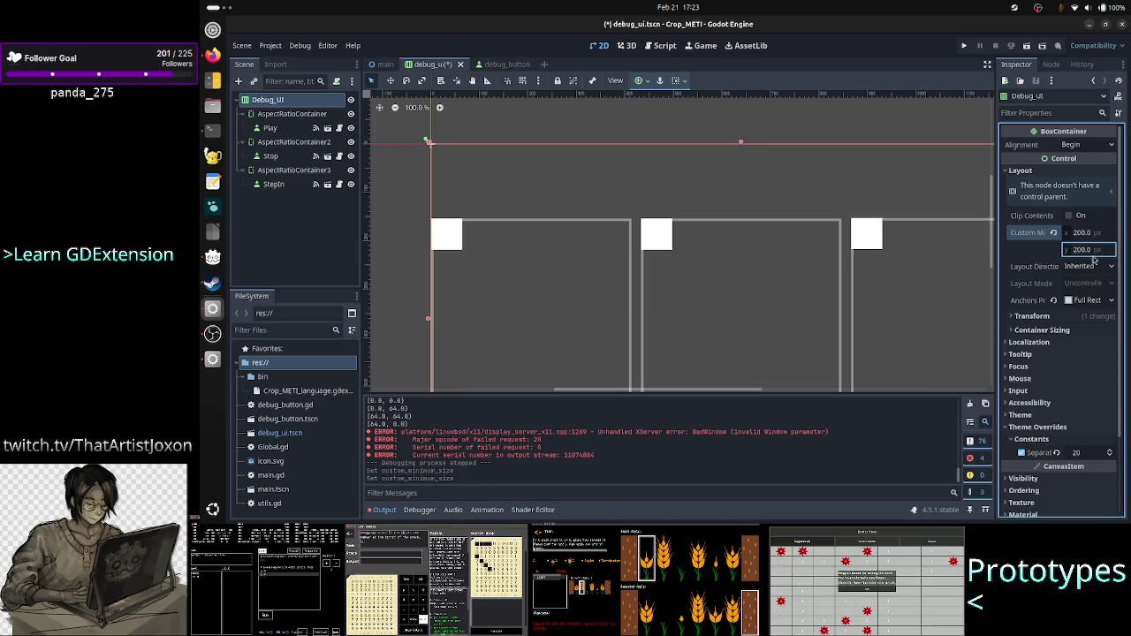
pyautogui.click(964, 46)
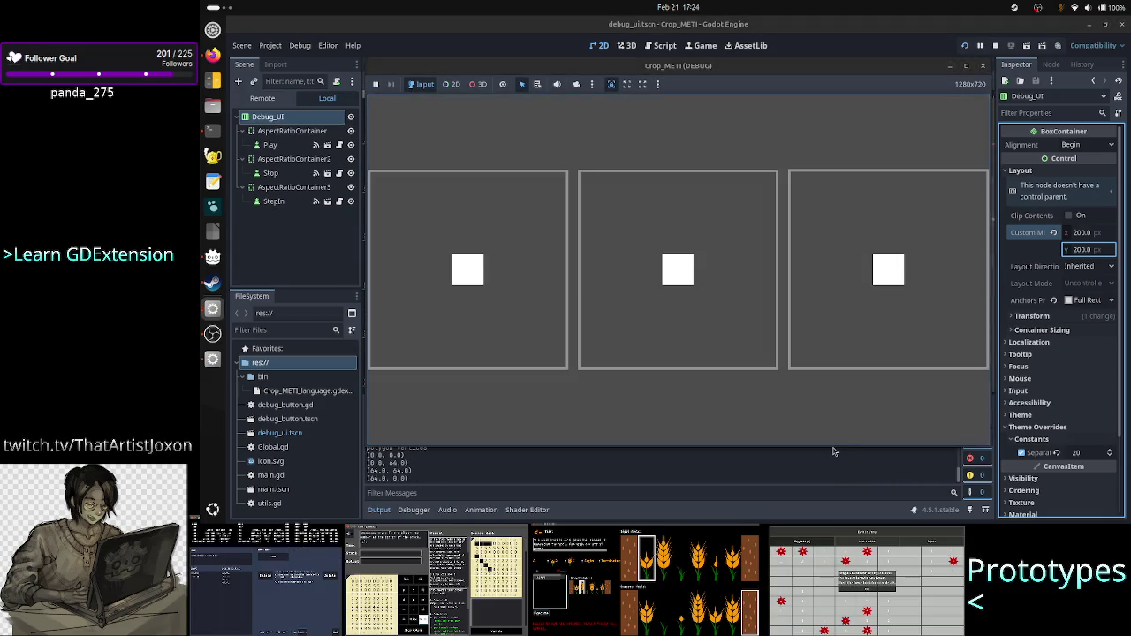
# Step: Shrink, enlarge and shrink the running game view to watch the buttons scale, then stop the game
pyautogui.moveTo(826, 448); pyautogui.dragTo(857, 112)
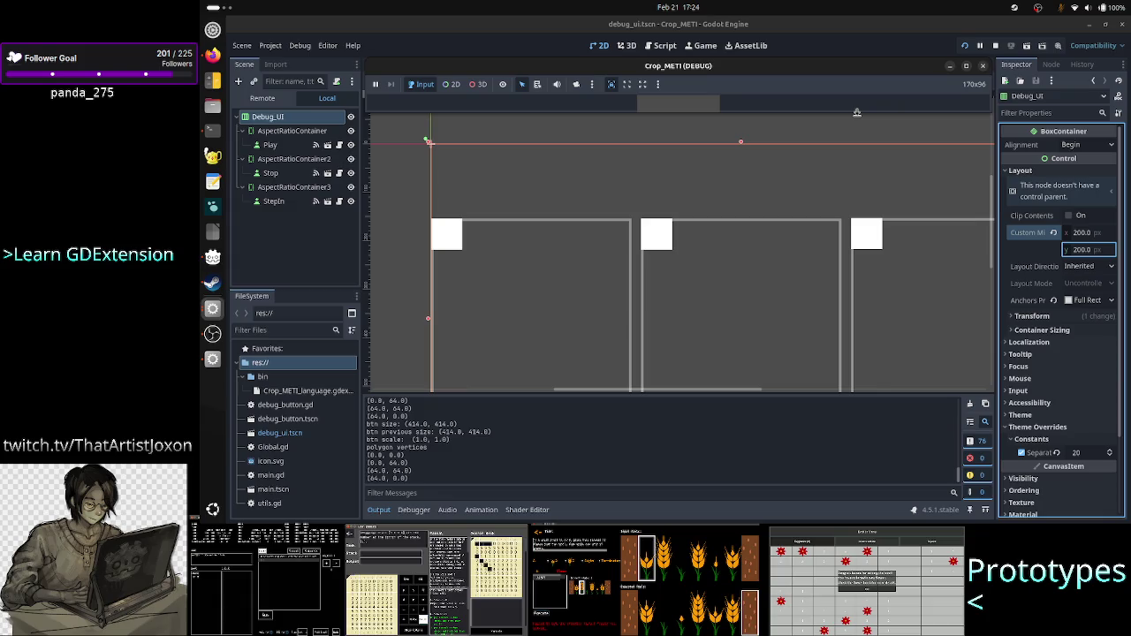
pyautogui.moveTo(856, 113)
pyautogui.mouseDown()
pyautogui.moveTo(842, 300)
pyautogui.moveTo(849, 244)
pyautogui.mouseUp()
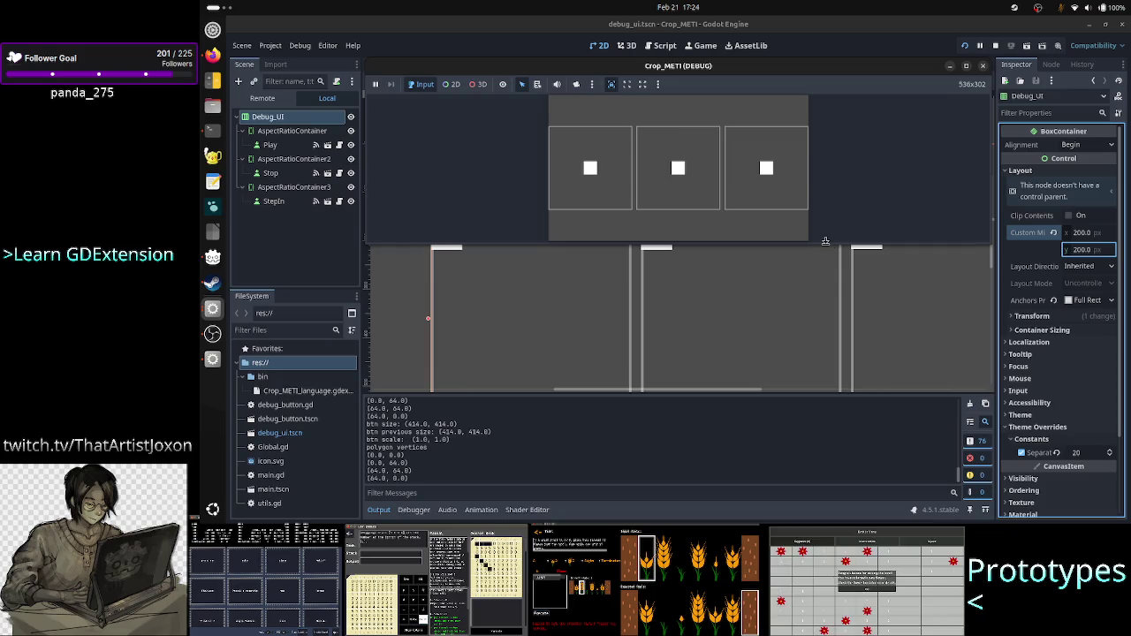
pyautogui.moveTo(825, 246); pyautogui.dragTo(825, 141)
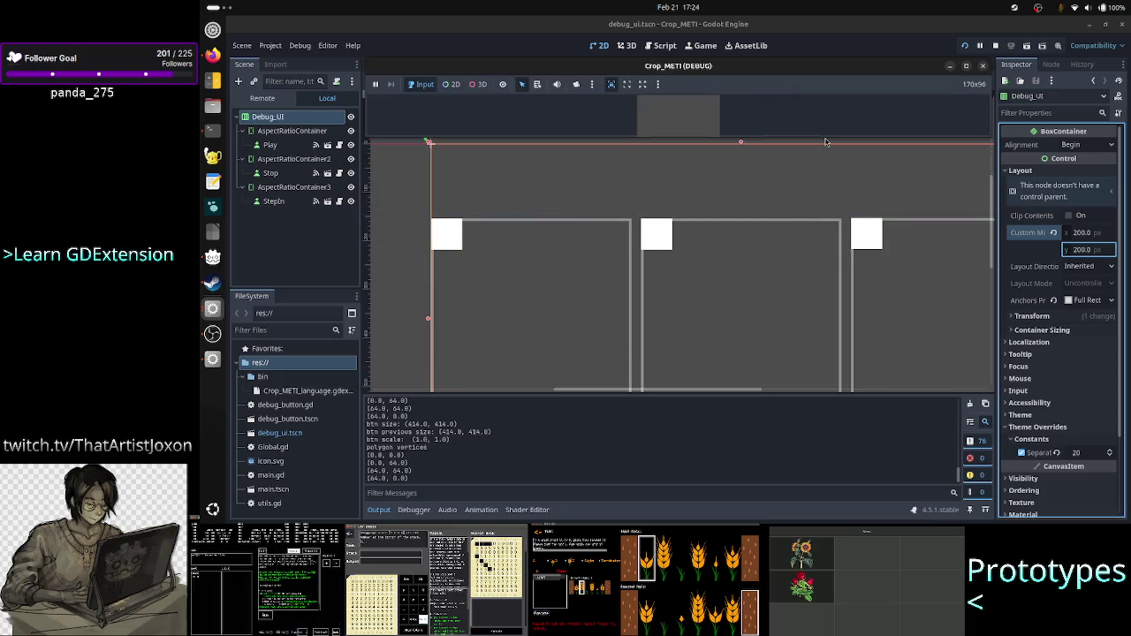
pyautogui.click(983, 68)
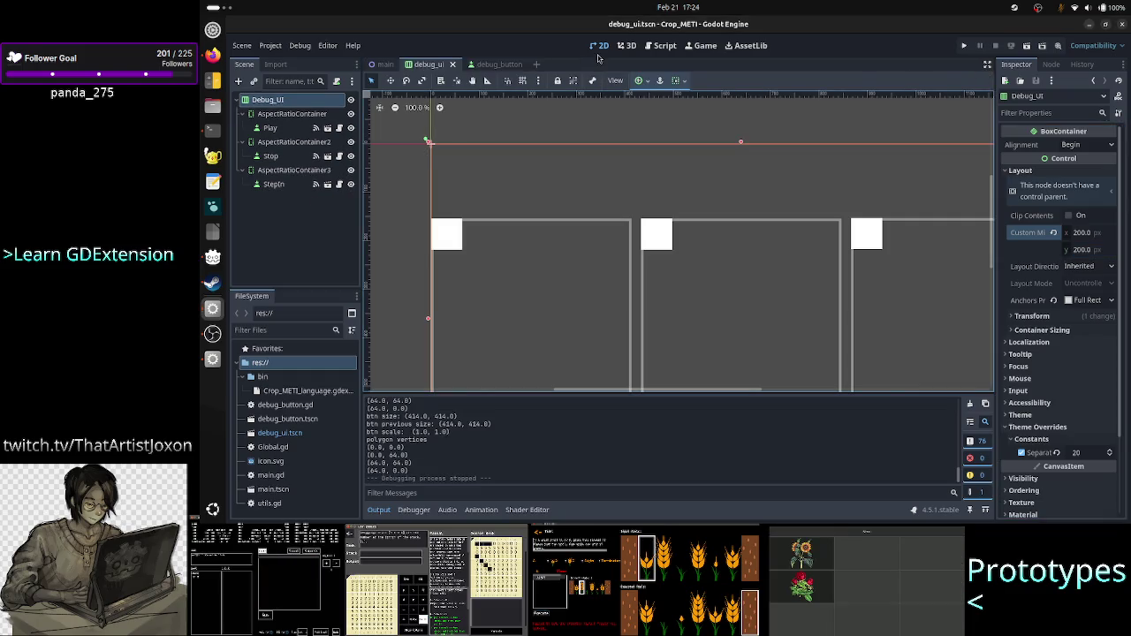
# Step: In Global.gd line 6, replace DisplayServer with Window and trim the old method name
pyautogui.click(662, 46)
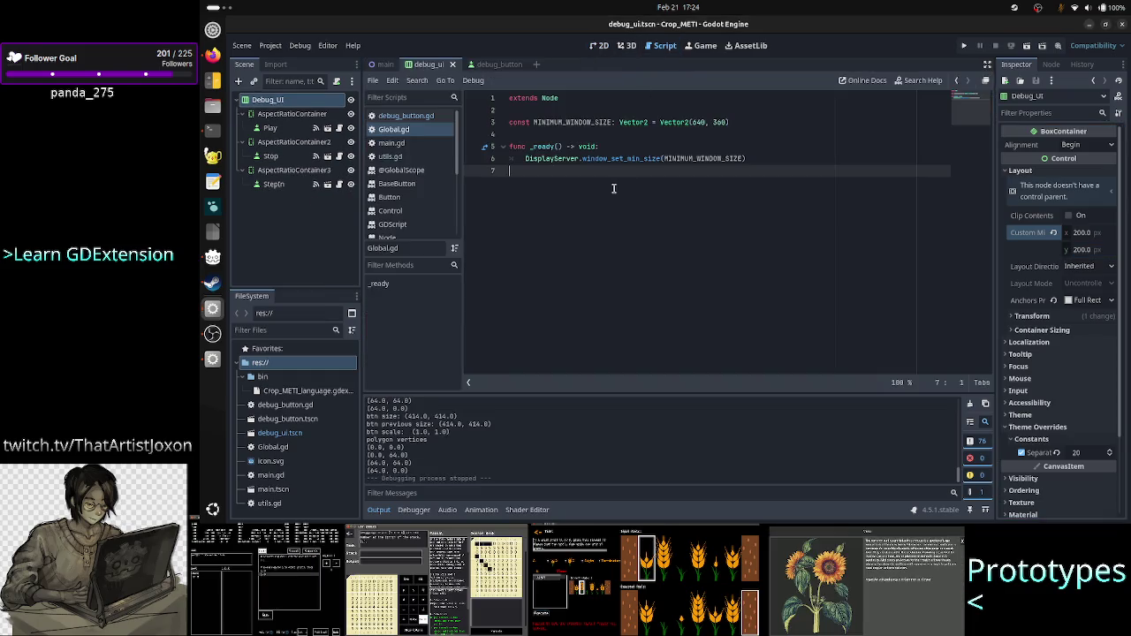
pyautogui.doubleClick(565, 158)
pyautogui.write('Wi')
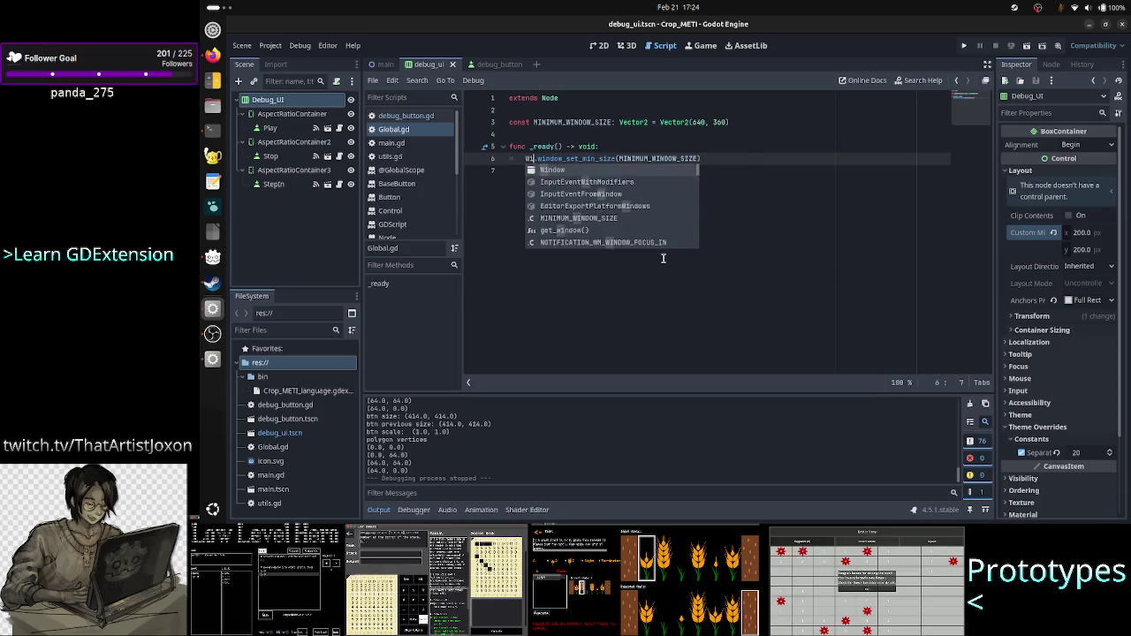
pyautogui.write('n')
pyautogui.press('Return')
pyautogui.press('Right')
pyautogui.press('Right')
pyautogui.press('Right')
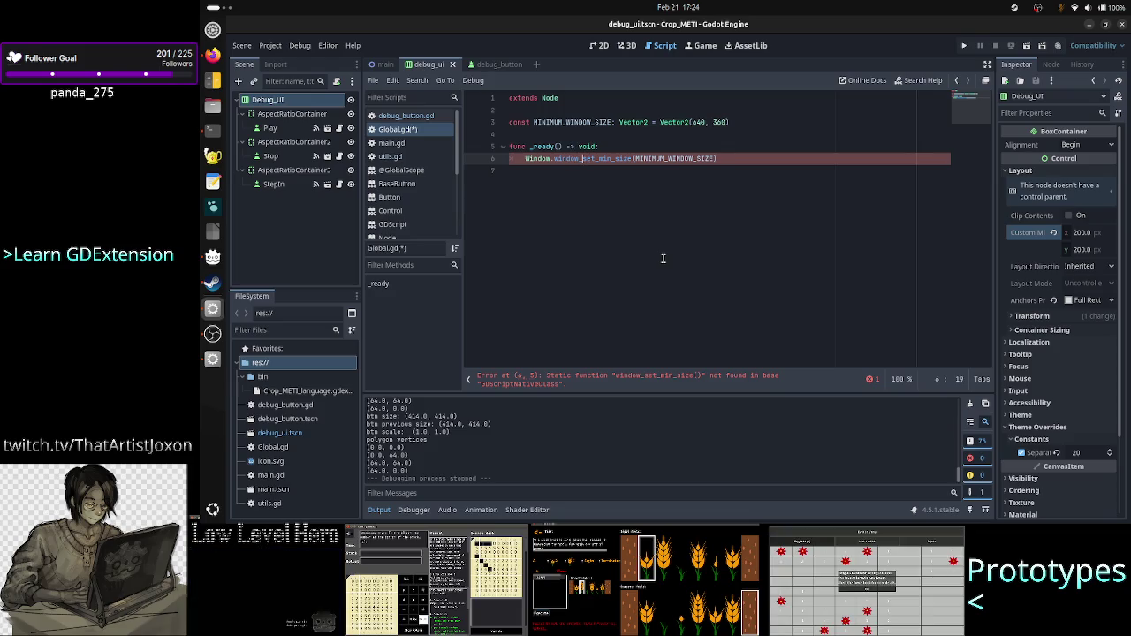
pyautogui.press('BackSpace')
pyautogui.press('BackSpace')
pyautogui.press('BackSpace')
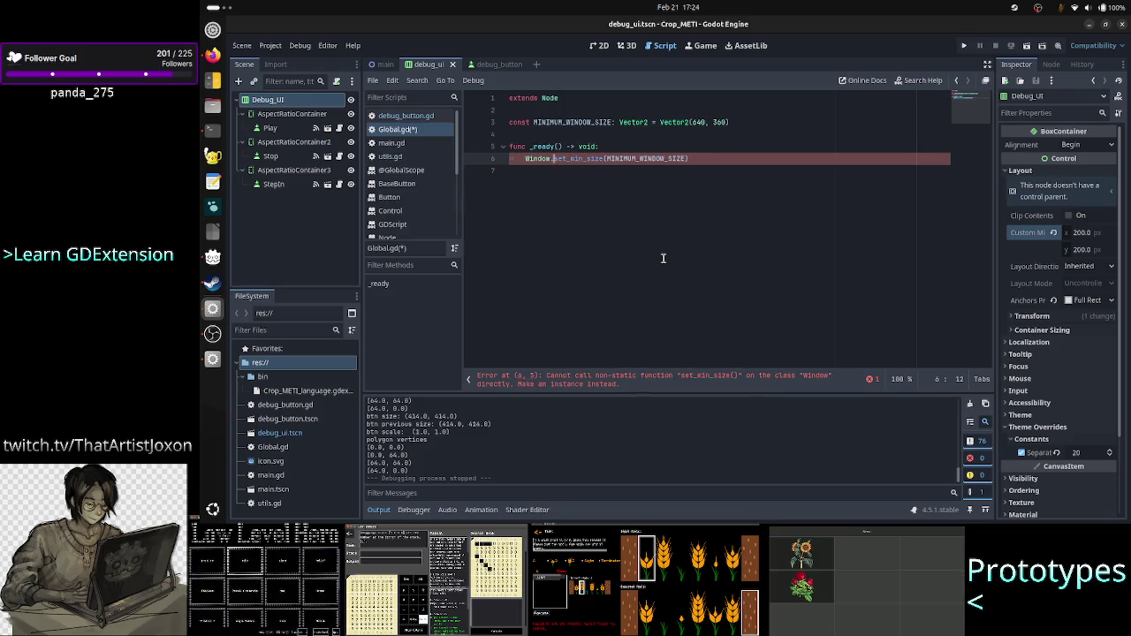
pyautogui.press('BackSpace')
pyautogui.press('Return')
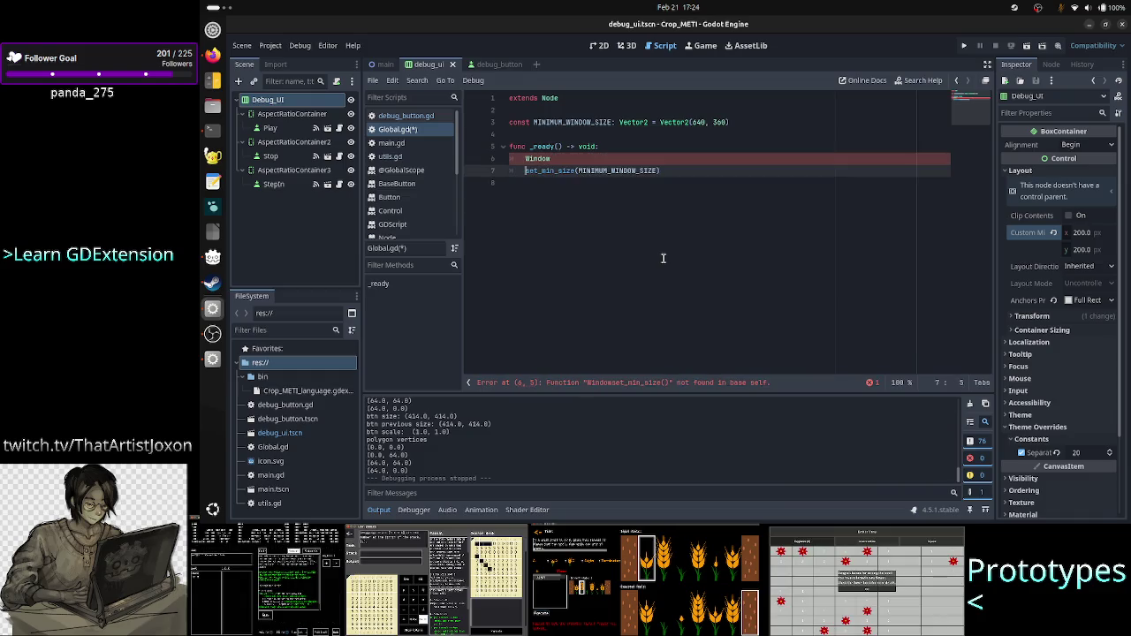
# Step: Retype the call after Window as 'set_' while consulting the Reddit thread in Firefox
pyautogui.press('Left')
pyautogui.press('Left')
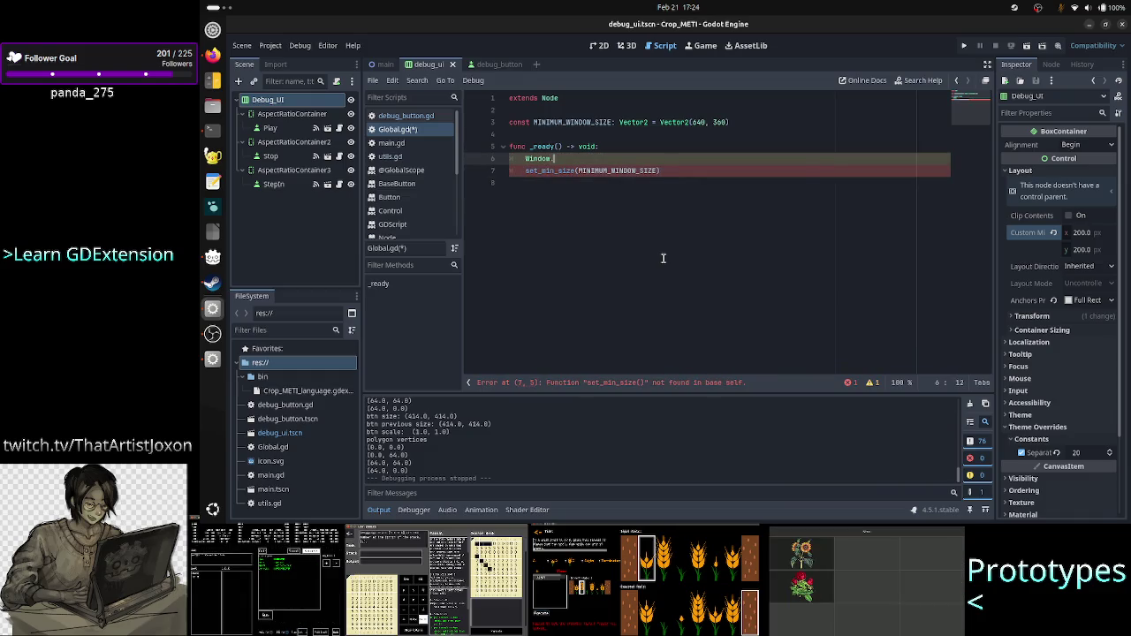
pyautogui.write('min')
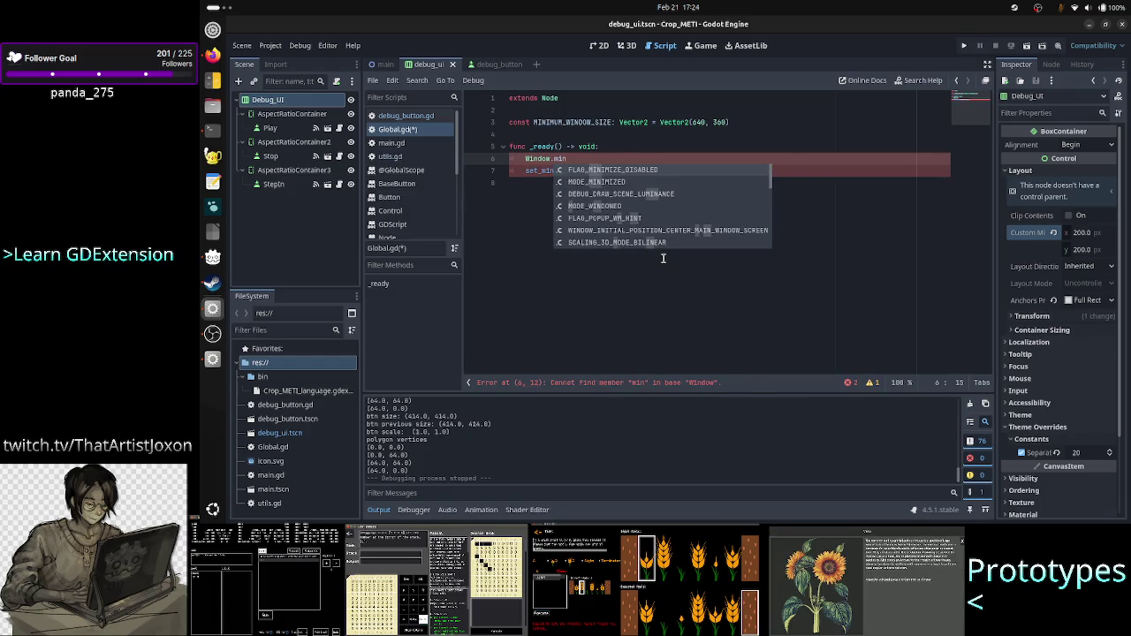
pyautogui.write('im')
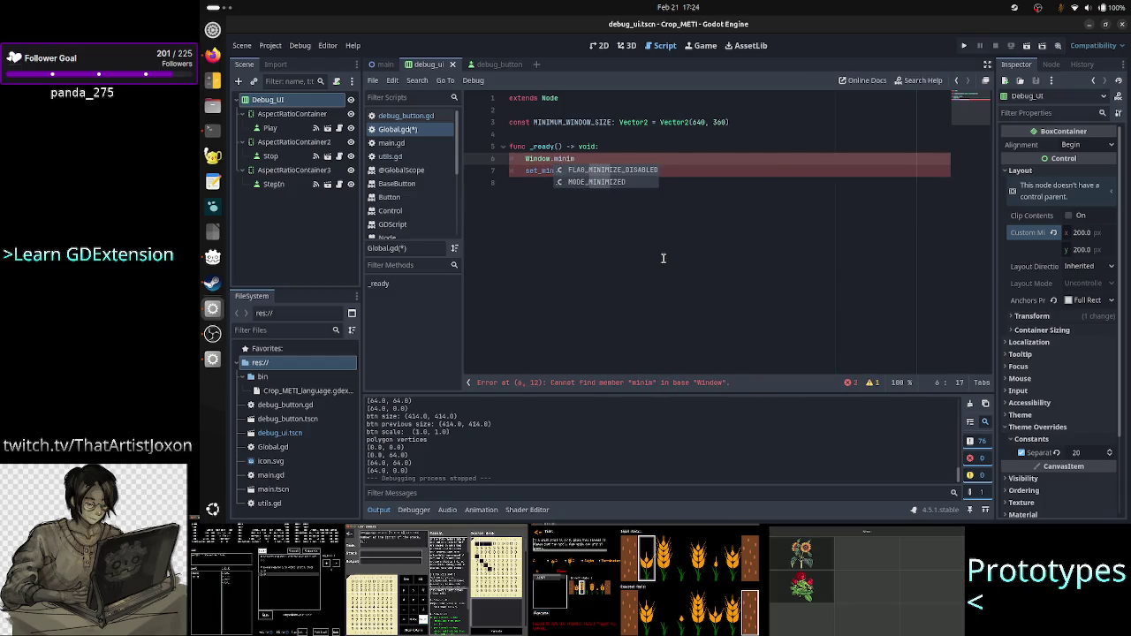
pyautogui.press('BackSpace')
pyautogui.press('BackSpace')
pyautogui.press('BackSpace')
pyautogui.press('BackSpace')
pyautogui.press('BackSpace')
pyautogui.write('set_')
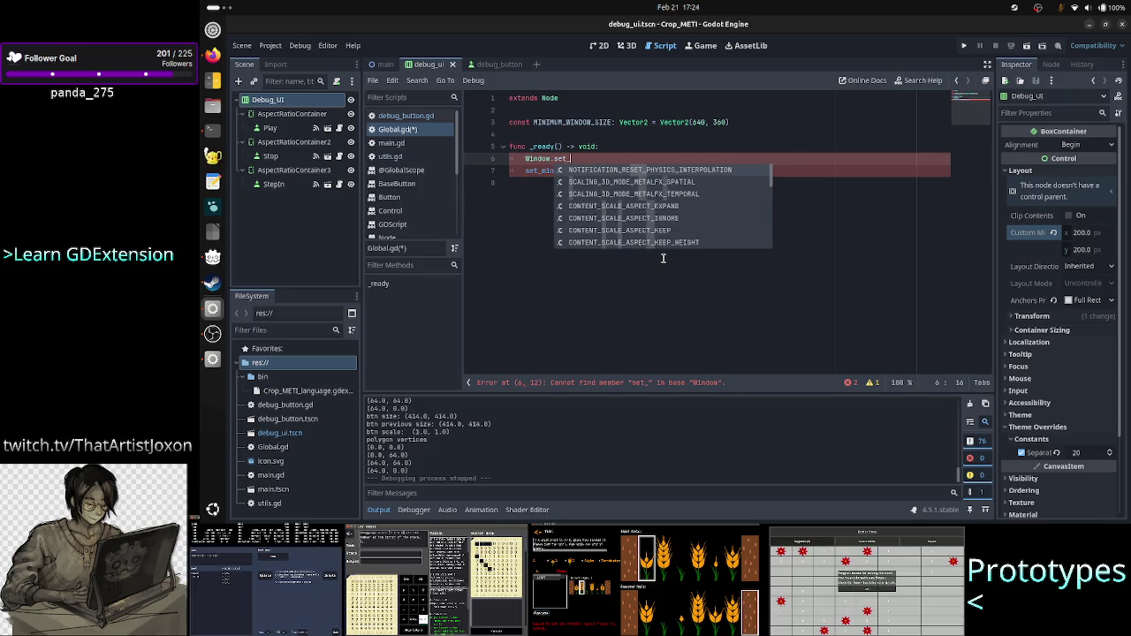
pyautogui.hotkey('alt', 'Tab')
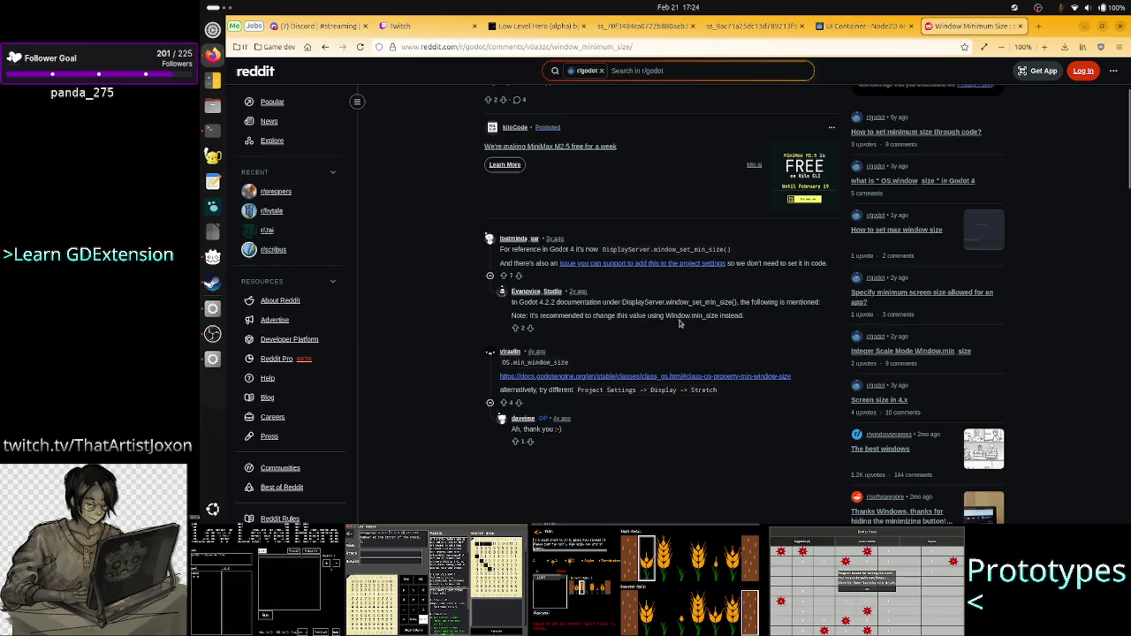
pyautogui.hotkey('alt', 'Tab')
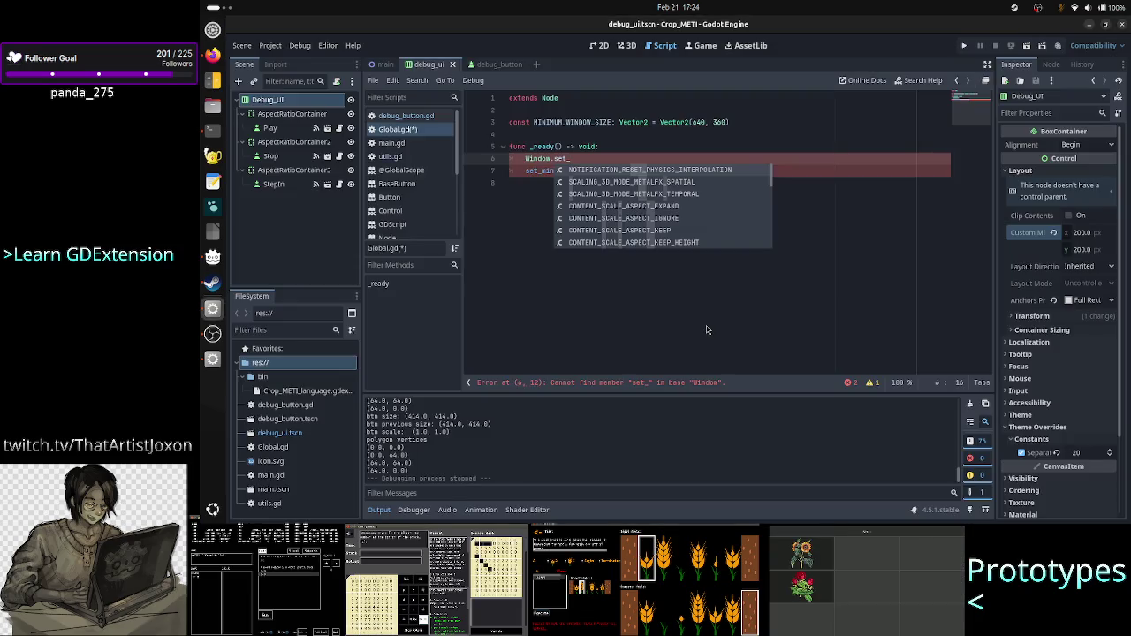
# Step: Make line 6 read Window.min_size = MINIMUM_WINDOW_SIZE and delete the leftover set_min_size line
pyautogui.press('BackSpace')
pyautogui.press('BackSpace')
pyautogui.press('BackSpace')
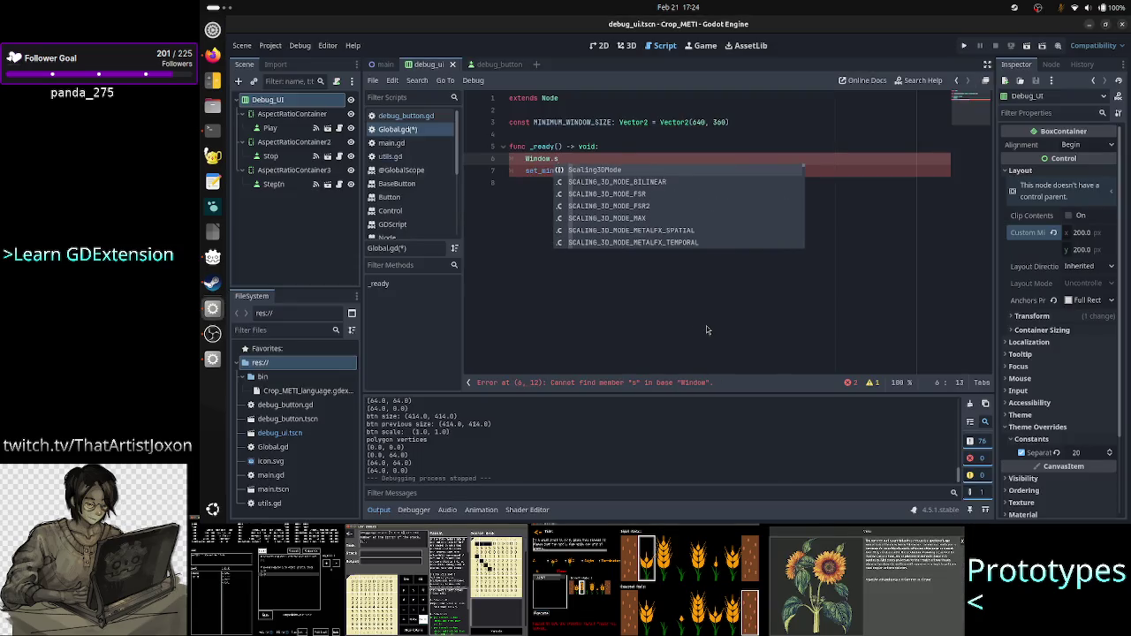
pyautogui.write('min_size')
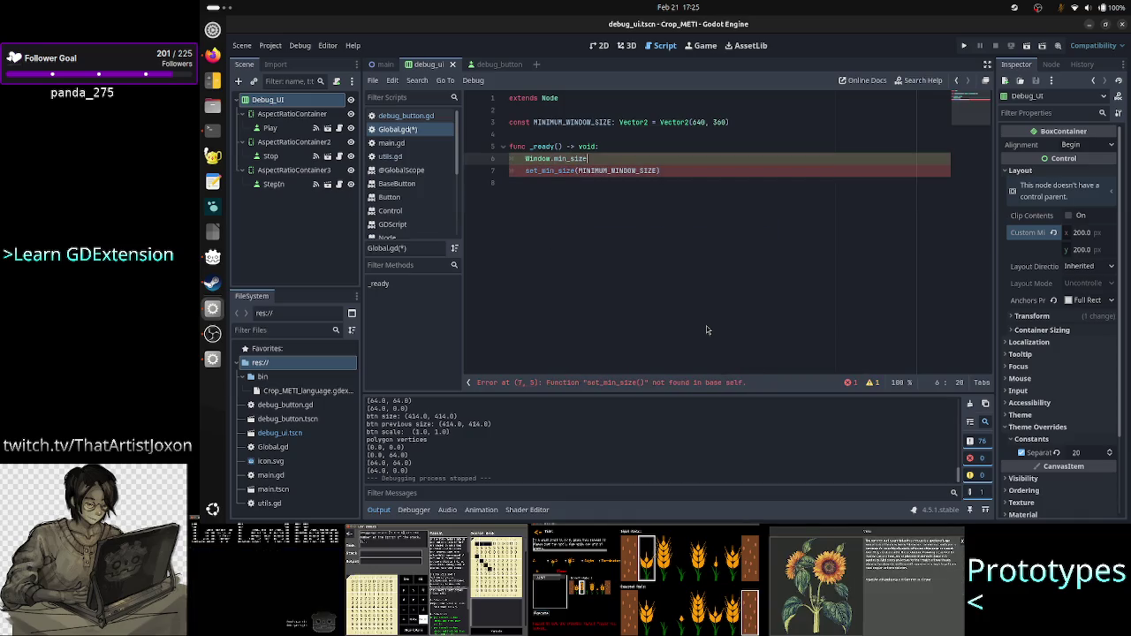
pyautogui.write(' = ')
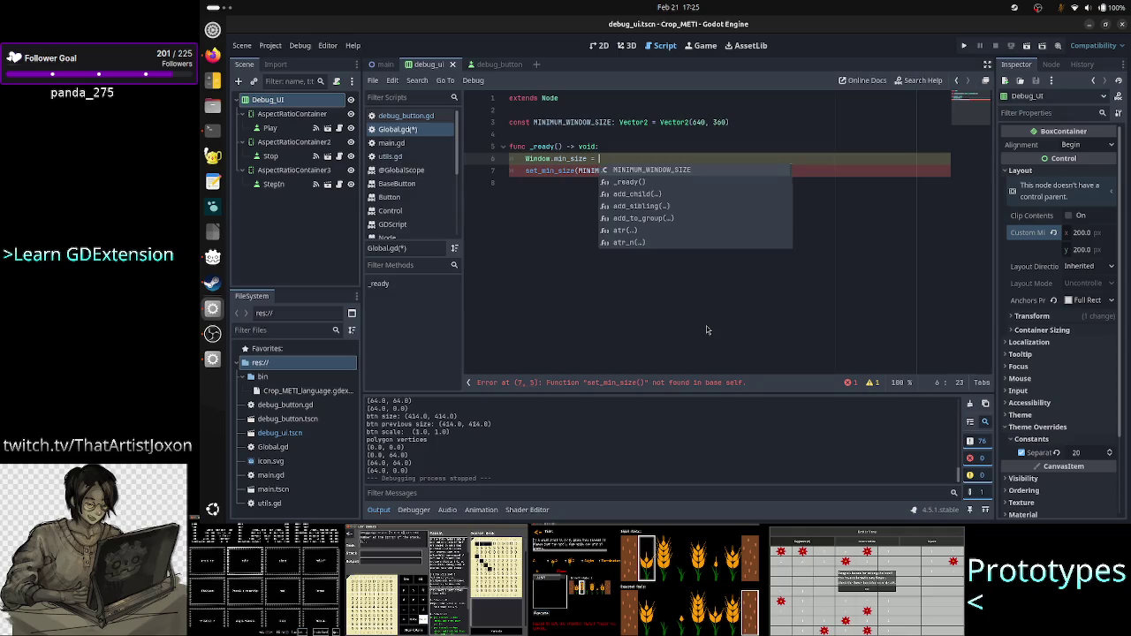
pyautogui.write('M')
pyautogui.press('Return')
pyautogui.press('Down')
pyautogui.press('Home')
pyautogui.hotkey('ctrl', 'shift', 'k')
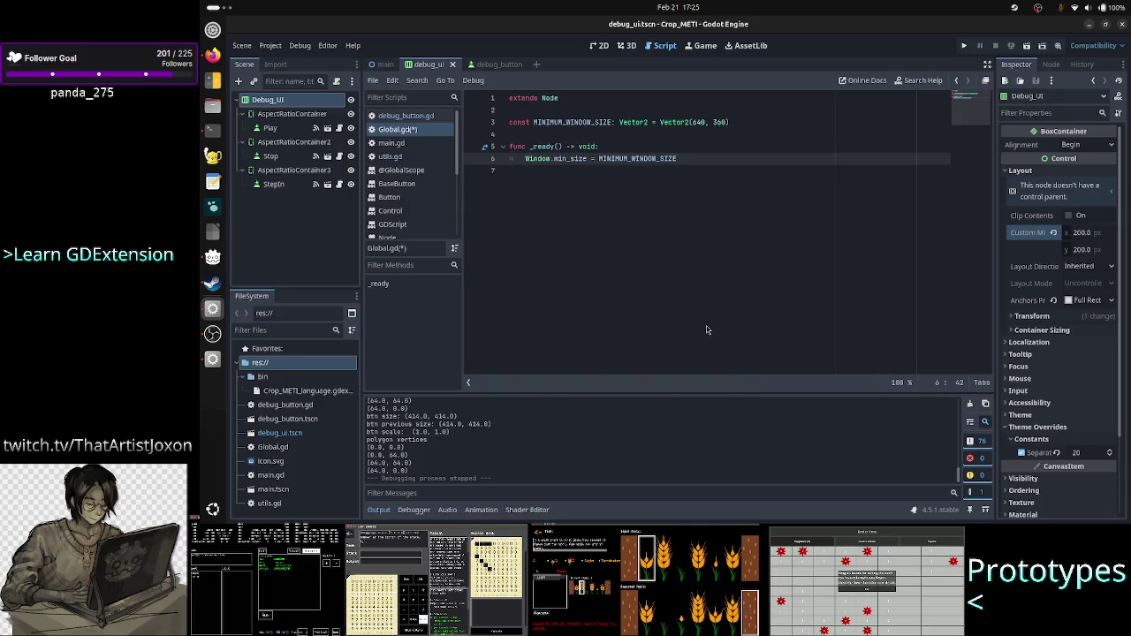
# Step: Remove the unfinished window.min_si line, save Global.gd, and run the project
pyautogui.press('Down')
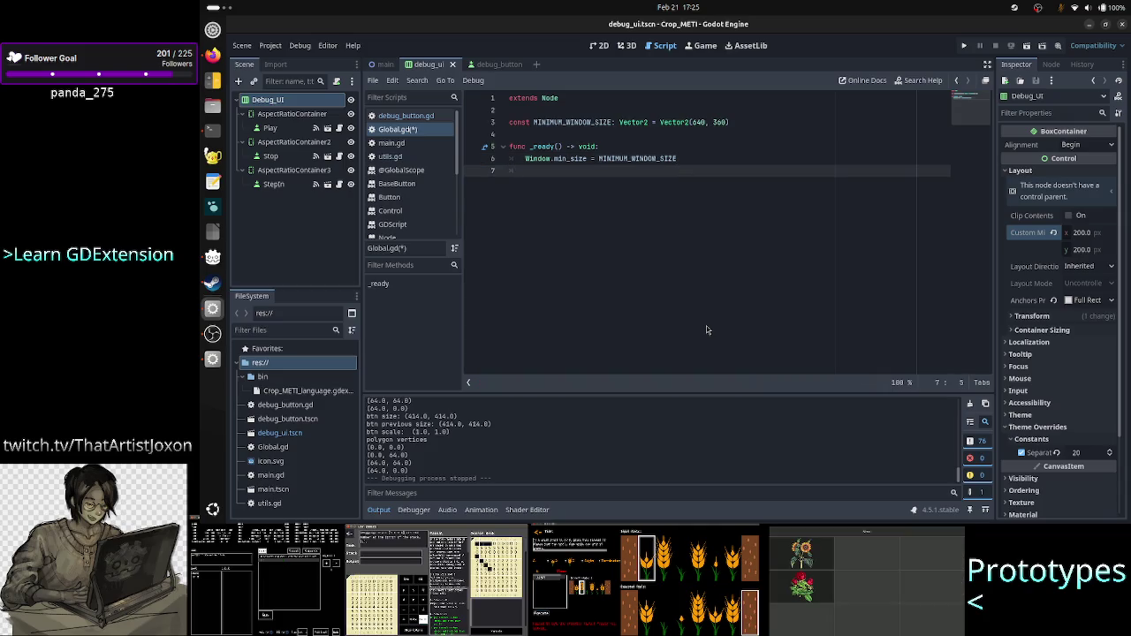
pyautogui.write('window.min_')
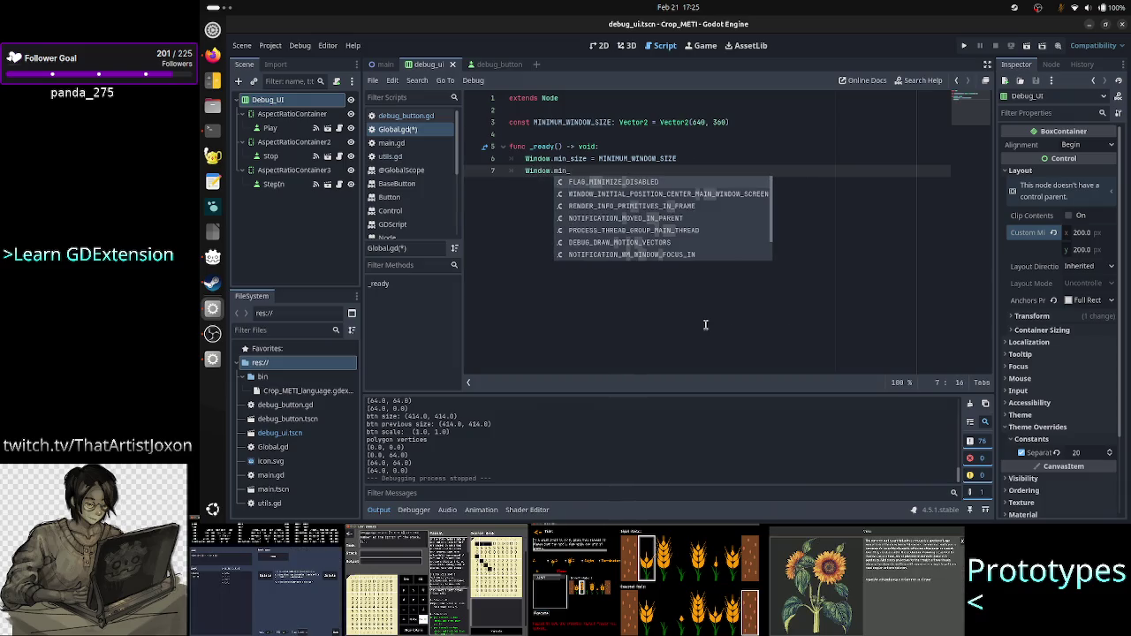
pyautogui.write('si')
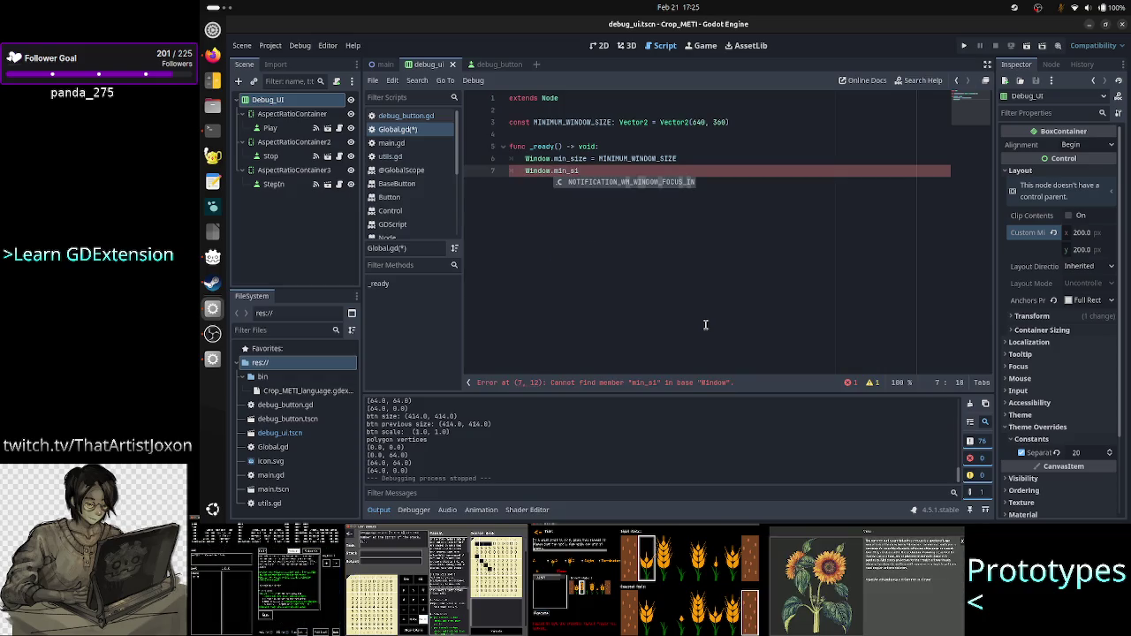
pyautogui.press('Escape')
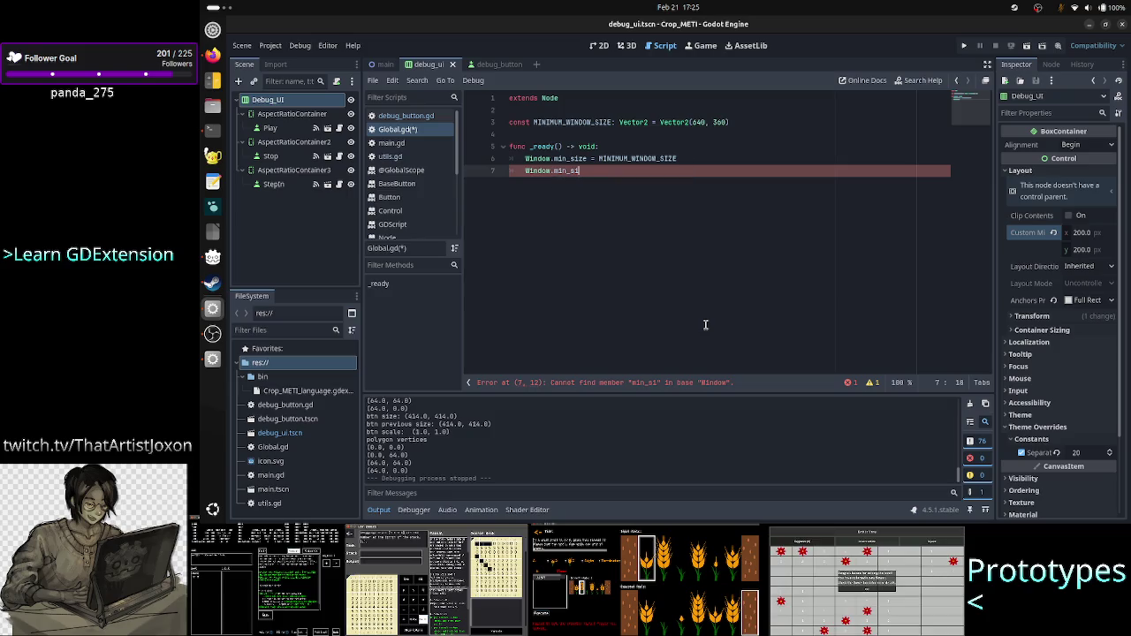
pyautogui.press('Return')
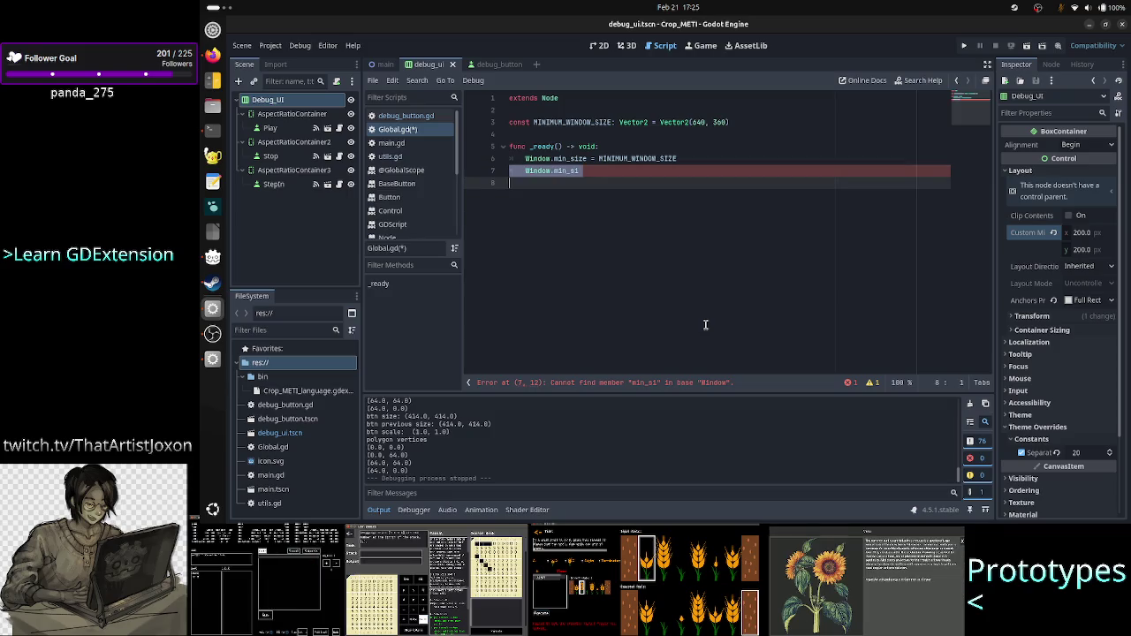
pyautogui.press('BackSpace')
pyautogui.hotkey('ctrl', 's')
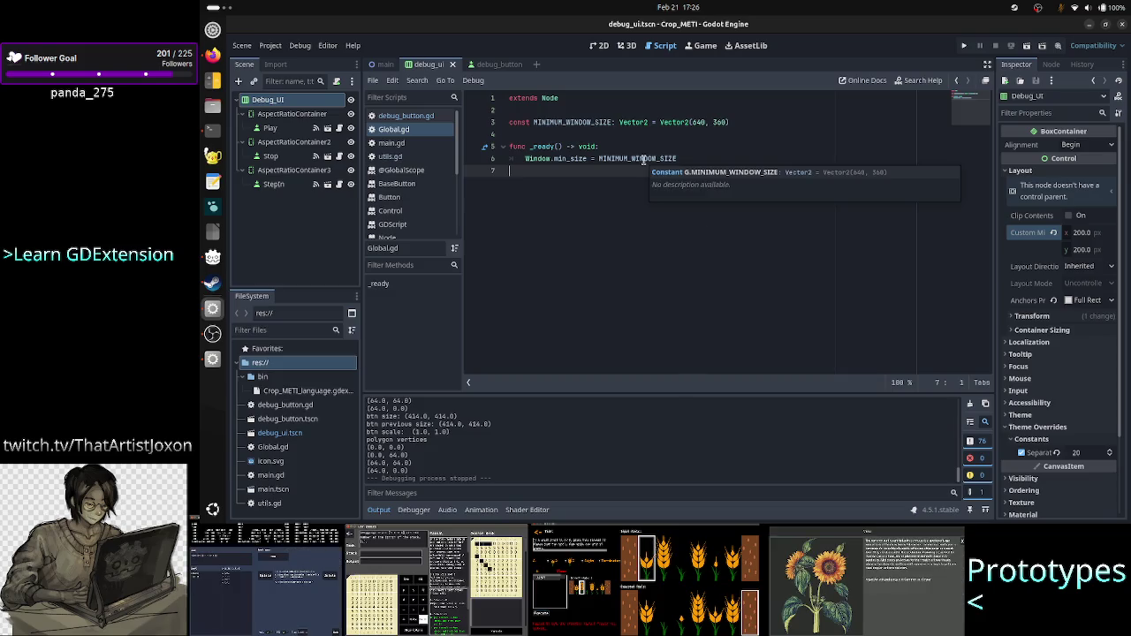
pyautogui.click(965, 45)
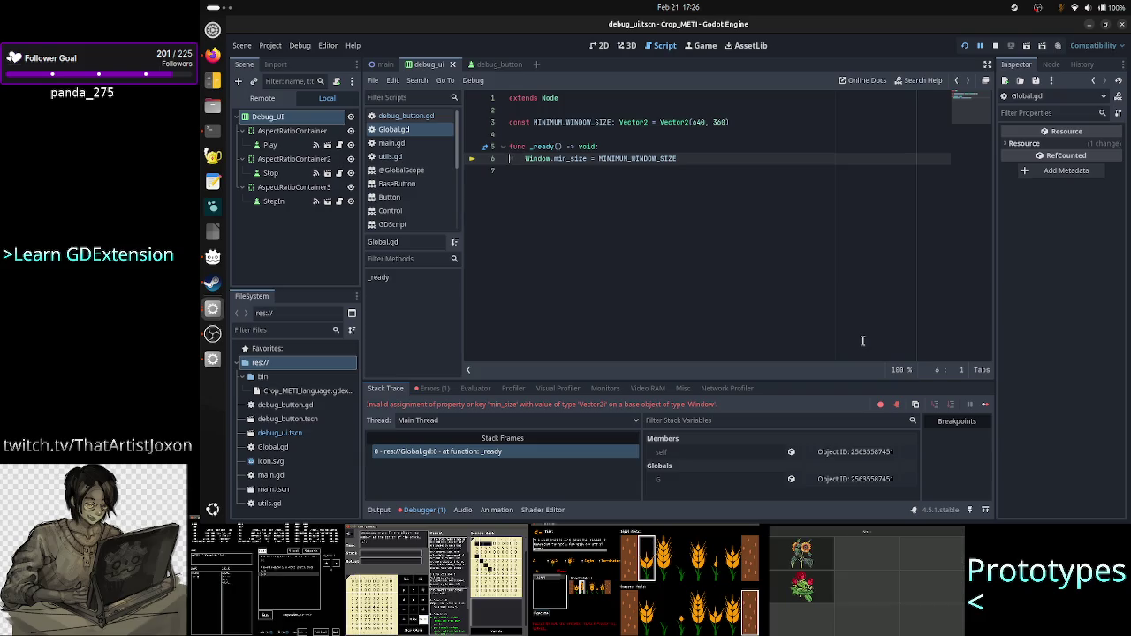
# Step: Bring the halted Crop_METI (DEBUG) window forward, then switch to the Reddit thread in Firefox
pyautogui.hotkey('alt', 'Tab')
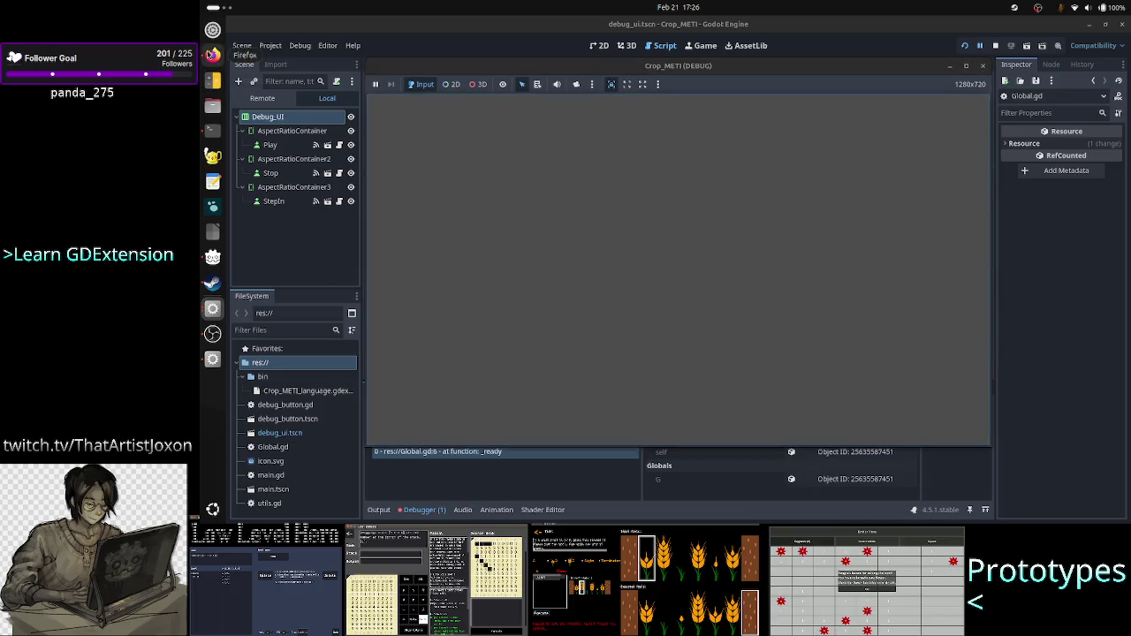
pyautogui.hotkey('alt', 'Tab')
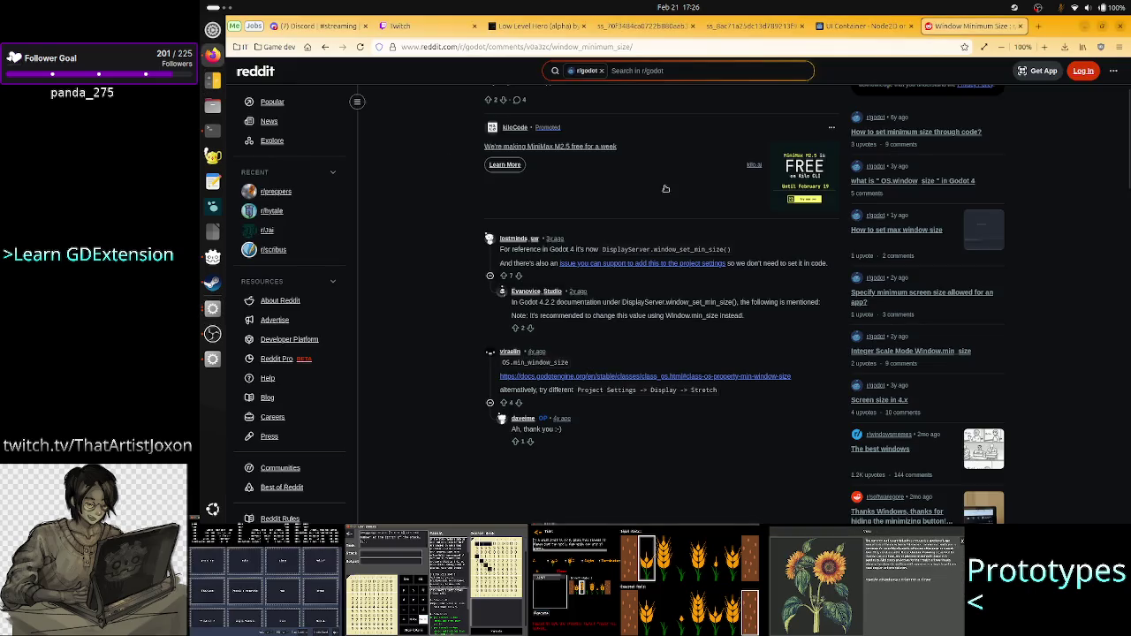
# Step: Read the expanded Google AI Overview on minimum window size, then close the debug game and return to Godot
pyautogui.click(325, 47)
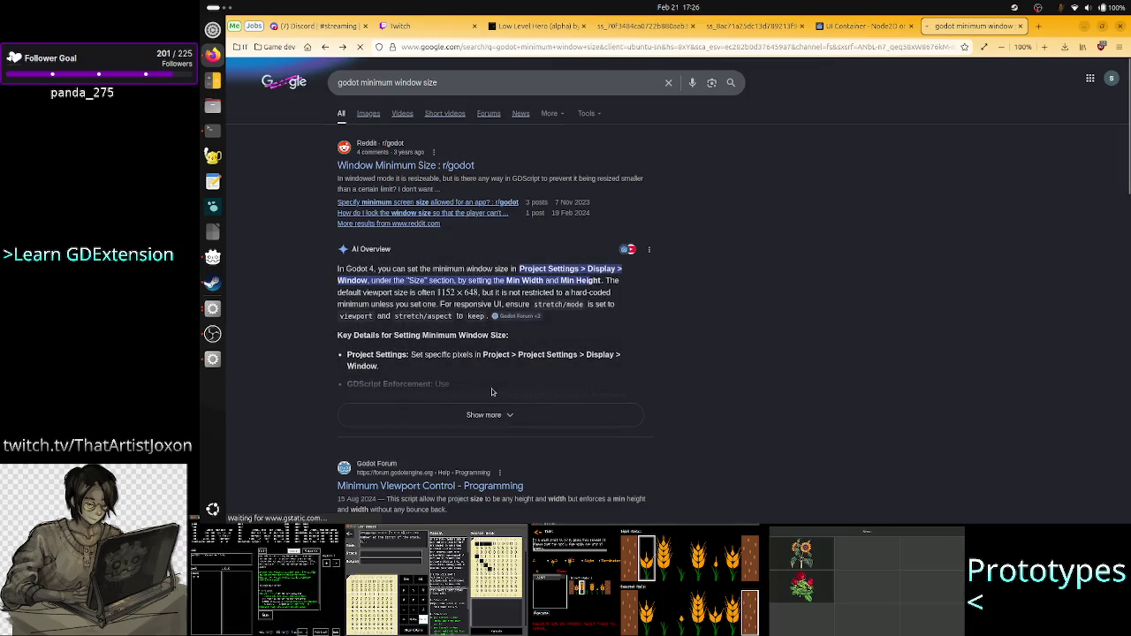
pyautogui.click(443, 425)
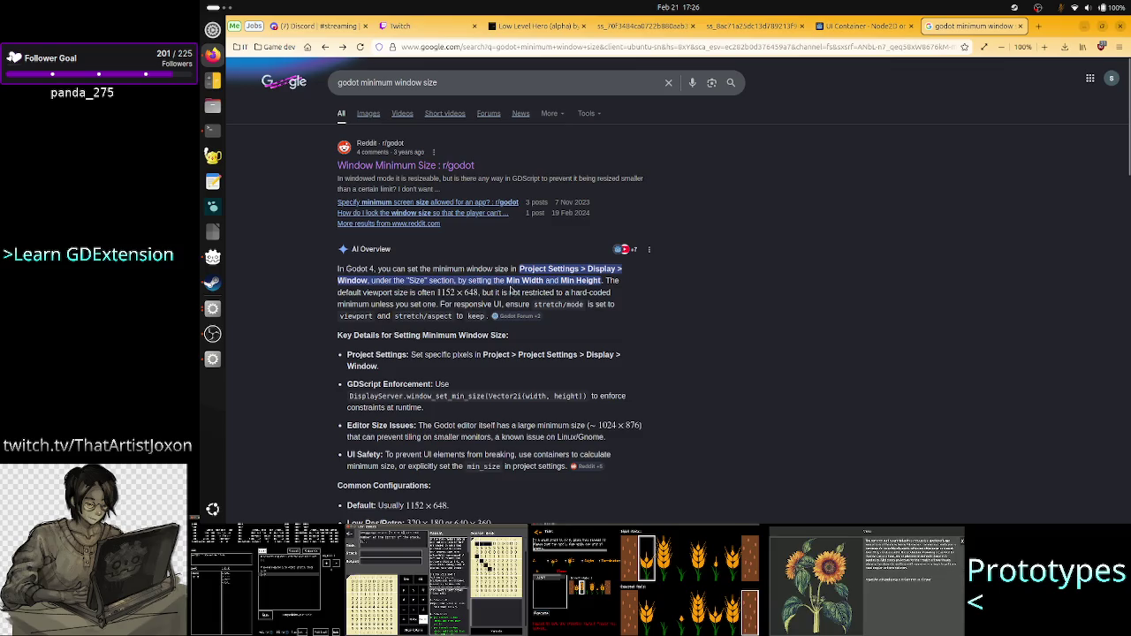
pyautogui.hotkey('alt', 'Tab')
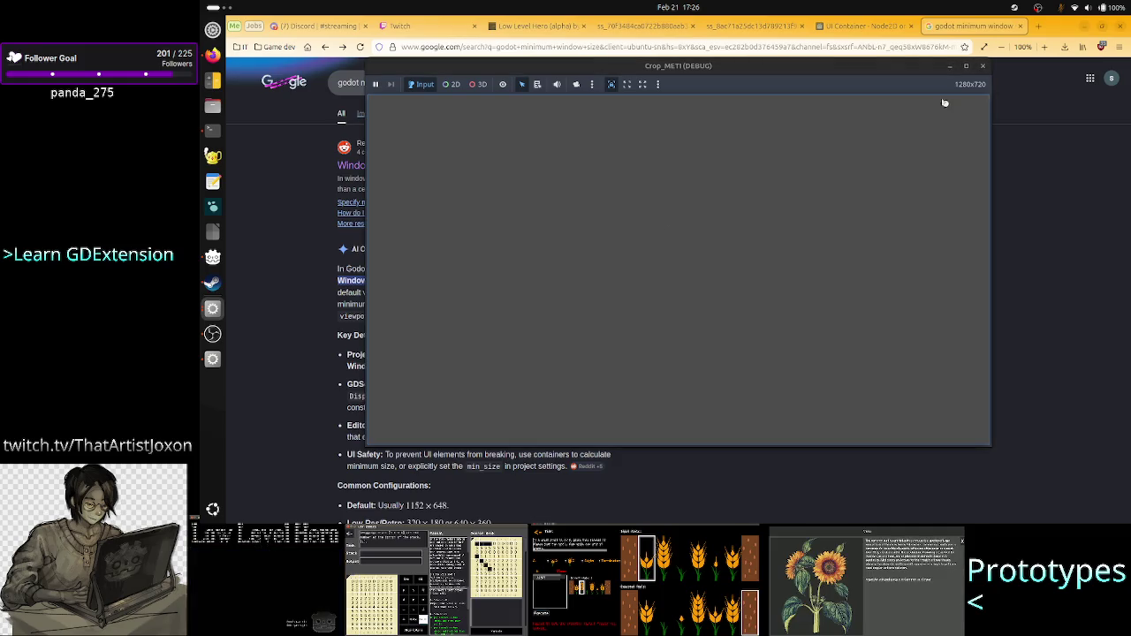
pyautogui.click(983, 68)
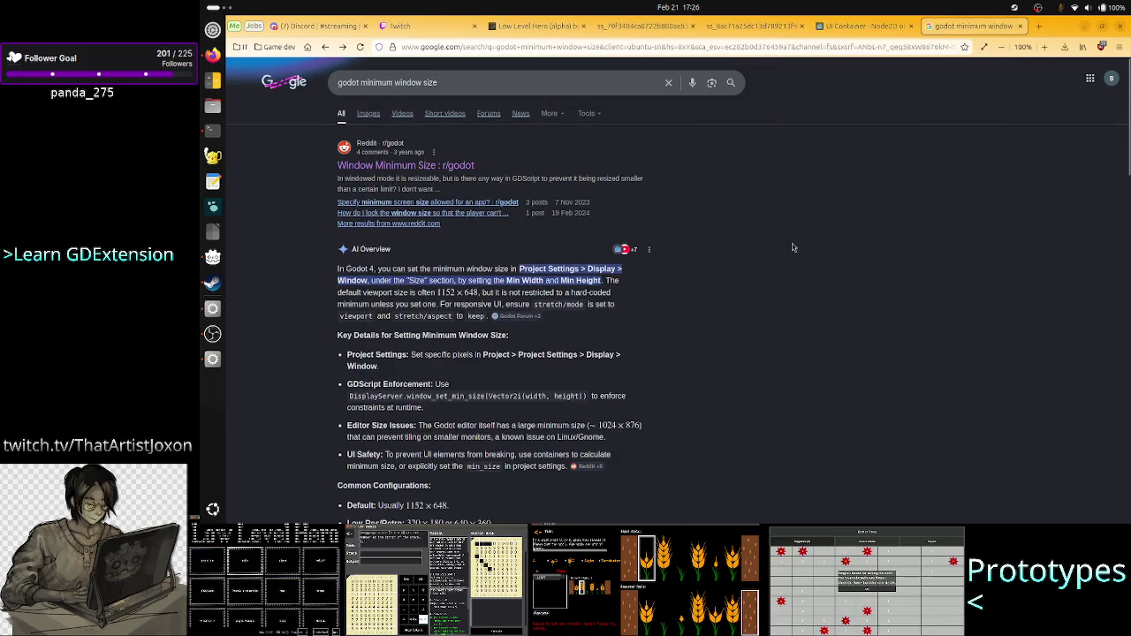
pyautogui.hotkey('alt', 'Tab')
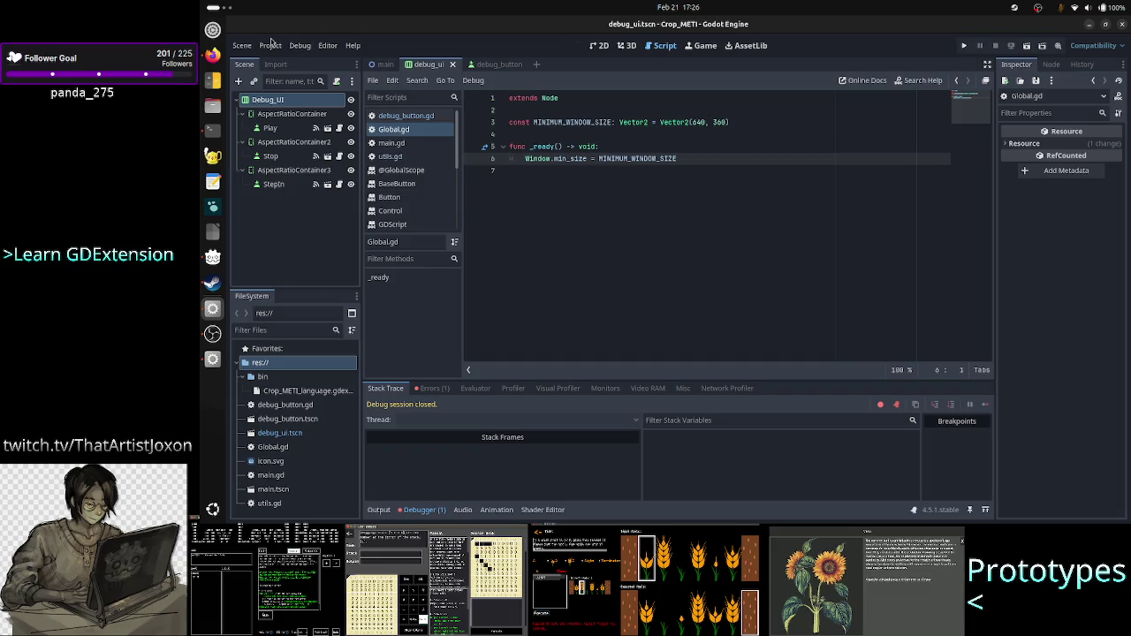
# Step: Open Project Settings, filter by 'mini', and compare against the Google results in Firefox
pyautogui.click(271, 45)
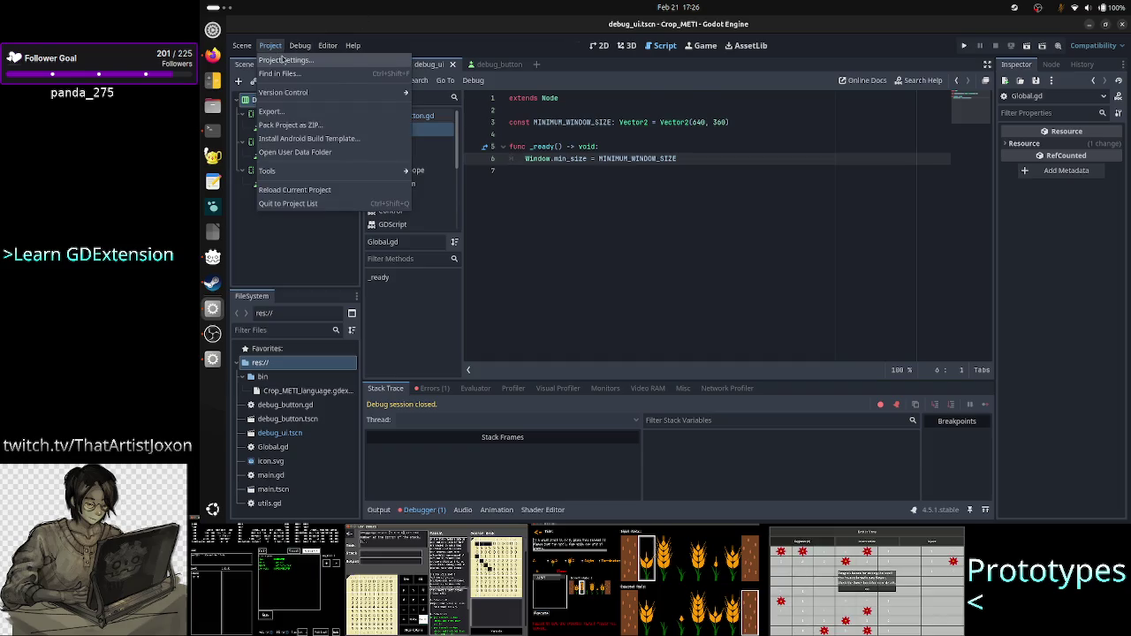
pyautogui.click(282, 58)
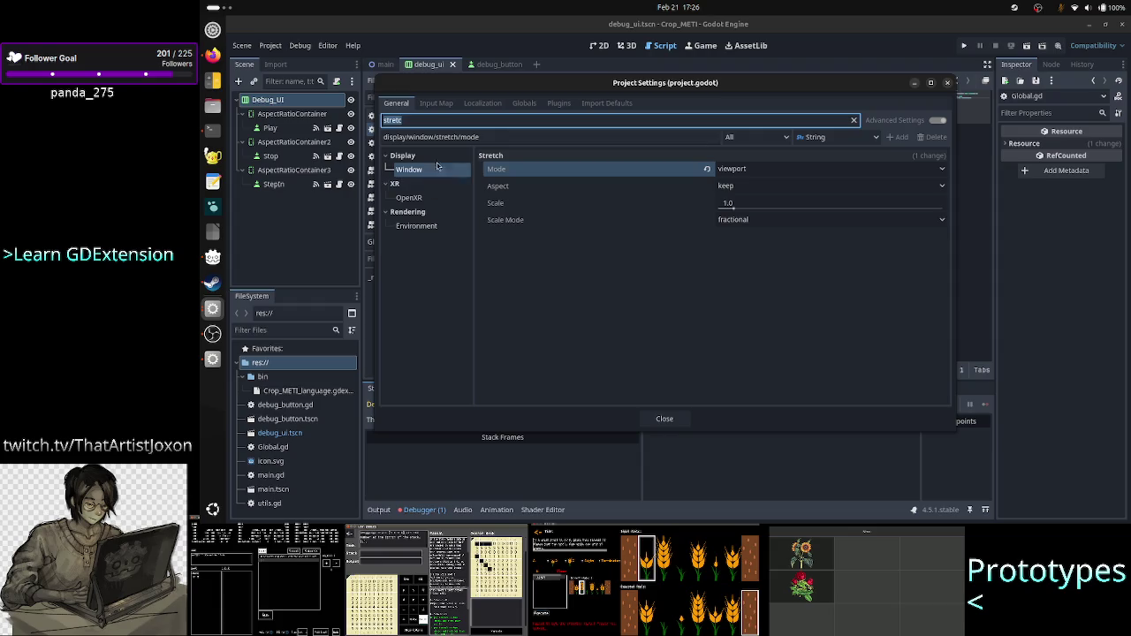
pyautogui.write('min')
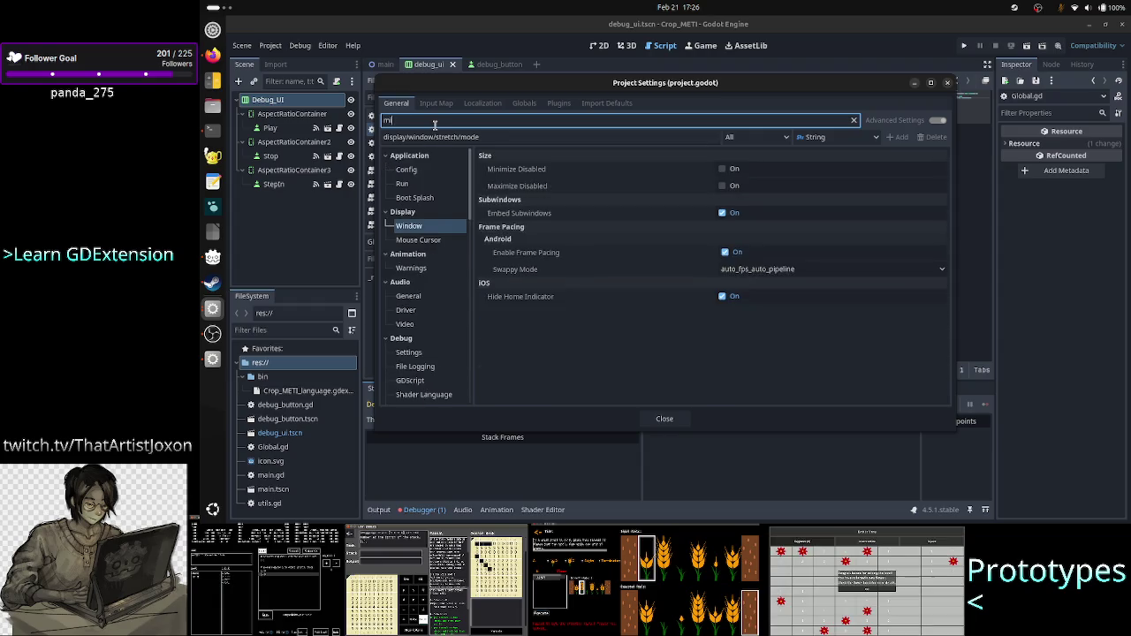
pyautogui.write('i')
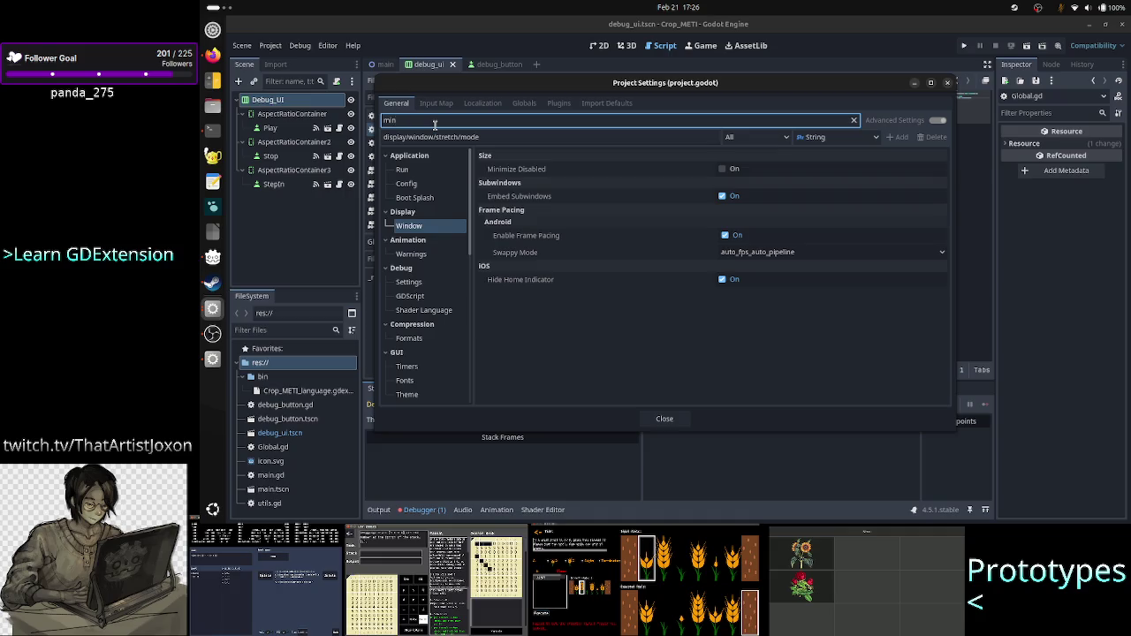
pyautogui.hotkey('alt', 'Tab')
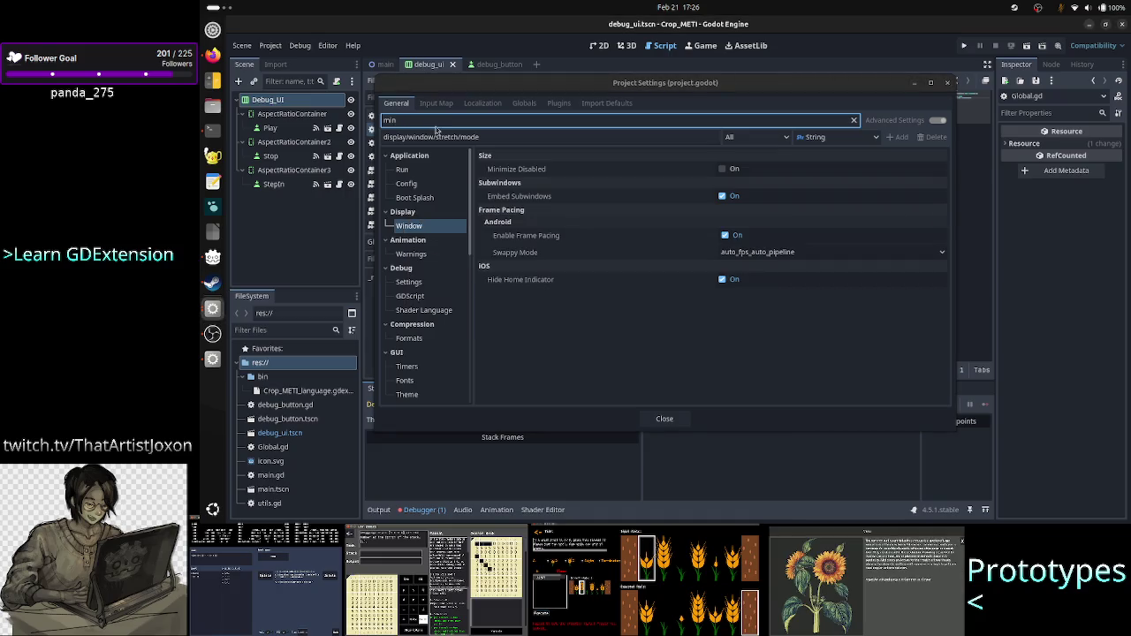
pyautogui.hotkey('alt', 'Tab')
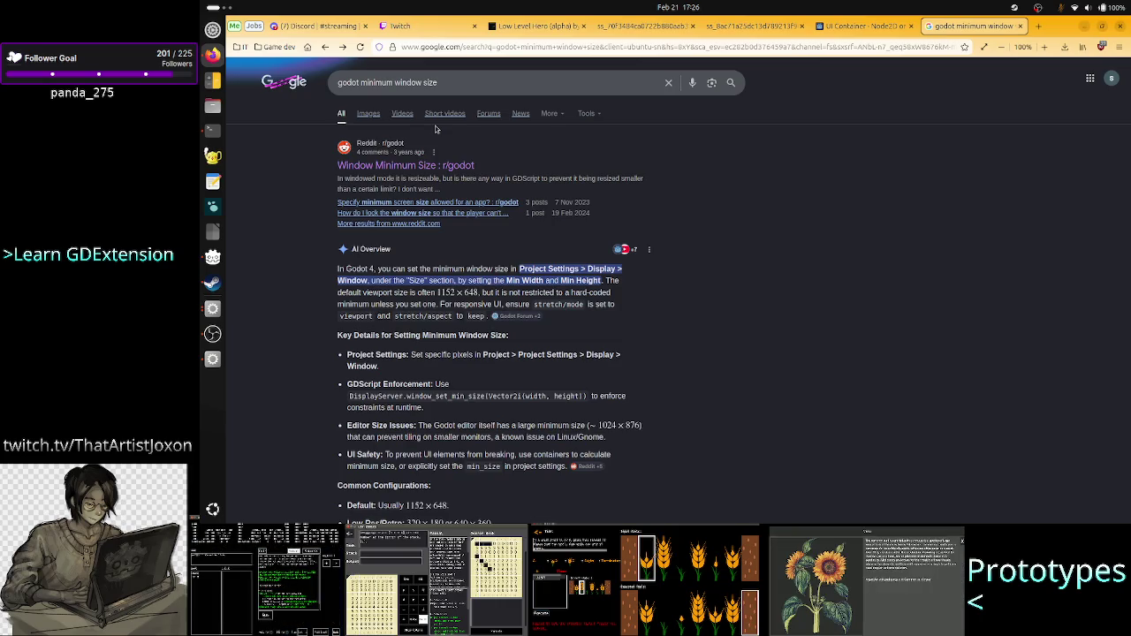
pyautogui.hotkey('alt', 'Tab')
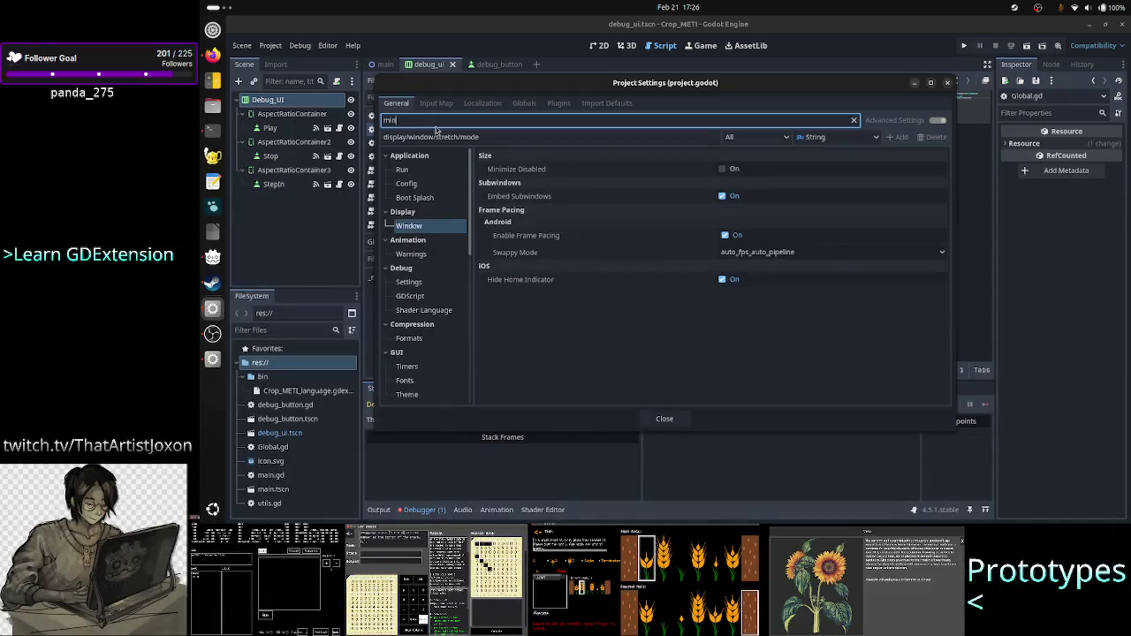
# Step: Change the Project Settings filter to 'min' and check the Firefox results before coming back
pyautogui.press('BackSpace')
pyautogui.press('BackSpace')
pyautogui.press('BackSpace')
pyautogui.write('min')
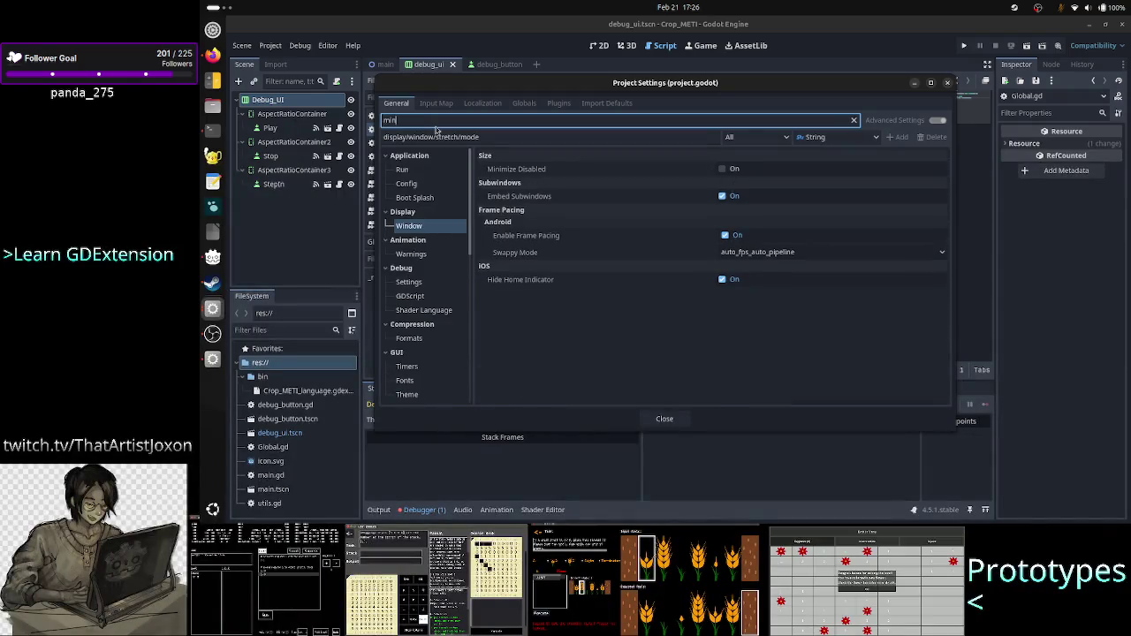
pyautogui.hotkey('alt', 'Tab')
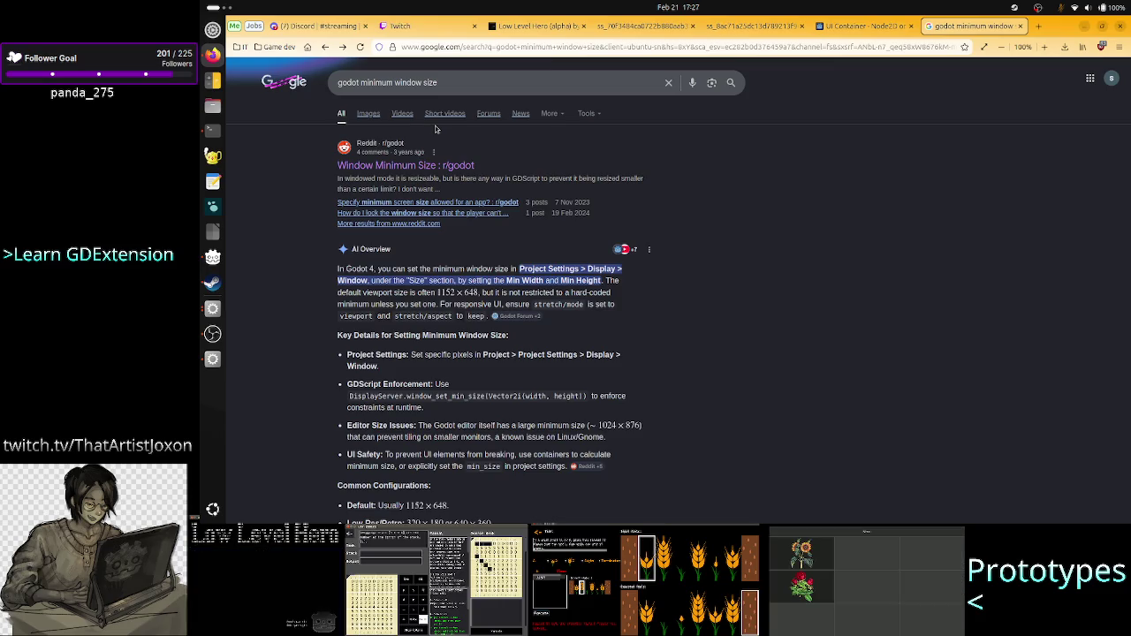
pyautogui.hotkey('alt', 'Tab')
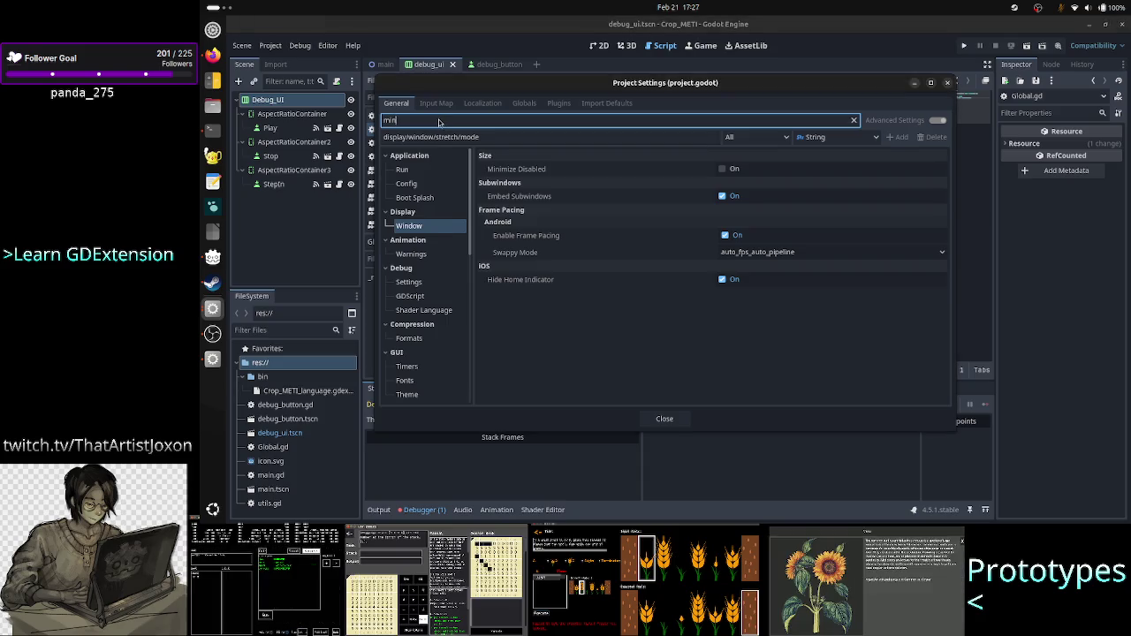
# Step: Try a 'size' filter in Project Settings, then clear the filter entirely
pyautogui.press('BackSpace')
pyautogui.press('BackSpace')
pyautogui.press('BackSpace')
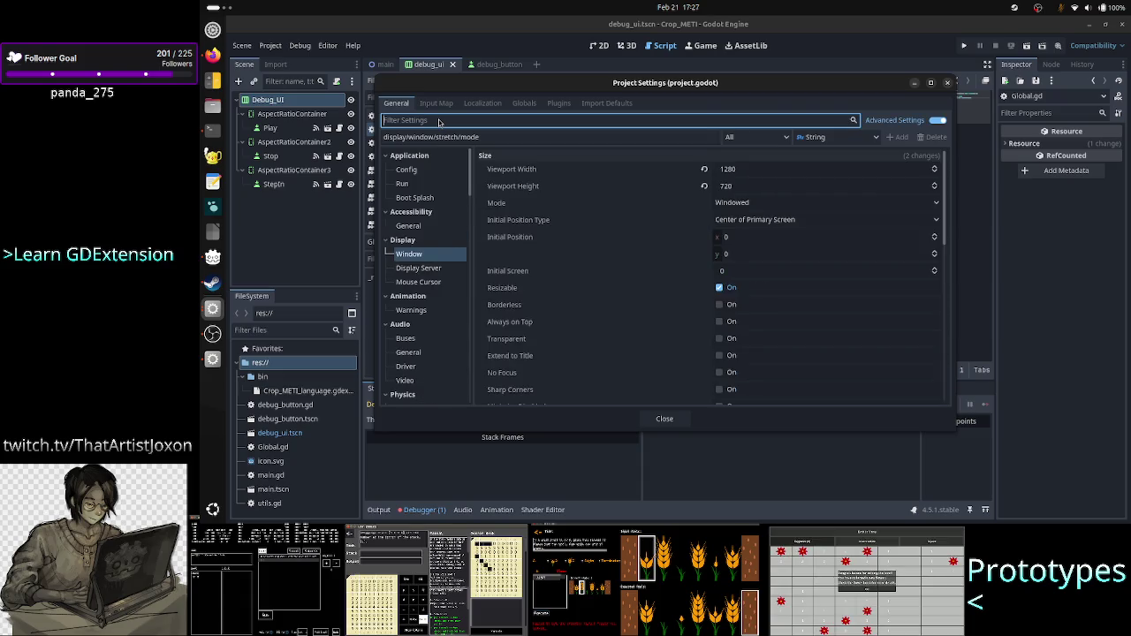
pyautogui.write('size')
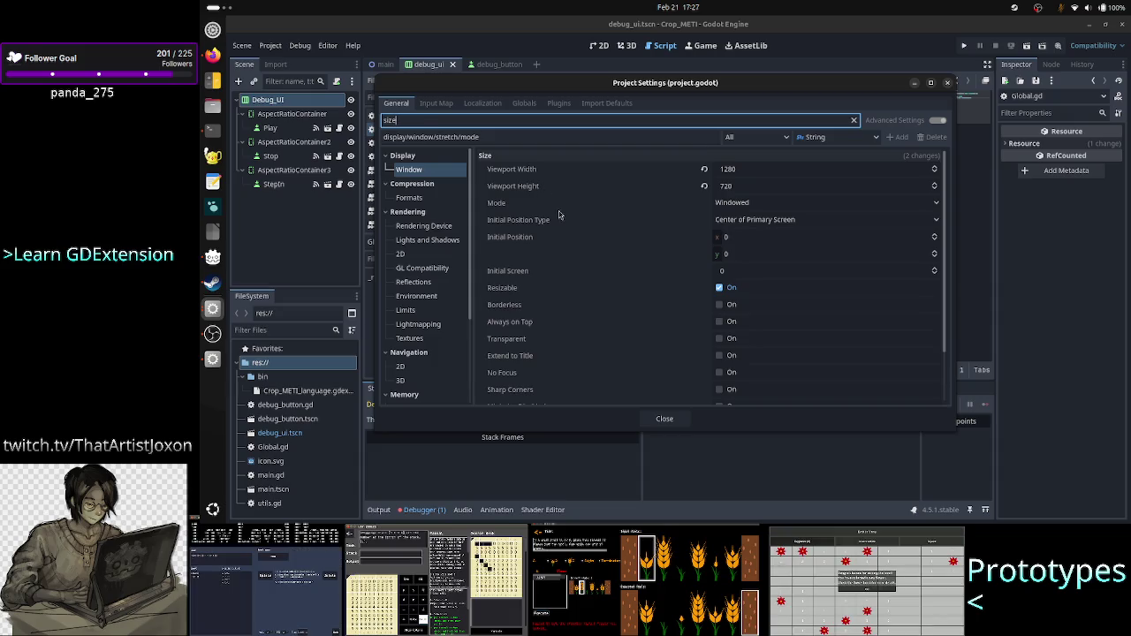
pyautogui.scroll(-3, 648, 278)
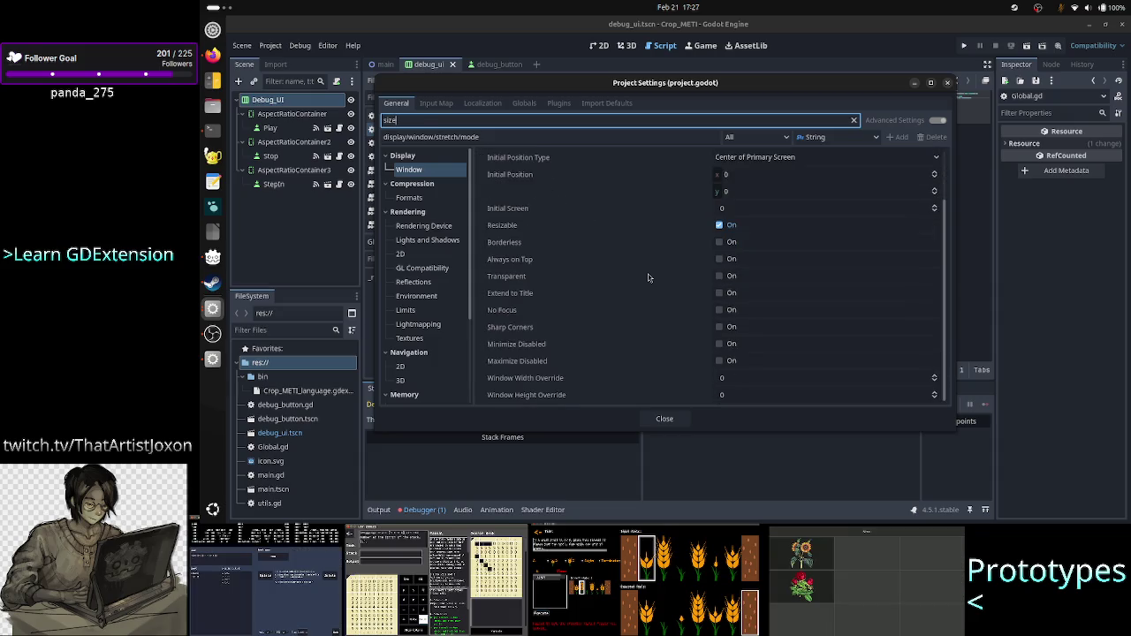
pyautogui.scroll(3, 648, 277)
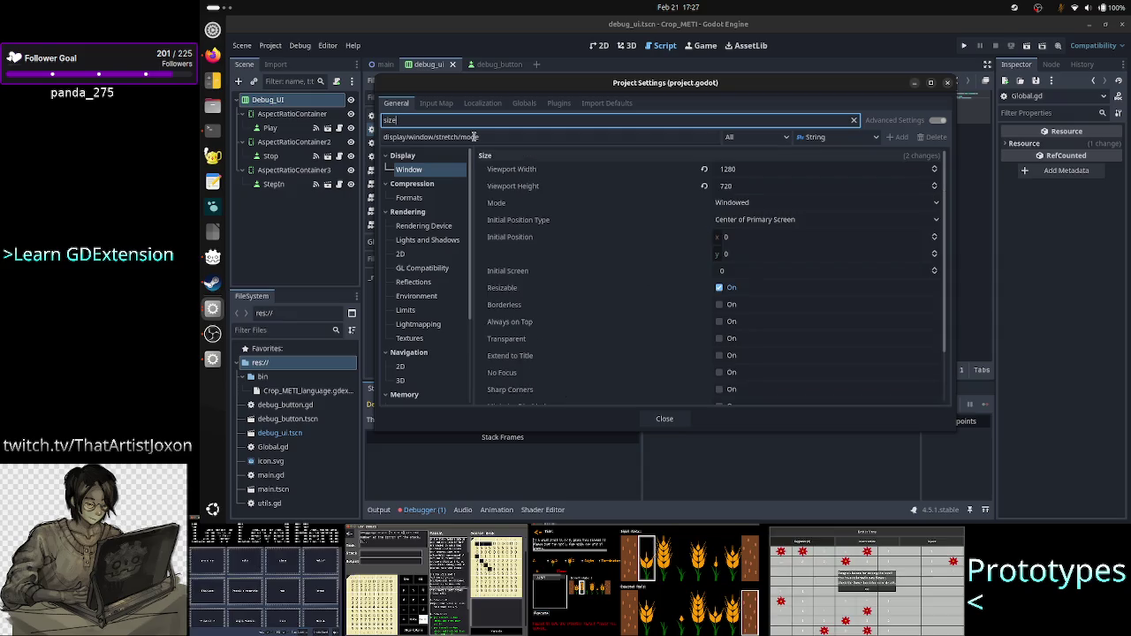
pyautogui.doubleClick(426, 124)
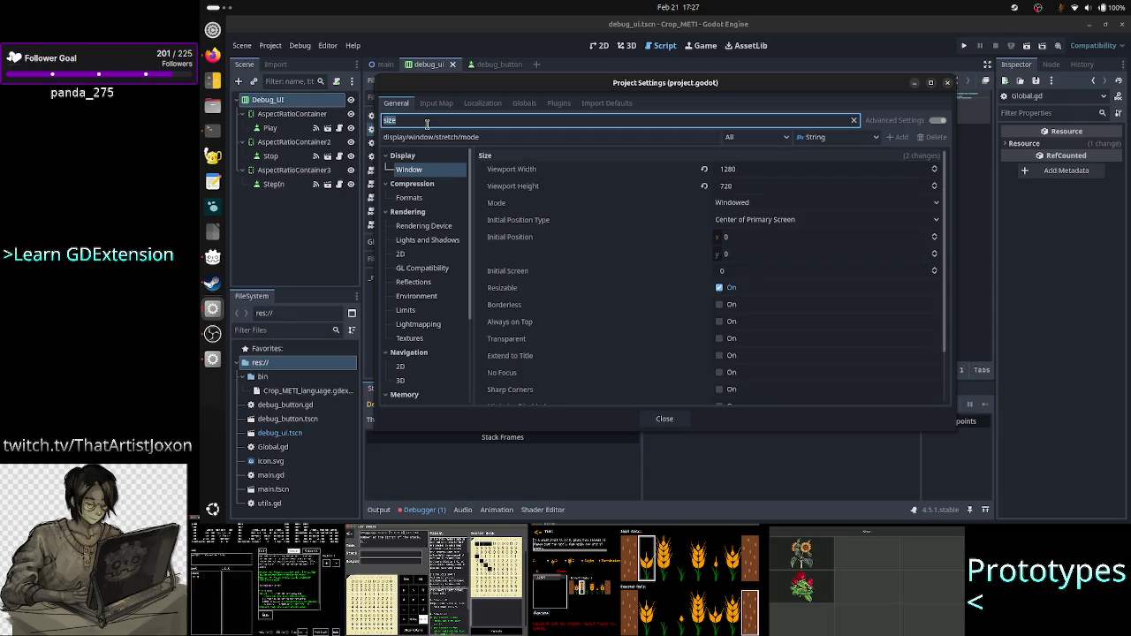
pyautogui.press('BackSpace')
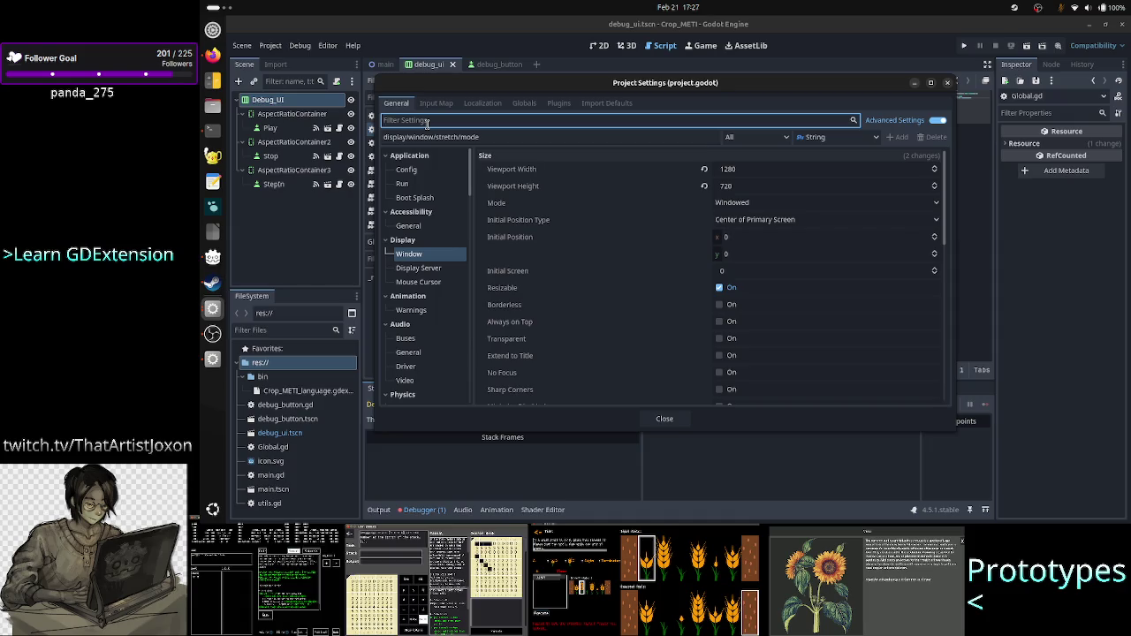
# Step: Expand Display > Window and confirm the window Mode stays Windowed
pyautogui.click(423, 270)
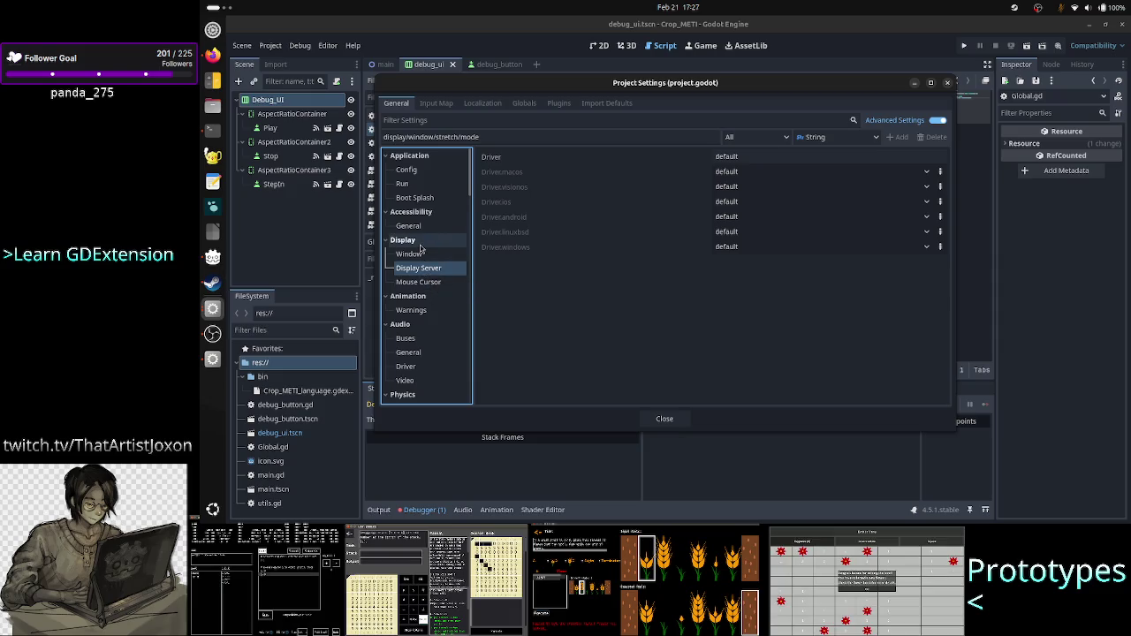
pyautogui.click(421, 242)
pyautogui.click(420, 242)
pyautogui.click(421, 242)
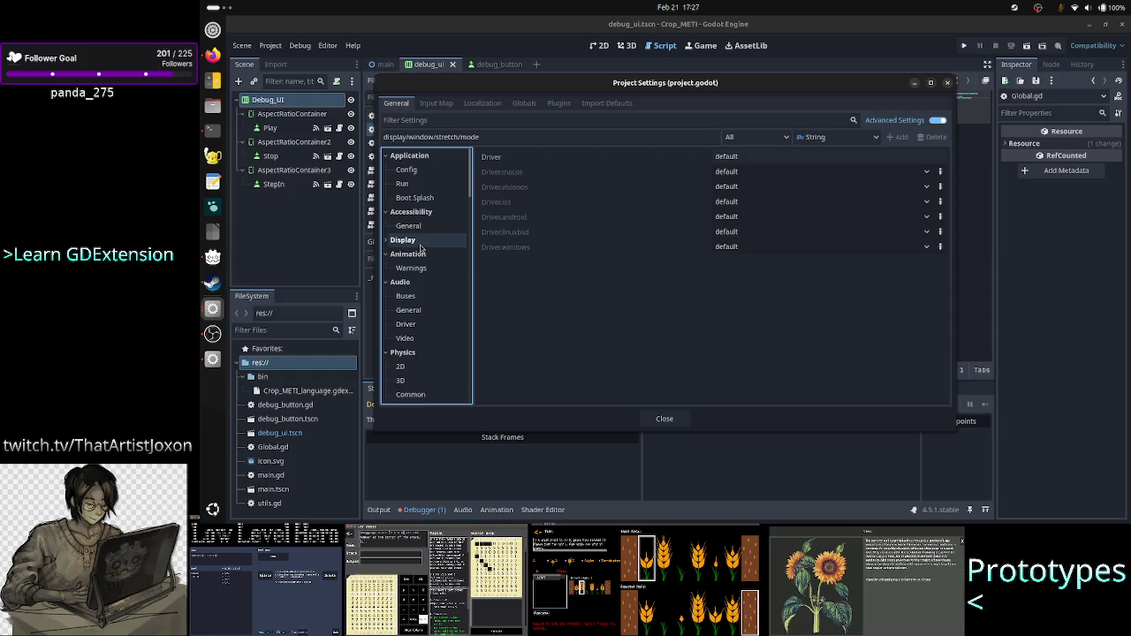
pyautogui.click(415, 244)
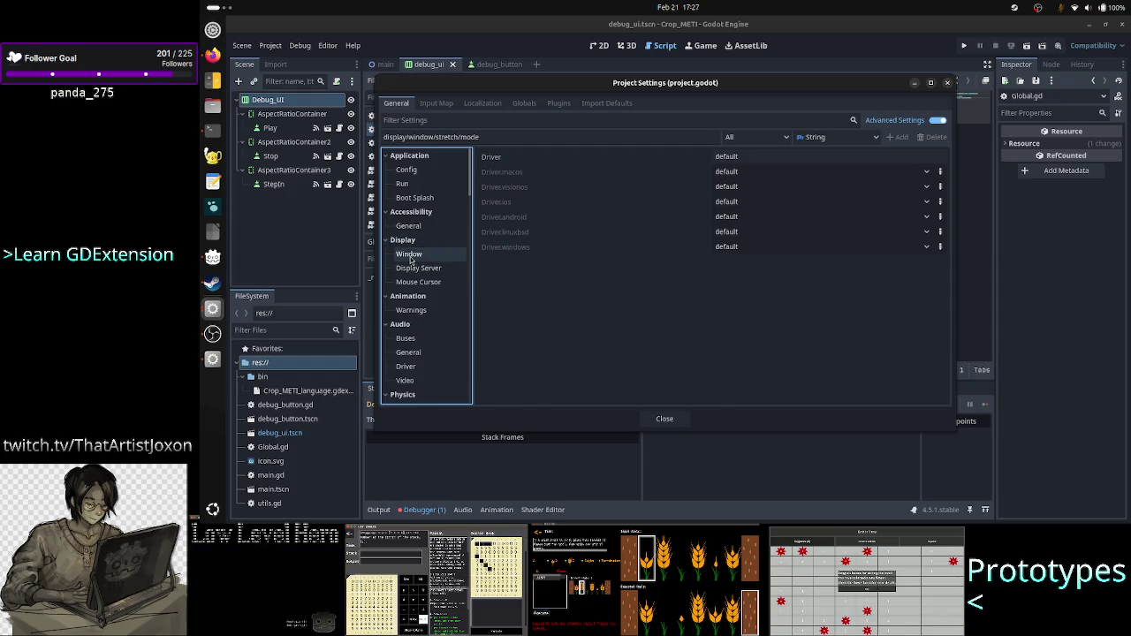
pyautogui.click(410, 256)
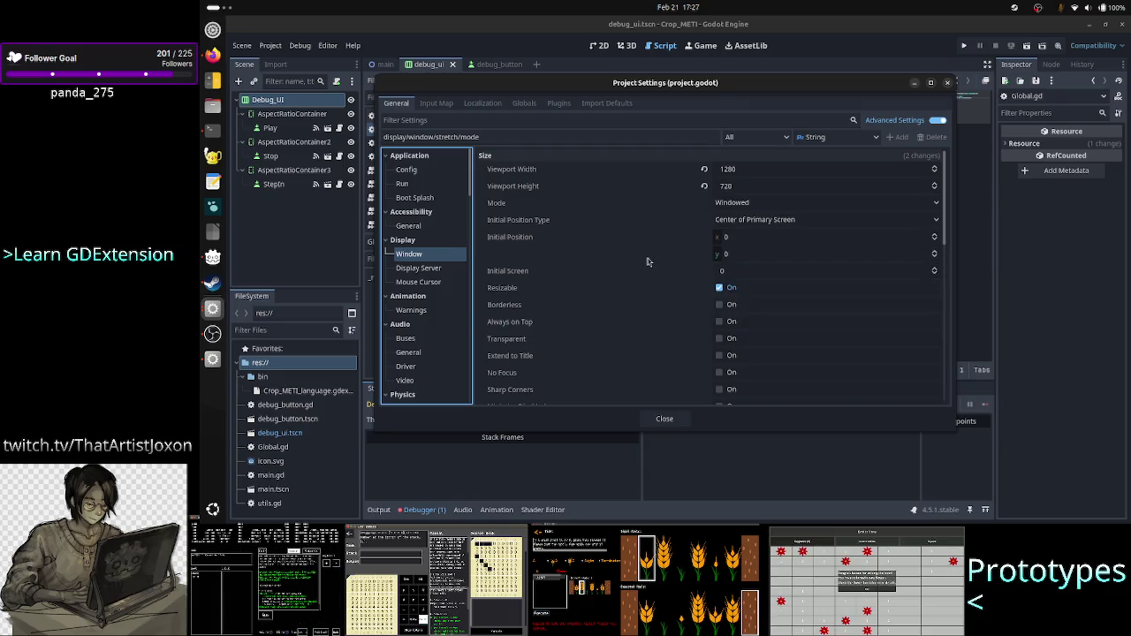
pyautogui.click(775, 202)
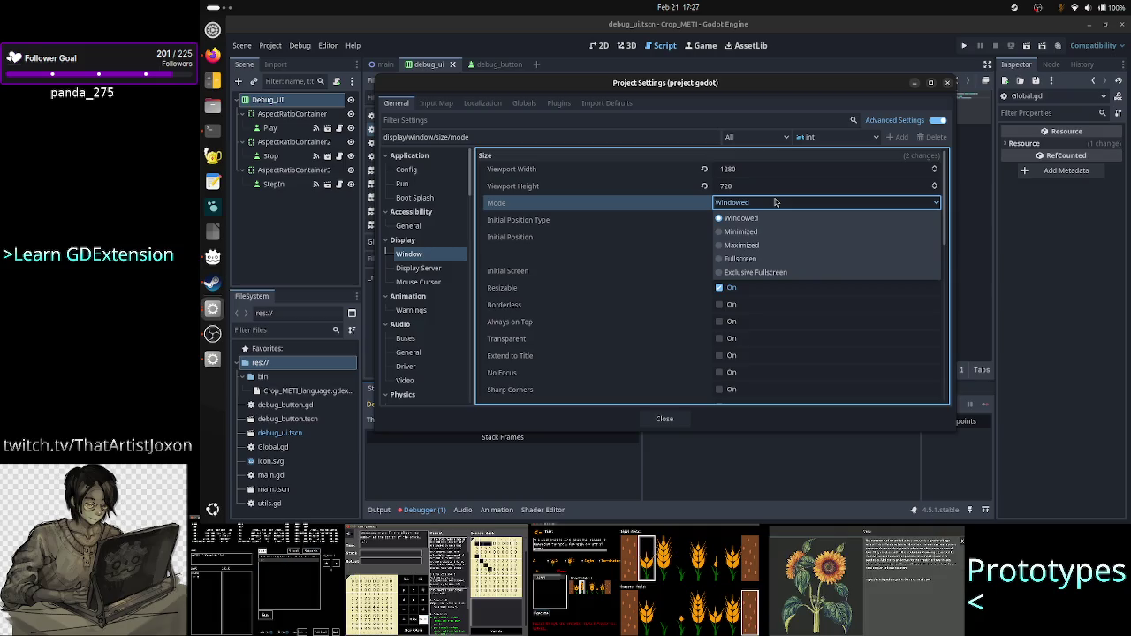
pyautogui.click(775, 202)
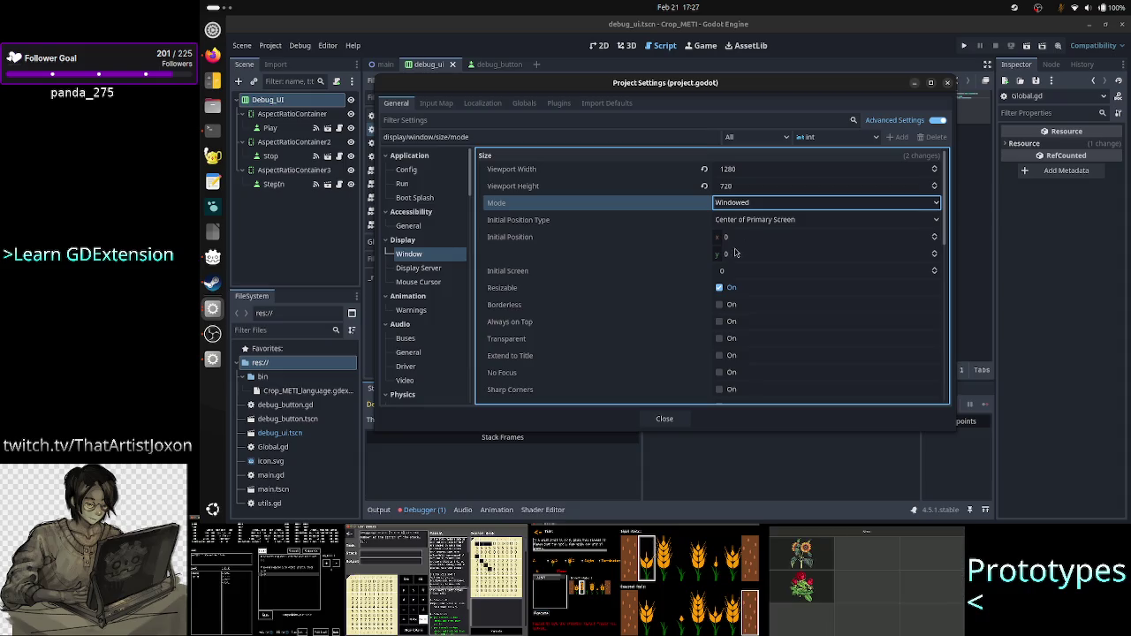
# Step: Scroll through the remaining Display > Window settings to the end
pyautogui.scroll(-2, 681, 303)
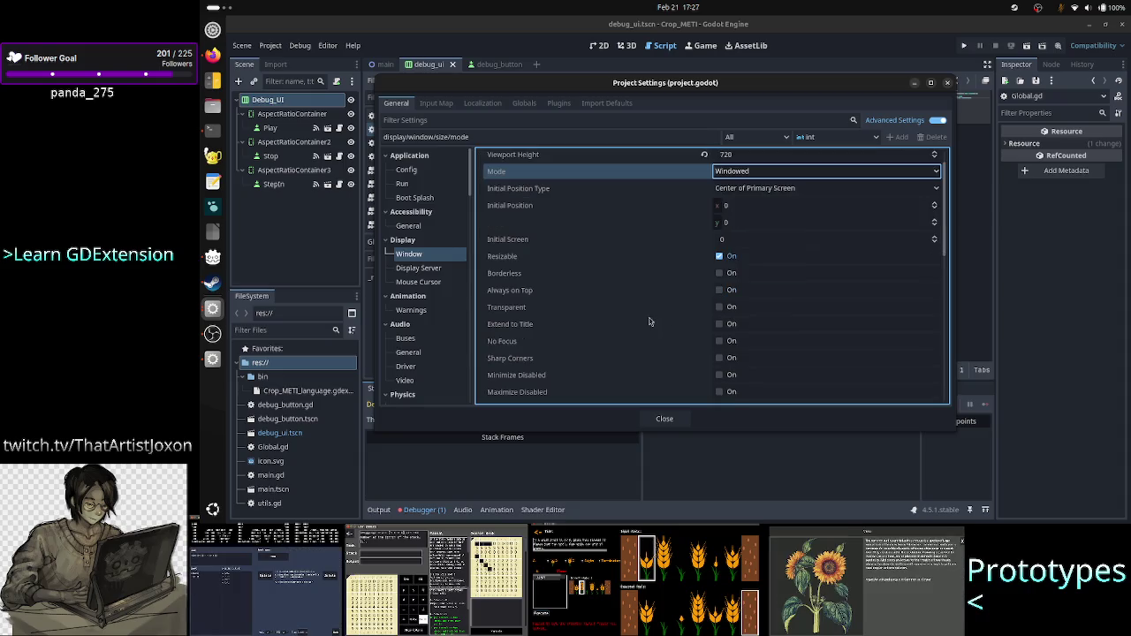
pyautogui.scroll(-5, 649, 321)
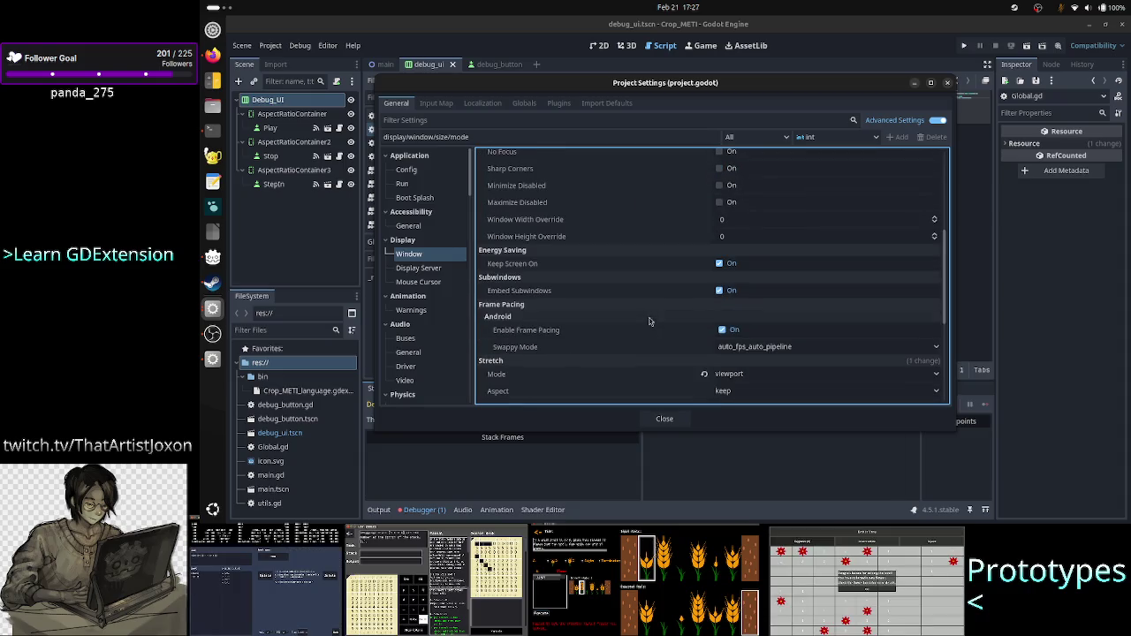
pyautogui.scroll(-3, 649, 321)
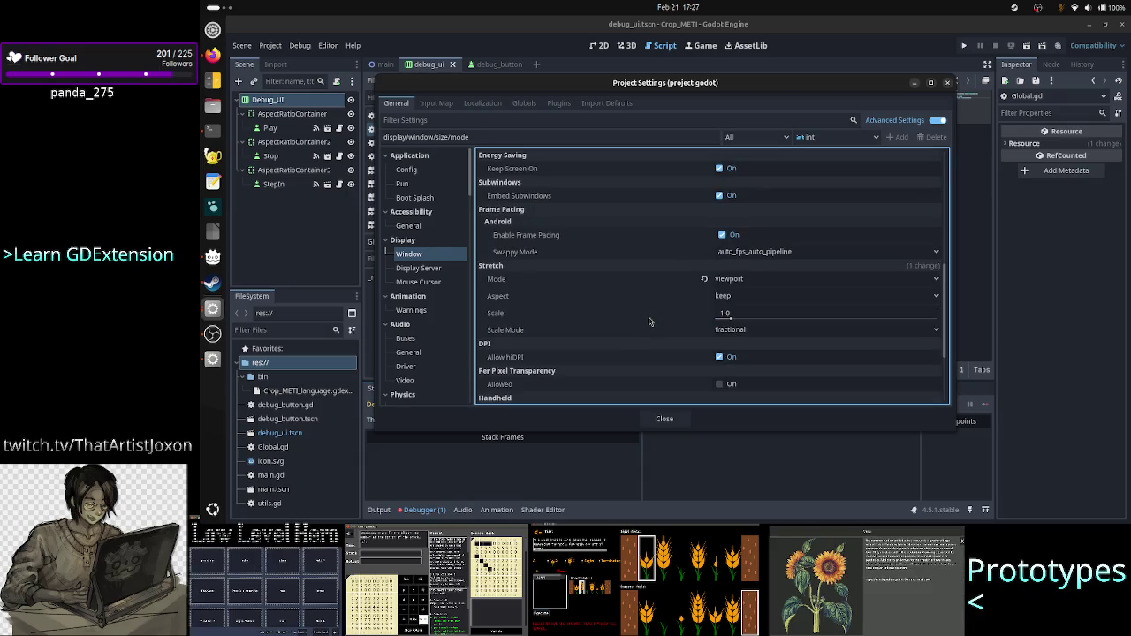
pyautogui.scroll(-3, 649, 320)
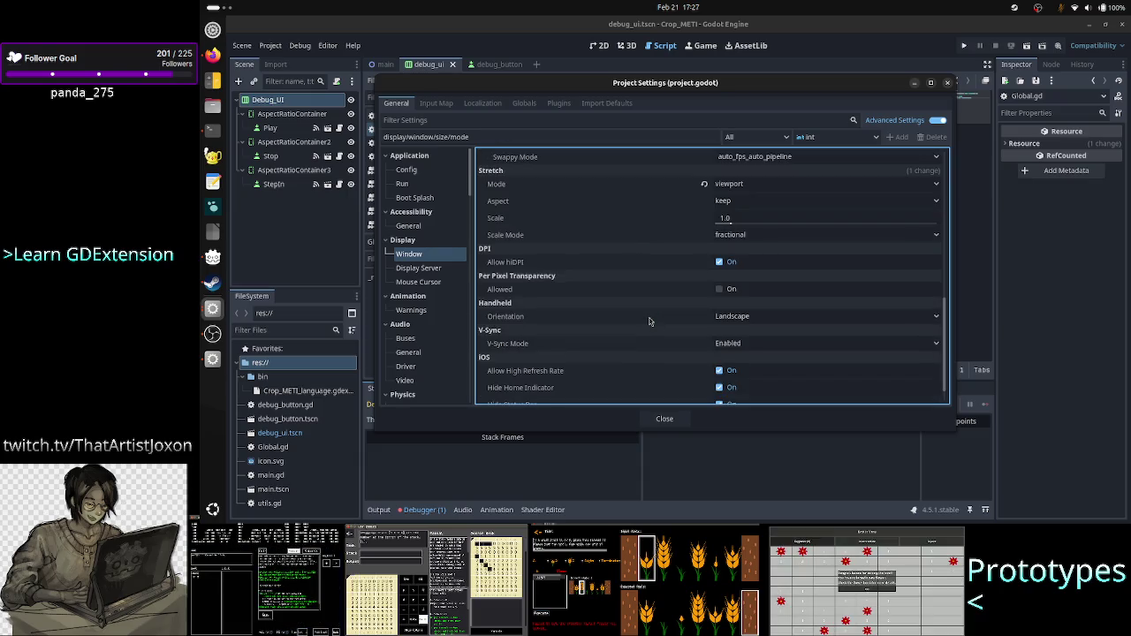
pyautogui.scroll(-1, 649, 321)
pyautogui.hotkey('alt', 'Tab')
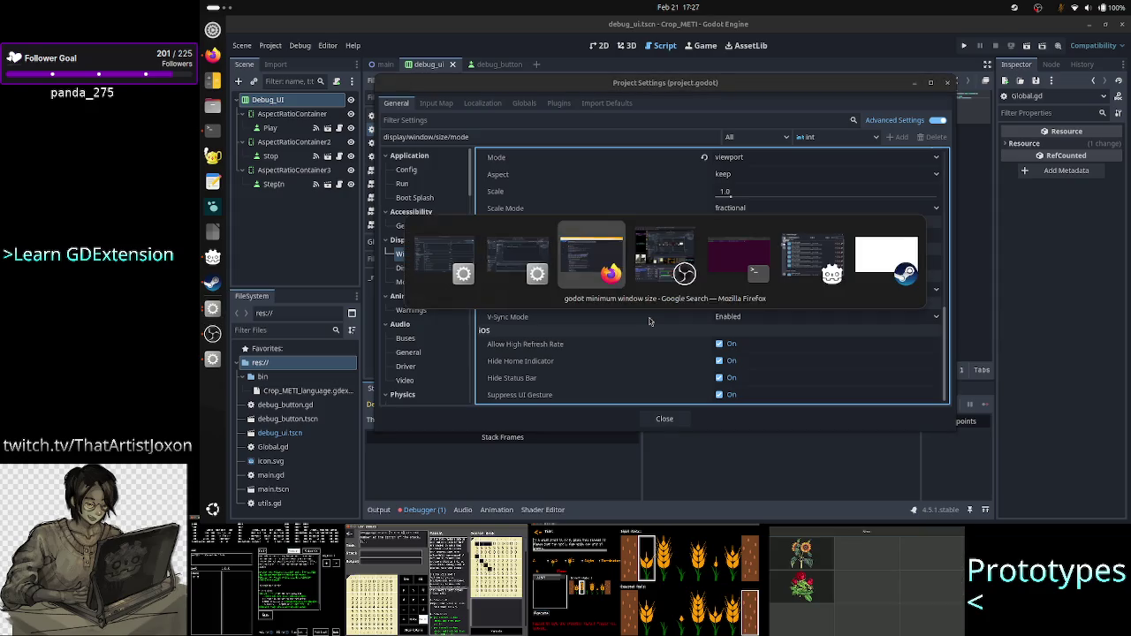
# Step: Refine the Google search query with '4.5 minimum game' and rerun it
pyautogui.click(361, 82)
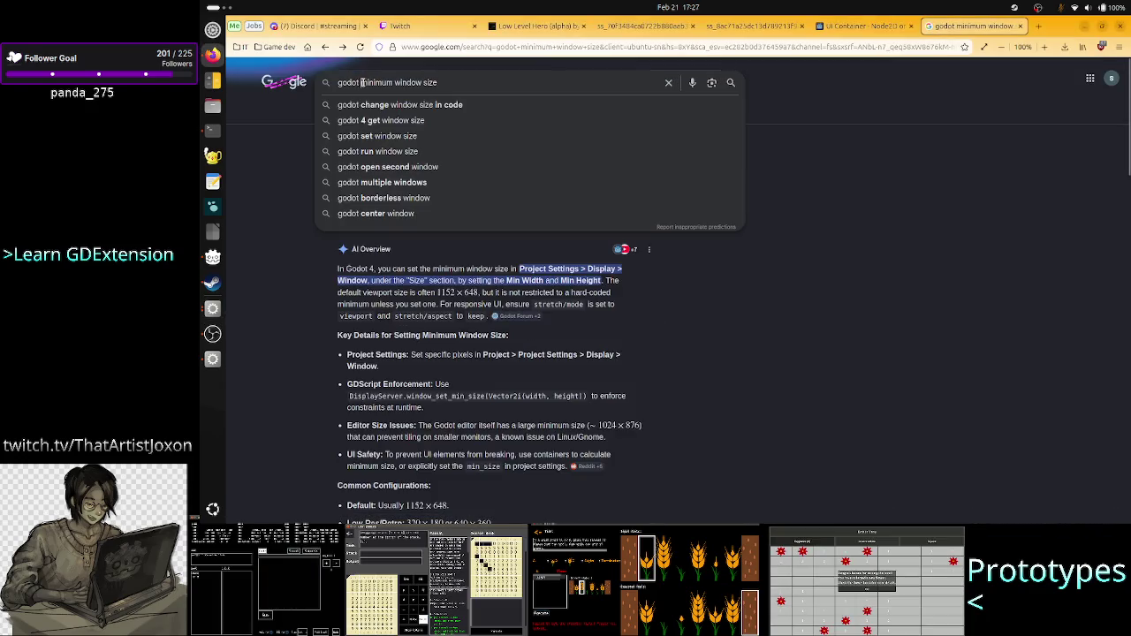
pyautogui.write('4.5 minimum ')
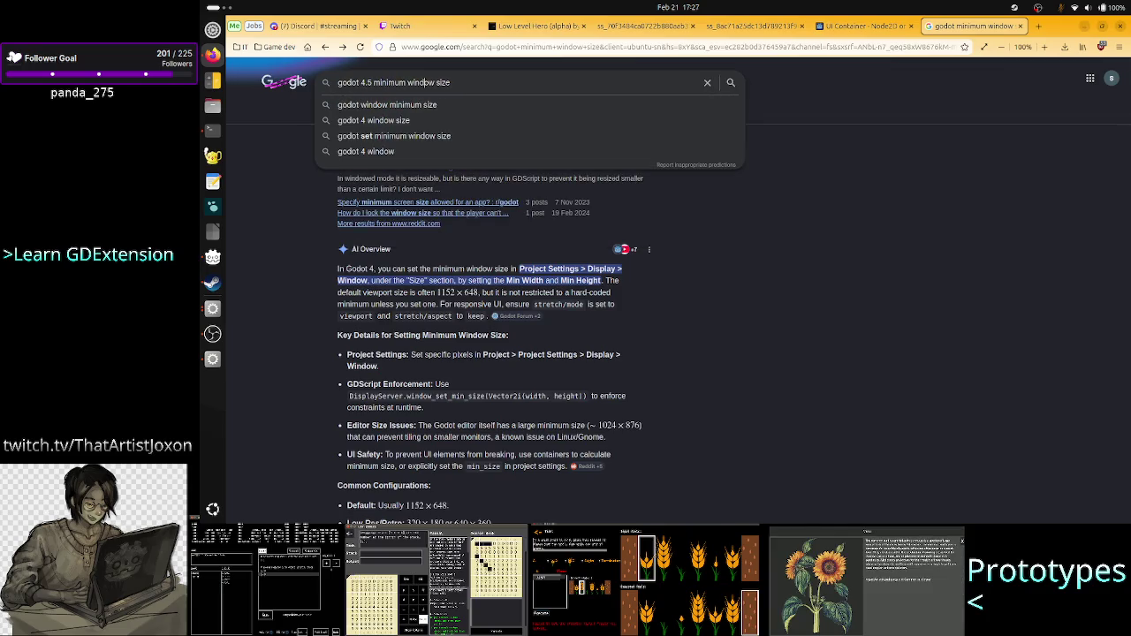
pyautogui.write('game')
pyautogui.press('Return')
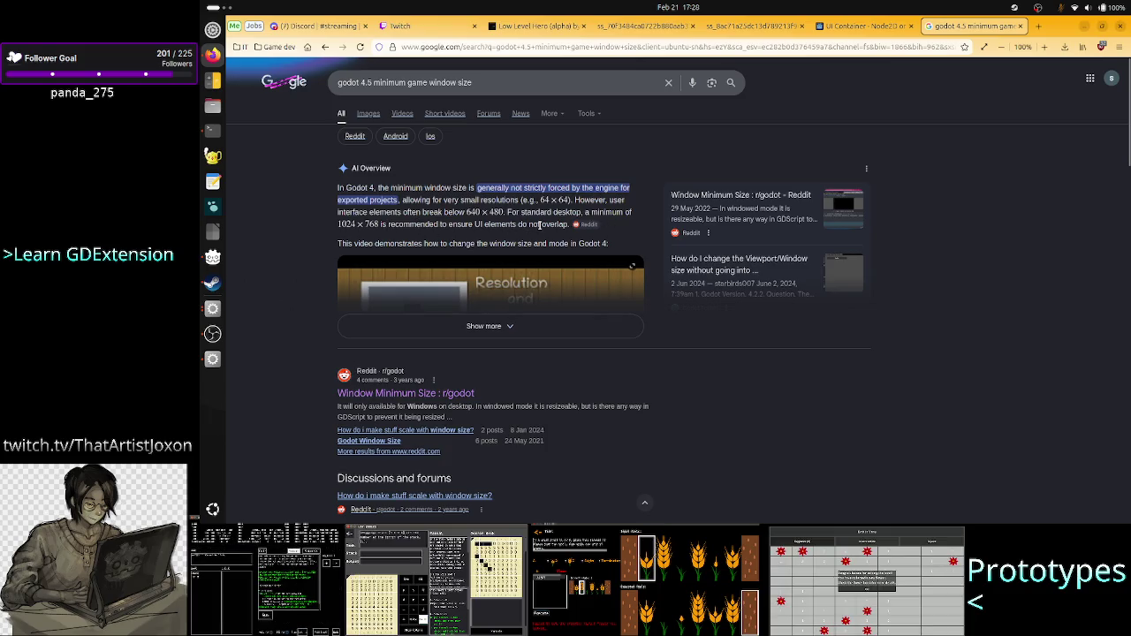
# Step: Read the full AI overview on the 1152 x 648 default size and Width/Height Override, then return to Godot
pyautogui.click(552, 326)
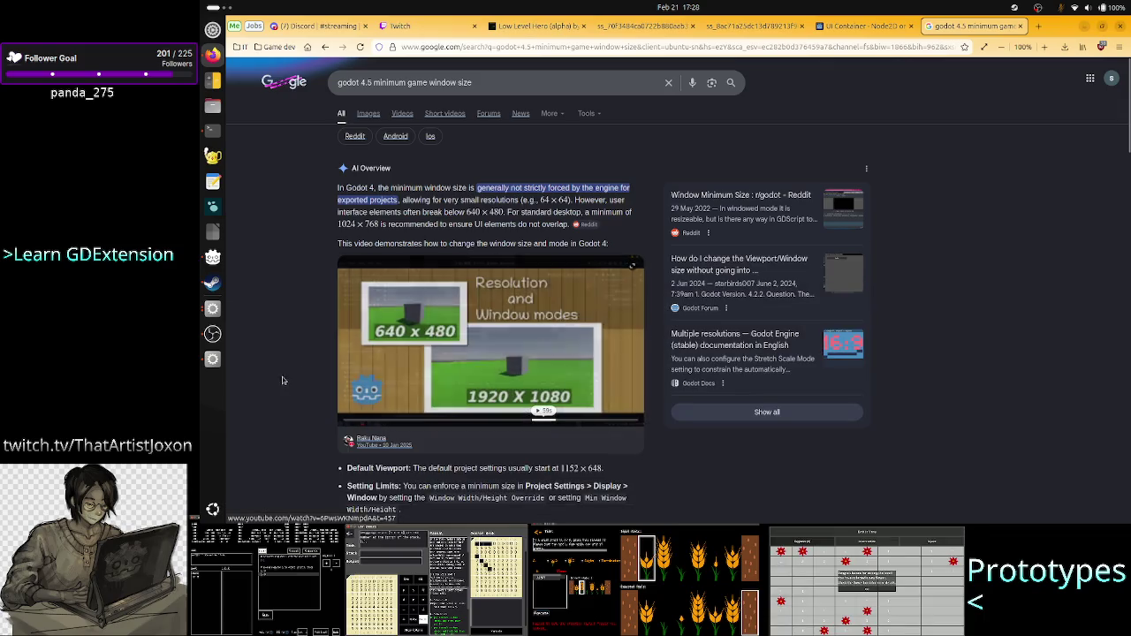
pyautogui.scroll(-3, 291, 382)
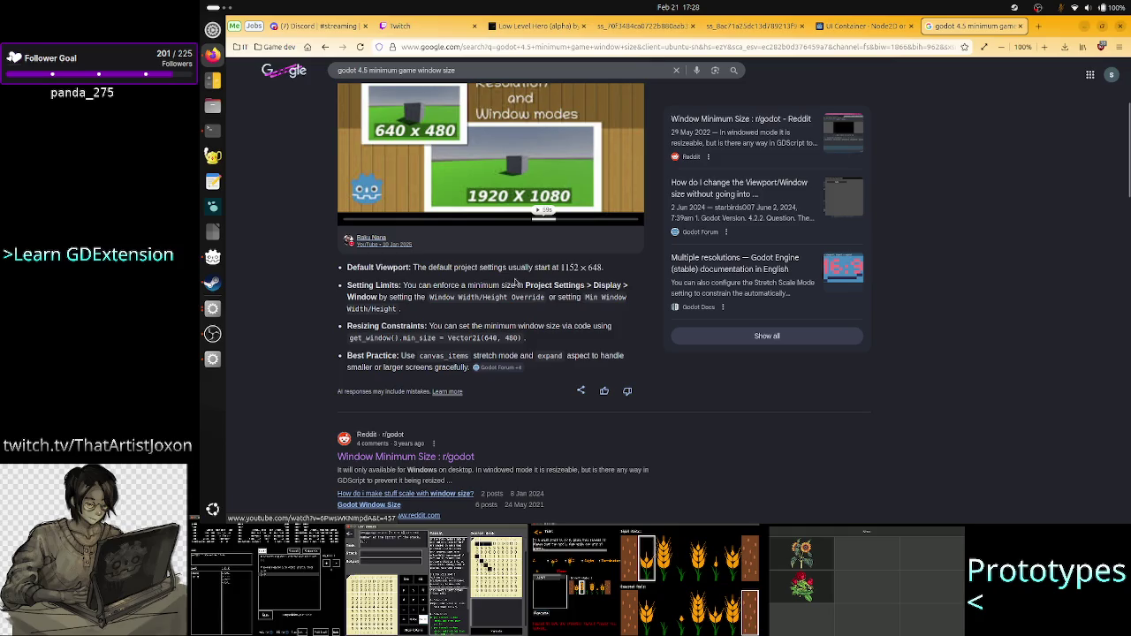
pyautogui.moveTo(436, 268); pyautogui.dragTo(609, 268)
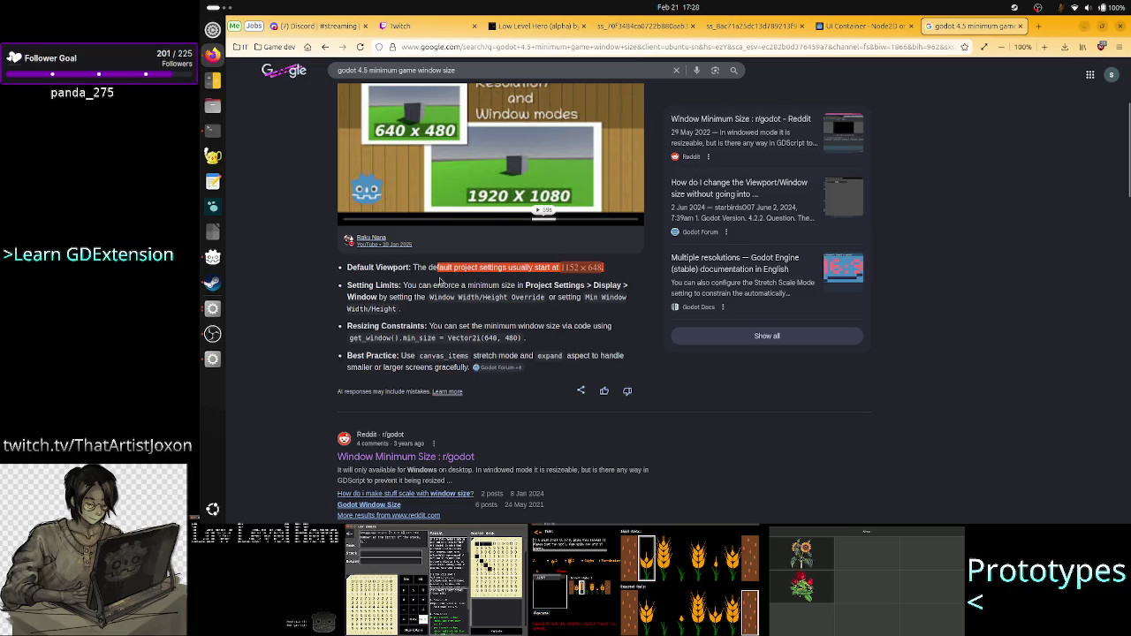
pyautogui.click(433, 288)
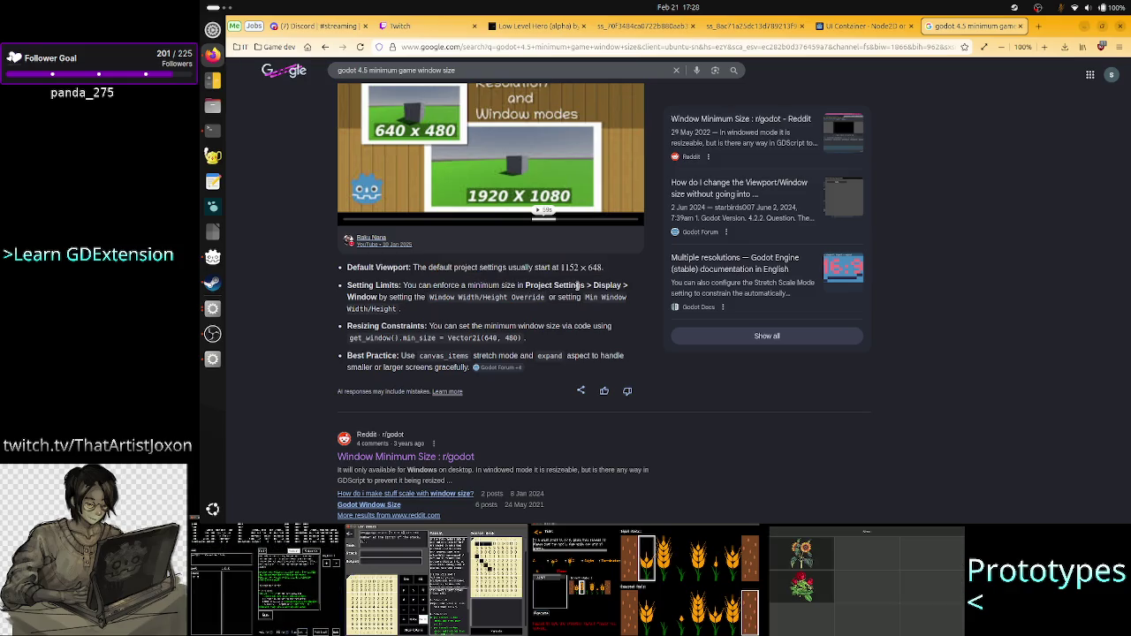
pyautogui.moveTo(456, 298)
pyautogui.mouseDown()
pyautogui.moveTo(530, 285)
pyautogui.moveTo(530, 297)
pyautogui.mouseUp()
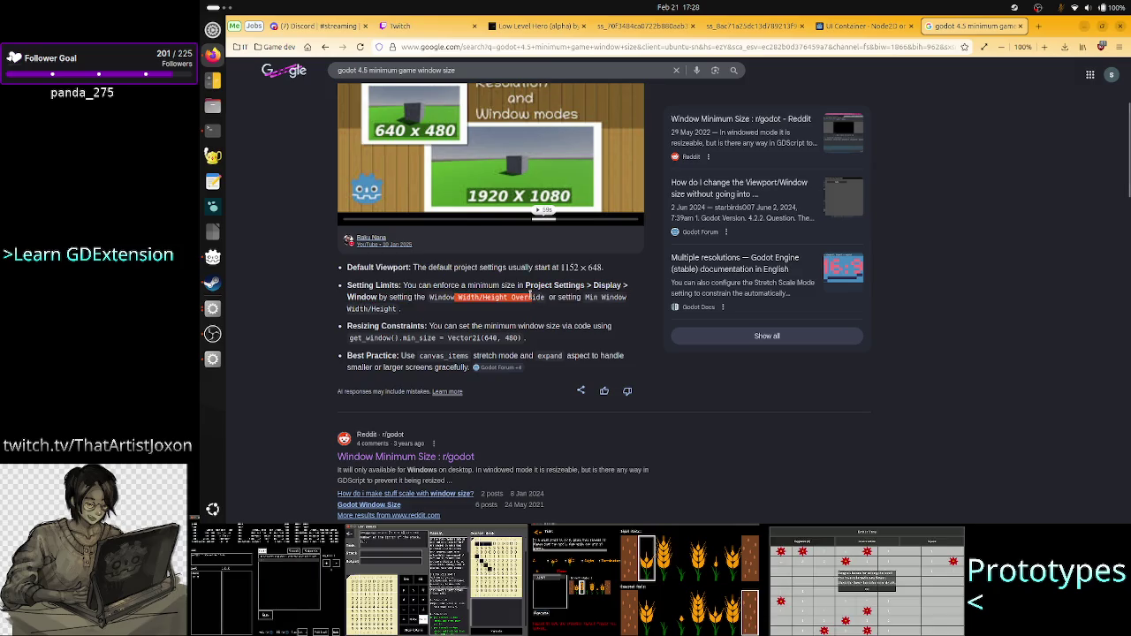
pyautogui.click(530, 297)
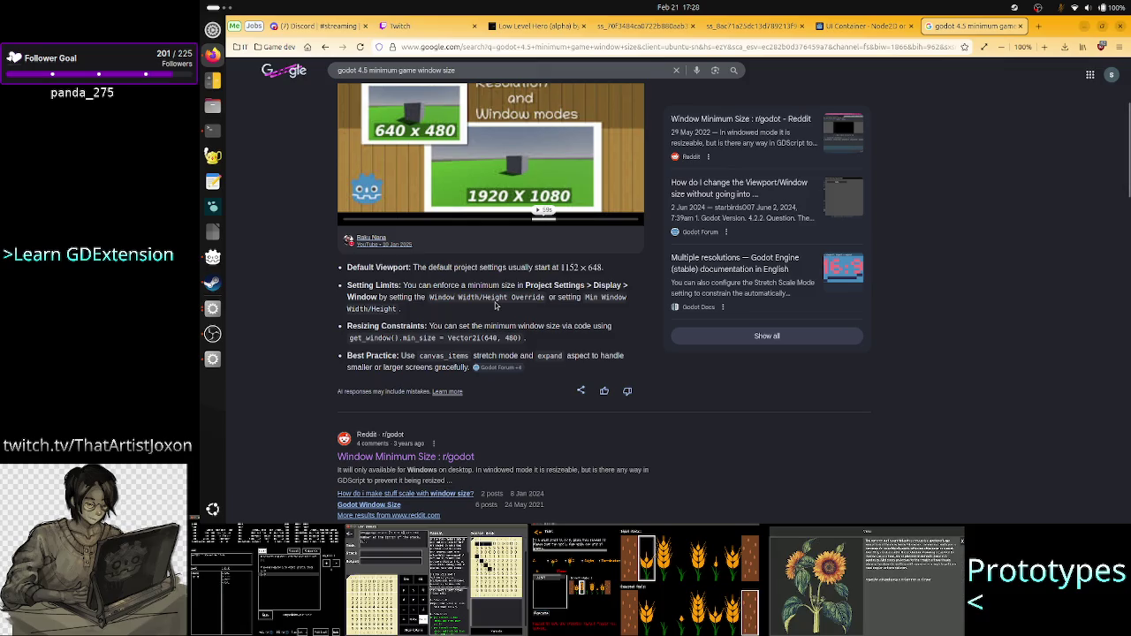
pyautogui.hotkey('alt', 'Tab')
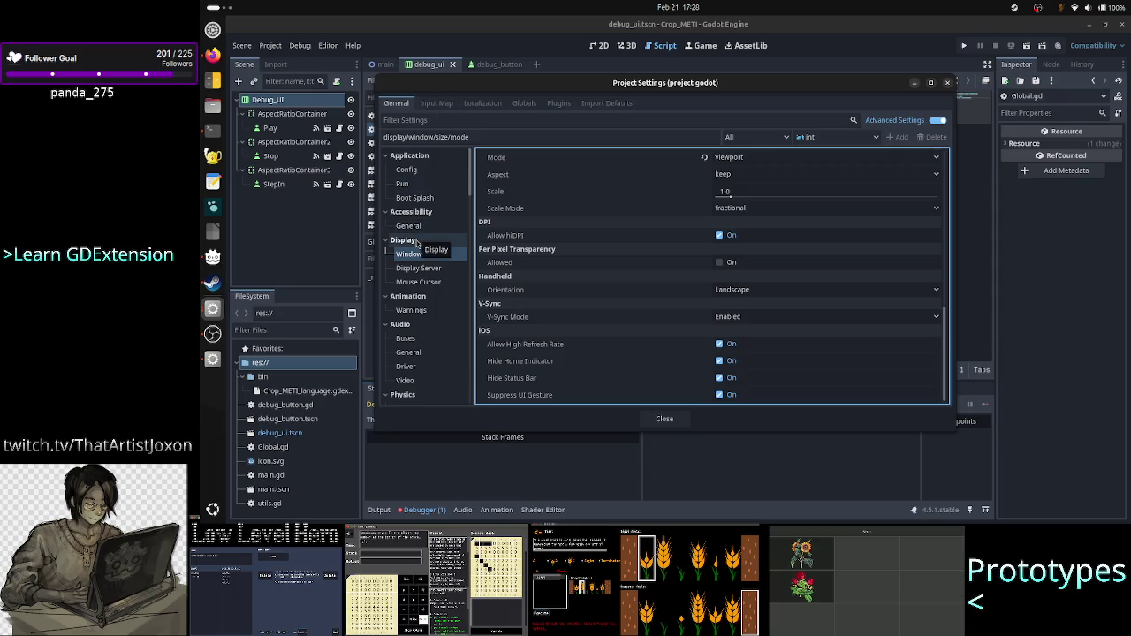
pyautogui.hotkey('alt', 'Tab')
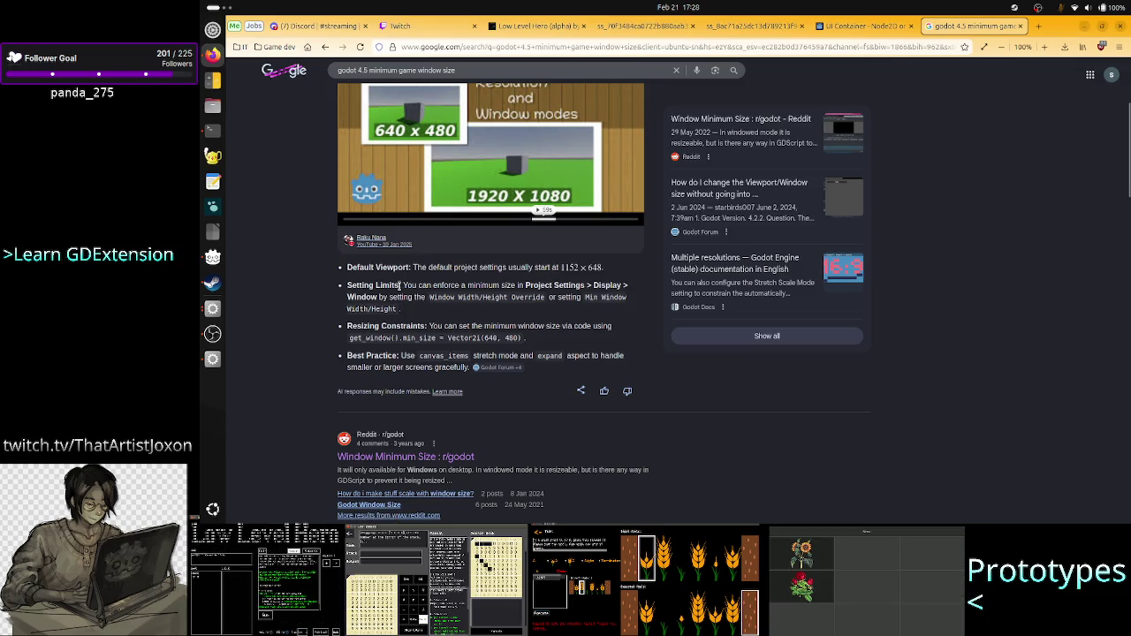
pyautogui.hotkey('alt', 'Tab')
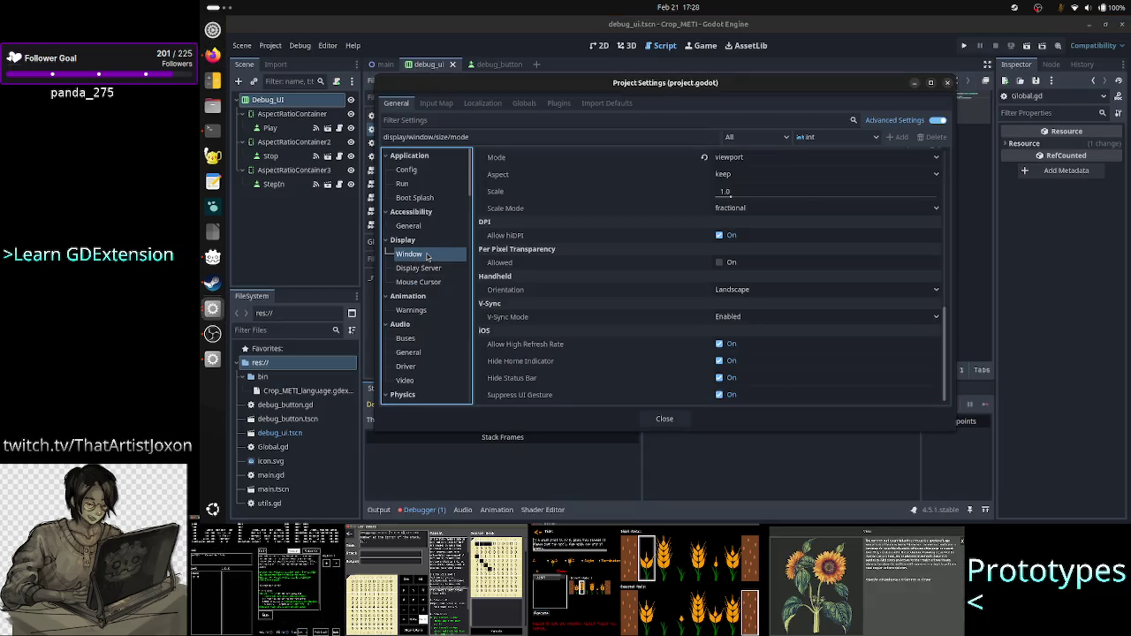
pyautogui.hotkey('alt', 'Tab')
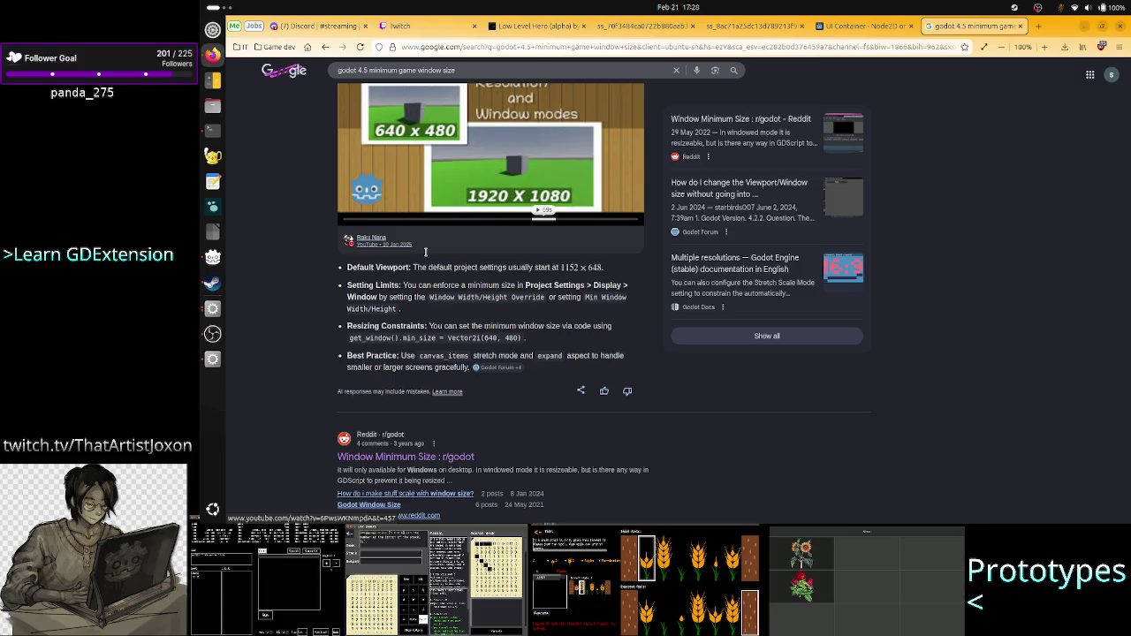
pyautogui.hotkey('alt', 'Tab')
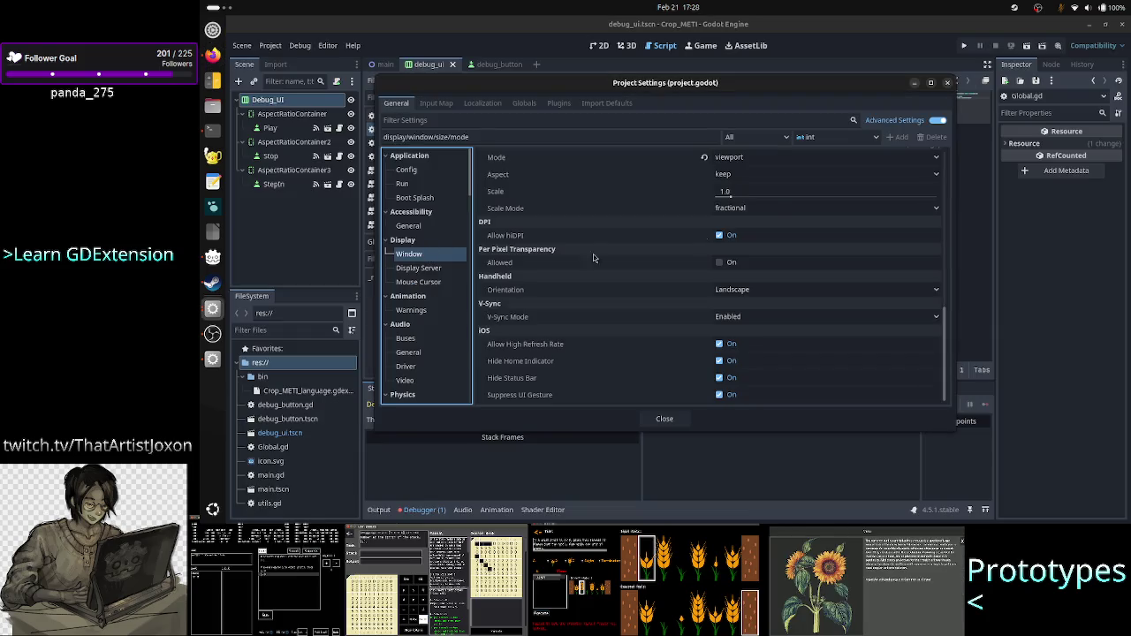
pyautogui.scroll(5, 869, 237)
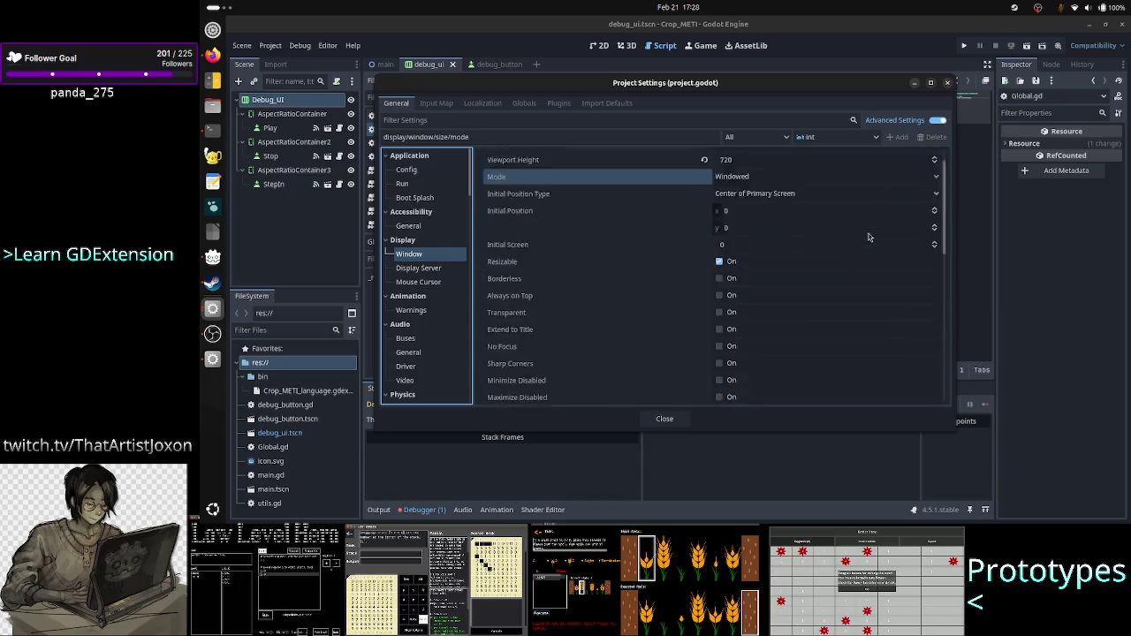
pyautogui.scroll(1, 869, 237)
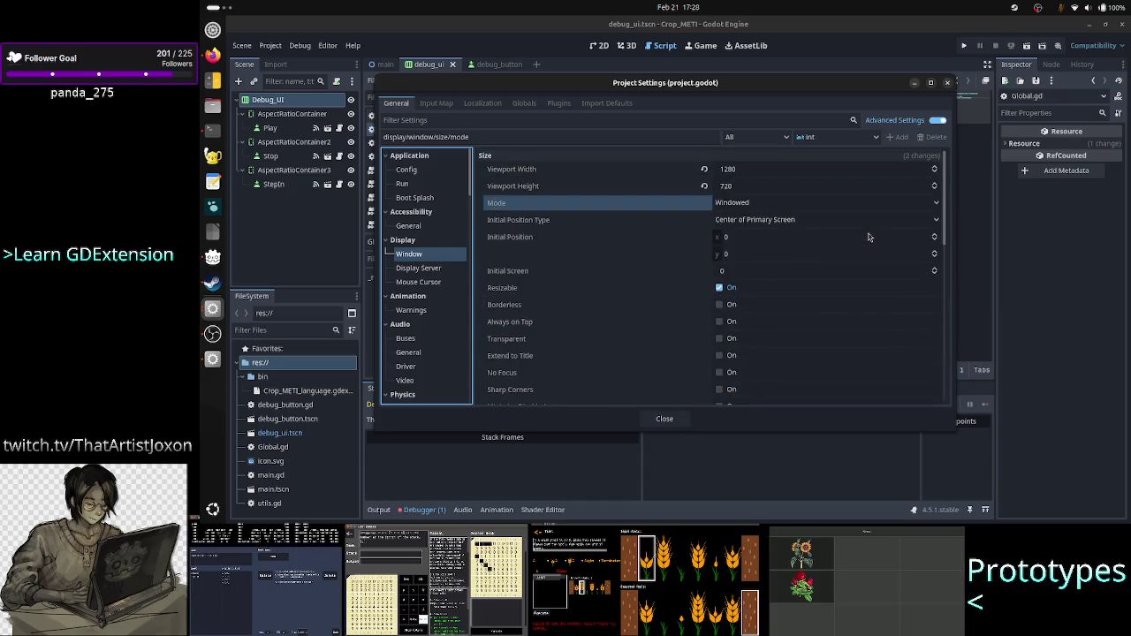
pyautogui.click(939, 121)
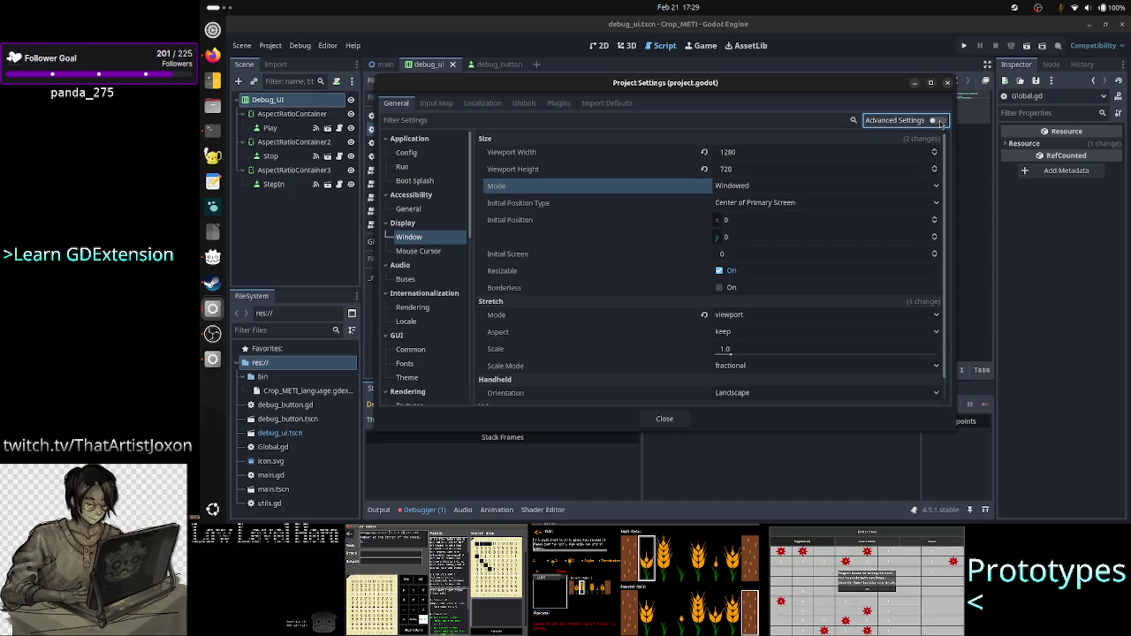
pyautogui.click(940, 121)
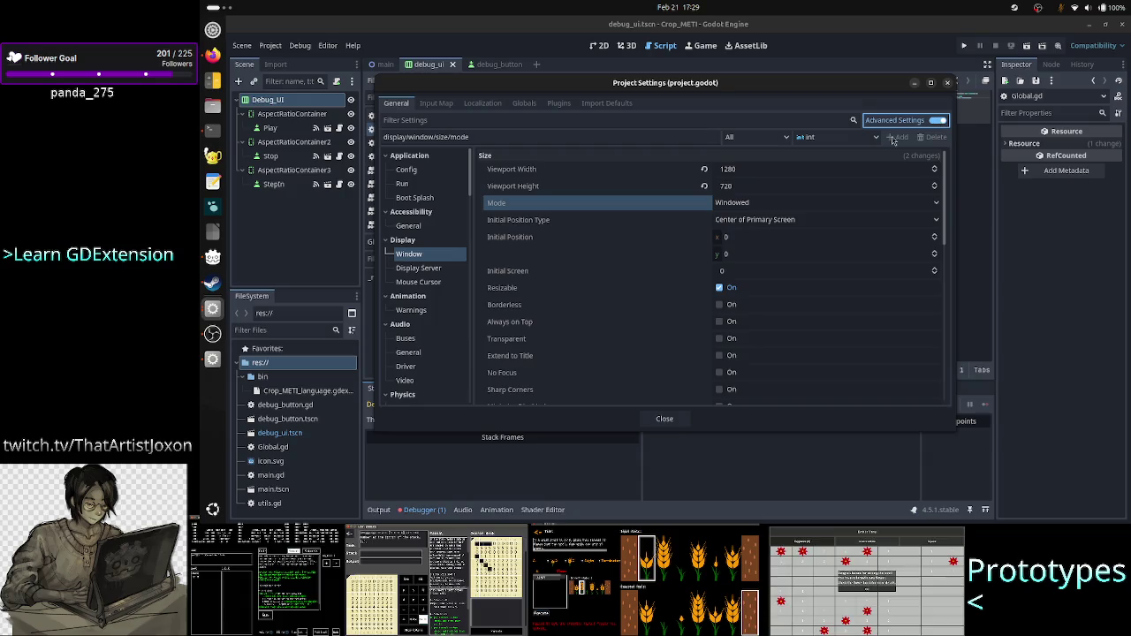
pyautogui.click(447, 137)
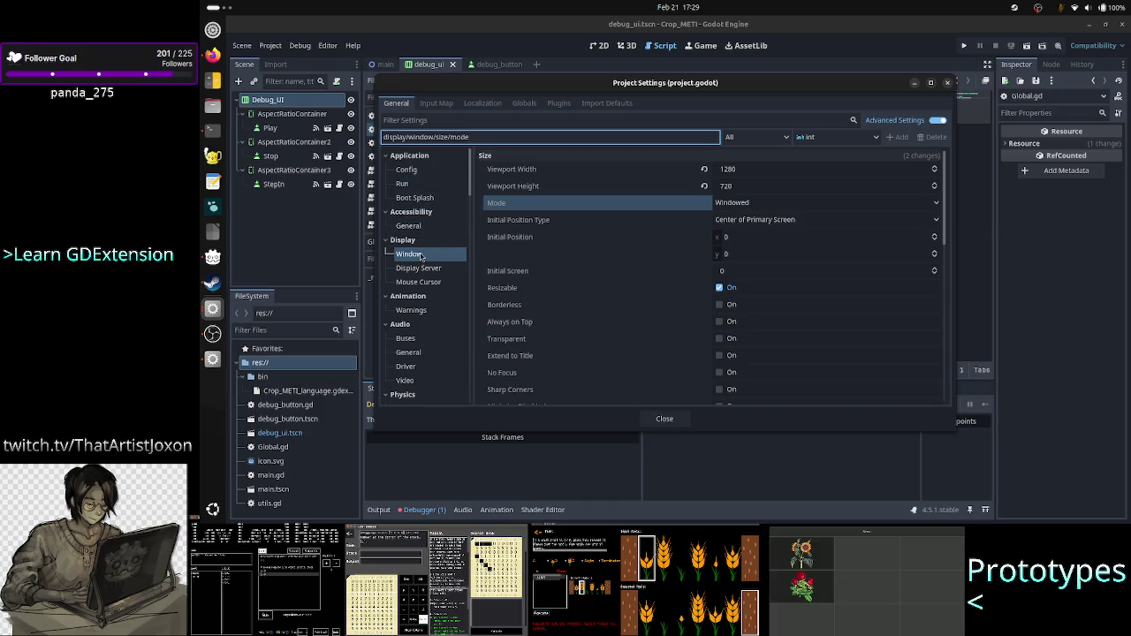
pyautogui.click(421, 255)
pyautogui.press('Left')
pyautogui.press('Left')
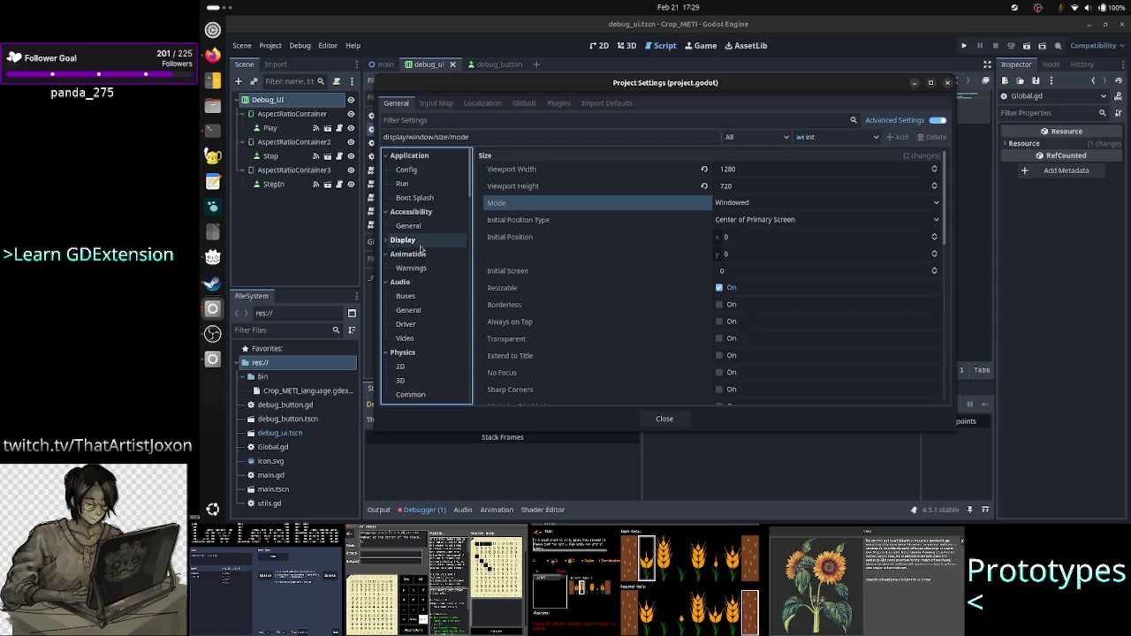
pyautogui.click(419, 241)
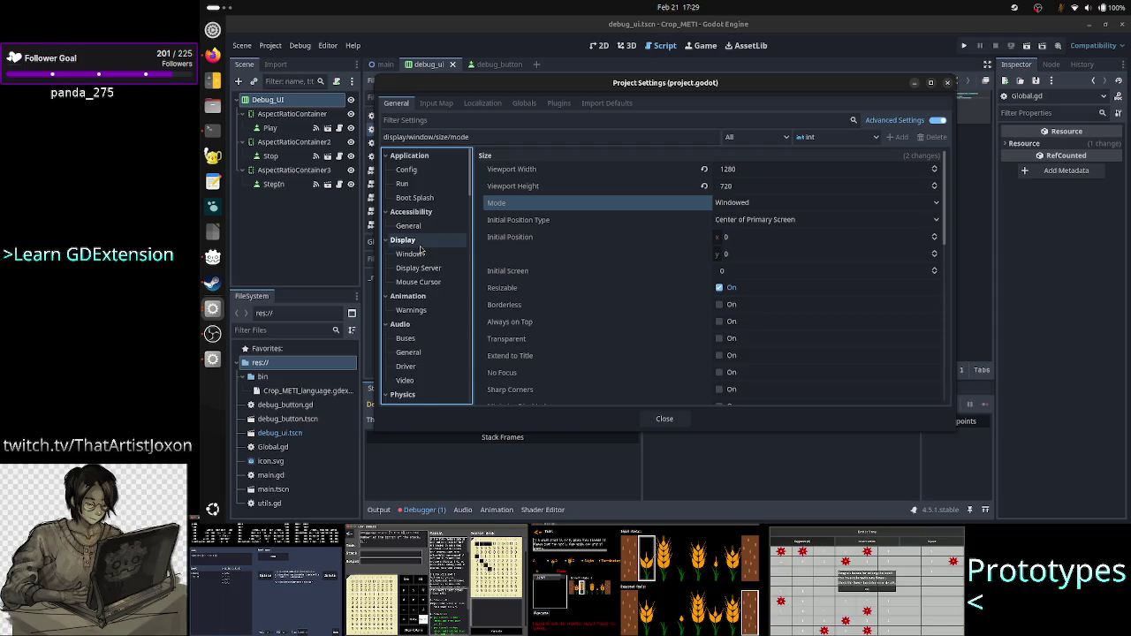
pyautogui.click(420, 254)
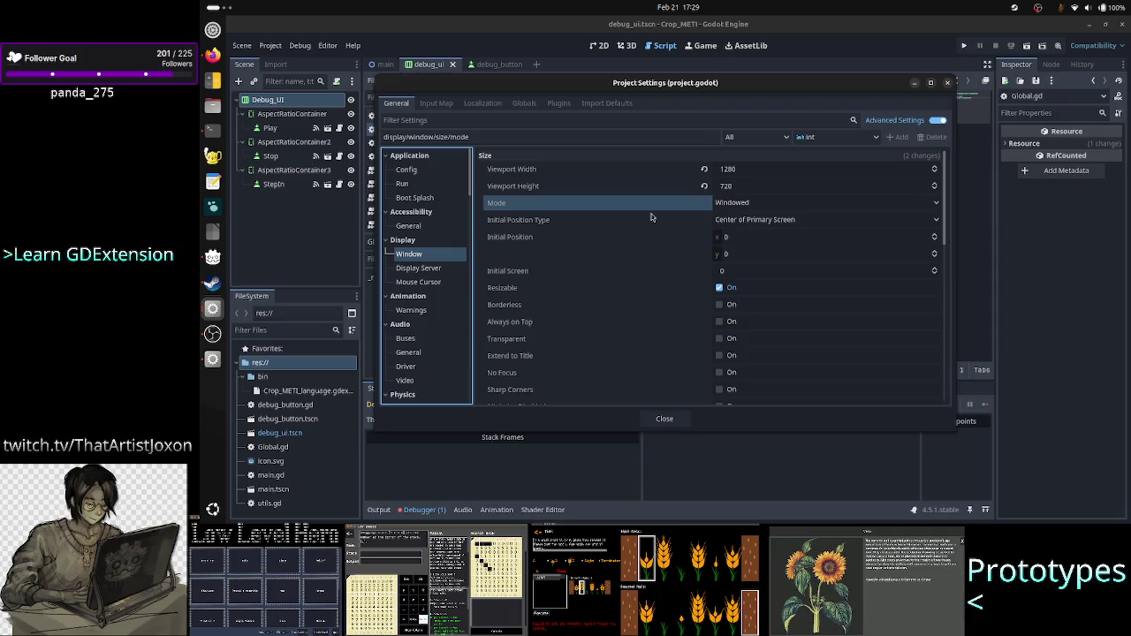
pyautogui.hotkey('alt', 'Tab')
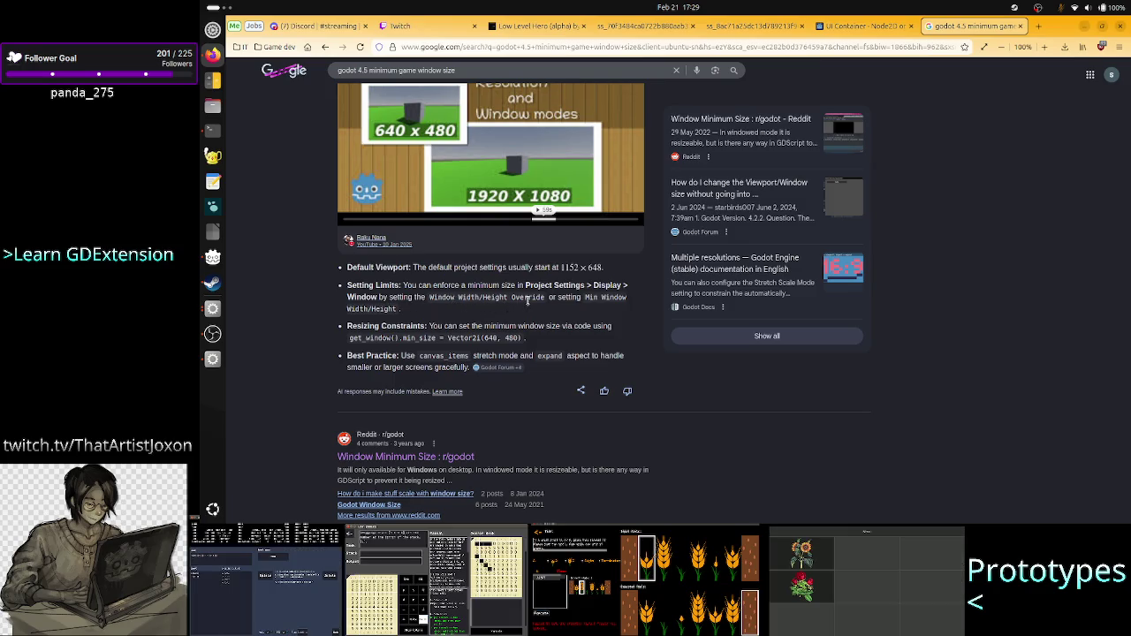
pyautogui.hotkey('alt', 'Tab')
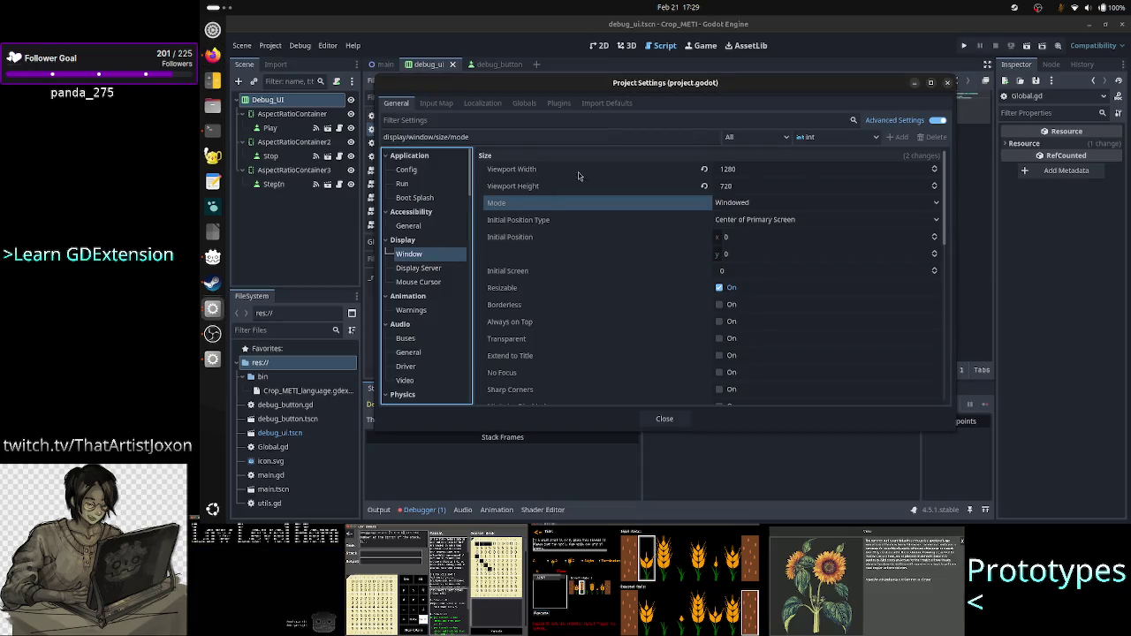
pyautogui.click(771, 172)
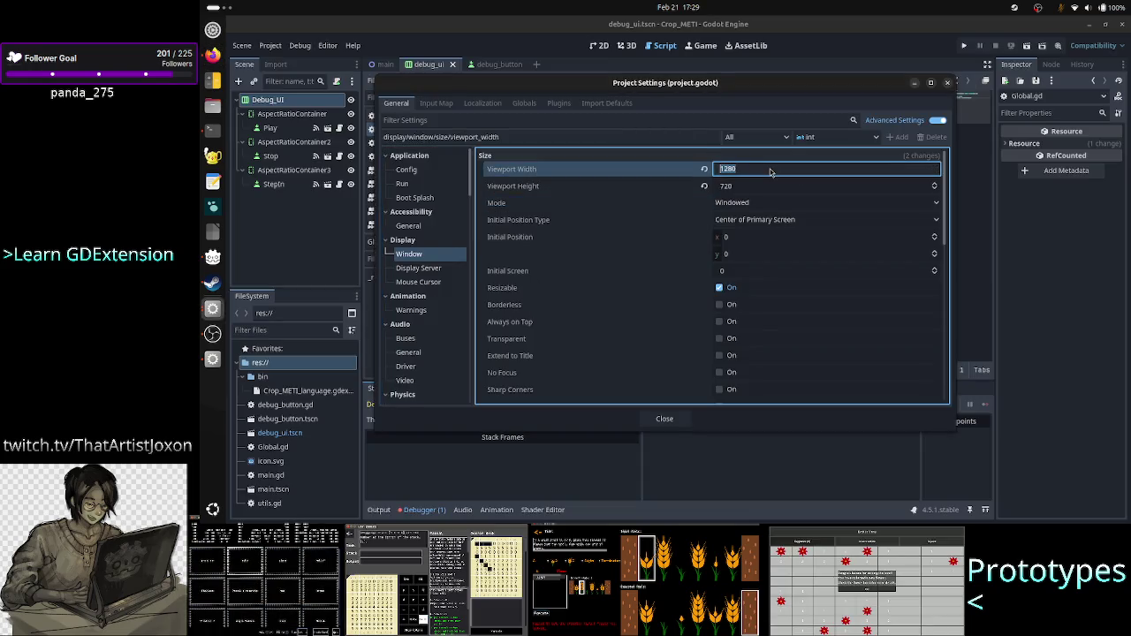
pyautogui.click(762, 186)
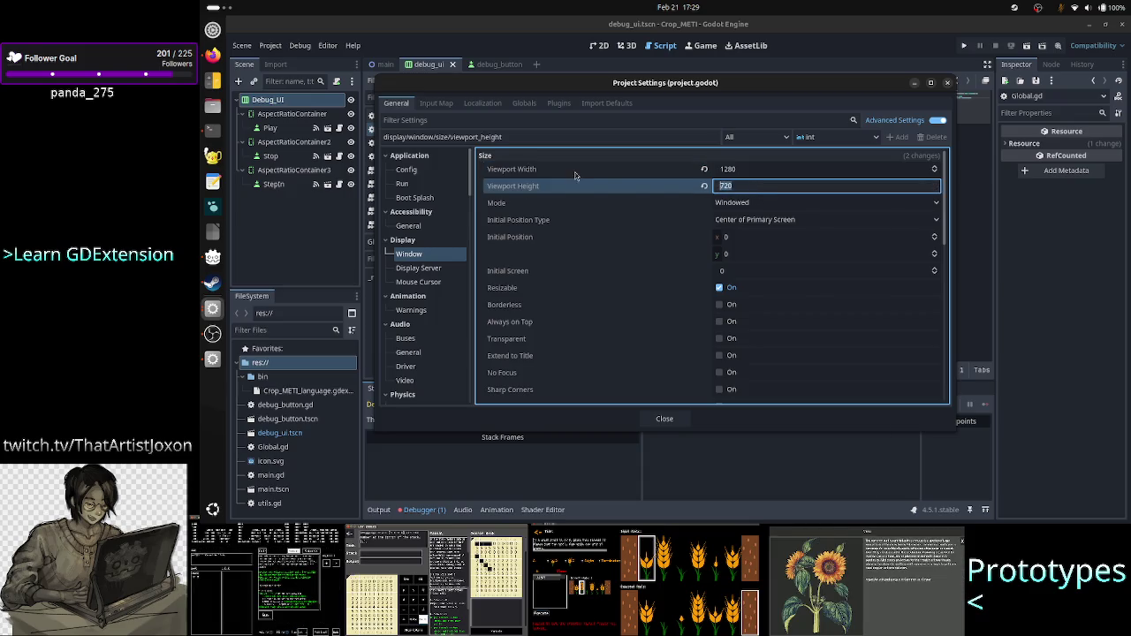
pyautogui.moveTo(533, 170)
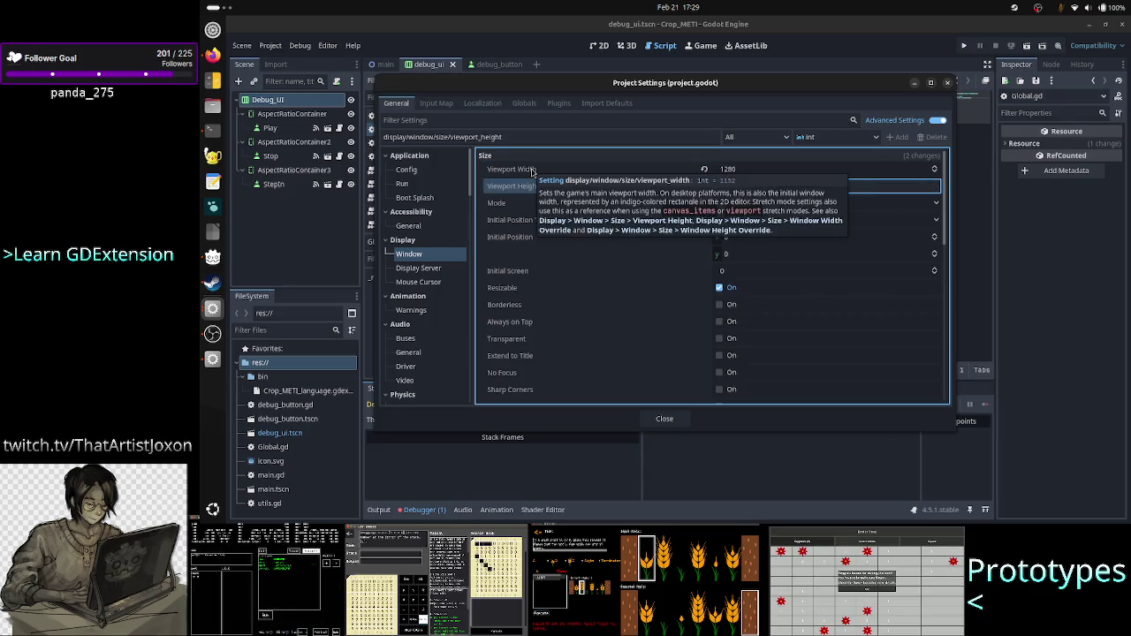
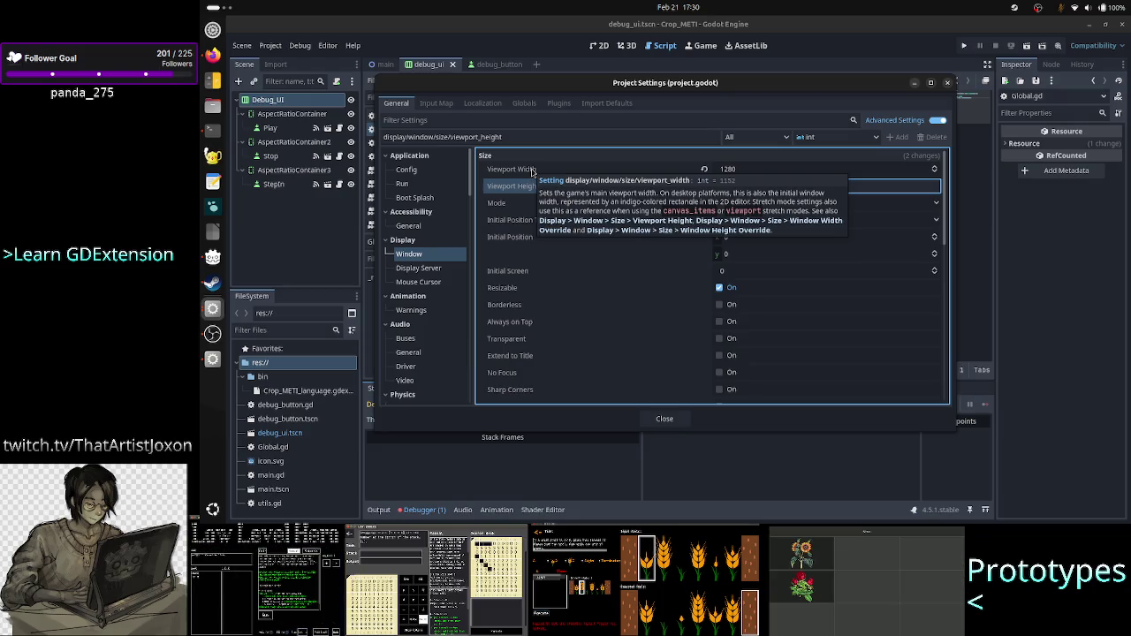
# Step: Scroll through the Google results for Godot minimum window size in Chrome
pyautogui.hotkey('alt', 'Tab')
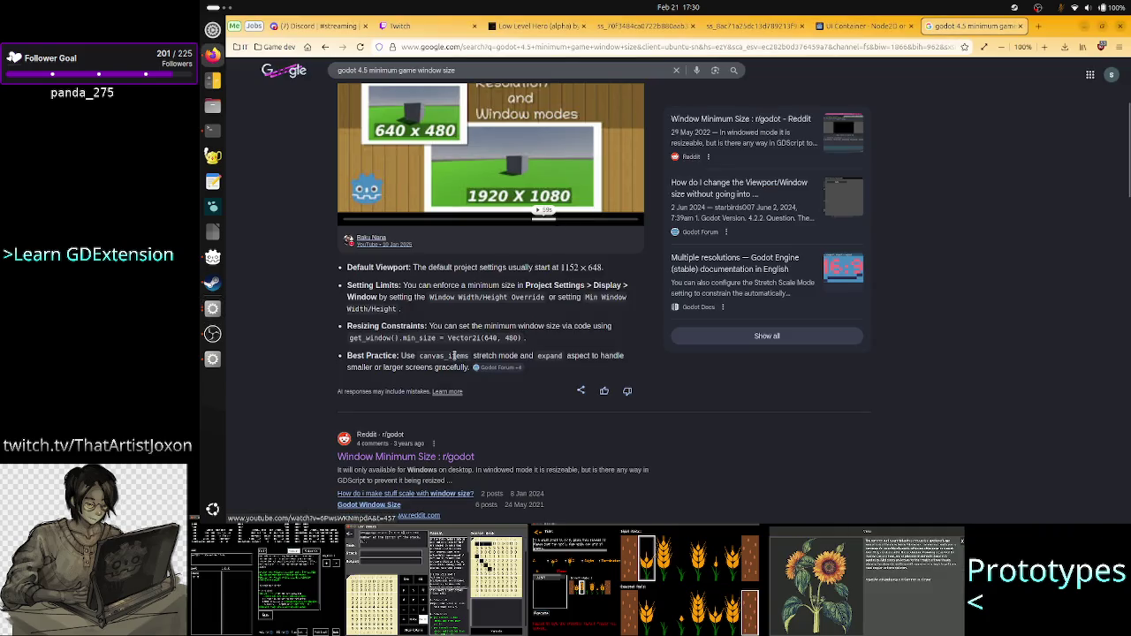
pyautogui.scroll(-5, 446, 345)
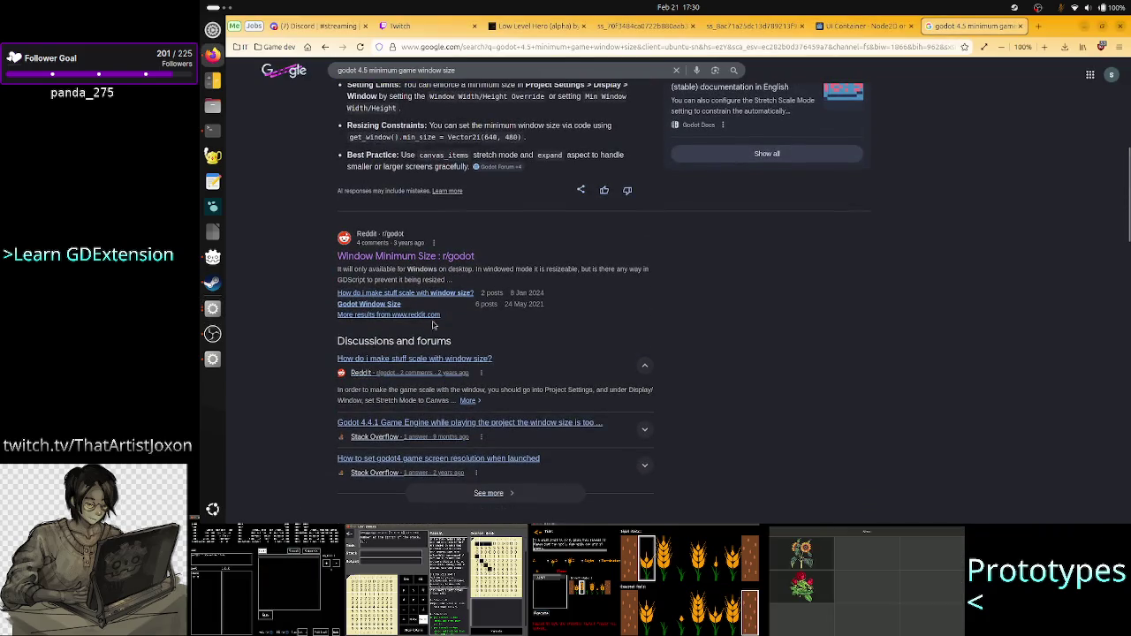
pyautogui.scroll(-5, 498, 360)
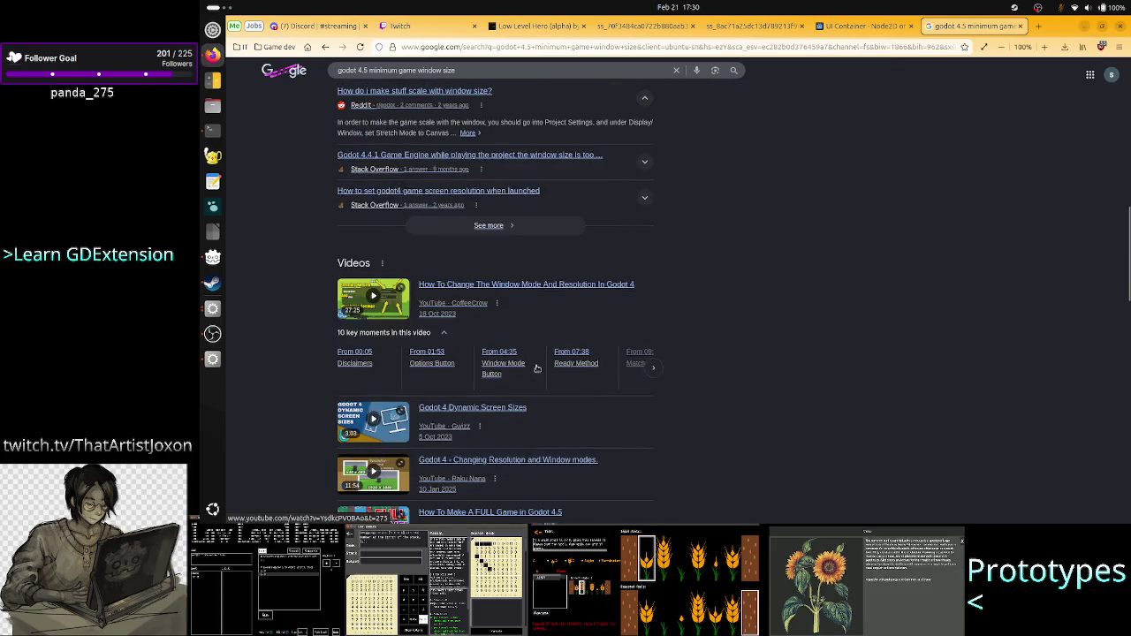
pyautogui.scroll(-5, 536, 367)
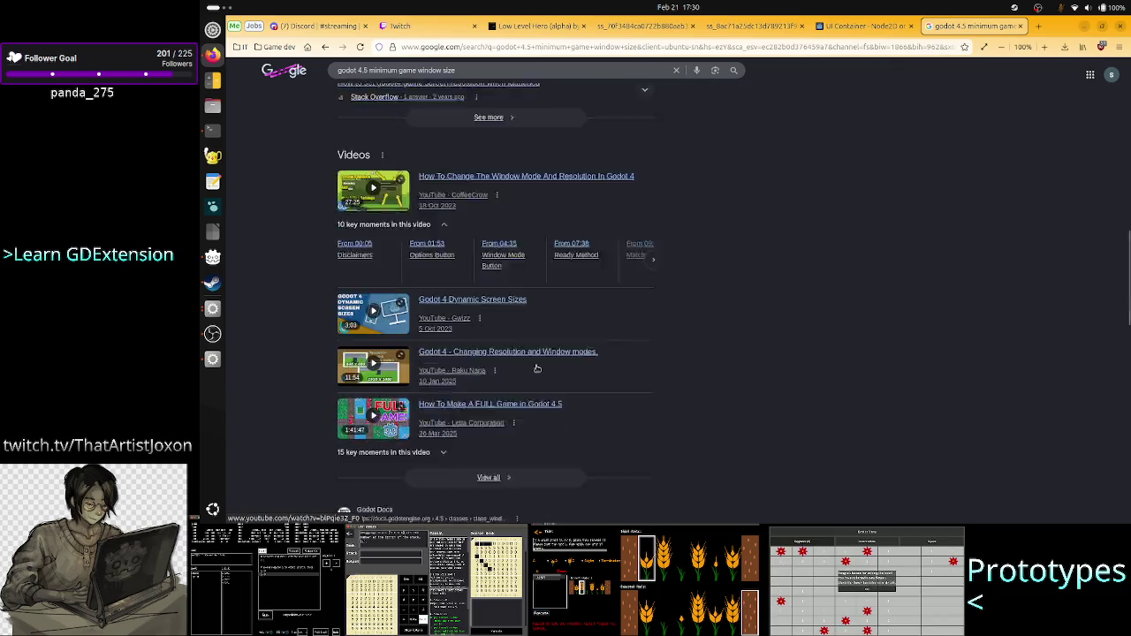
pyautogui.scroll(-1, 536, 368)
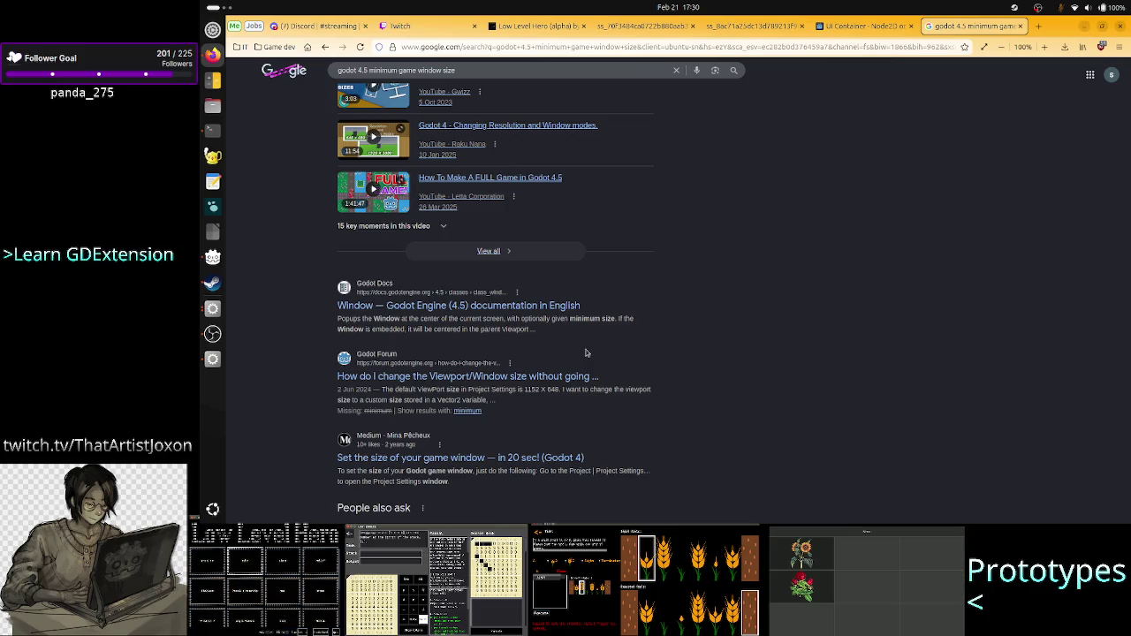
pyautogui.scroll(10, 576, 265)
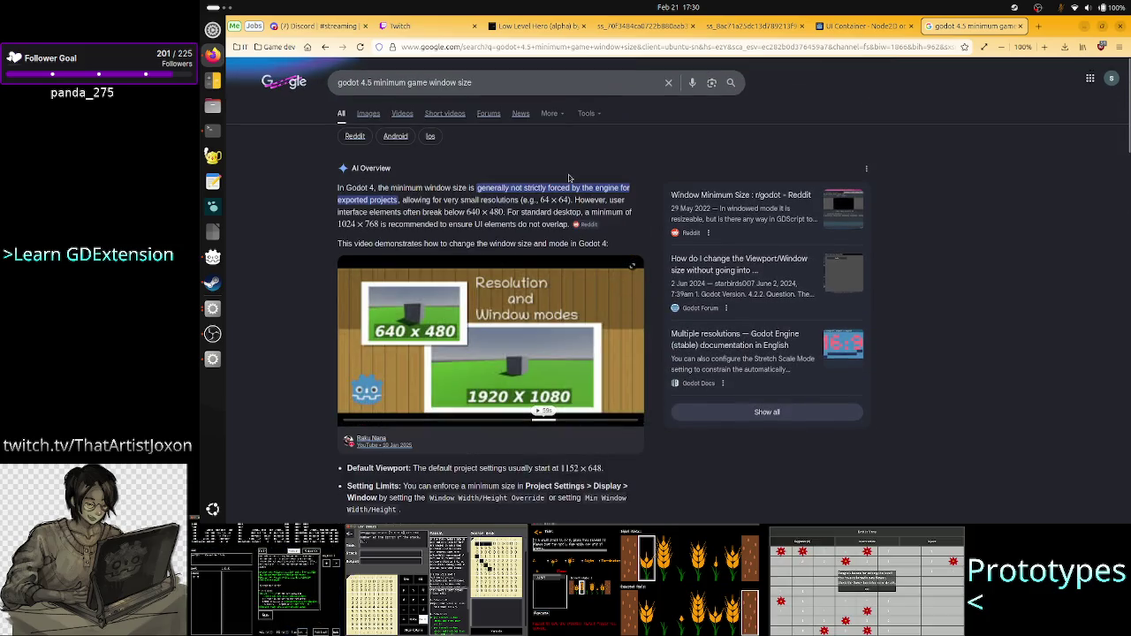
# Step: Highlight the overview's window size sentence, review further results, then close the search tab
pyautogui.moveTo(430, 187)
pyautogui.mouseDown()
pyautogui.moveTo(530, 188)
pyautogui.moveTo(338, 189)
pyautogui.moveTo(599, 188)
pyautogui.mouseUp()
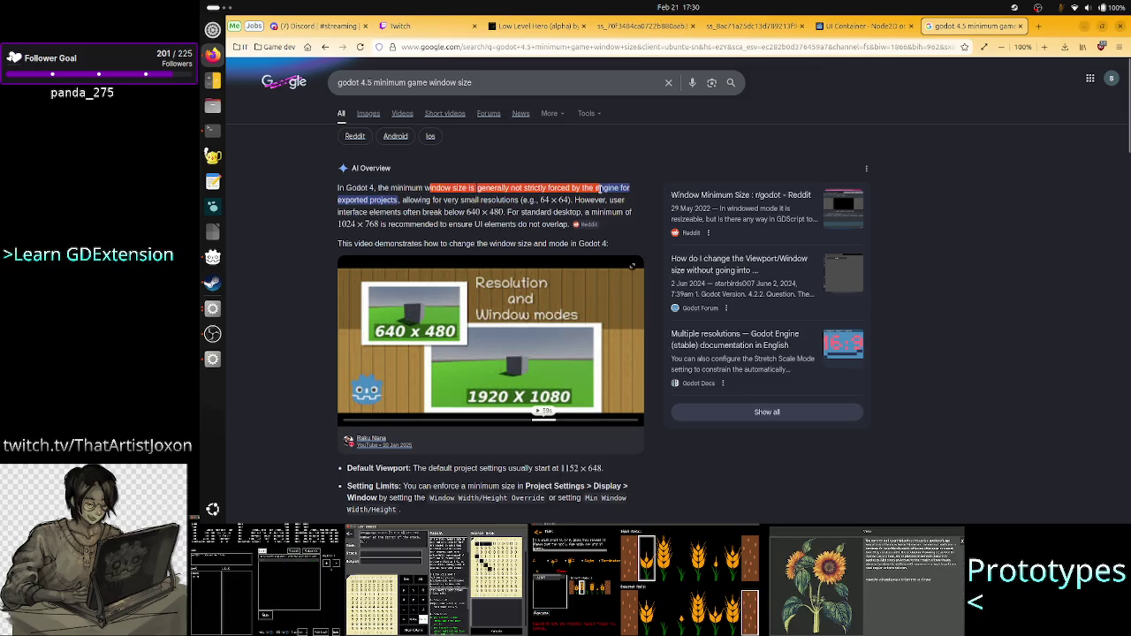
pyautogui.moveTo(570, 297)
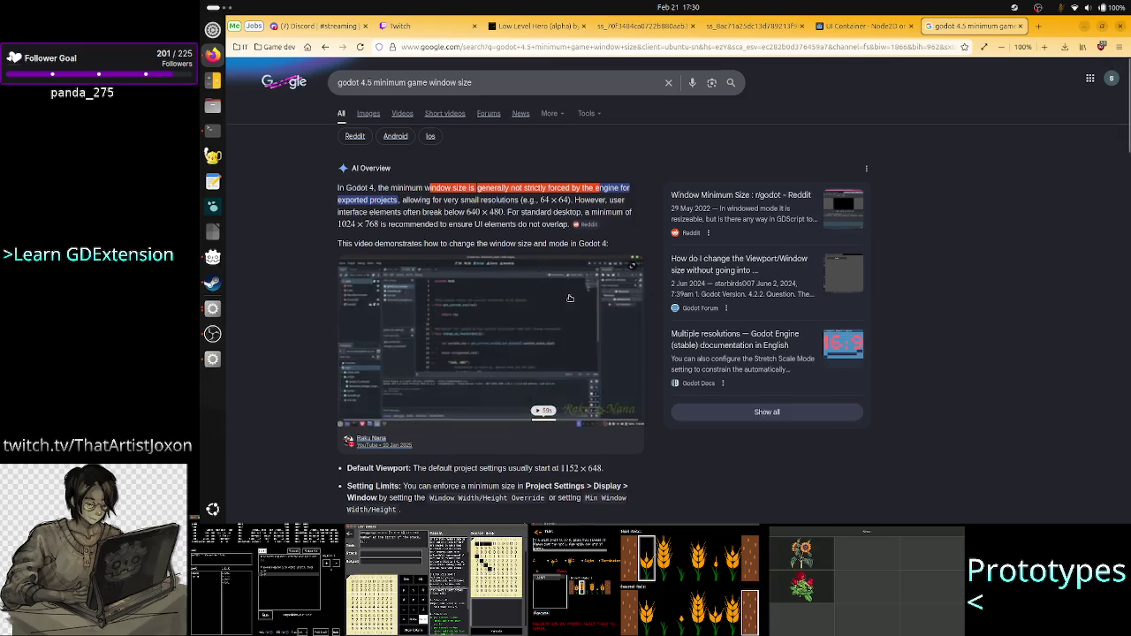
pyautogui.scroll(-6, 570, 297)
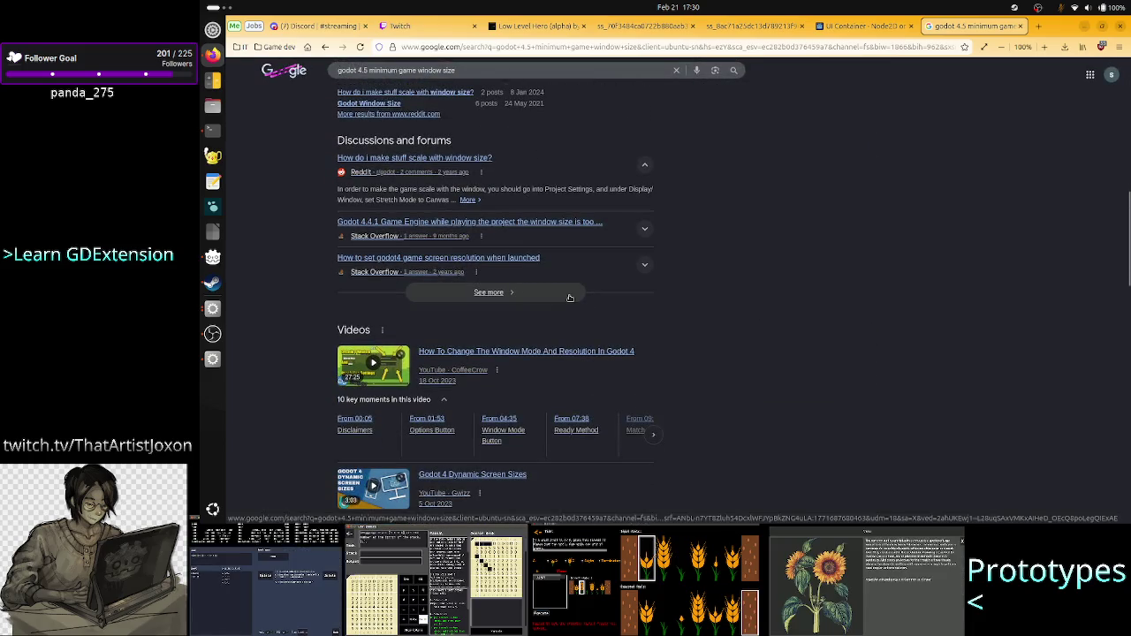
pyautogui.scroll(-5, 570, 298)
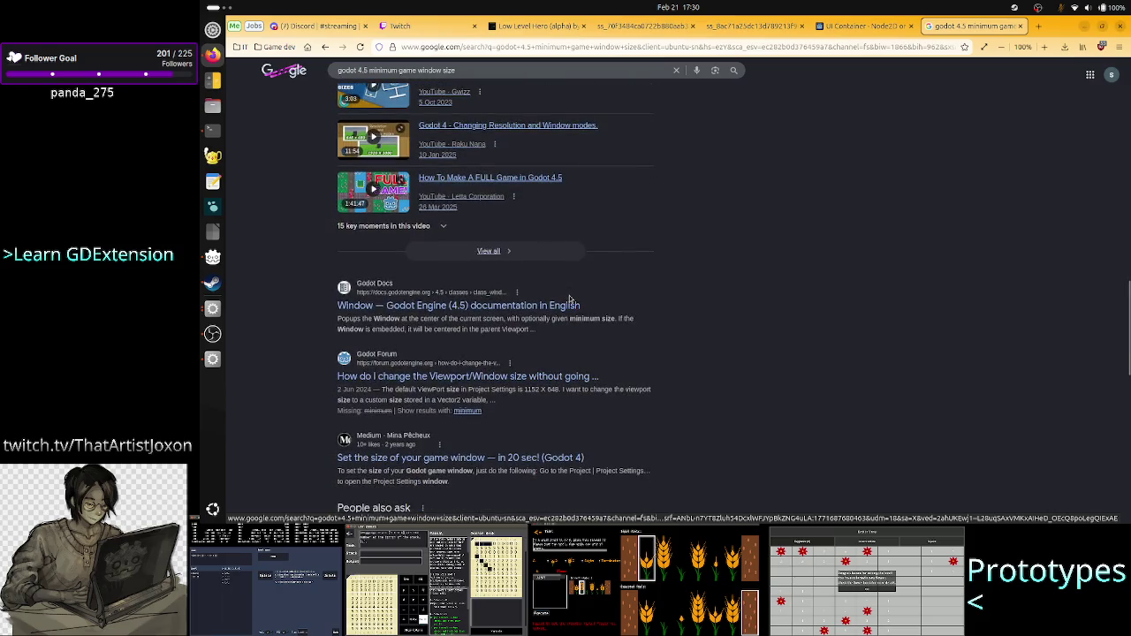
pyautogui.scroll(-4, 570, 298)
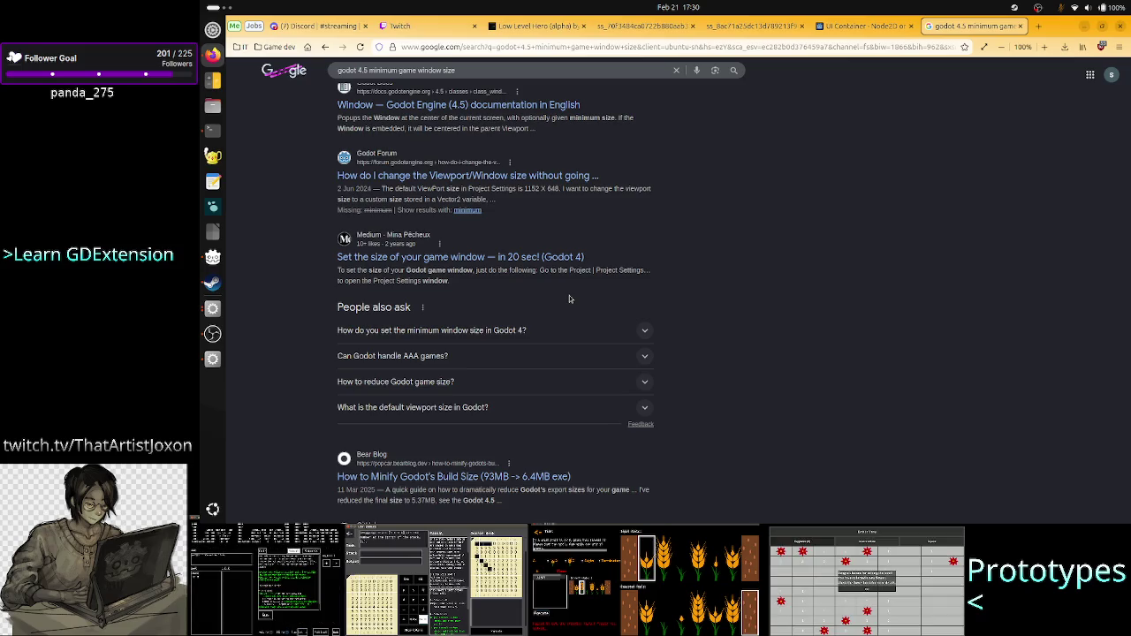
pyautogui.scroll(-3, 569, 299)
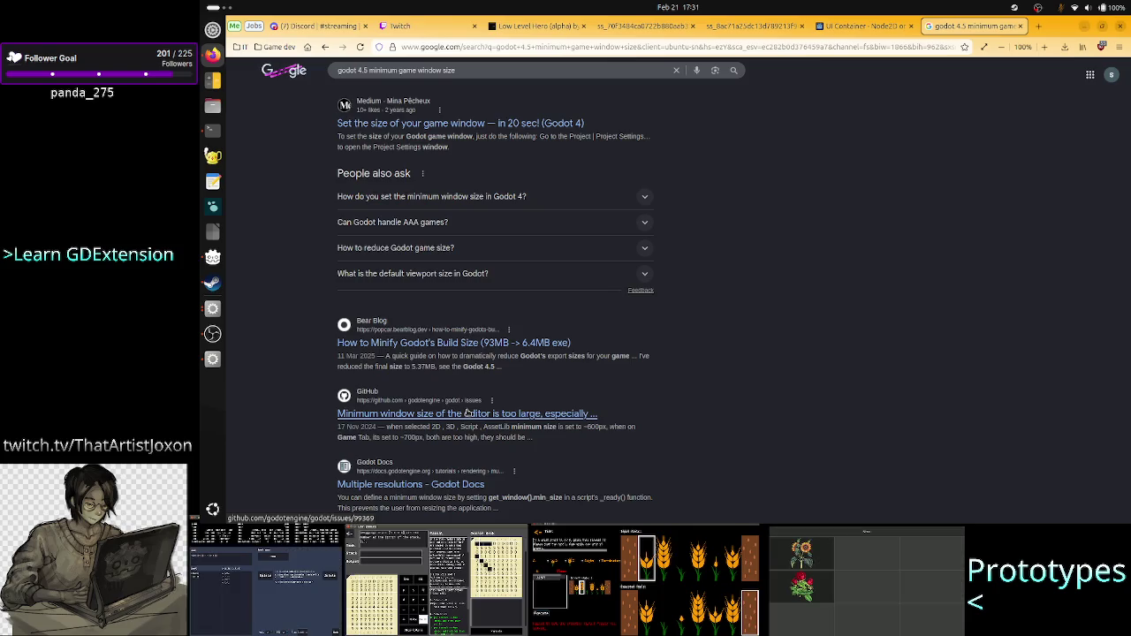
pyautogui.scroll(-4, 466, 412)
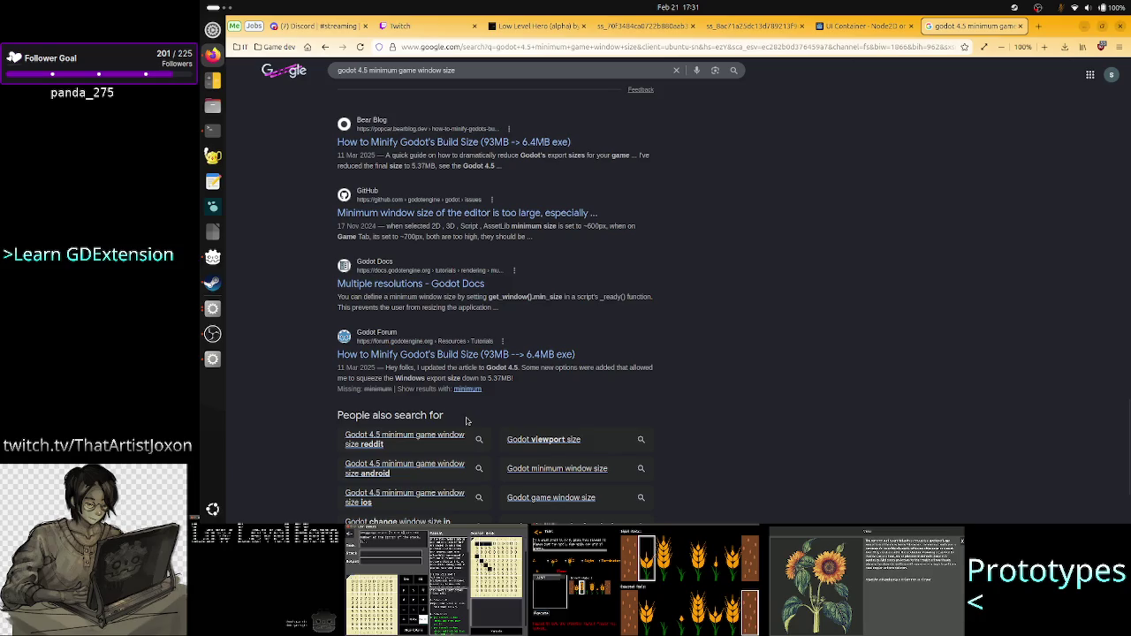
pyautogui.scroll(10, 466, 421)
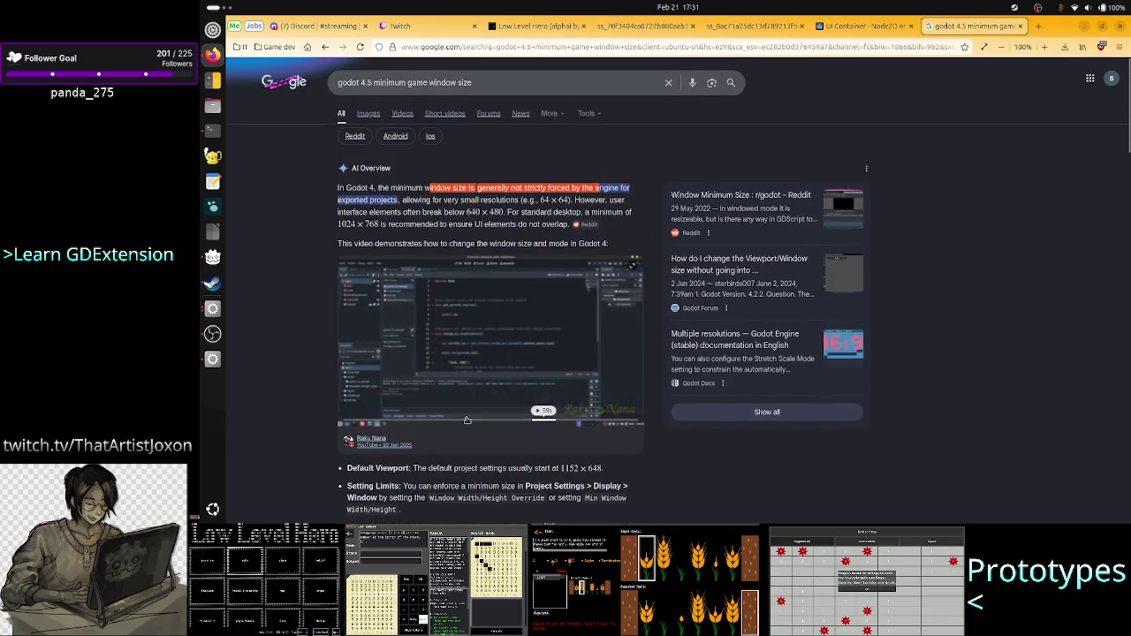
pyautogui.click(1022, 26)
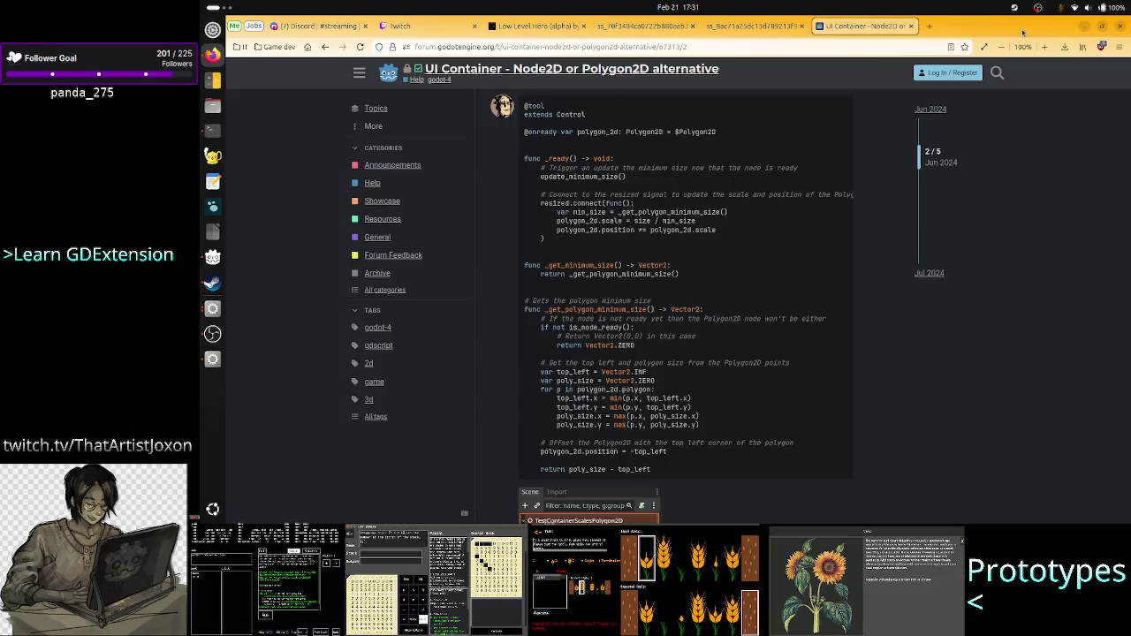
# Step: Close Project Settings and replace line 6's Window.min_size call in Global.gd with pass, then save
pyautogui.hotkey('alt', 'Tab')
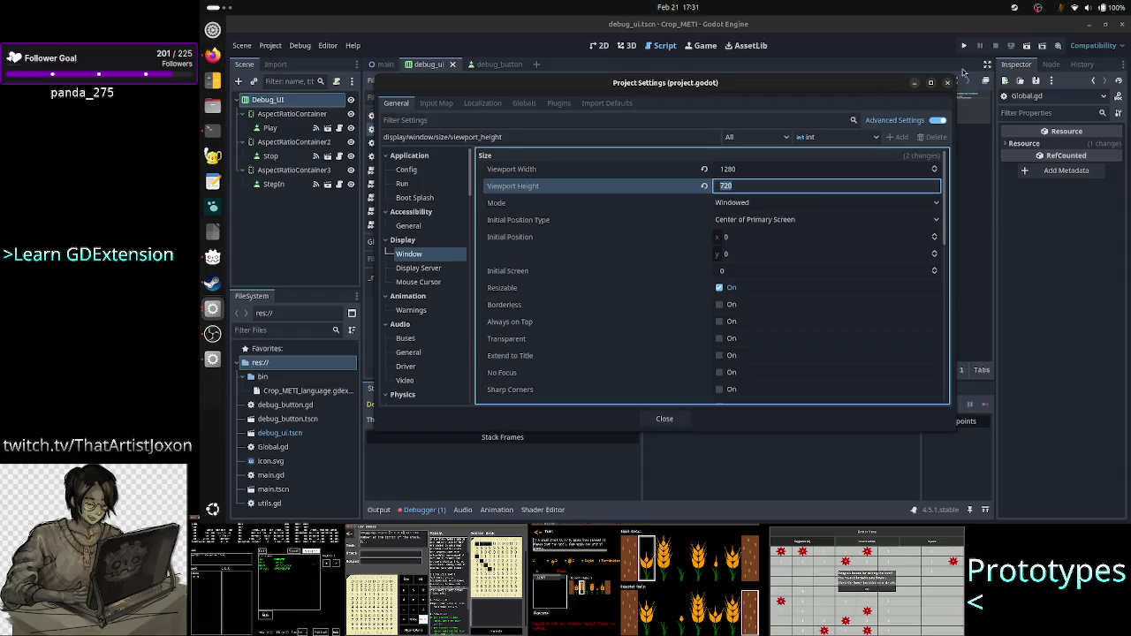
pyautogui.click(948, 83)
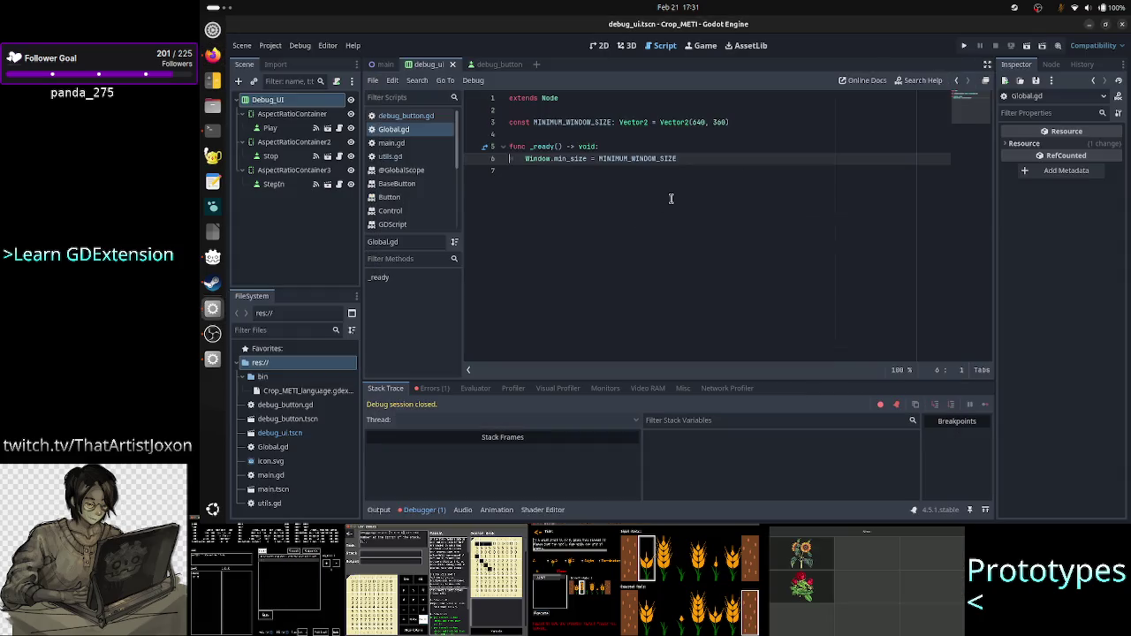
pyautogui.hotkey('shift', 'Down')
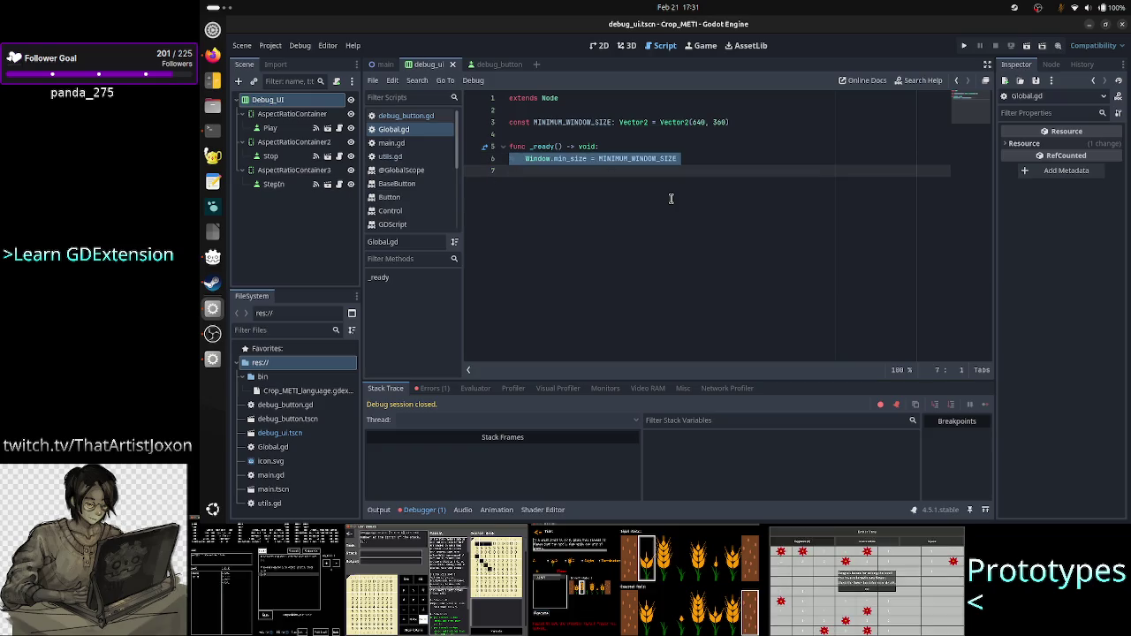
pyautogui.press('Delete')
pyautogui.press('Tab')
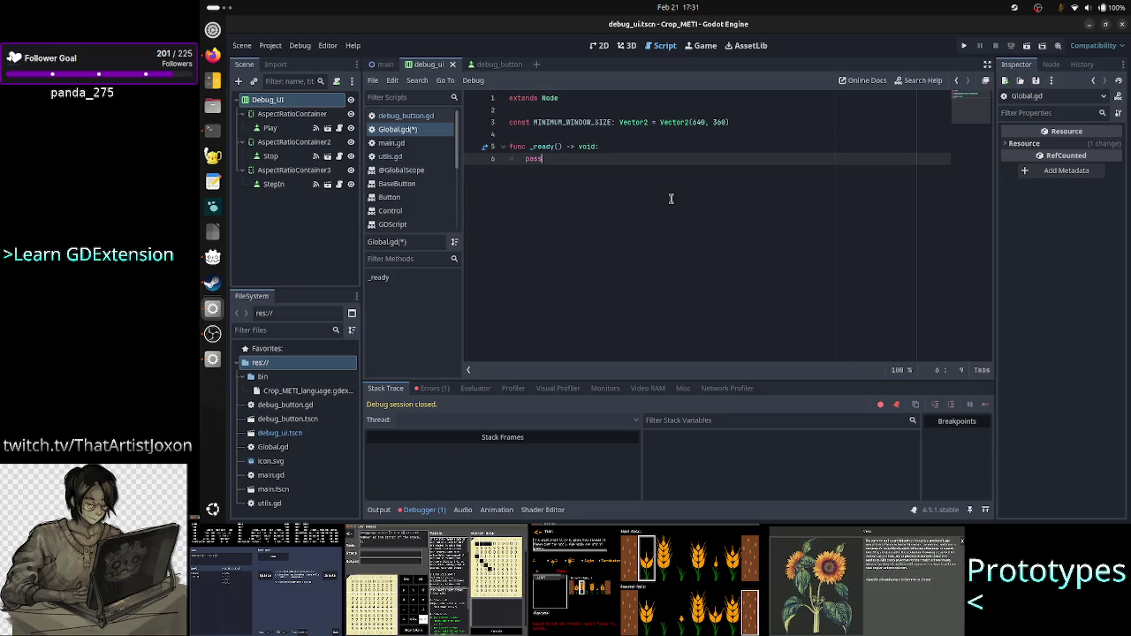
pyautogui.press('Return')
pyautogui.hotkey('ctrl', 's')
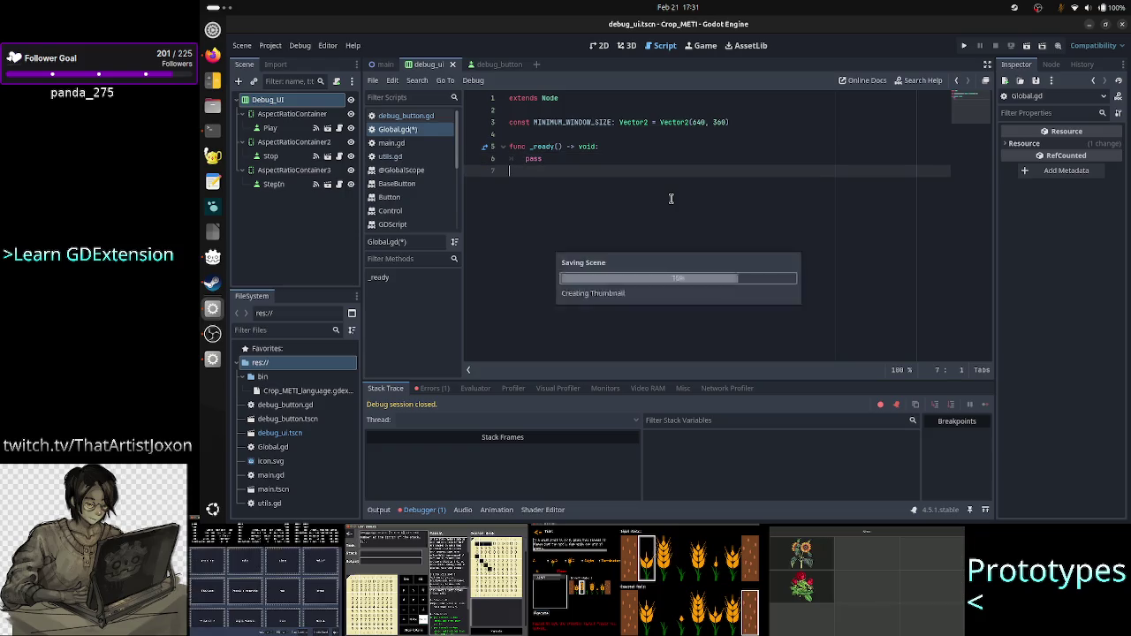
# Step: Open debug_button.gd, run the project, then shrink and maximize the three-button debug game window
pyautogui.click(410, 124)
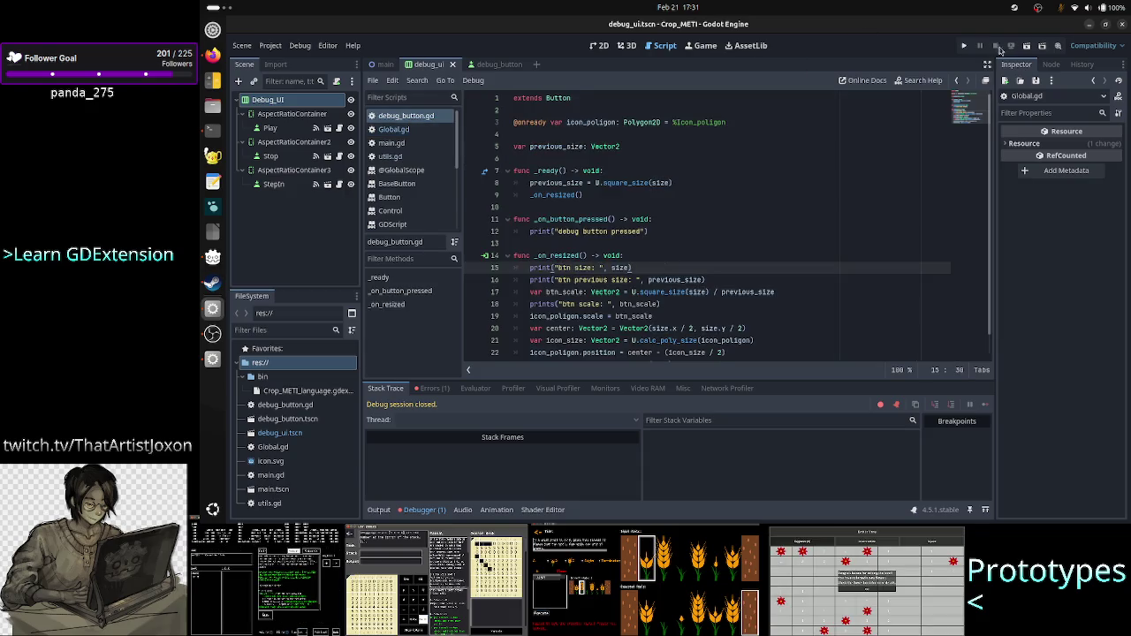
pyautogui.click(964, 46)
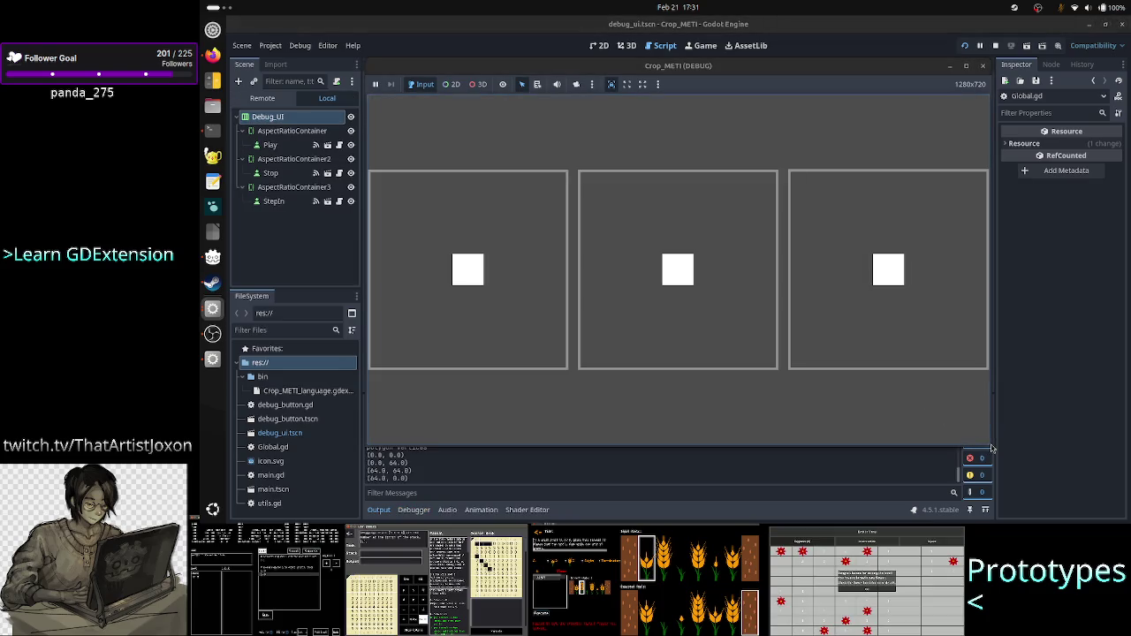
pyautogui.moveTo(992, 449)
pyautogui.mouseDown()
pyautogui.moveTo(989, 315)
pyautogui.moveTo(878, 265)
pyautogui.moveTo(863, 125)
pyautogui.moveTo(884, 321)
pyautogui.moveTo(910, 409)
pyautogui.moveTo(961, 433)
pyautogui.moveTo(977, 463)
pyautogui.moveTo(1103, 496)
pyautogui.moveTo(1094, 482)
pyautogui.moveTo(1120, 494)
pyautogui.moveTo(1128, 516)
pyautogui.moveTo(1124, 500)
pyautogui.moveTo(1050, 504)
pyautogui.moveTo(1005, 452)
pyautogui.moveTo(995, 409)
pyautogui.moveTo(983, 415)
pyautogui.moveTo(987, 522)
pyautogui.moveTo(1086, 524)
pyautogui.mouseUp()
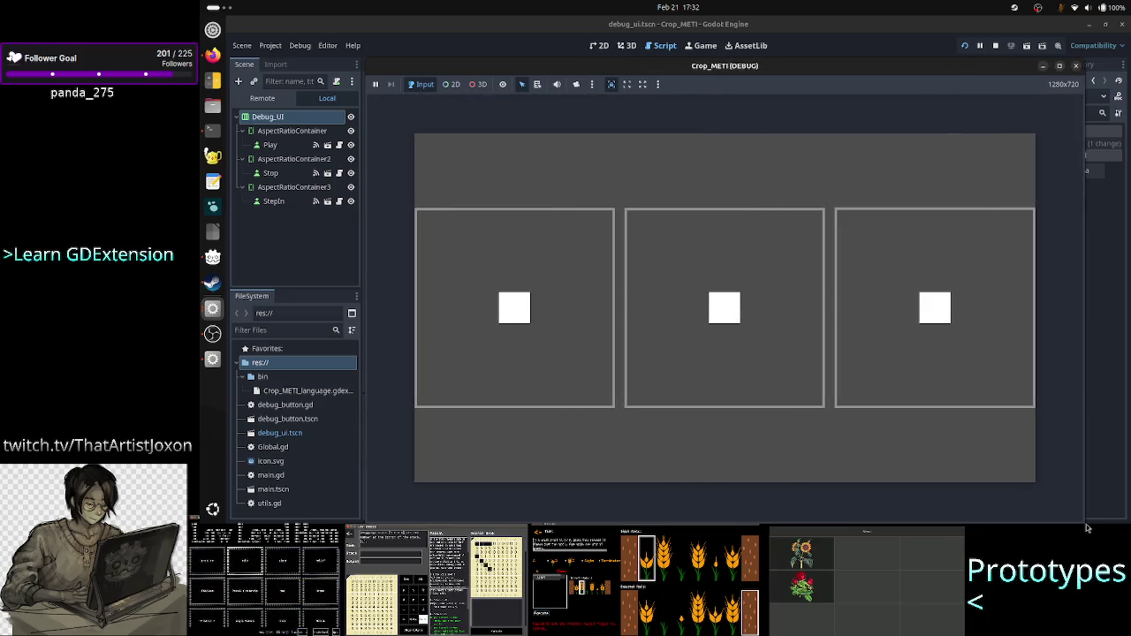
pyautogui.click(1060, 66)
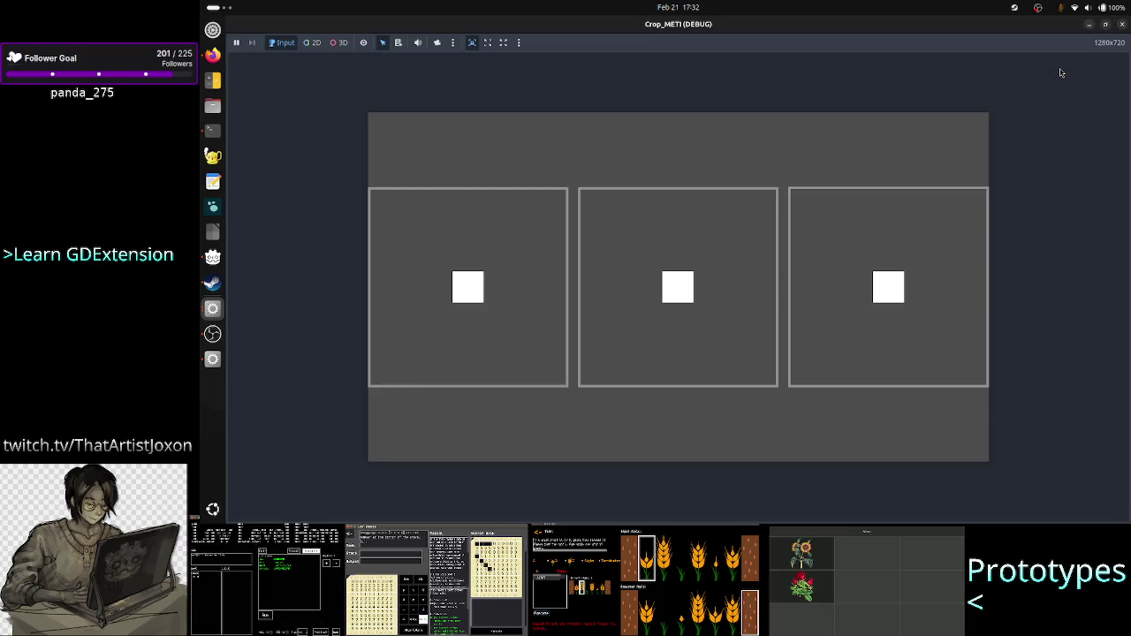